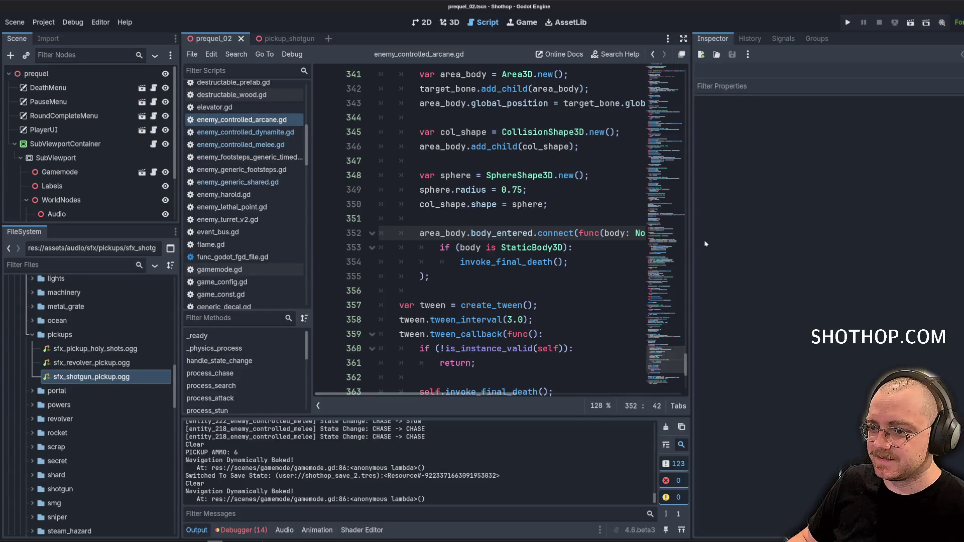
Widen the script editor over the Inspector, then bring up the file manager's home folder.
drag(692, 241, 890, 251)
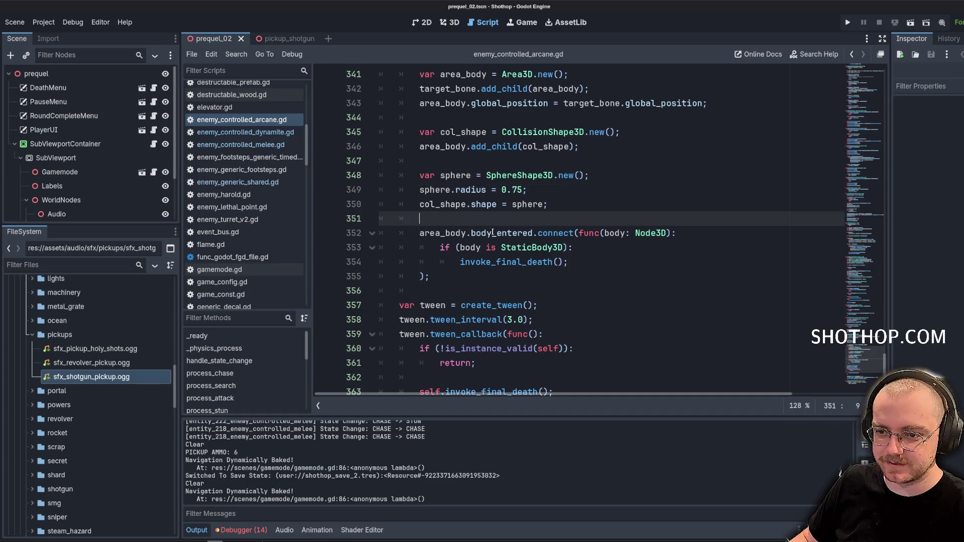
scroll(261, 257, up, 5)
scroll(272, 236, down, 5)
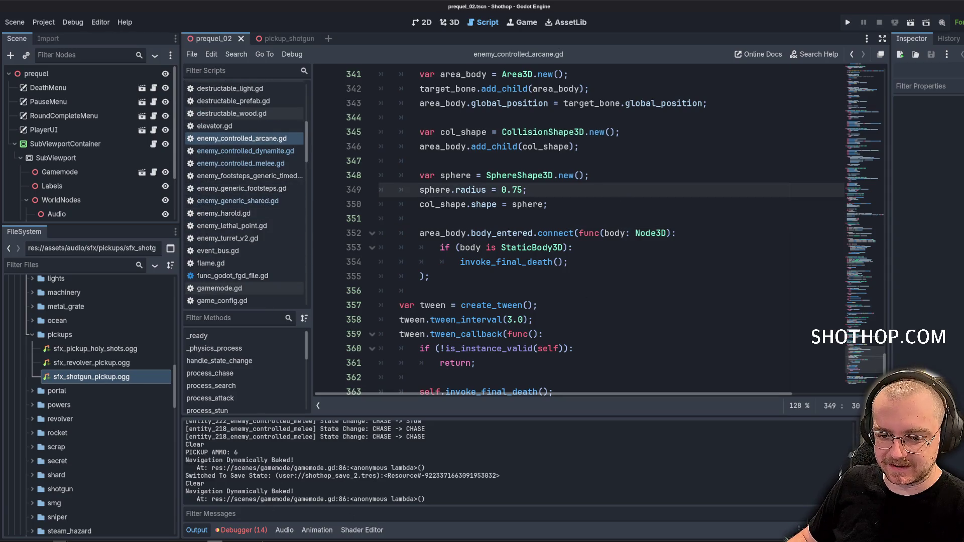
key(alt+Tab)
click(272, 92)
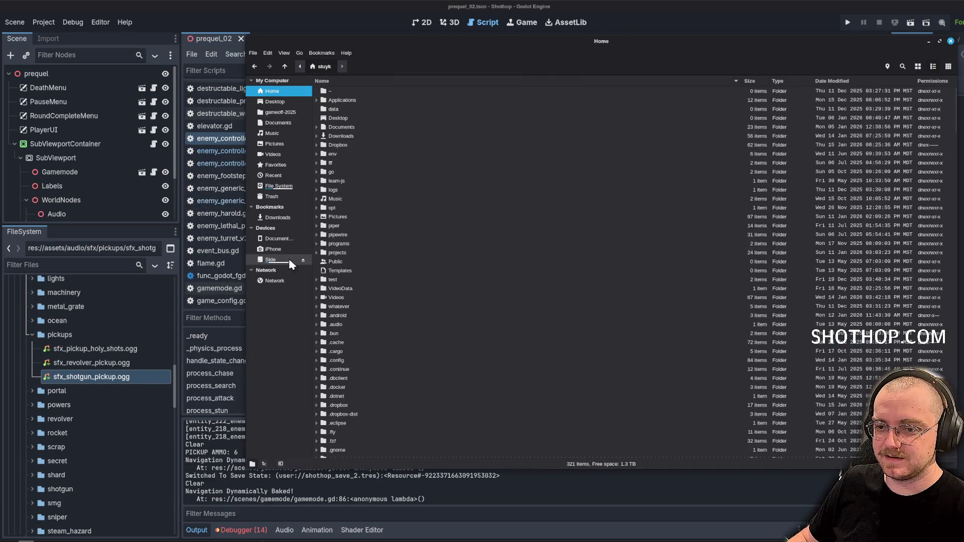
scroll(393, 306, down, 10)
scroll(401, 293, up, 4)
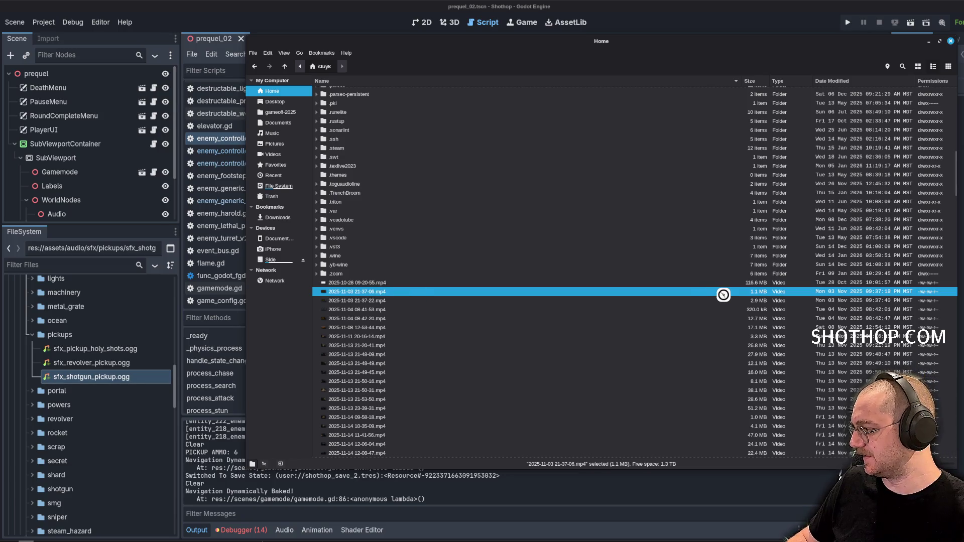
key(Return)
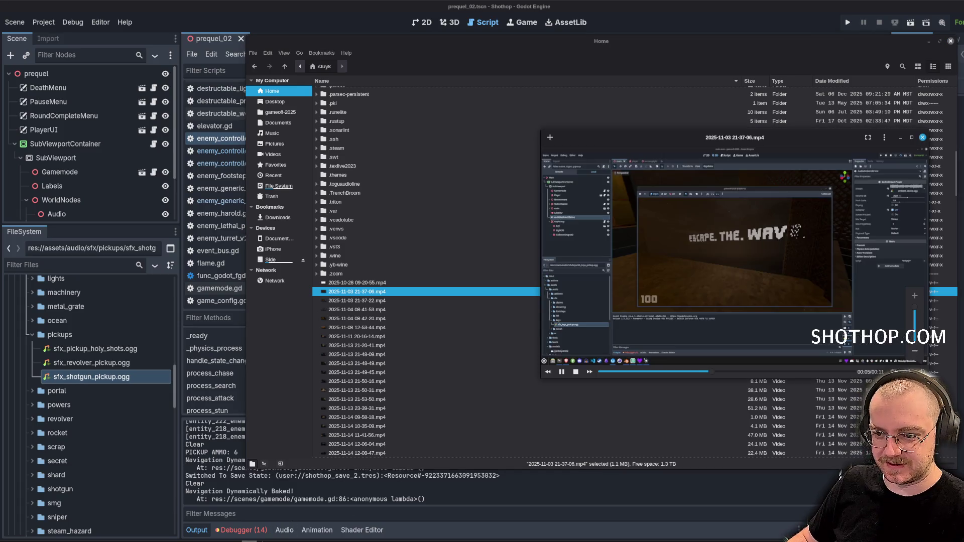
drag(727, 156, 325, 65)
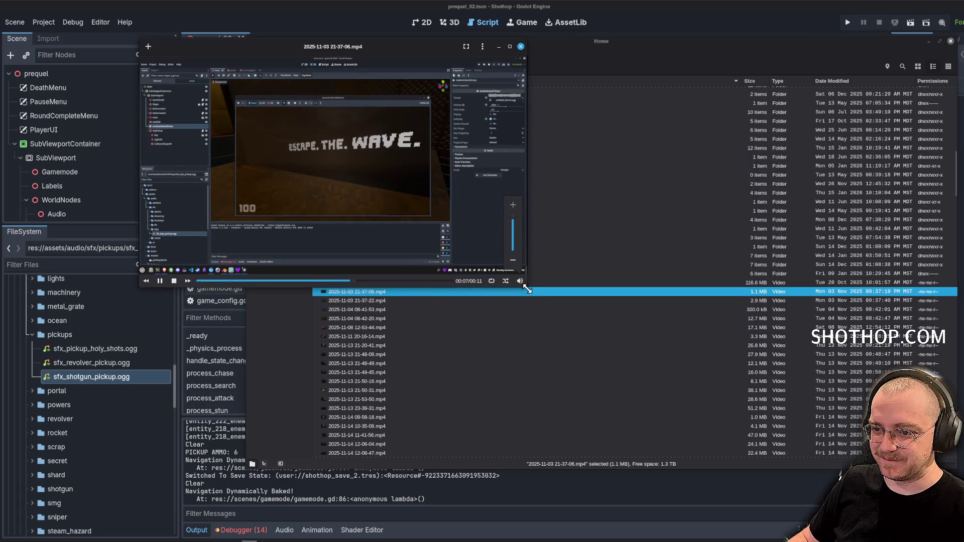
drag(526, 289, 779, 466)
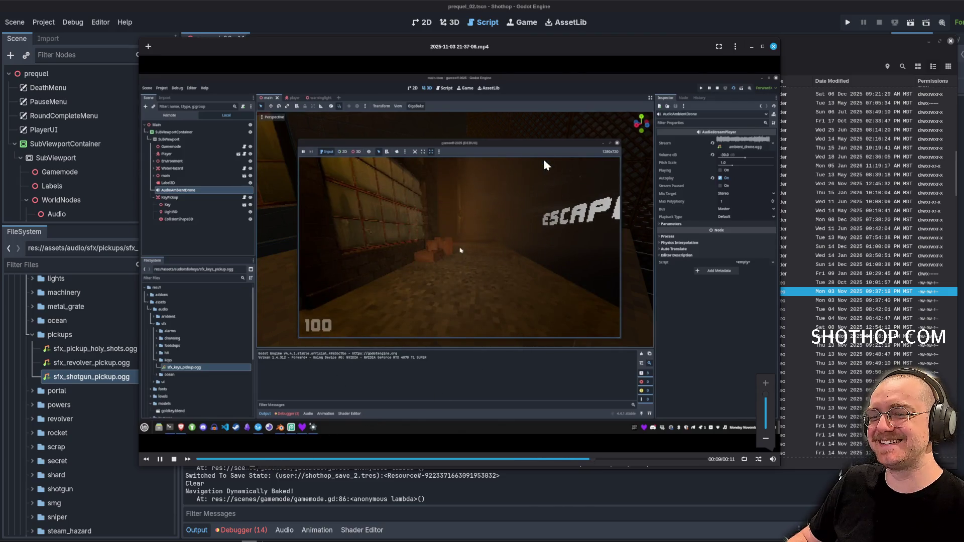
drag(481, 56, 392, 47)
click(726, 52)
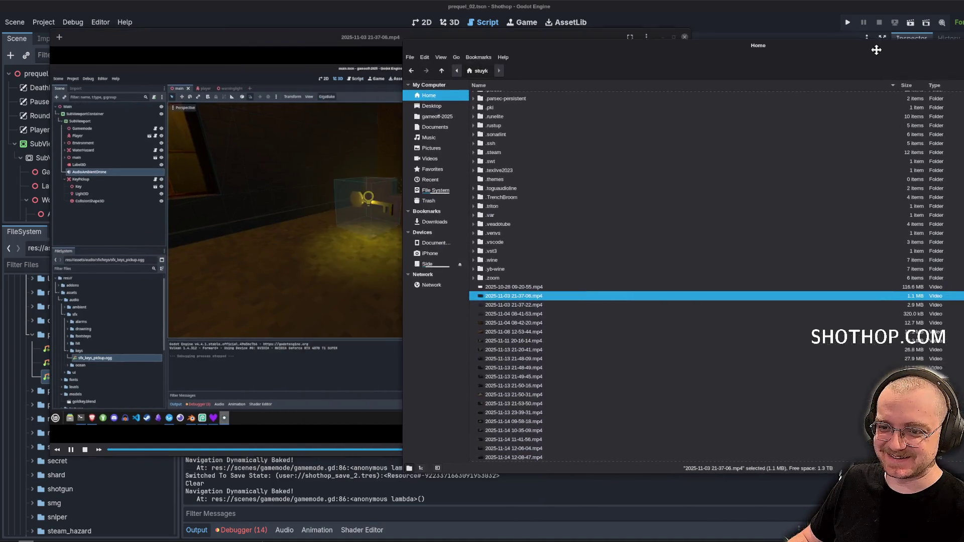
double_click(472, 300)
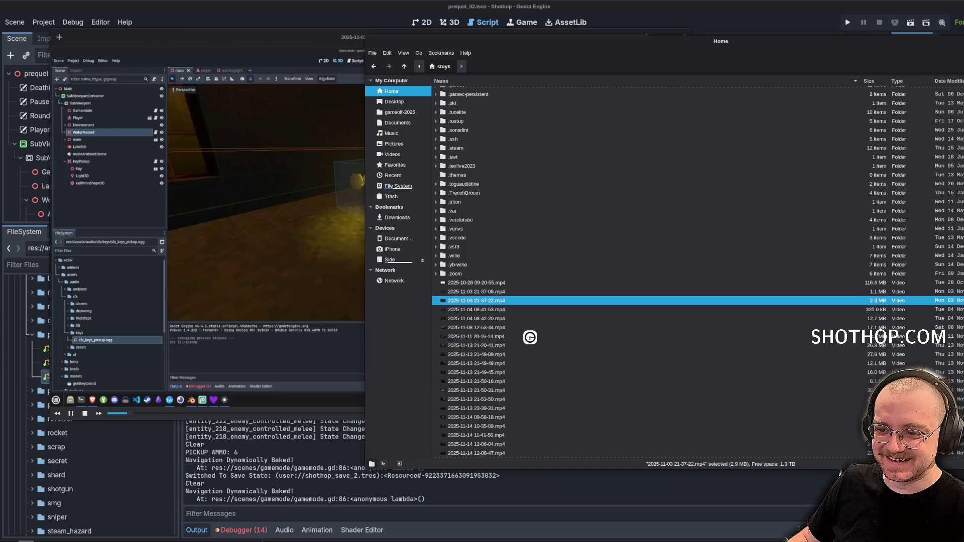
double_click(503, 320)
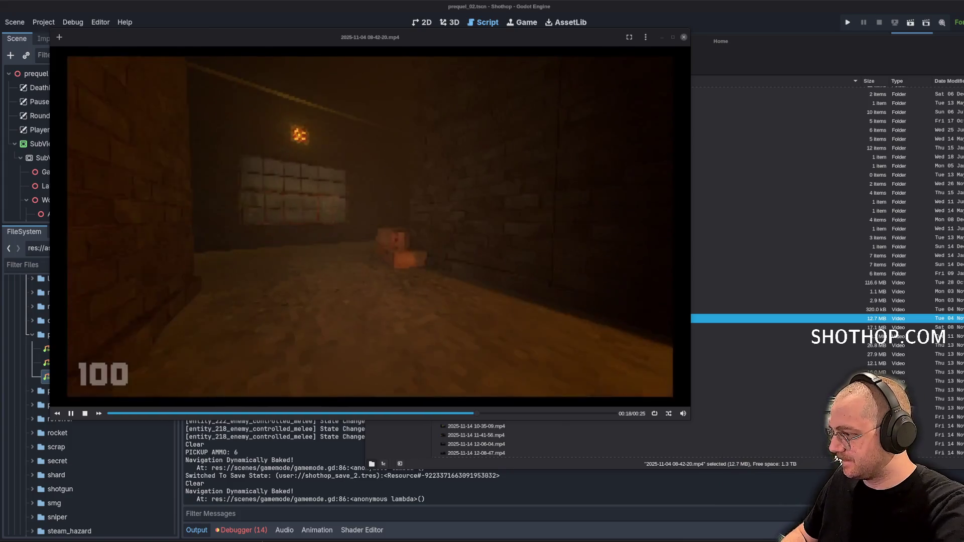
click(431, 354)
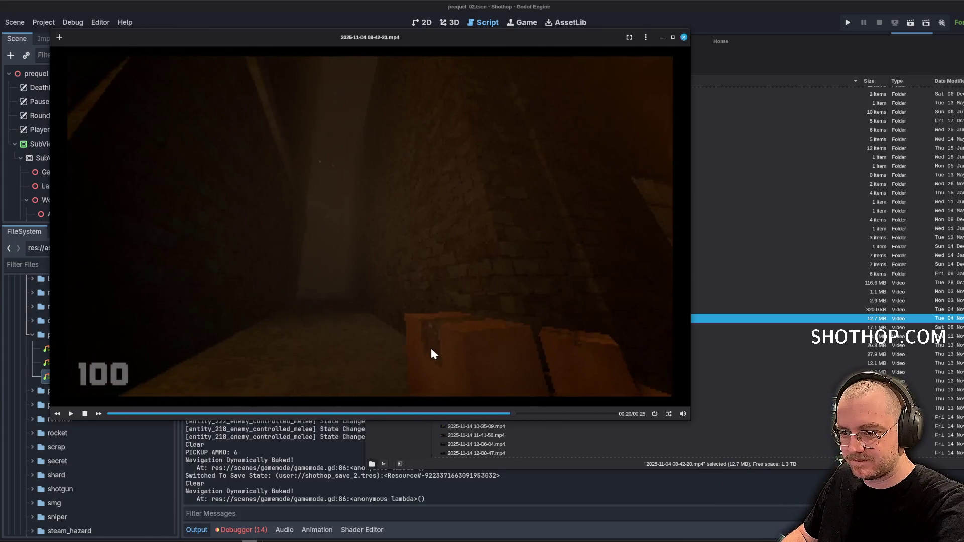
key(super)
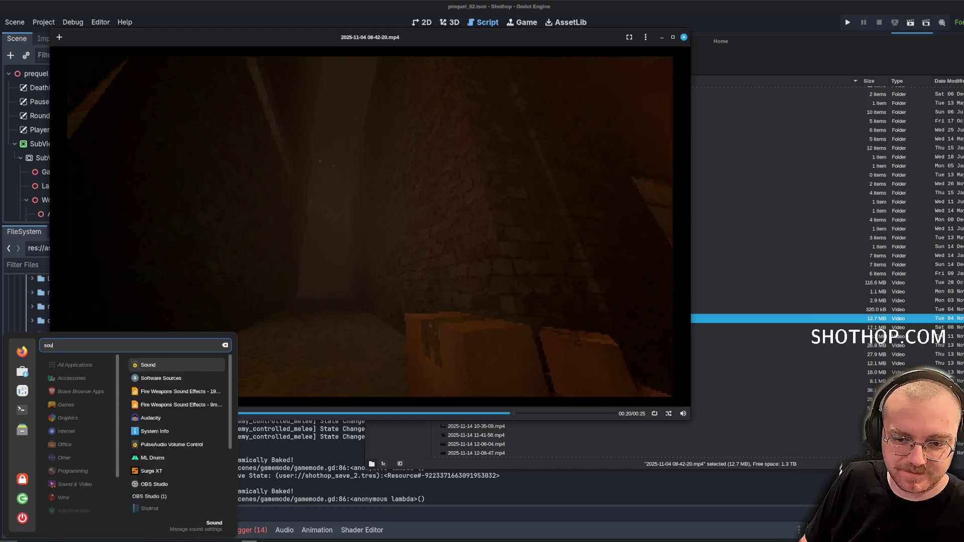
text(un)
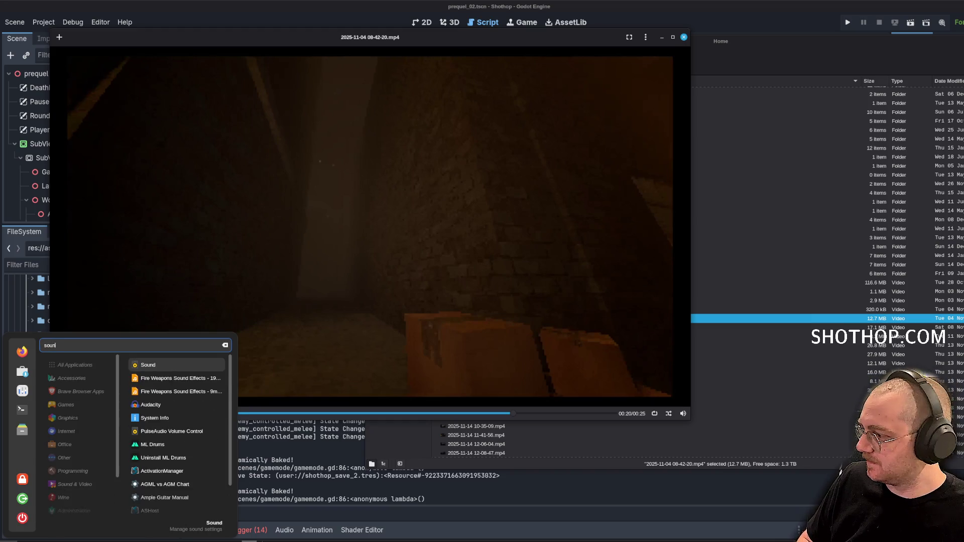
key(Return)
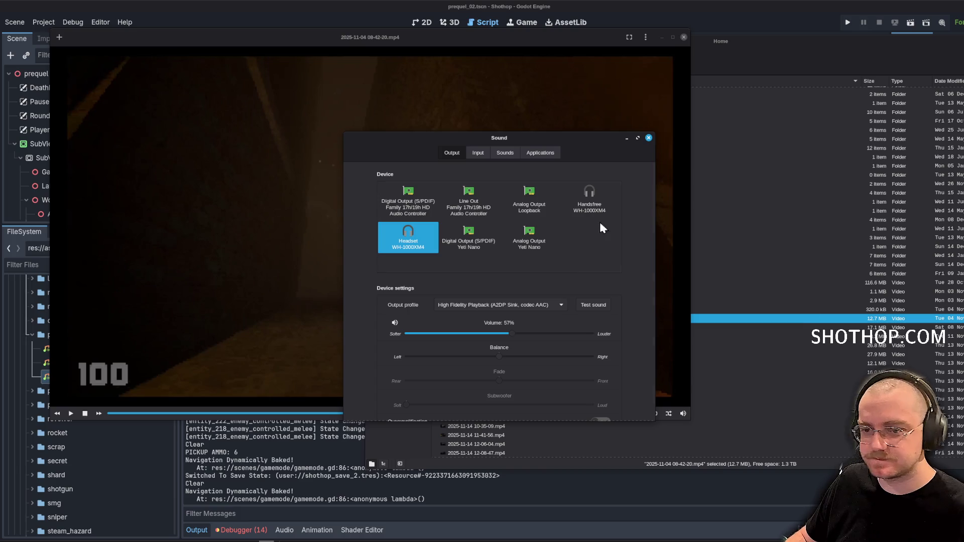
click(498, 150)
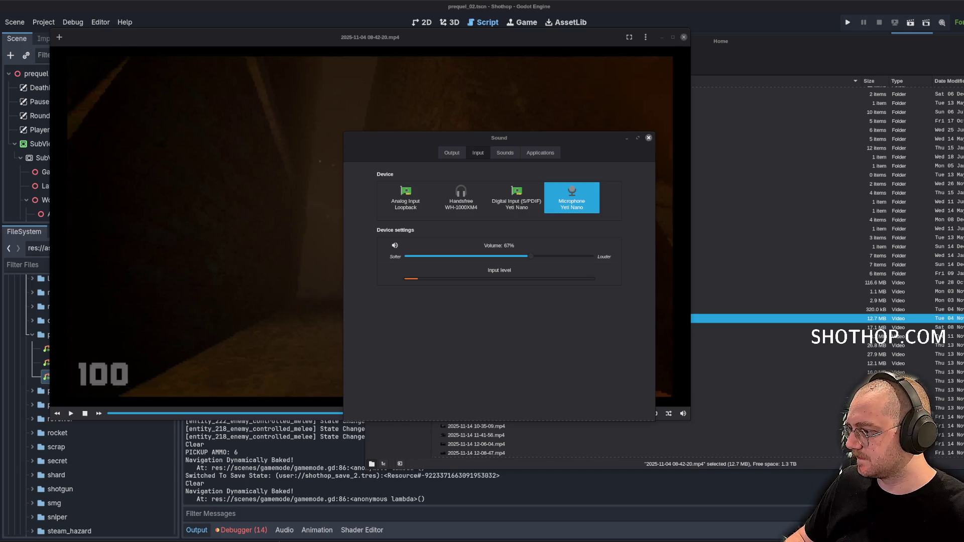
key(super)
text(easy)
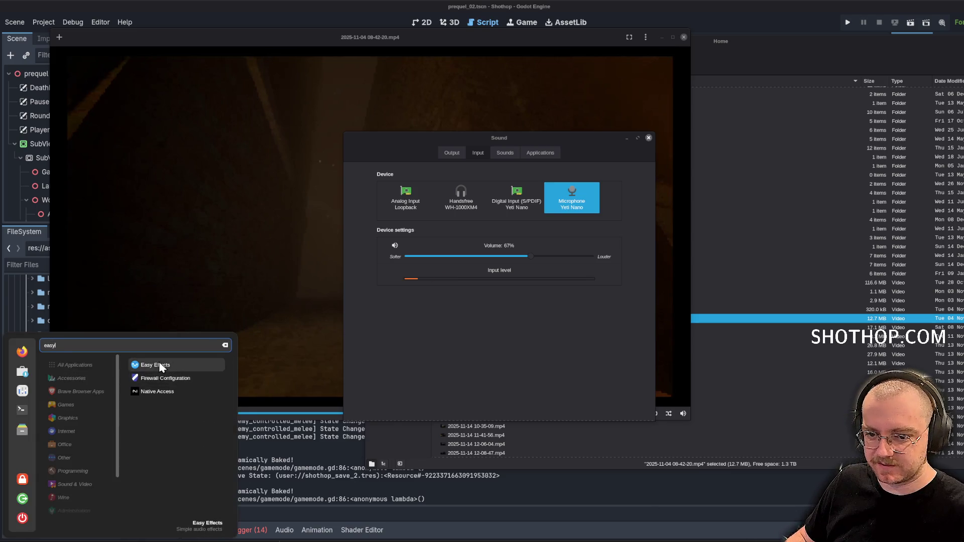
click(160, 365)
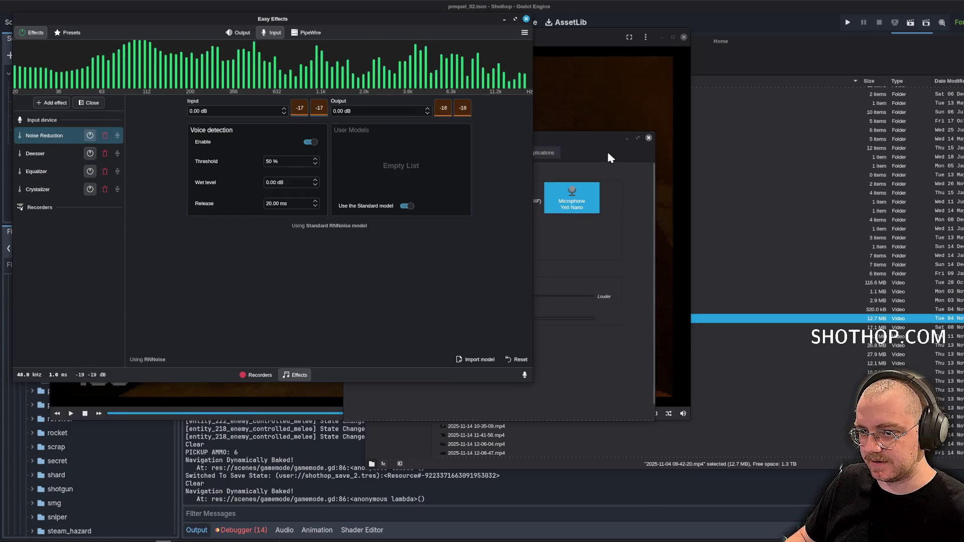
click(503, 20)
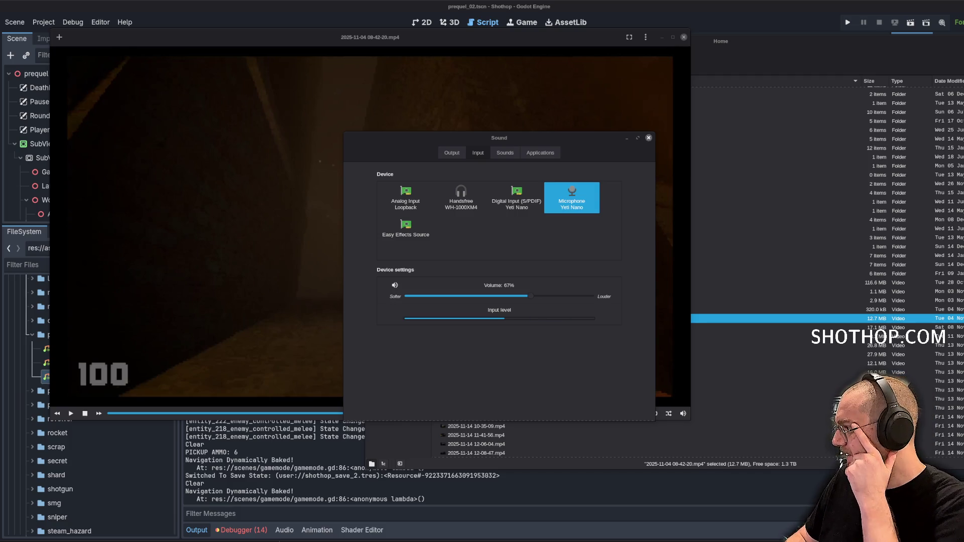
click(628, 138)
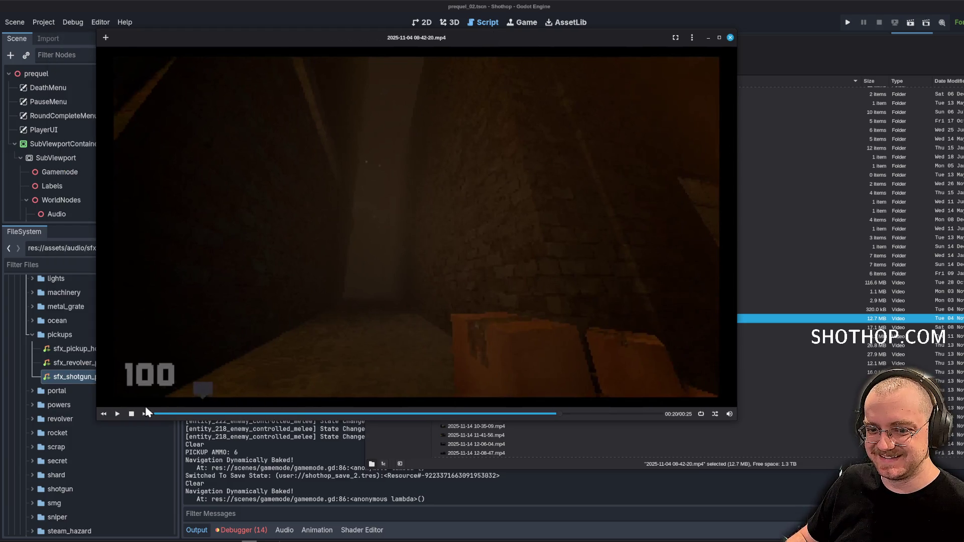
click(170, 415)
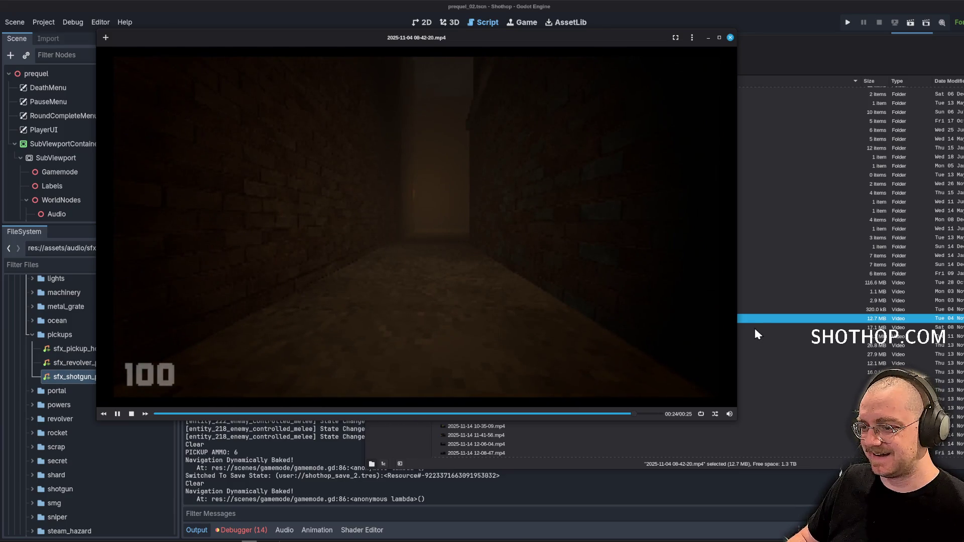
double_click(754, 327)
click(224, 290)
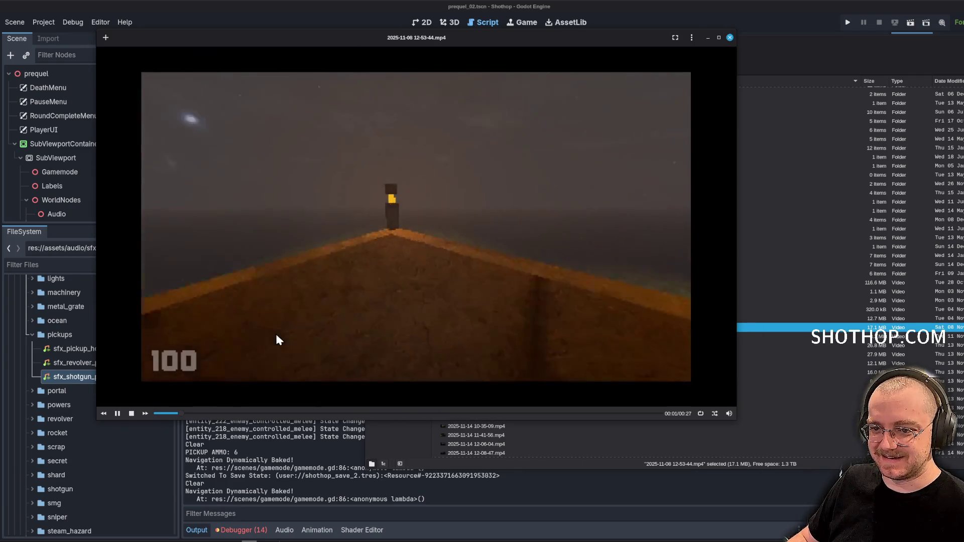
click(299, 414)
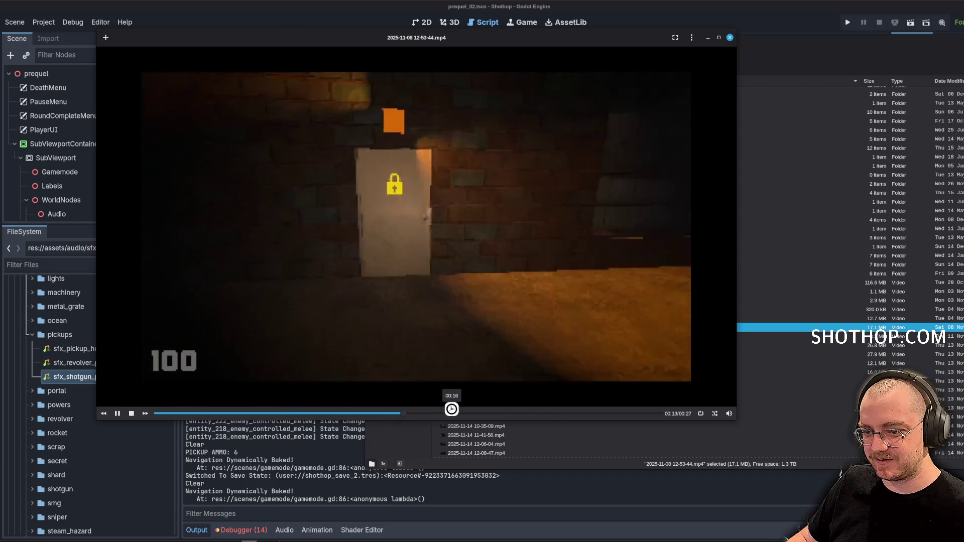
click(448, 414)
double_click(786, 336)
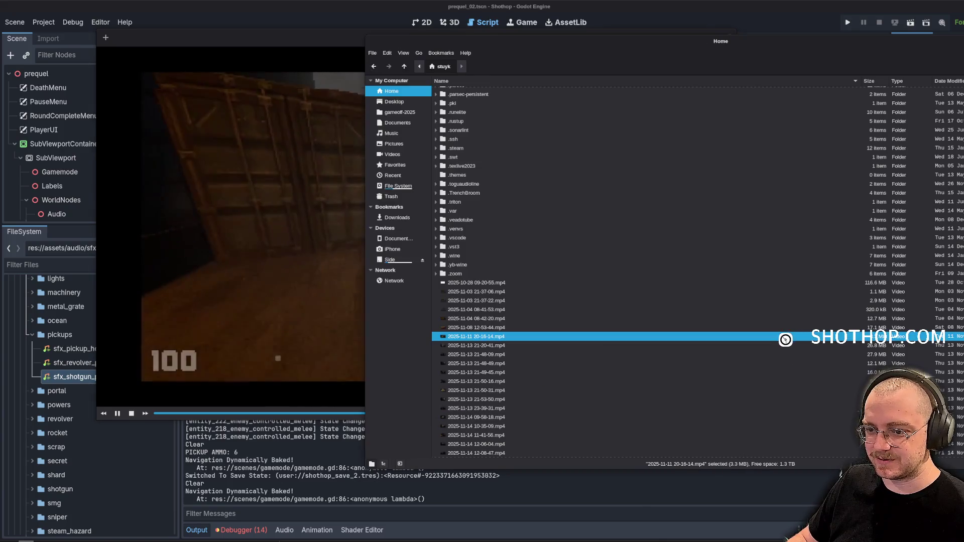
click(286, 289)
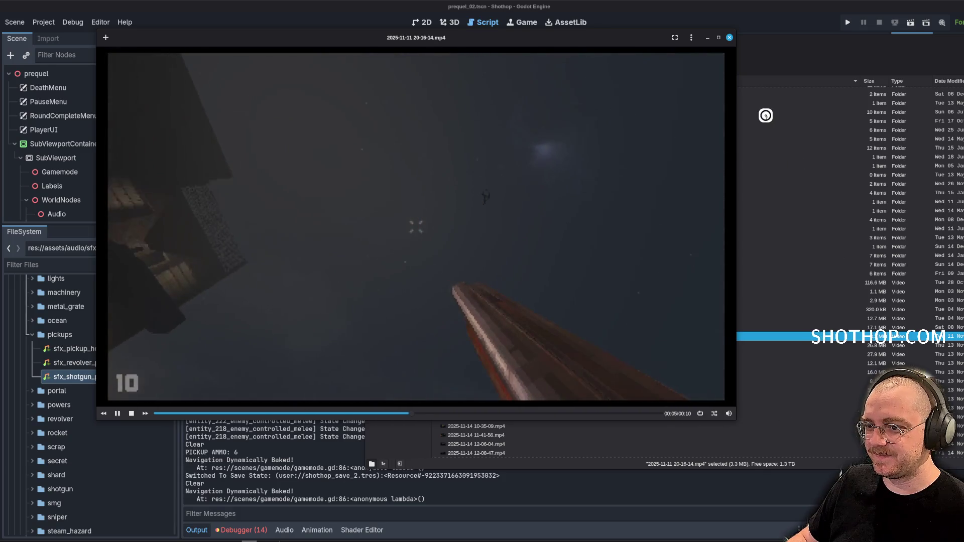
click(729, 38)
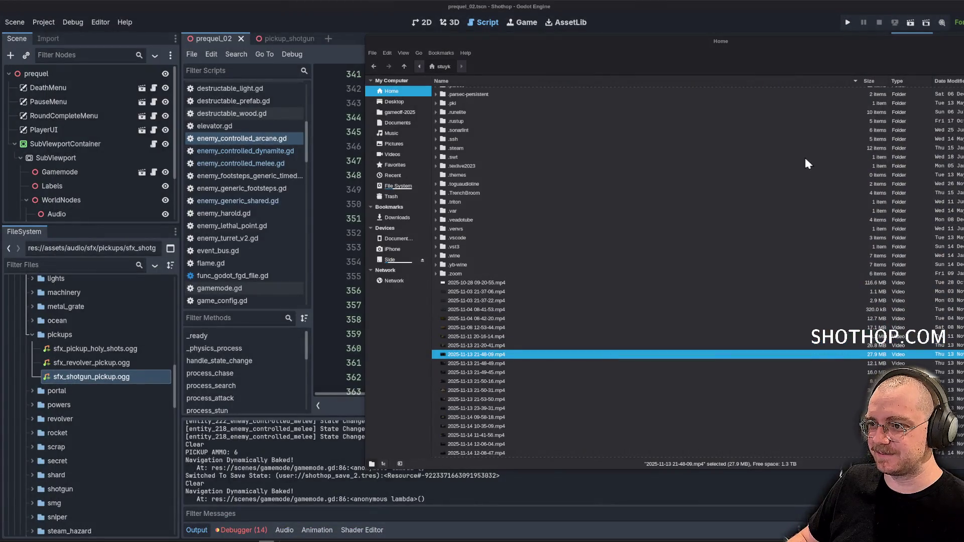
key(Return)
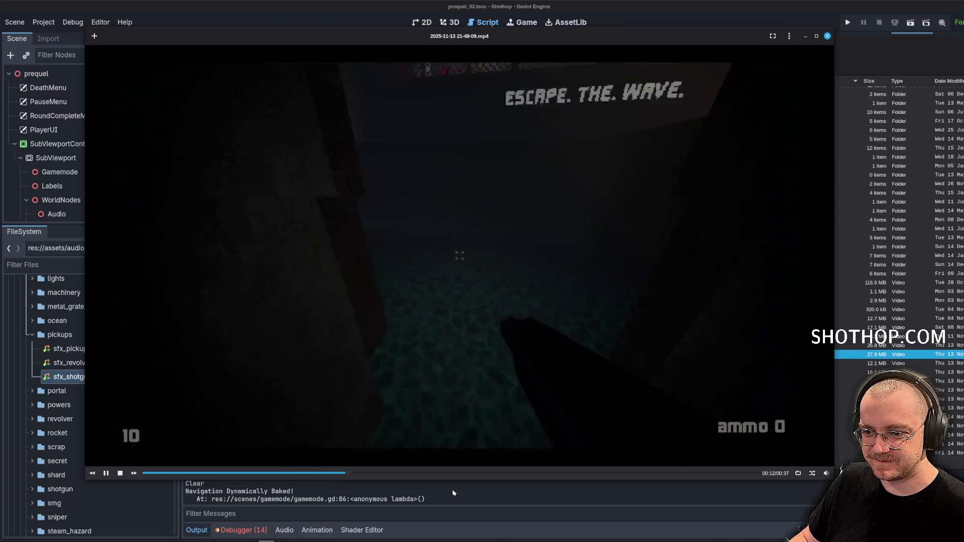
click(462, 473)
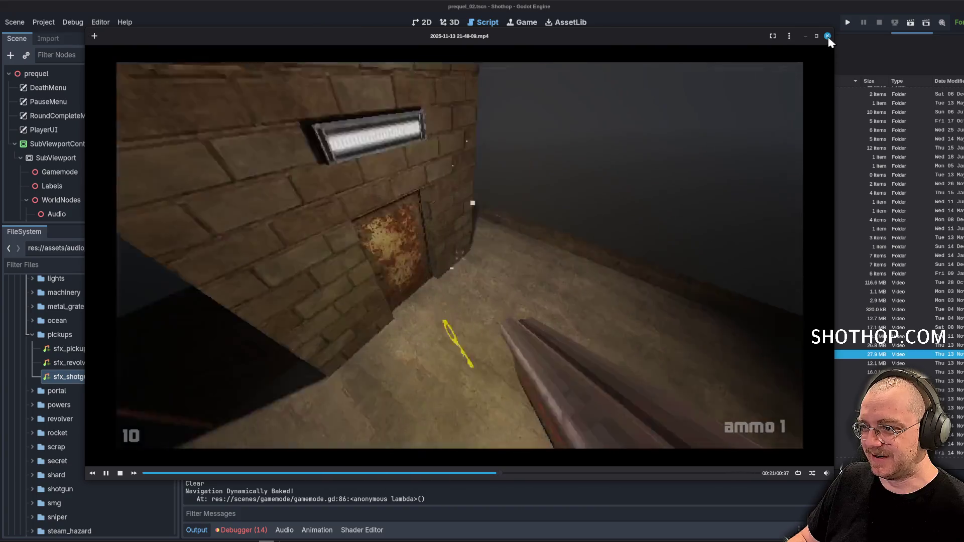
click(827, 36)
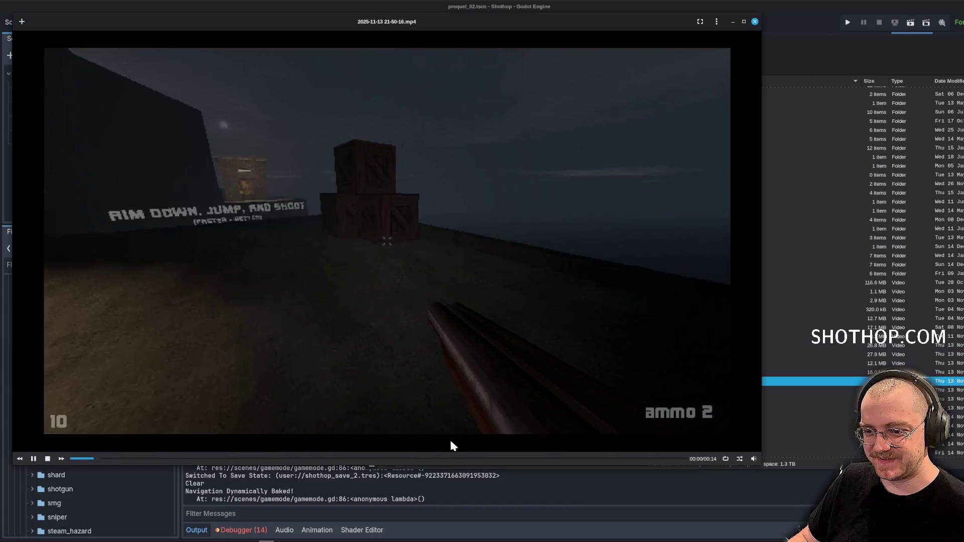
Play a later 2025-11-14 clip, jump to about 00:07, and close it.
scroll(804, 401, down, 4)
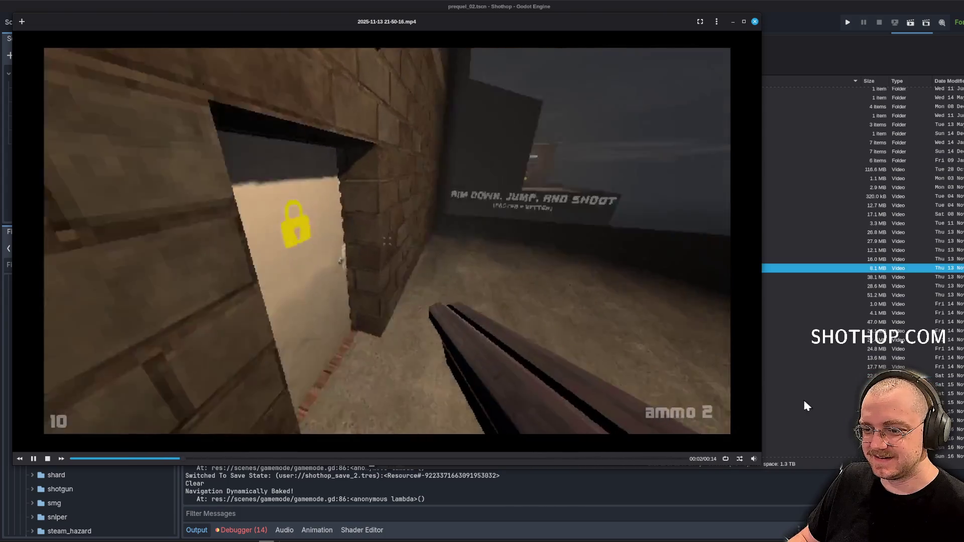
click(802, 322)
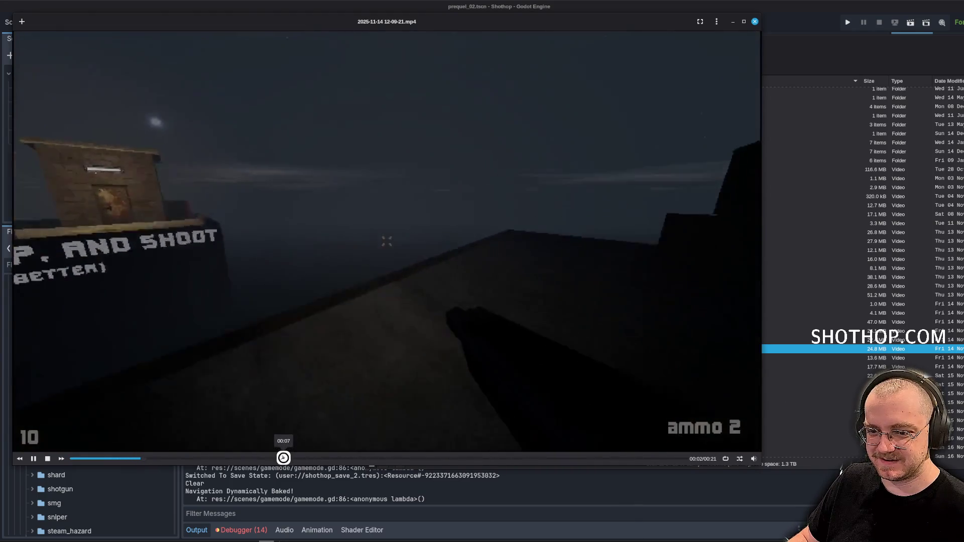
click(297, 458)
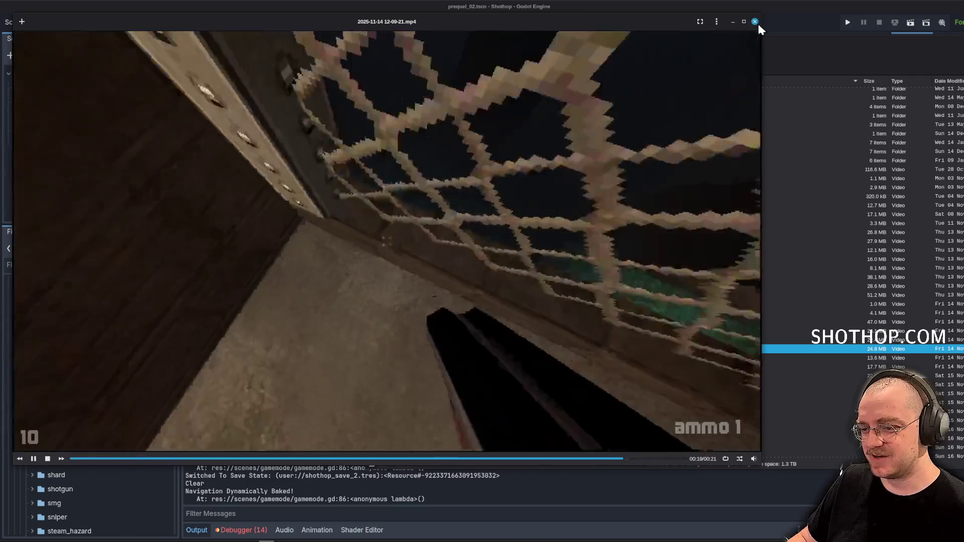
click(757, 22)
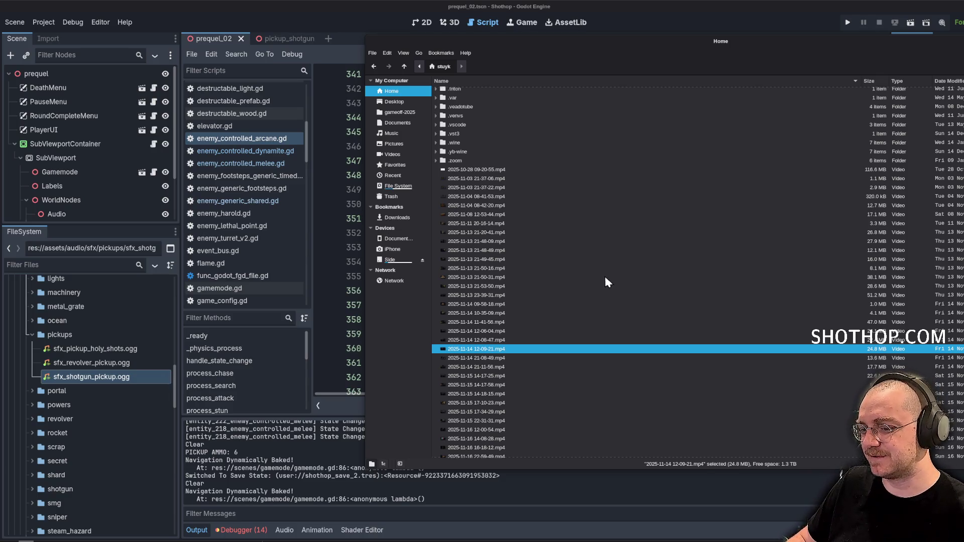
double_click(545, 376)
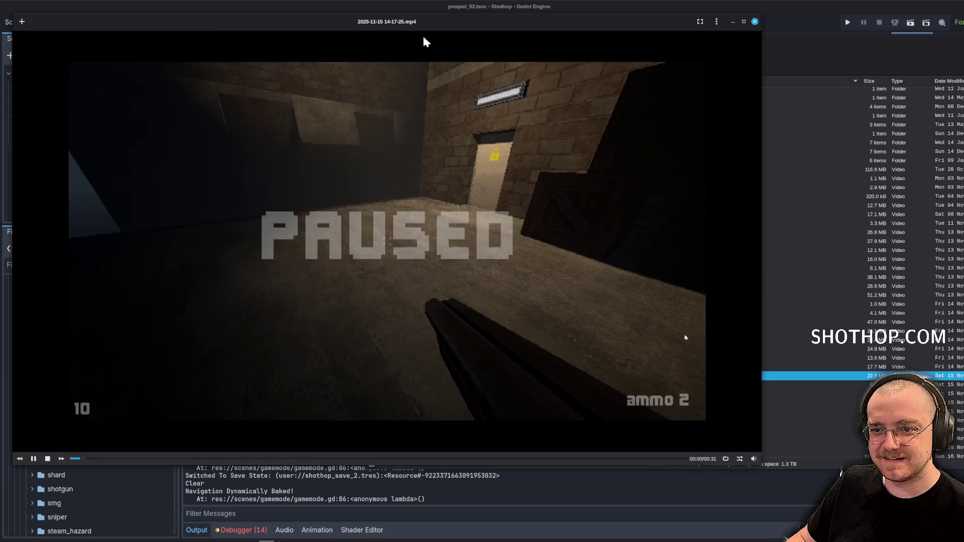
drag(423, 38, 532, 43)
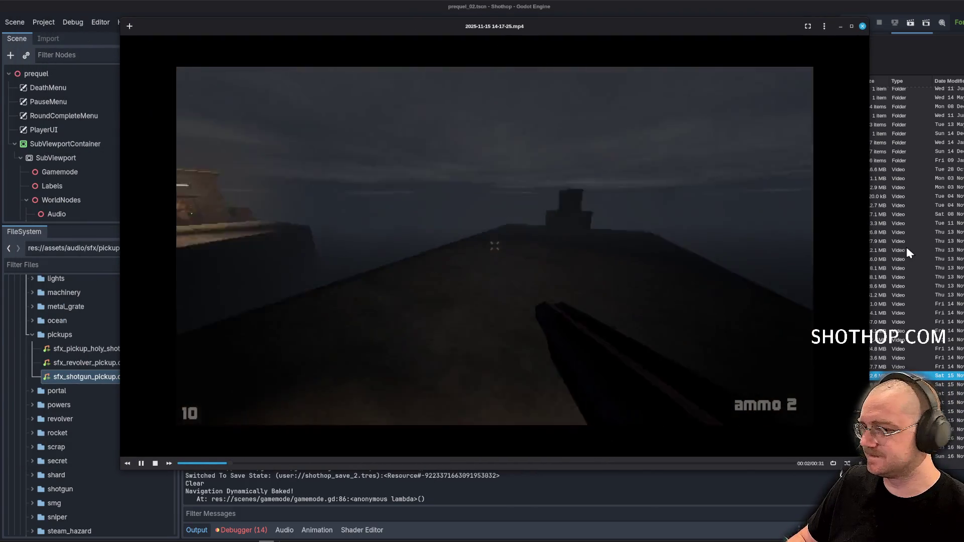
click(465, 463)
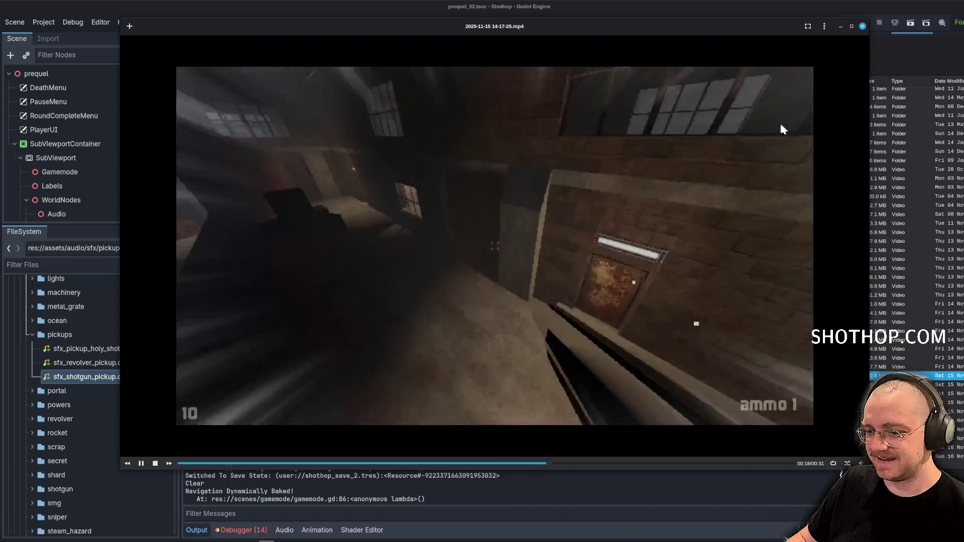
click(862, 26)
click(709, 296)
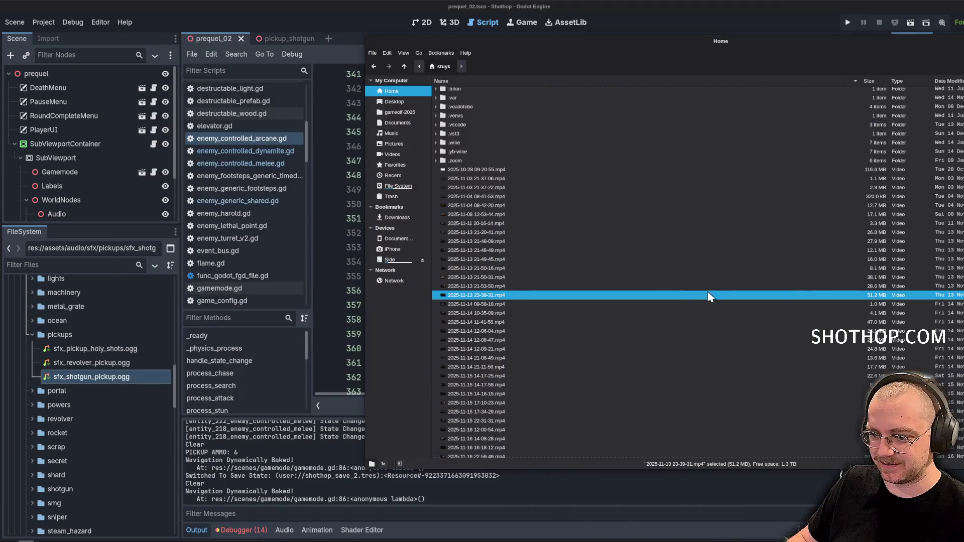
scroll(670, 295, down, 8)
double_click(466, 312)
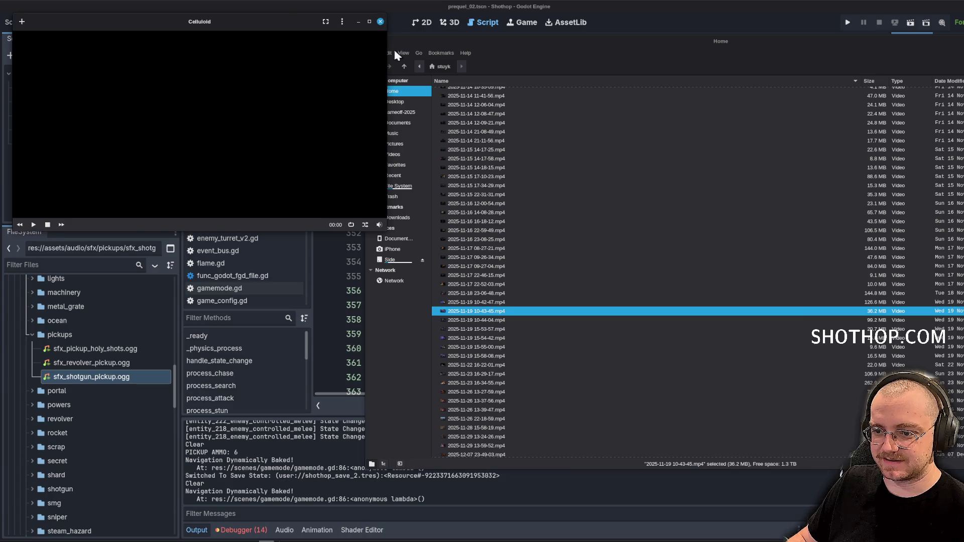
click(380, 21)
scroll(602, 329, down, 5)
click(526, 330)
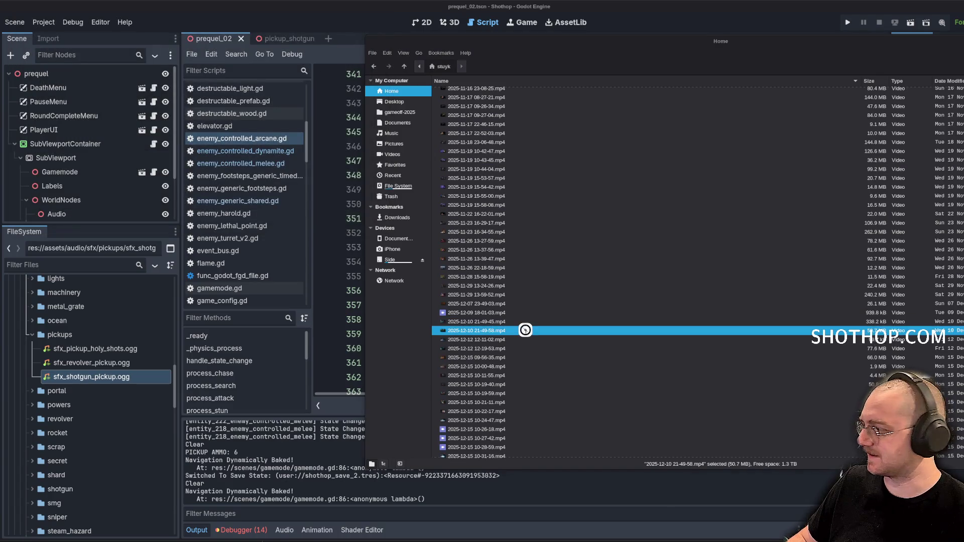
double_click(525, 330)
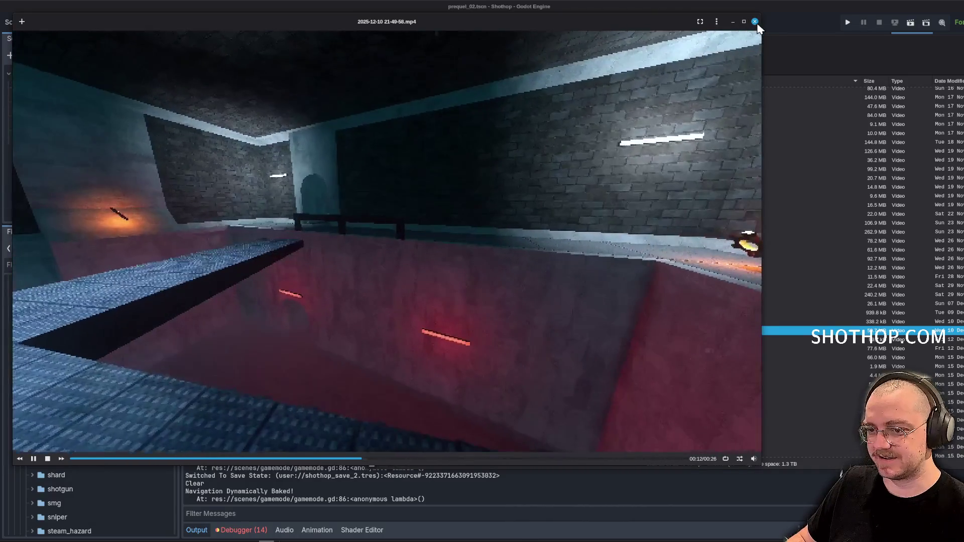
click(756, 23)
scroll(684, 305, down, 10)
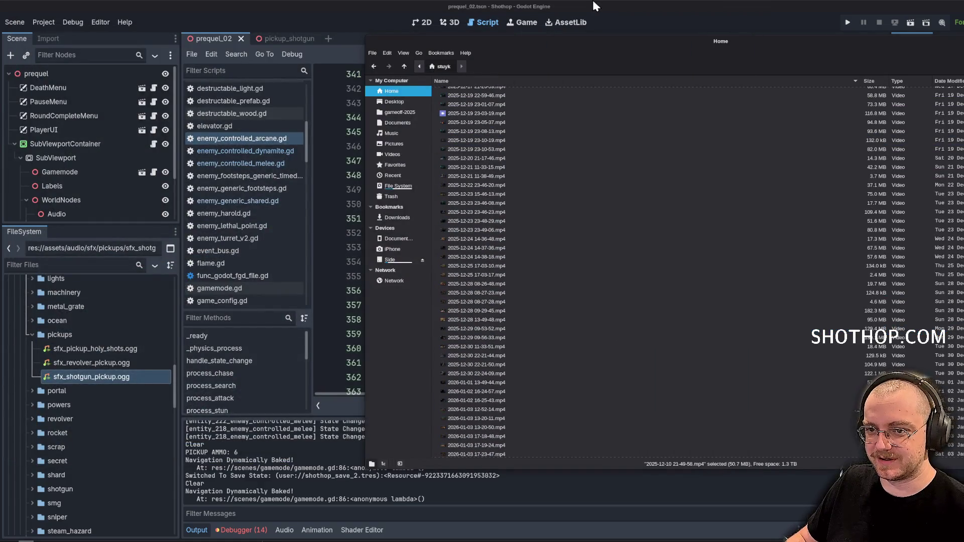
scroll(661, 270, down, 7)
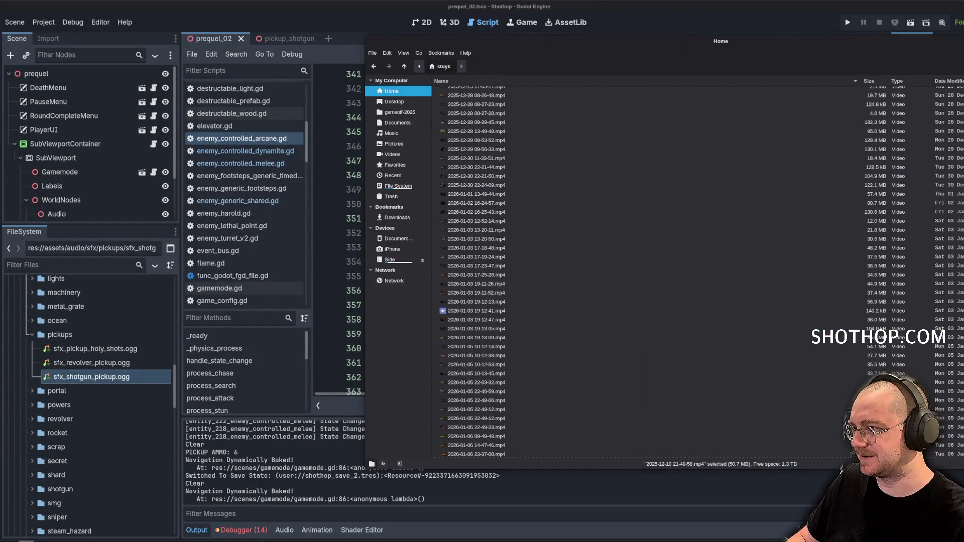
click(634, 5)
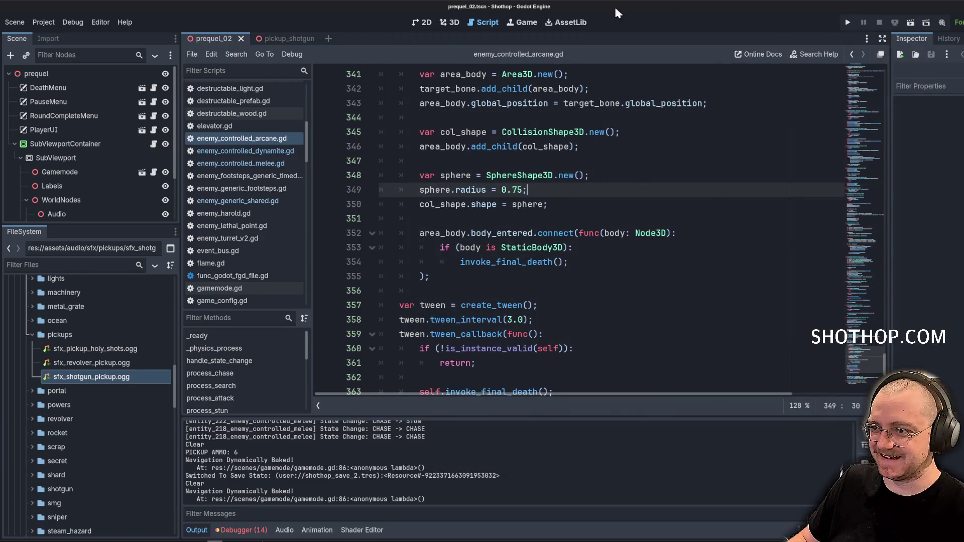
Filter FileSystem for 'dev_unk' and run the dev_unk_1 scene with F6.
text(dev_unk)
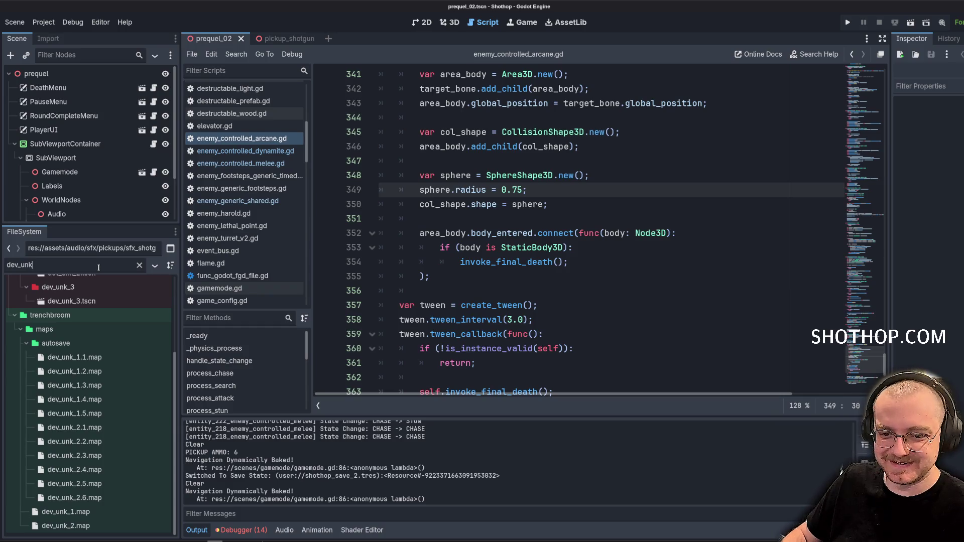
click(71, 300)
scroll(71, 312, up, 3)
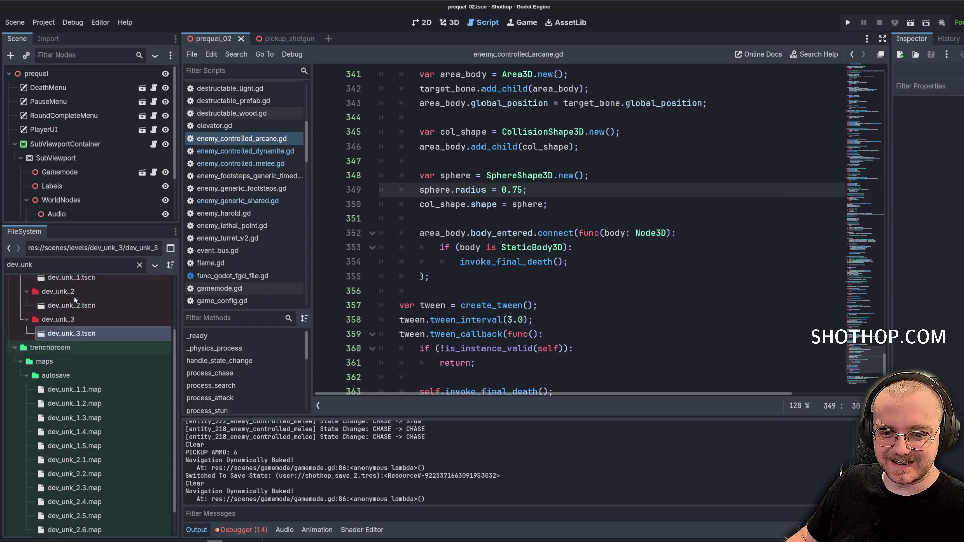
click(79, 346)
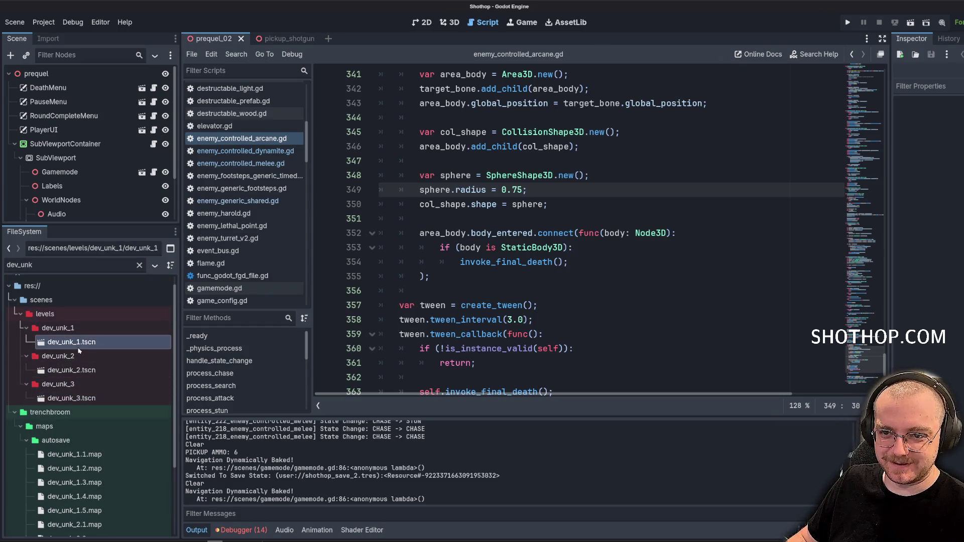
key(F6)
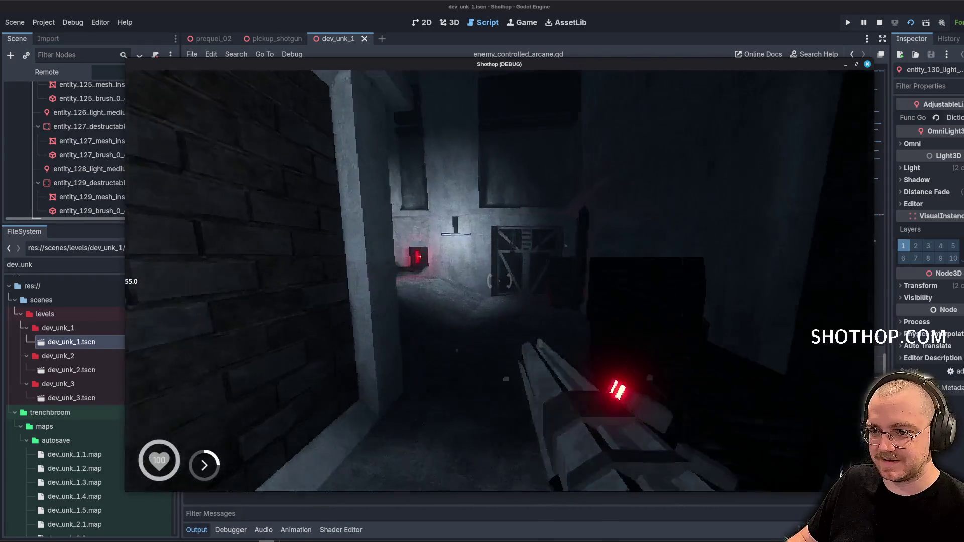
Advance through the level, shooting the melee enemies in the corridor and dark room.
key(w)
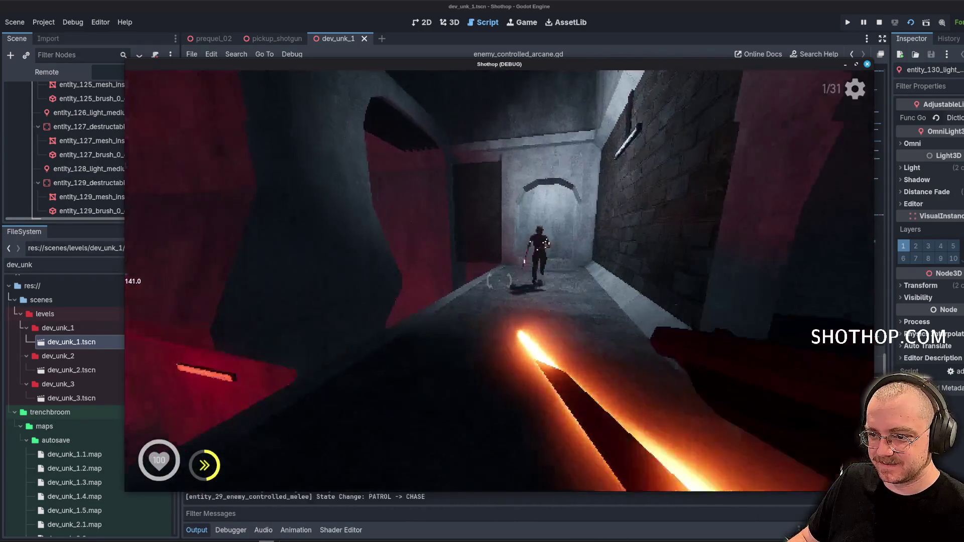
key(1)
click(500, 280)
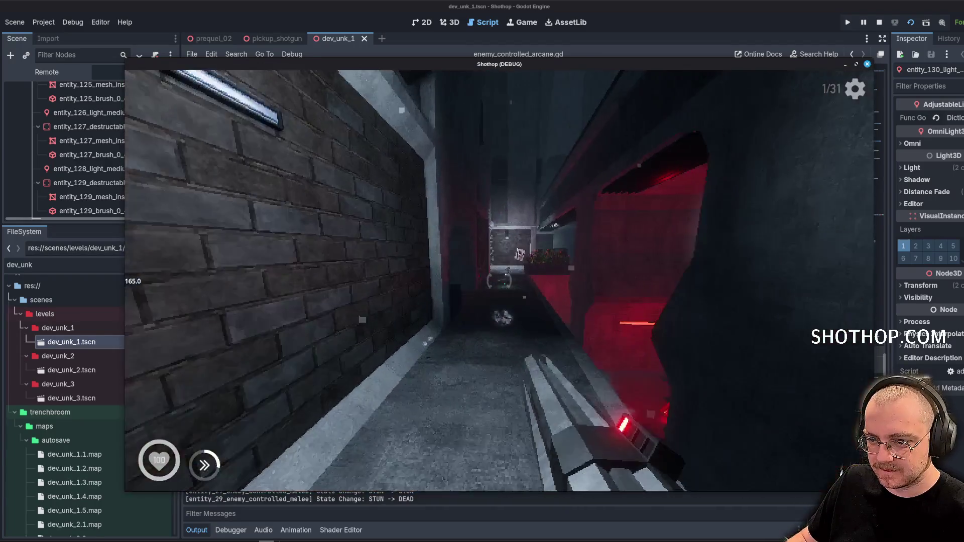
key(w)
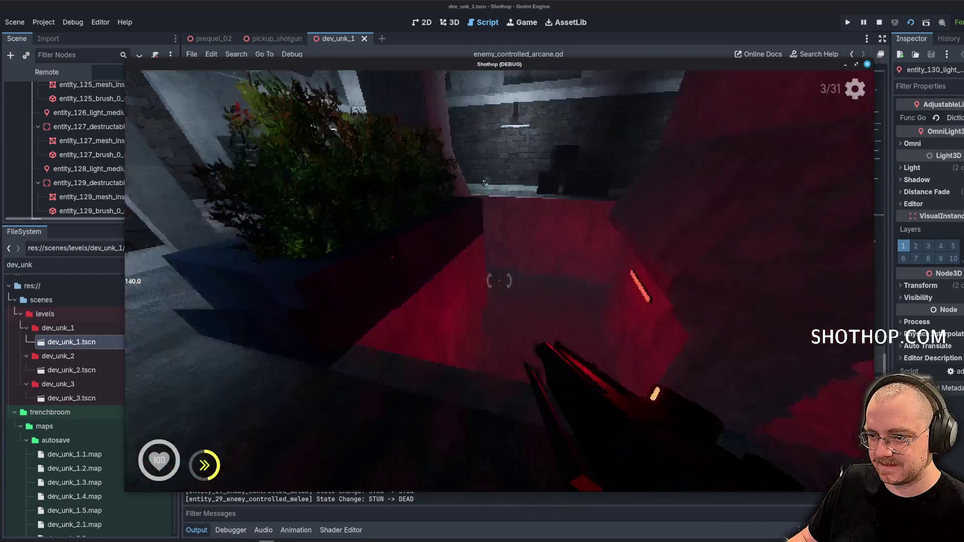
key(w)
key(w)
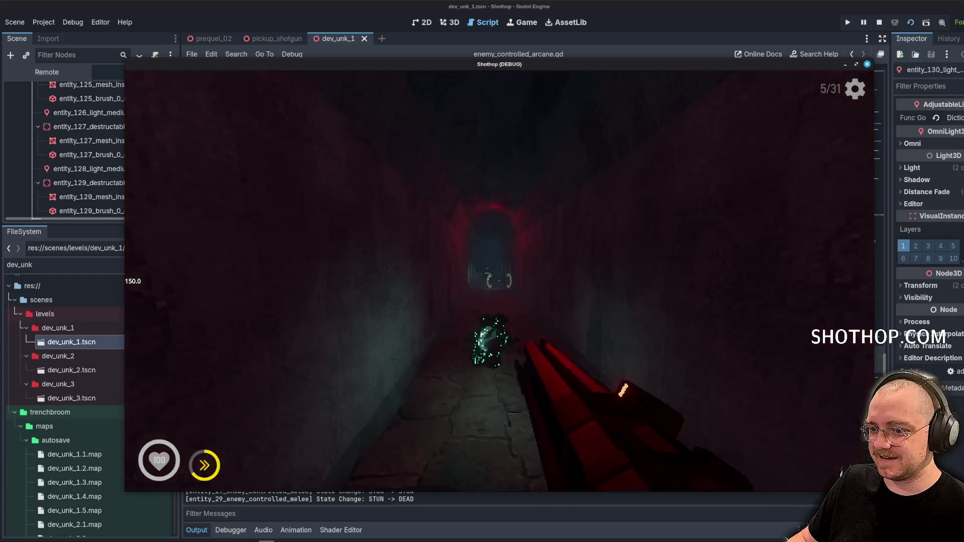
click(499, 280)
key(w)
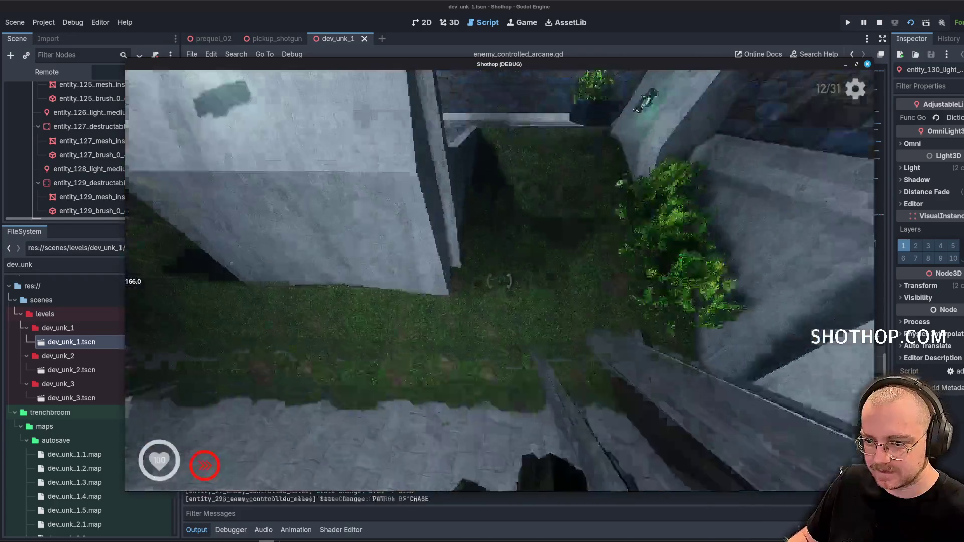
click(500, 280)
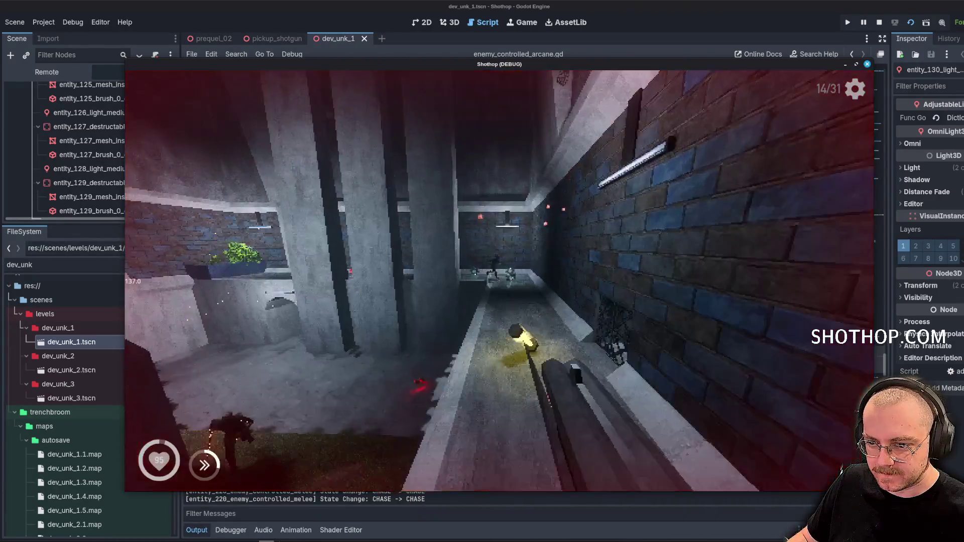
click(499, 280)
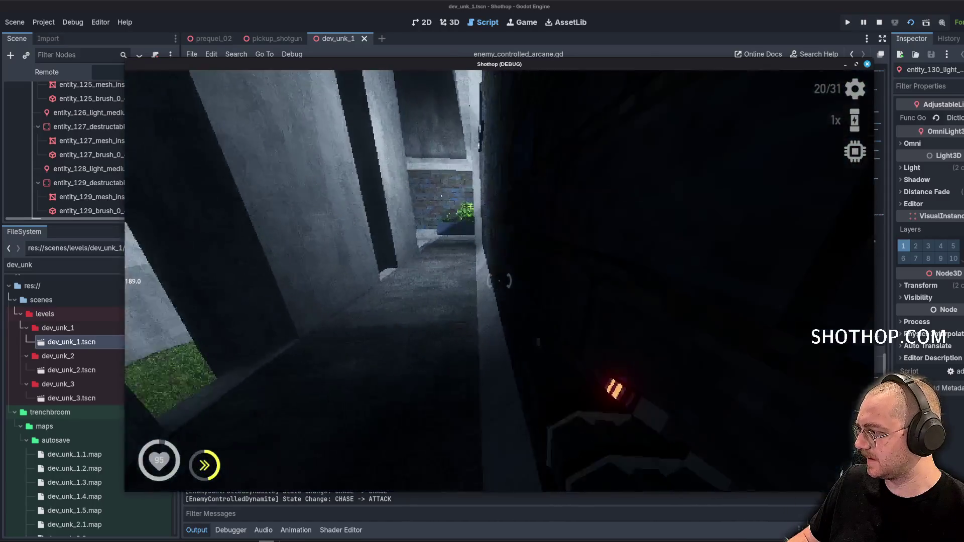
Pause and resume twice, then dash into the exit portal to finish the level.
key(Escape)
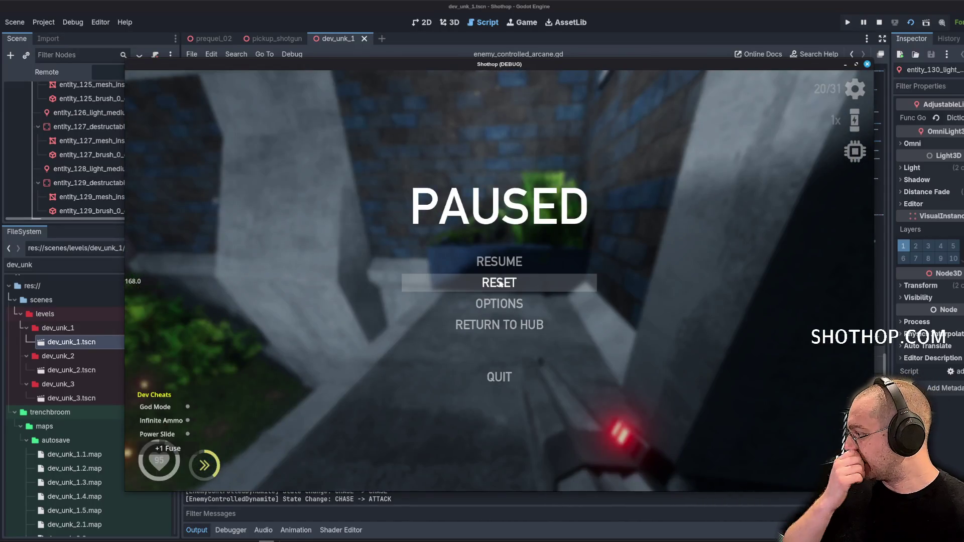
key(Escape)
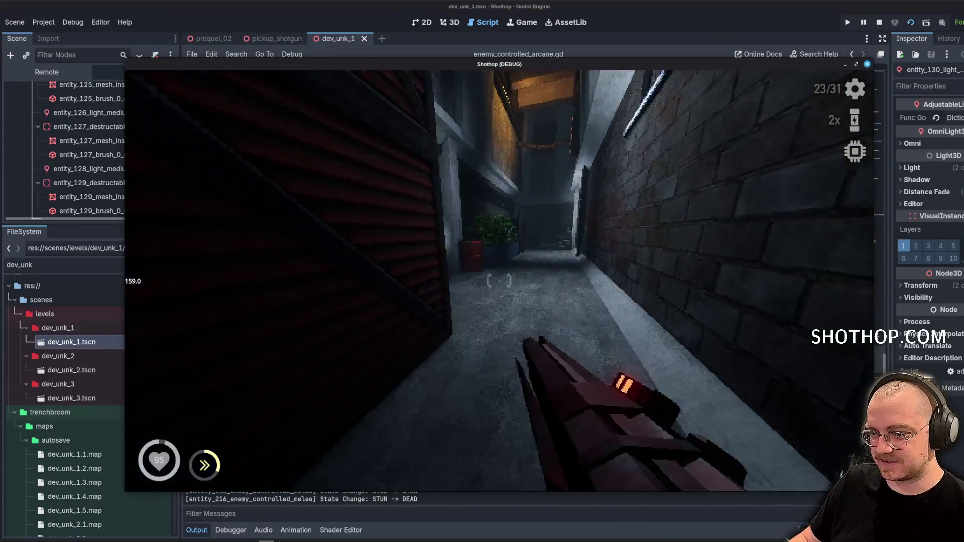
key(Escape)
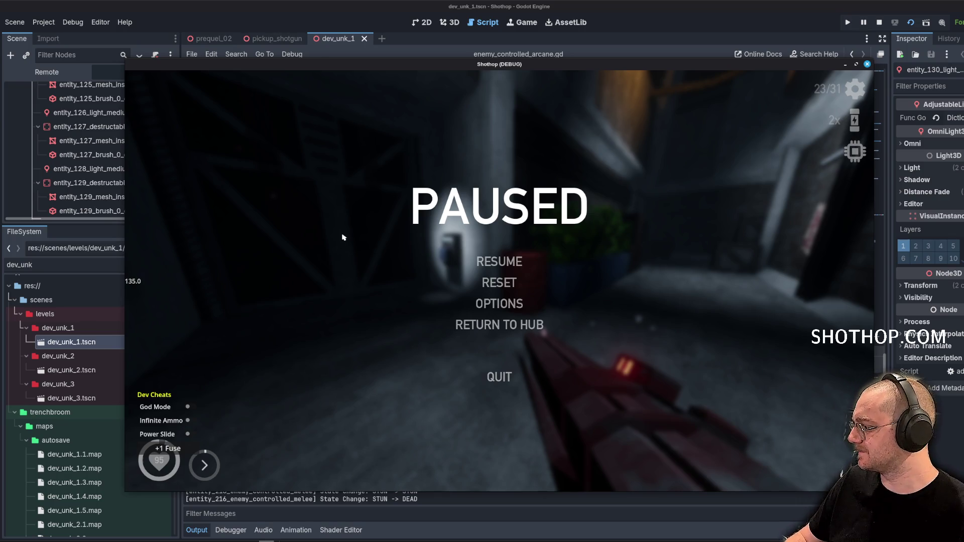
key(Escape)
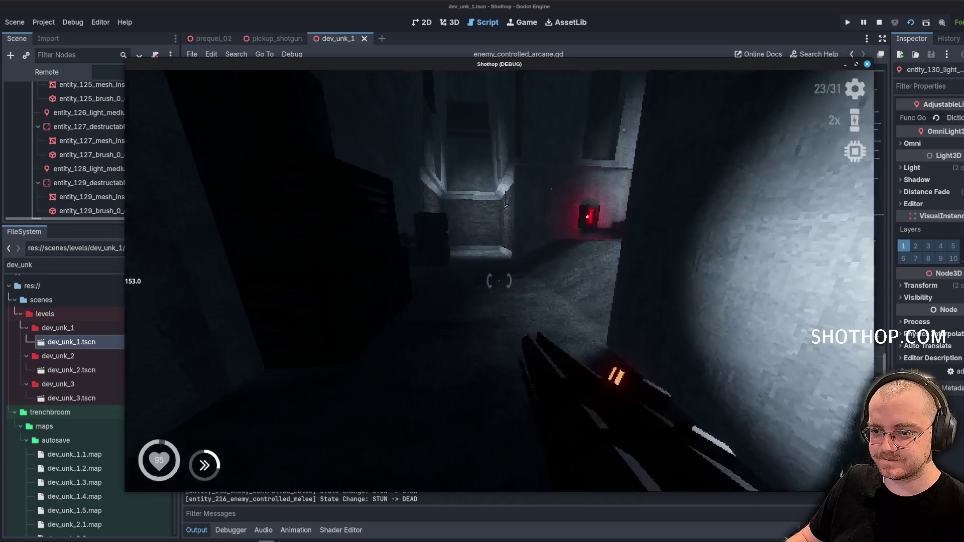
key(shift)
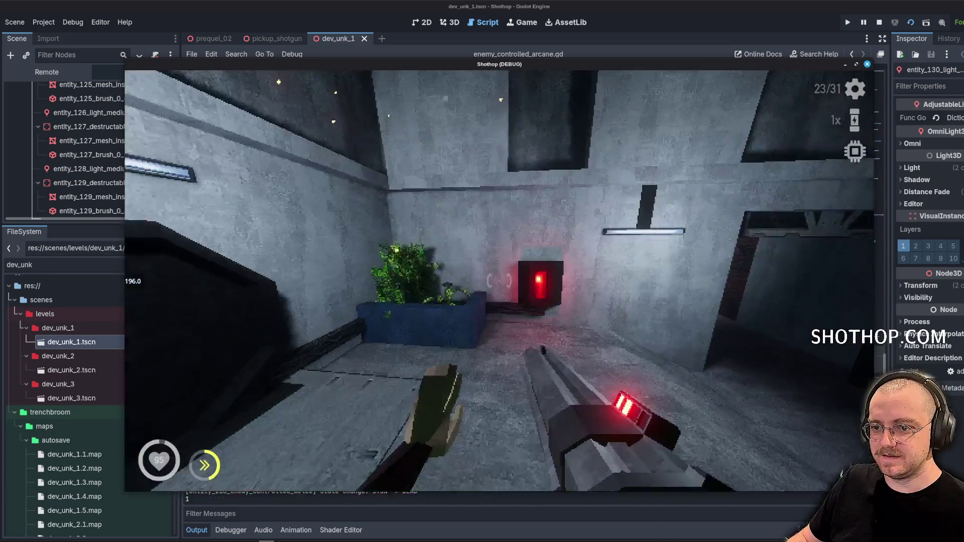
key(w)
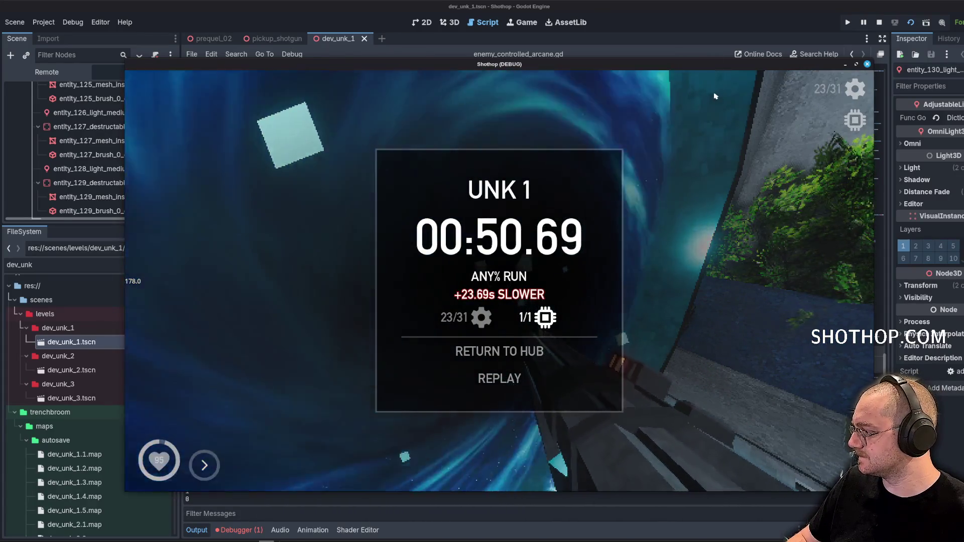
Stop the game with F8 and place the caret after invoke_final_death in enemy_controlled_arcane.gd.
key(F8)
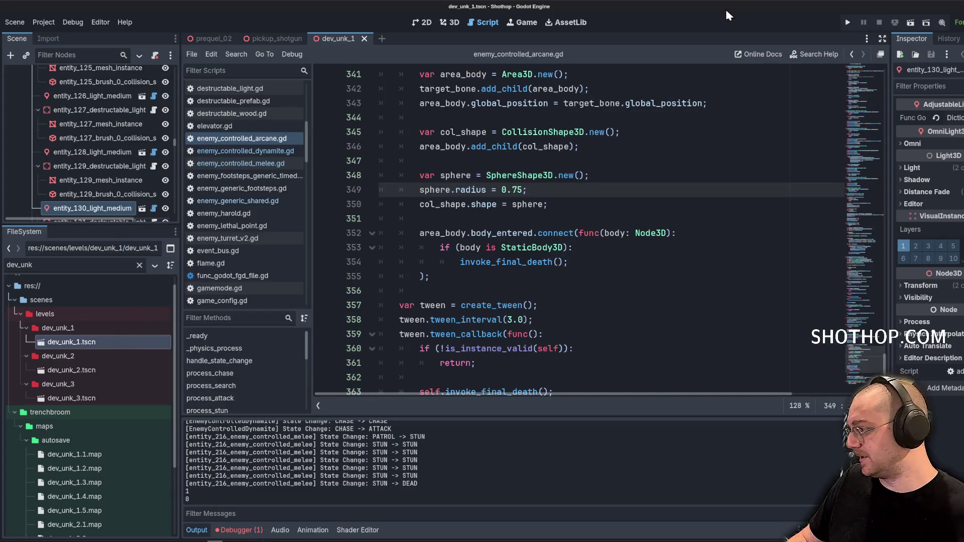
click(591, 180)
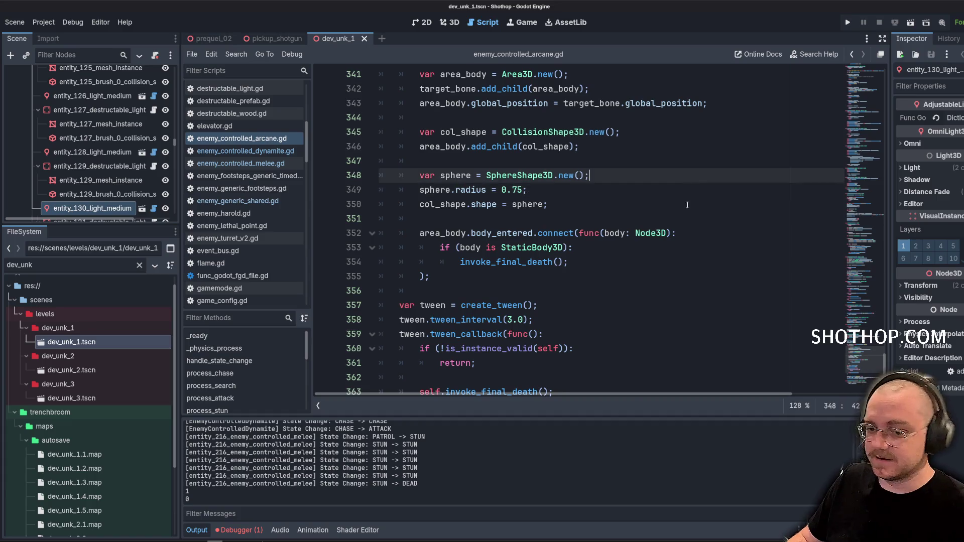
scroll(681, 260, down, 3)
scroll(567, 348, down, 2)
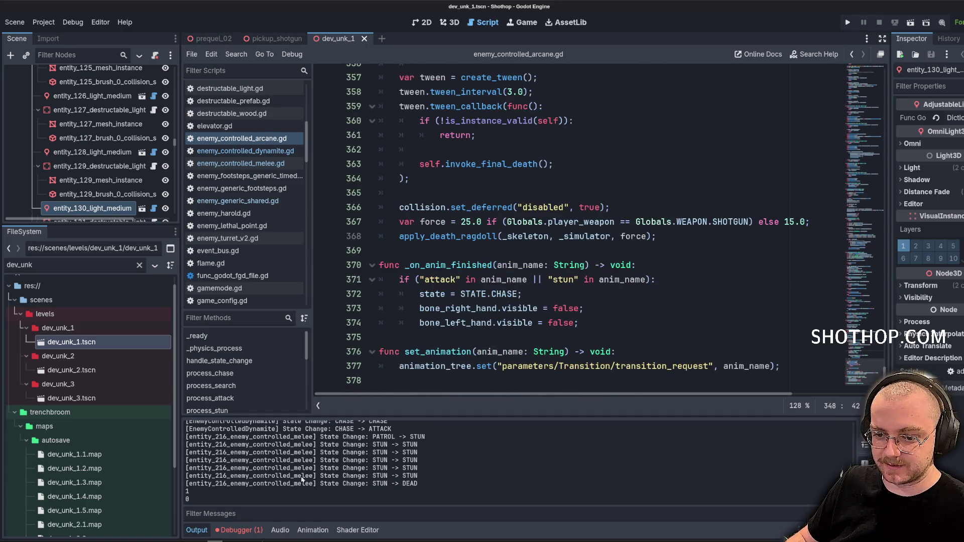
click(653, 178)
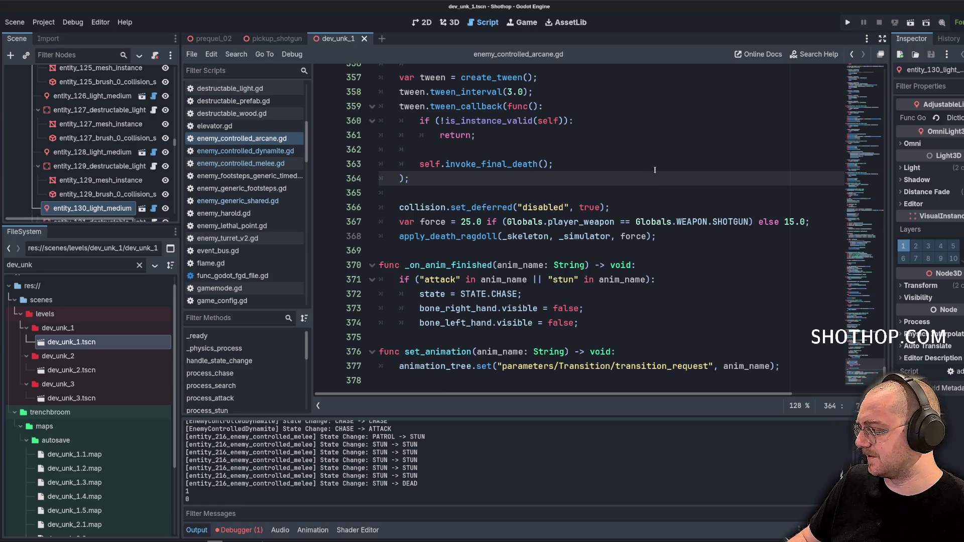
click(655, 170)
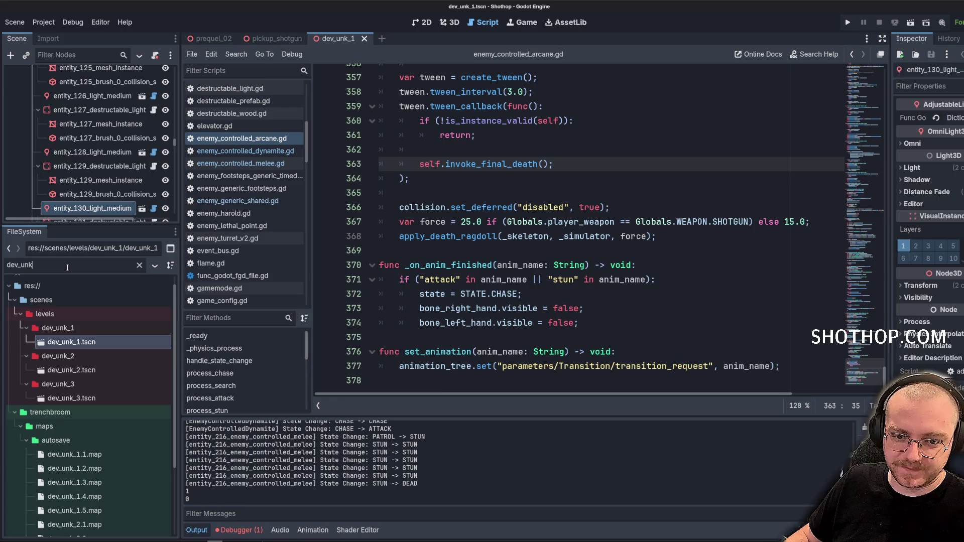
Search the project for 'revolver_ppi' and open the revolver ammo pickup scene.
key(BackSpace)
key(BackSpace)
key(BackSpace)
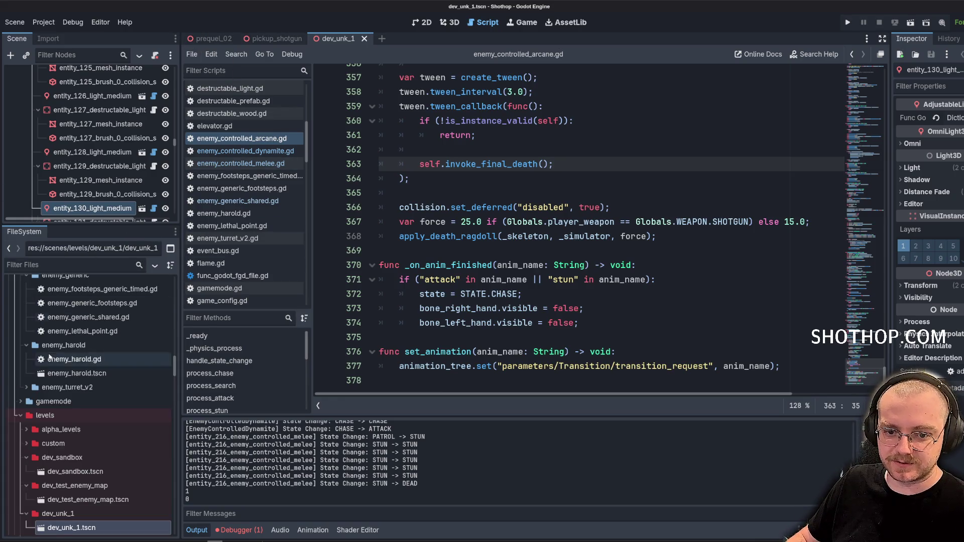
click(49, 266)
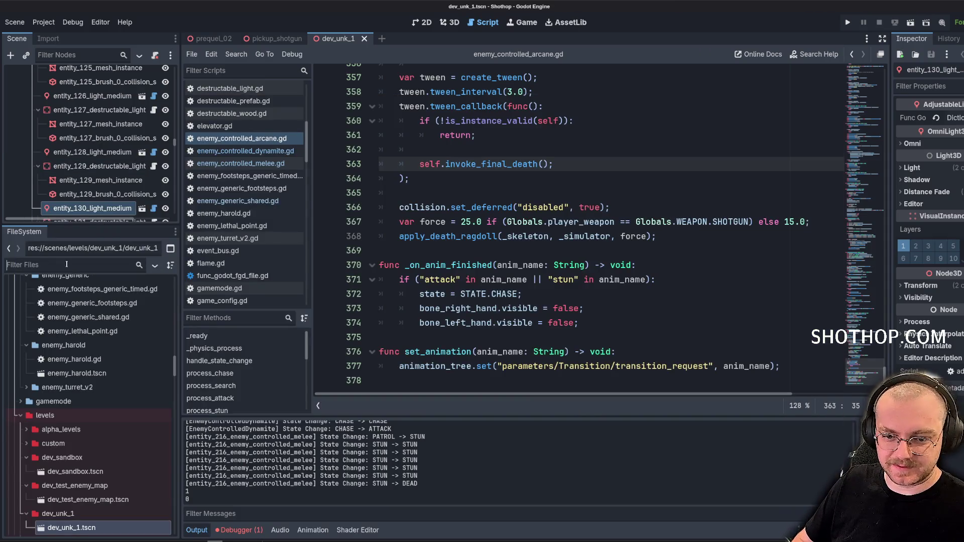
text(revolver_p)
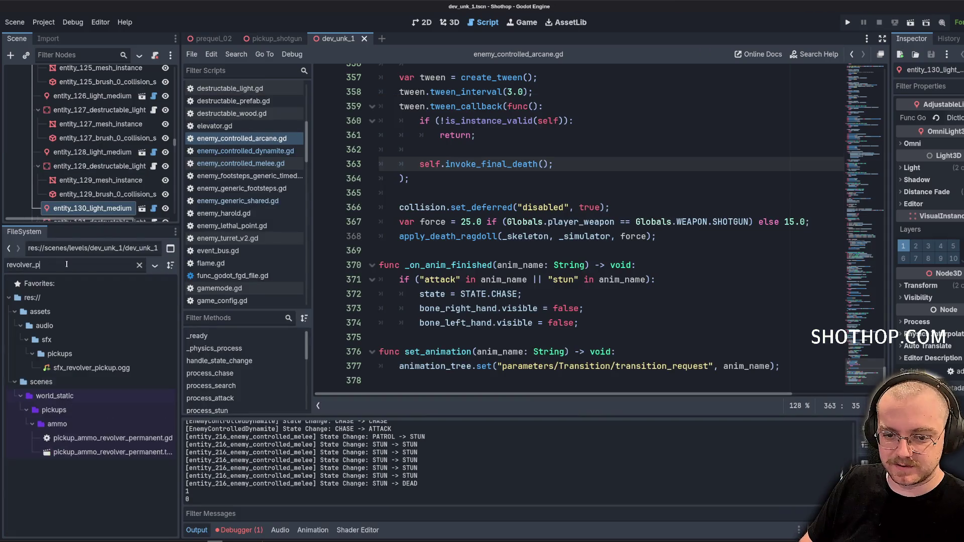
text(pickup)
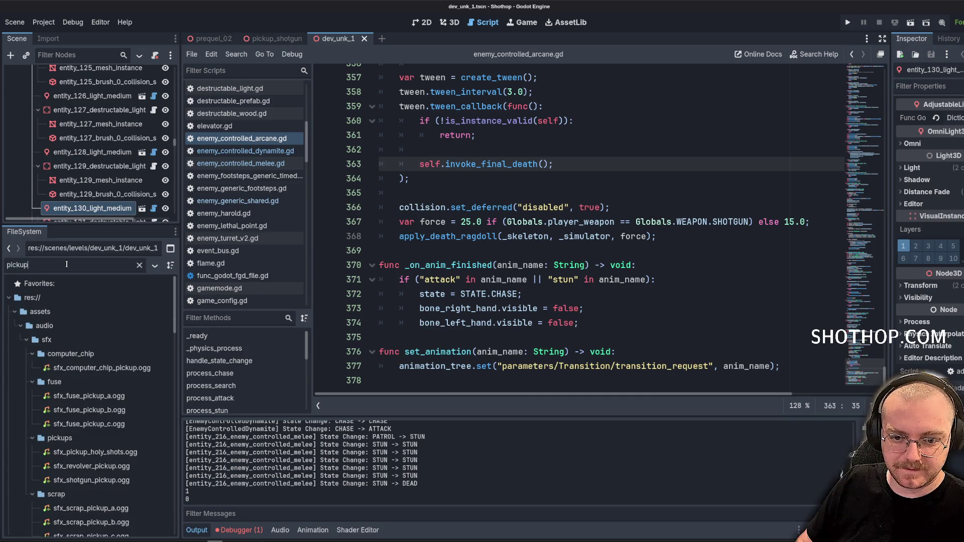
scroll(100, 427, down, 5)
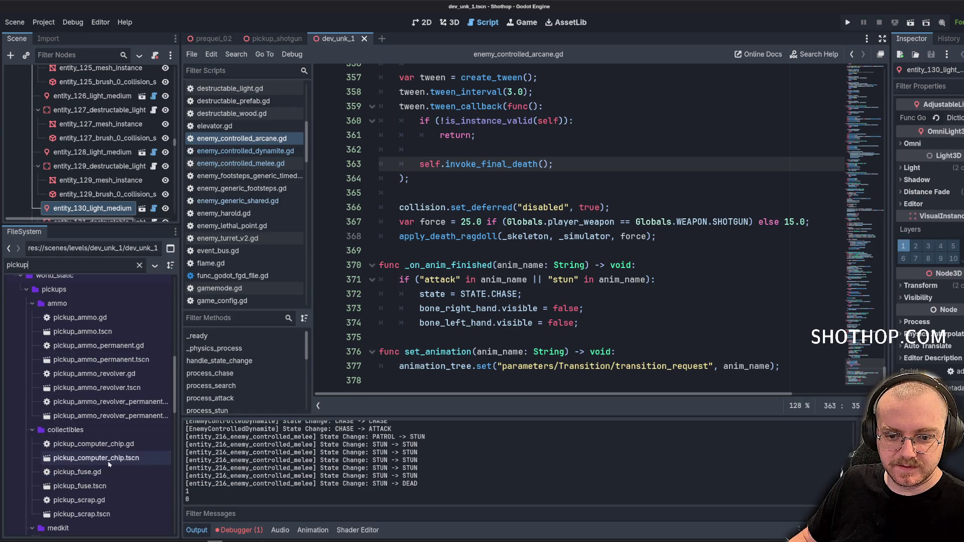
double_click(97, 388)
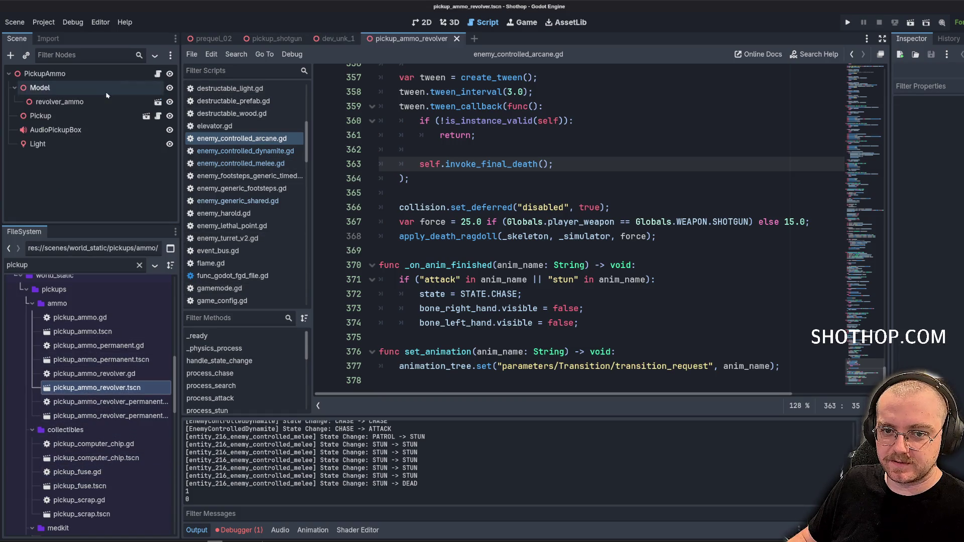
Replace AudioPickupBox's stream with sfx_revolver_pickup.ogg, save, and run the game.
click(55, 130)
click(933, 126)
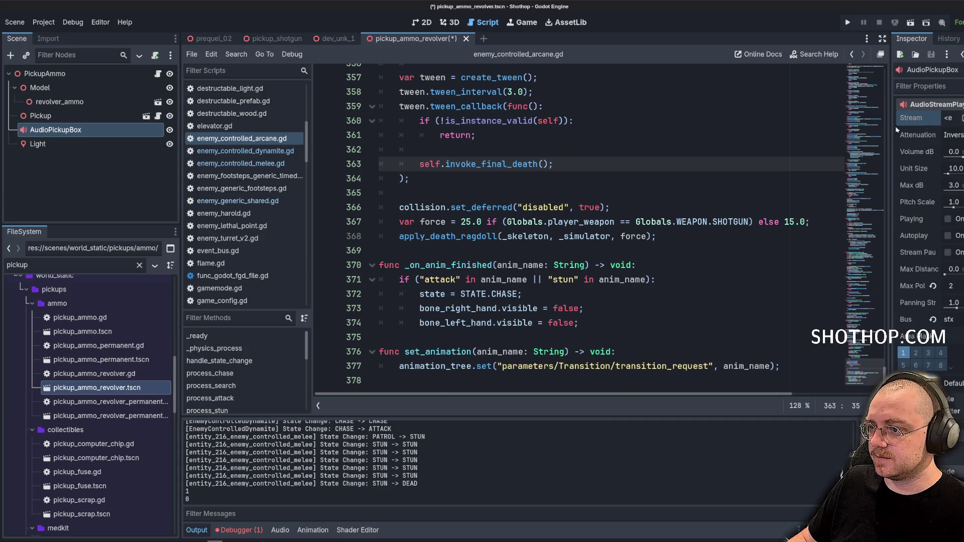
drag(889, 133, 726, 127)
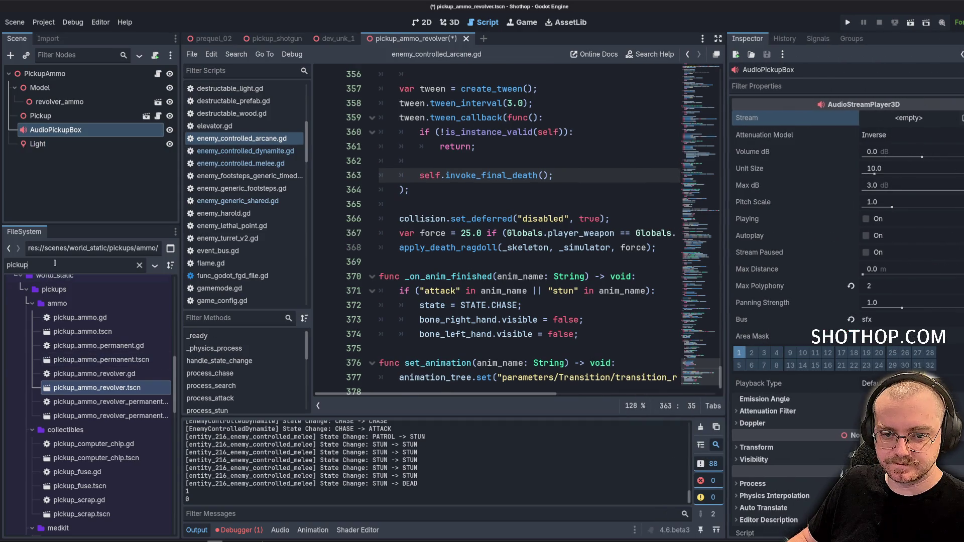
scroll(96, 346, up, 5)
scroll(93, 352, up, 2)
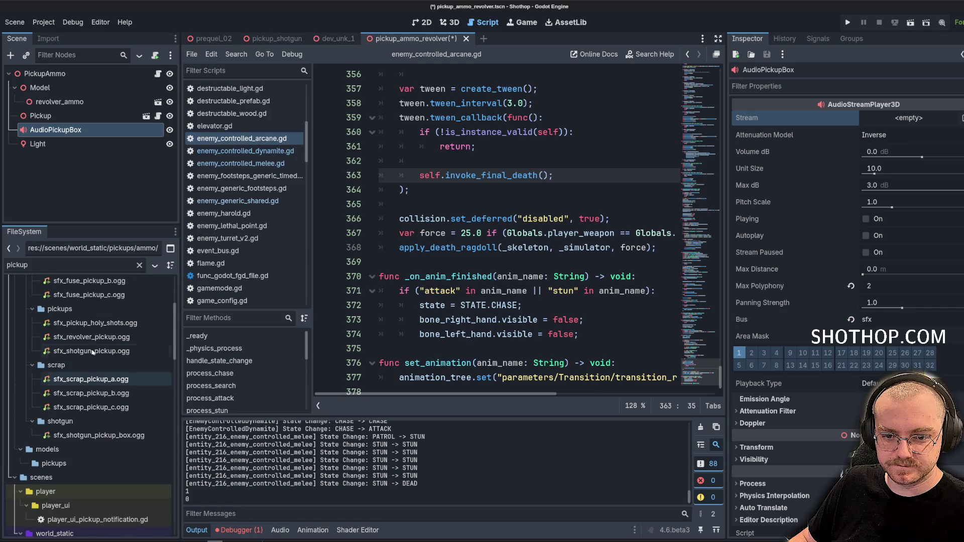
mouse_move(92, 336)
mouse_down()
mouse_move(854, 121)
mouse_move(904, 118)
mouse_up()
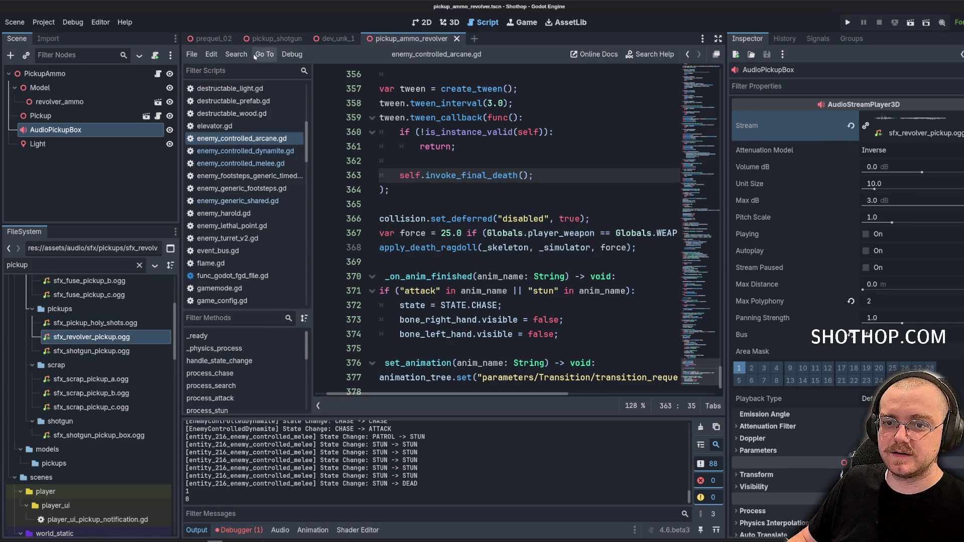
key(ctrl+Tab)
click(911, 22)
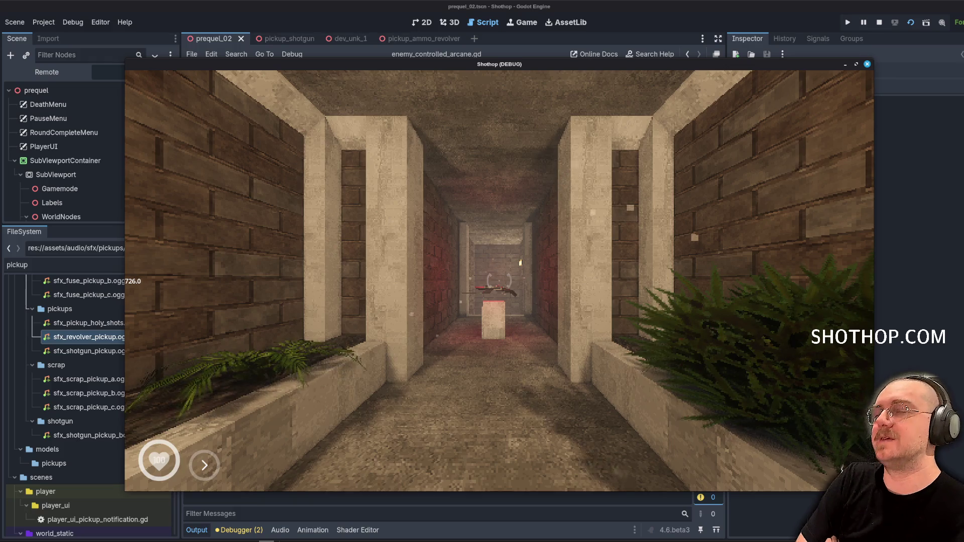
Walk forward in the prequel_02 corridor, then pause and stop the game.
key(w)
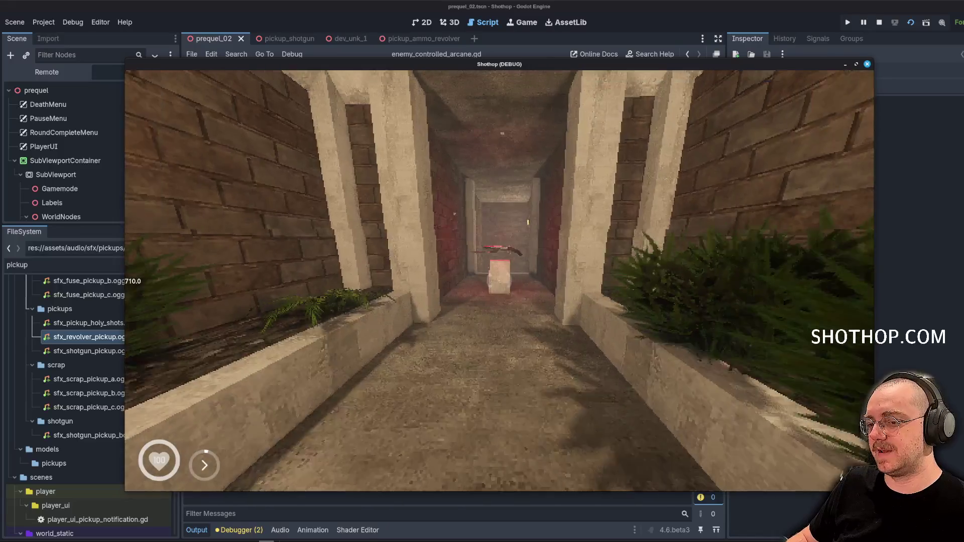
key(Escape)
click(879, 22)
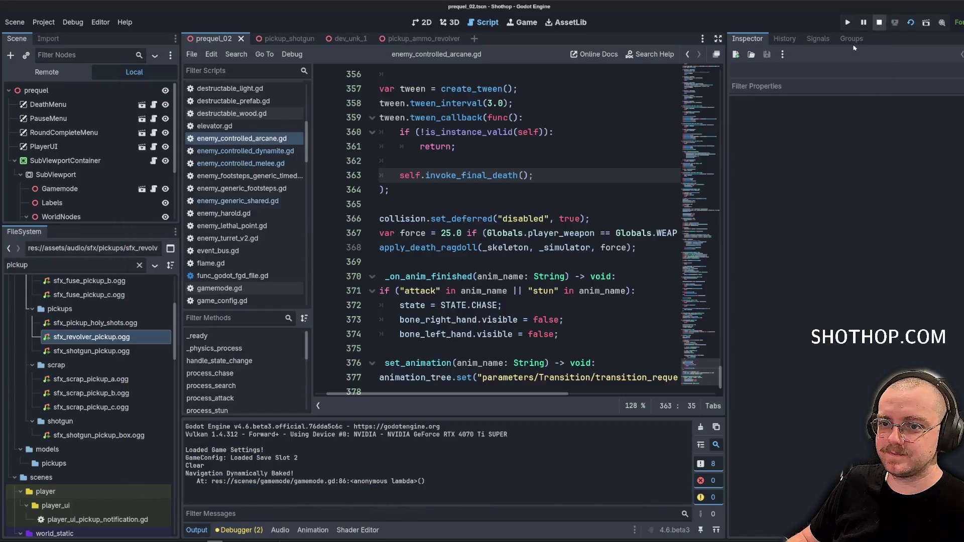
Filter FileSystem for 'prequel', open prequel_03, and run it.
click(70, 264)
text(prequel)
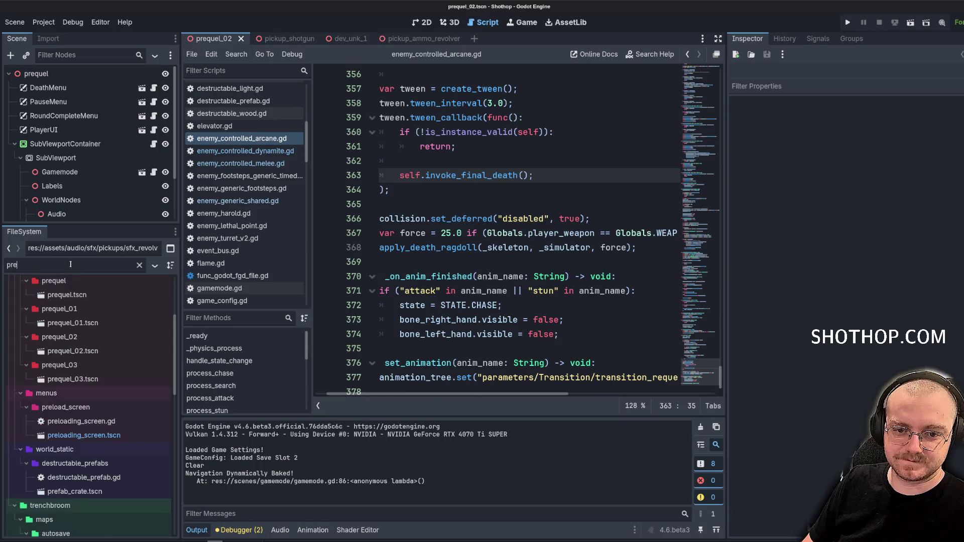
double_click(73, 308)
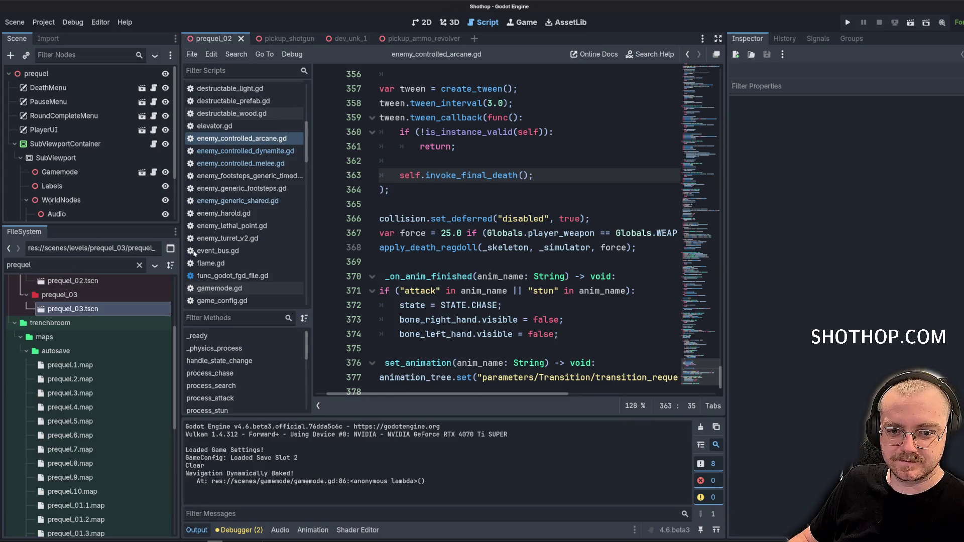
click(911, 22)
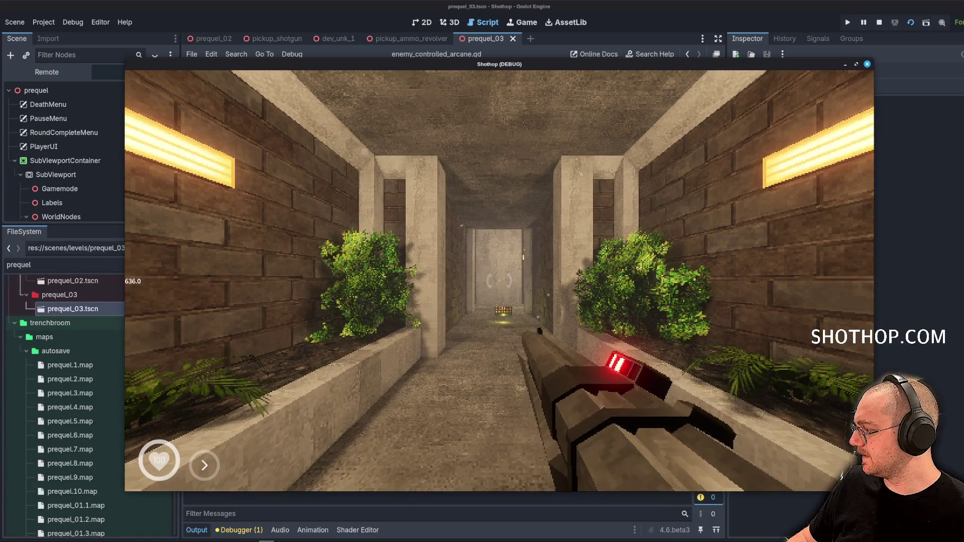
Walk down the corridors collecting the ammo pickup, then quit back to the editor.
key(w)
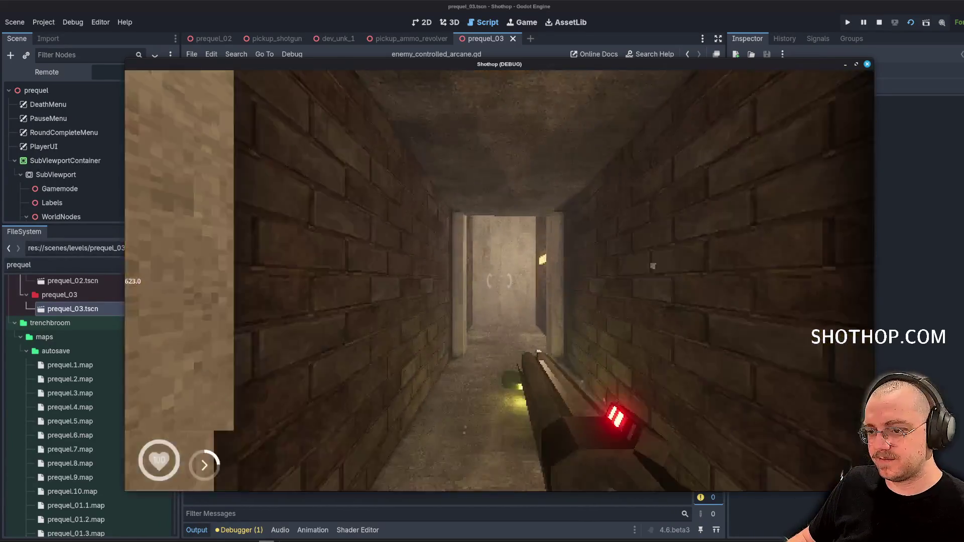
key(w)
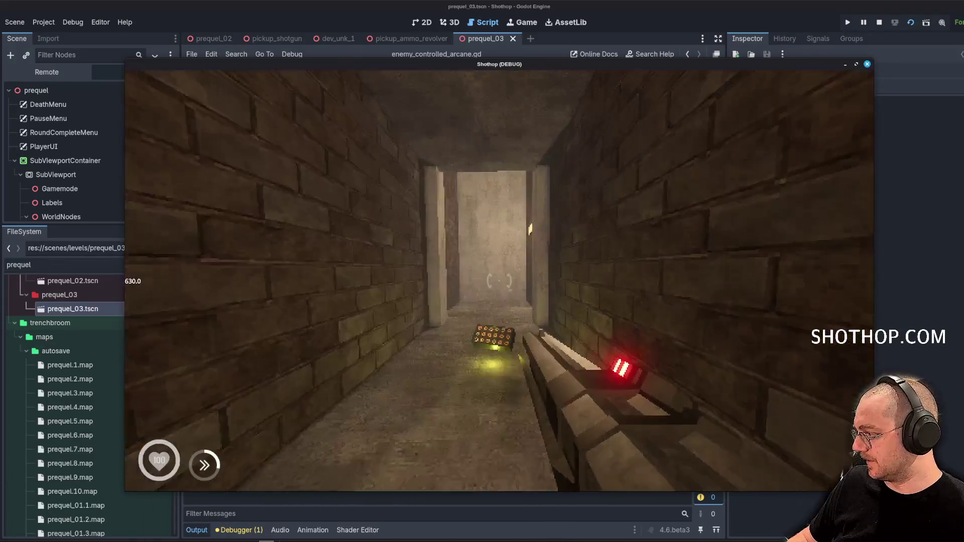
key(w)
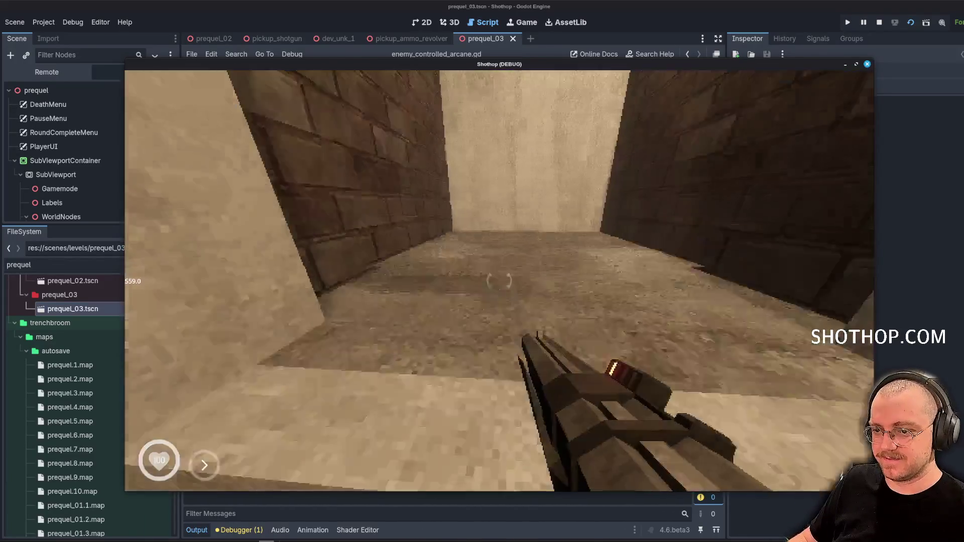
key(w)
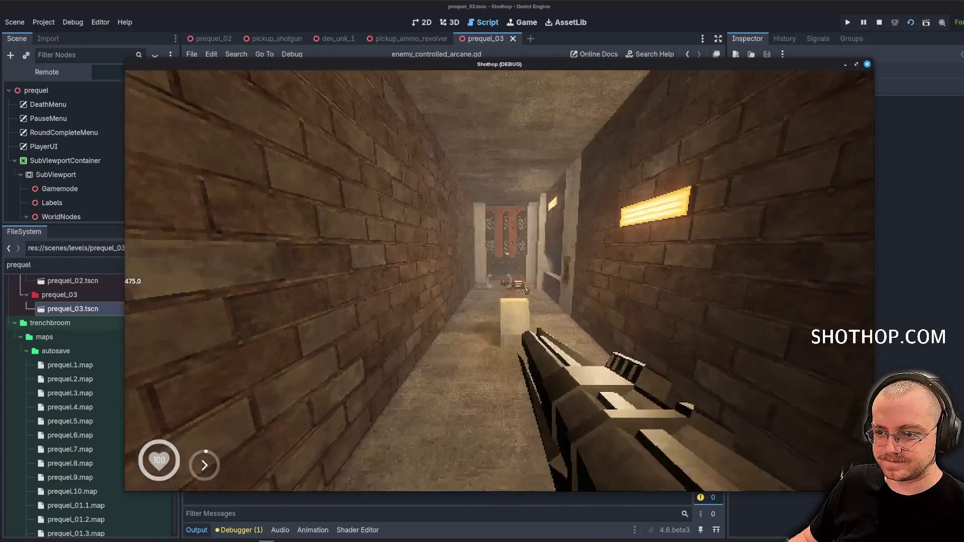
key(w)
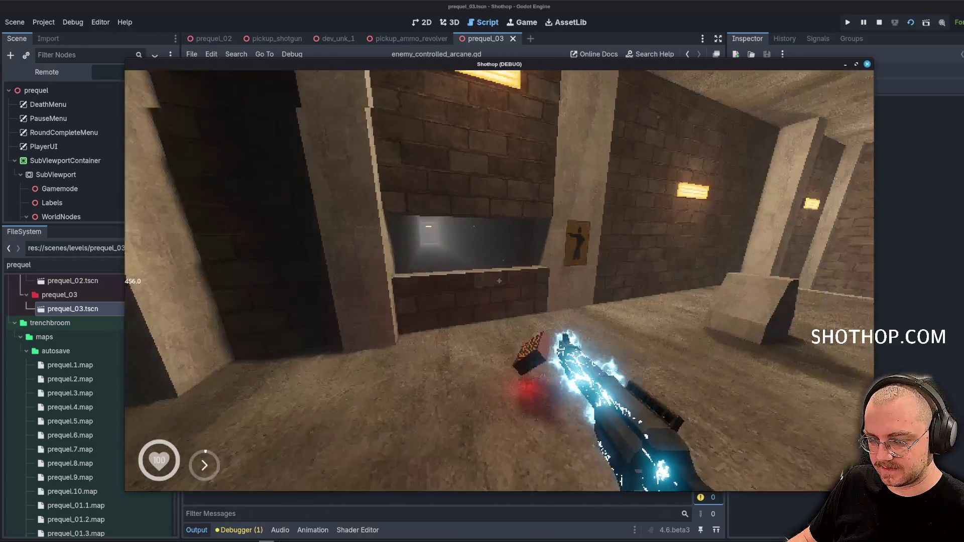
key(Escape)
key(F8)
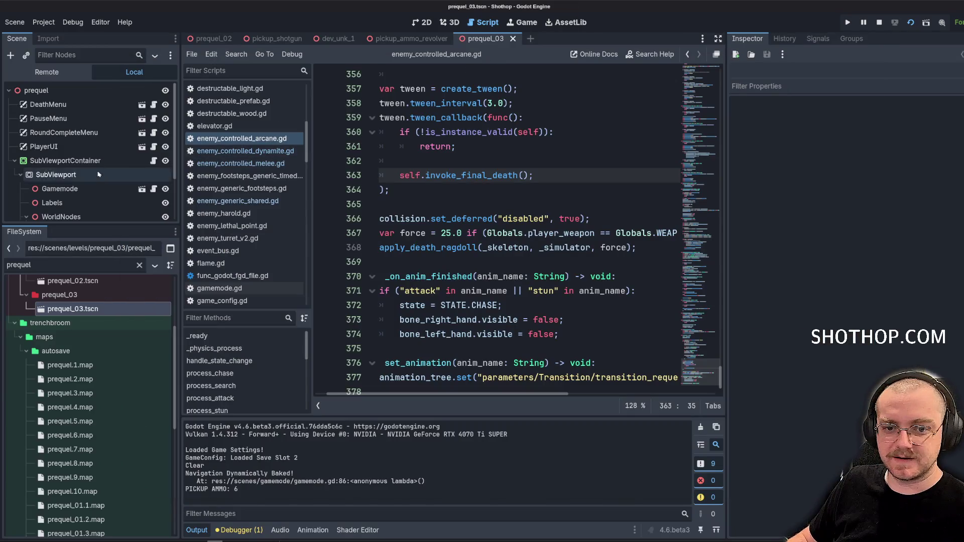
Set the revolver ammo pickup's AudioPickupBox sound to sfx_shotgun_pickup_box and save.
scroll(100, 166, down, 3)
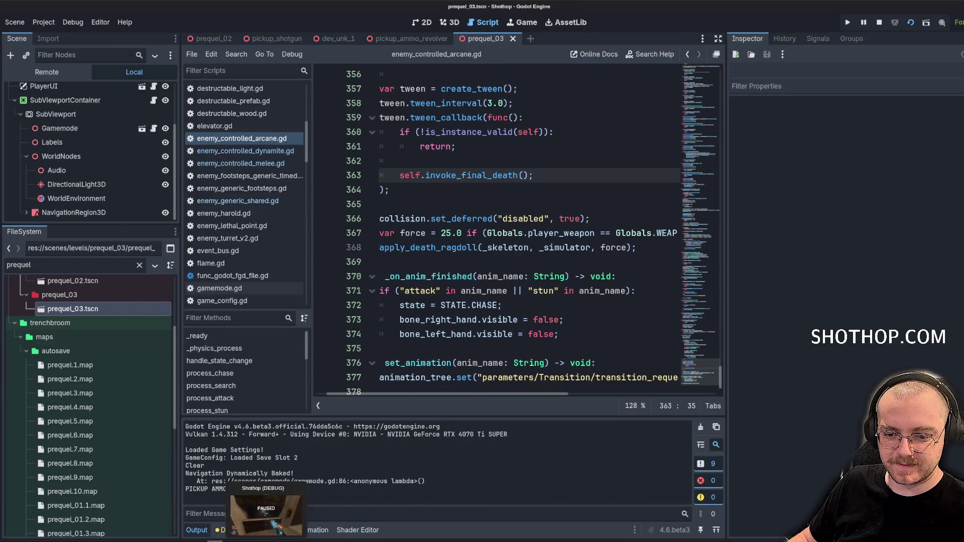
click(437, 41)
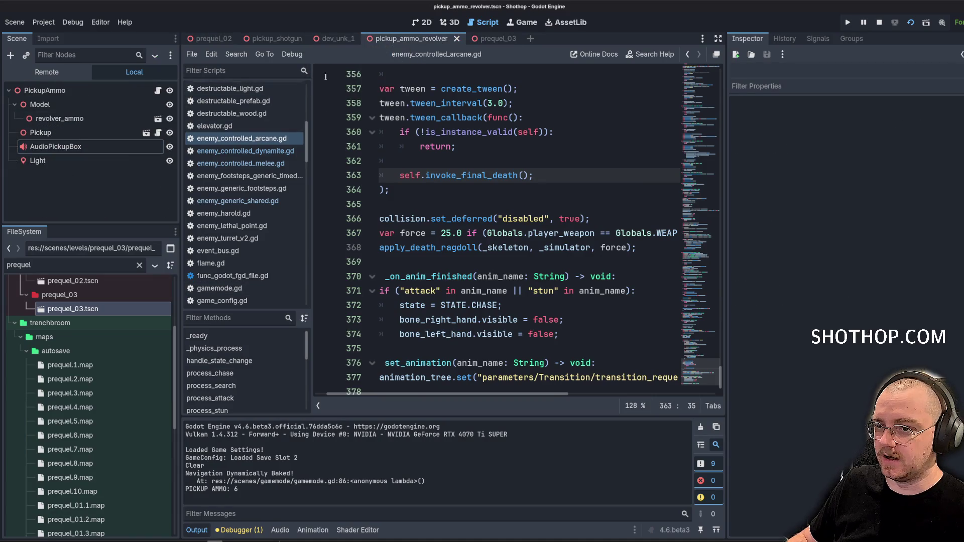
click(100, 146)
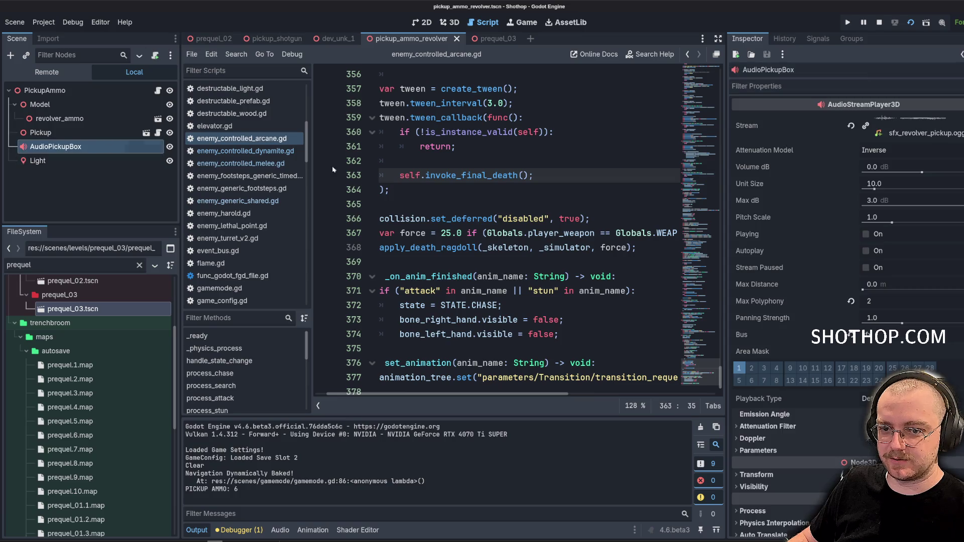
click(805, 124)
key(ctrl+v)
key(ctrl+s)
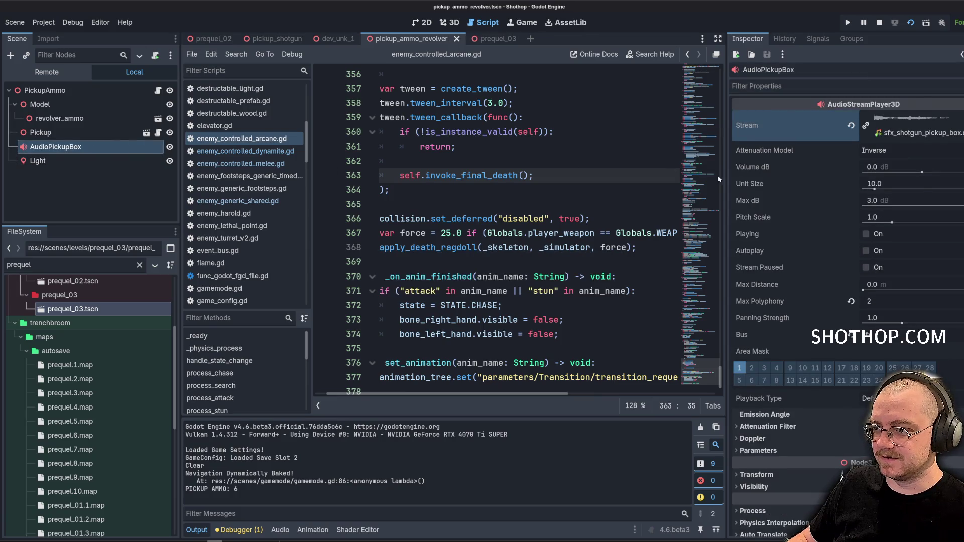
Search 'pickup_revo', open the revolver weapon pickup scene, and widen the search to all pickups.
double_click(77, 264)
text(pickup)
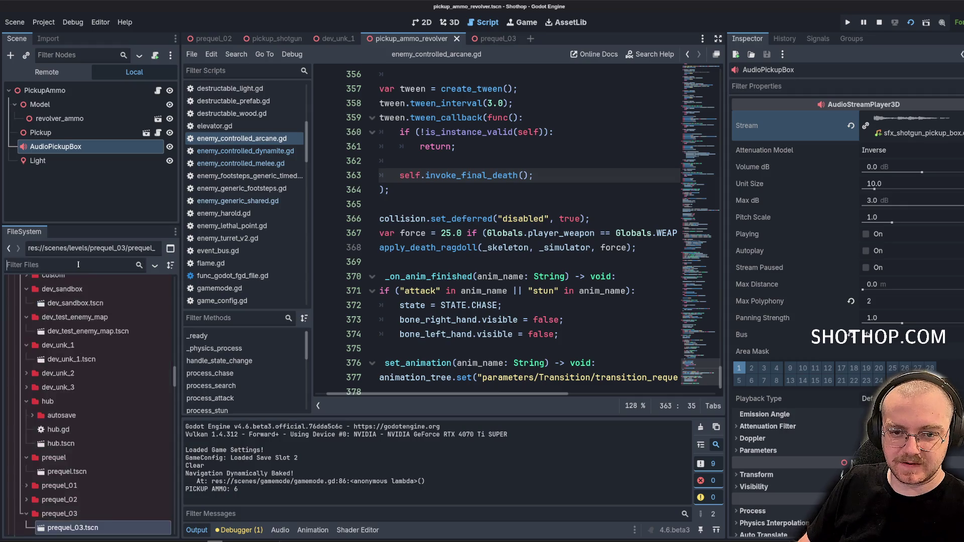
text(_revolv)
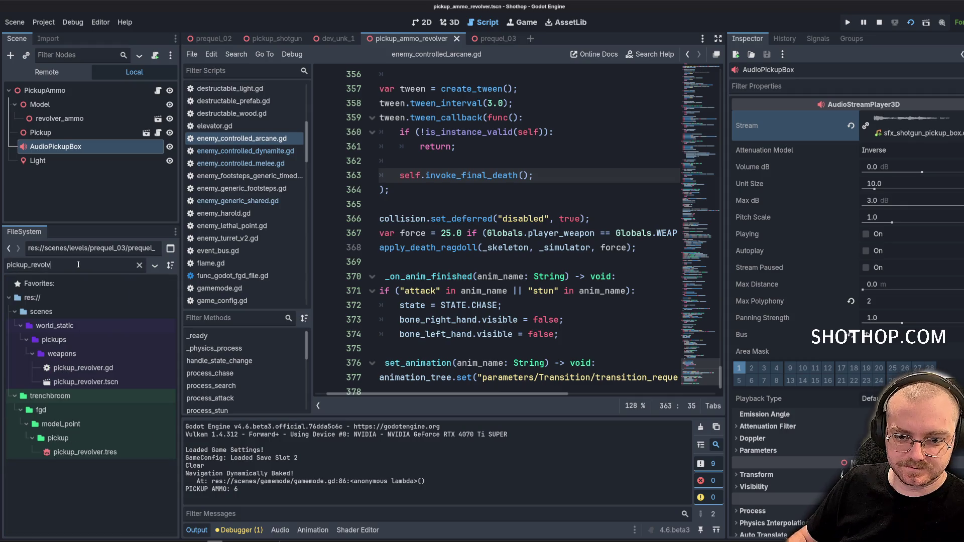
double_click(73, 381)
key(BackSpace)
key(BackSpace)
key(BackSpace)
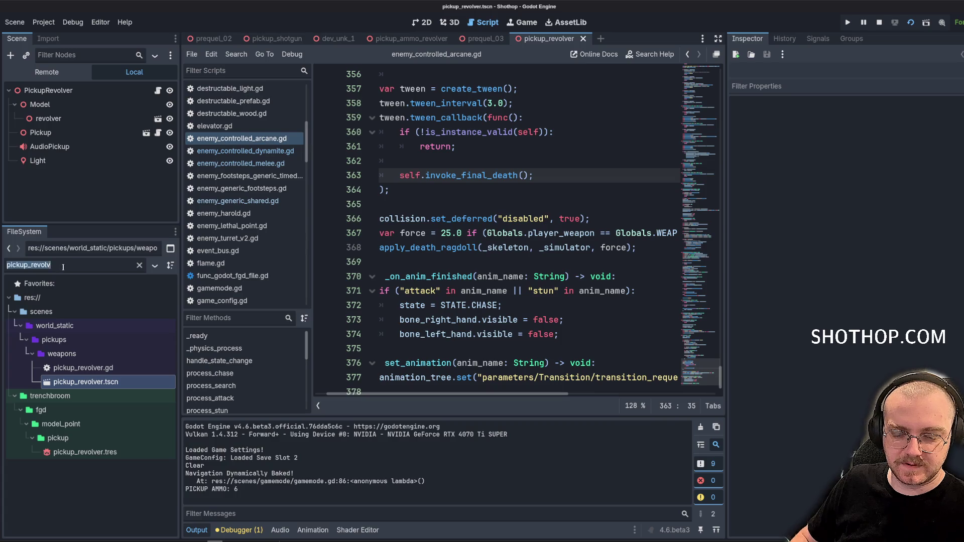
scroll(109, 415, down, 10)
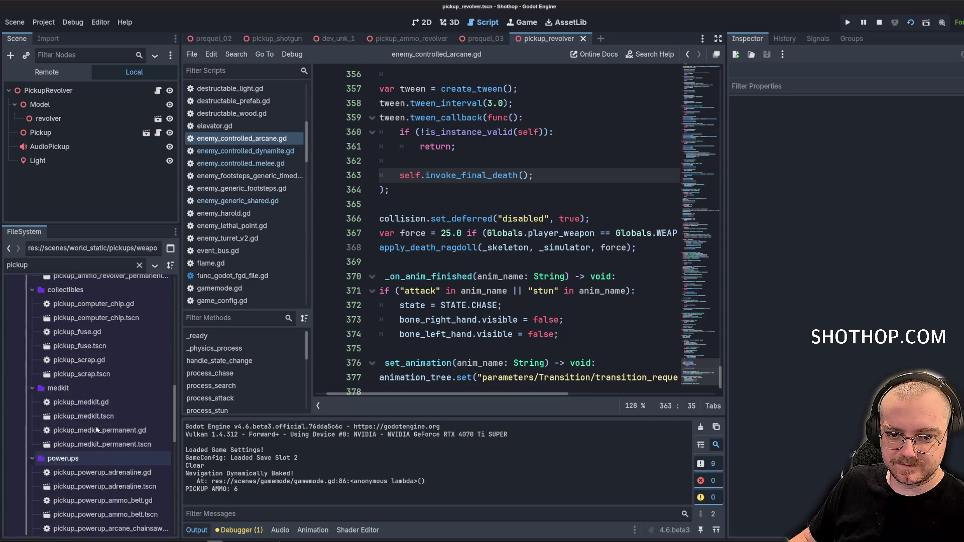
scroll(109, 415, up, 4)
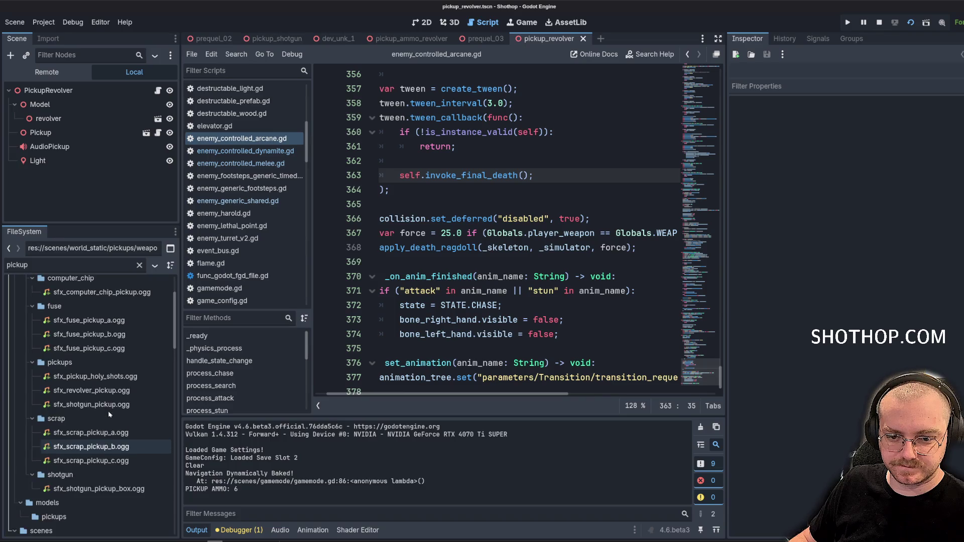
scroll(104, 364, down, 5)
scroll(104, 364, up, 1)
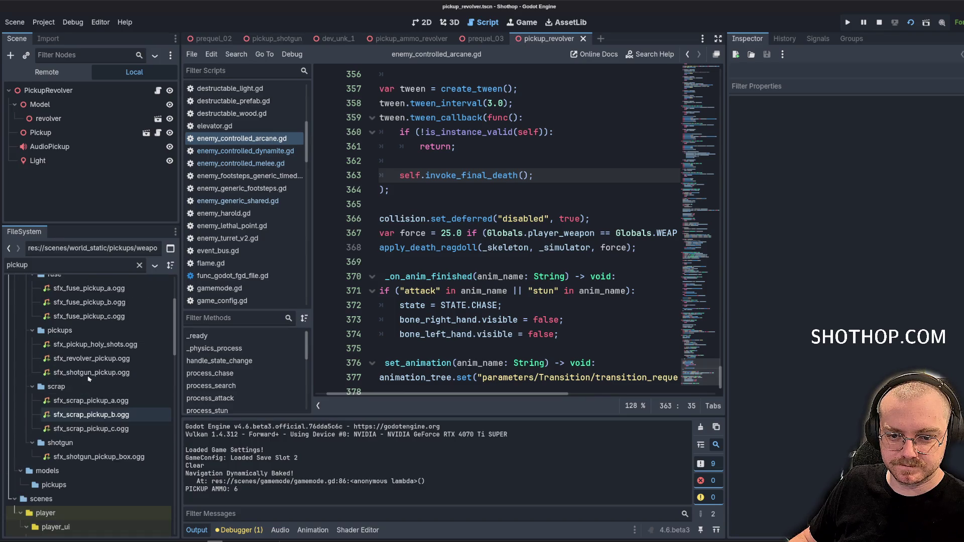
Assign the revolver pickup sound to the audio node, save, and launch prequel_03.
click(89, 363)
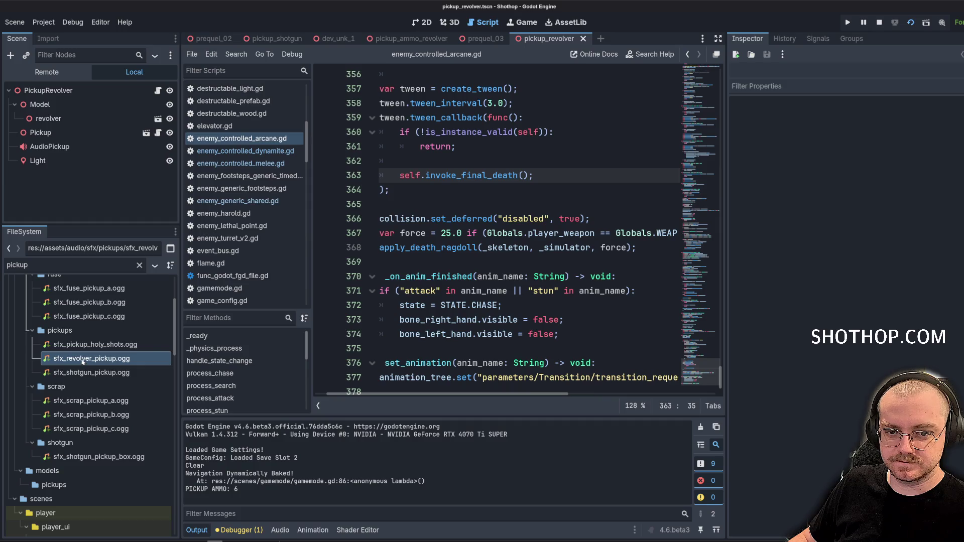
click(50, 147)
mouse_move(88, 359)
mouse_down()
mouse_move(452, 226)
mouse_move(940, 122)
mouse_up()
key(ctrl+s)
key(ctrl+shift+Tab)
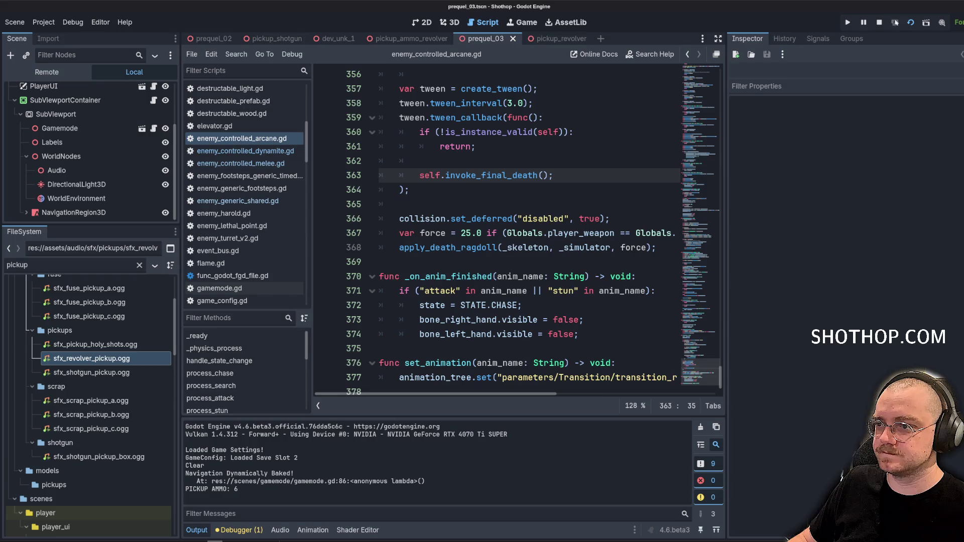
click(892, 24)
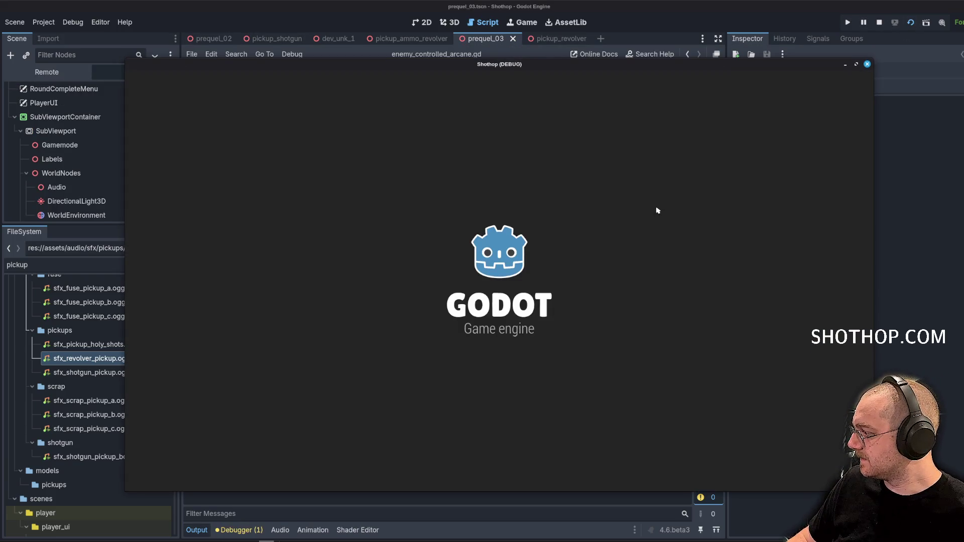
key(w)
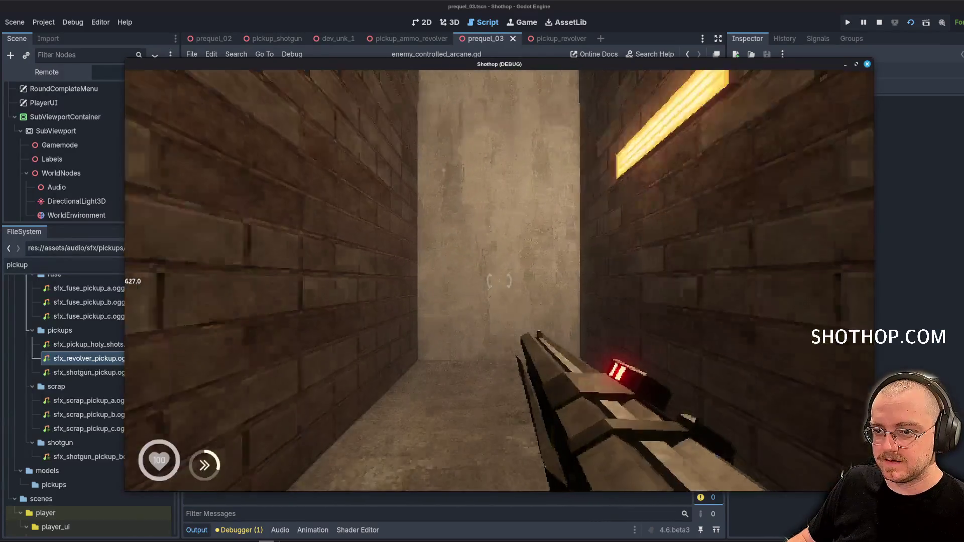
key(w)
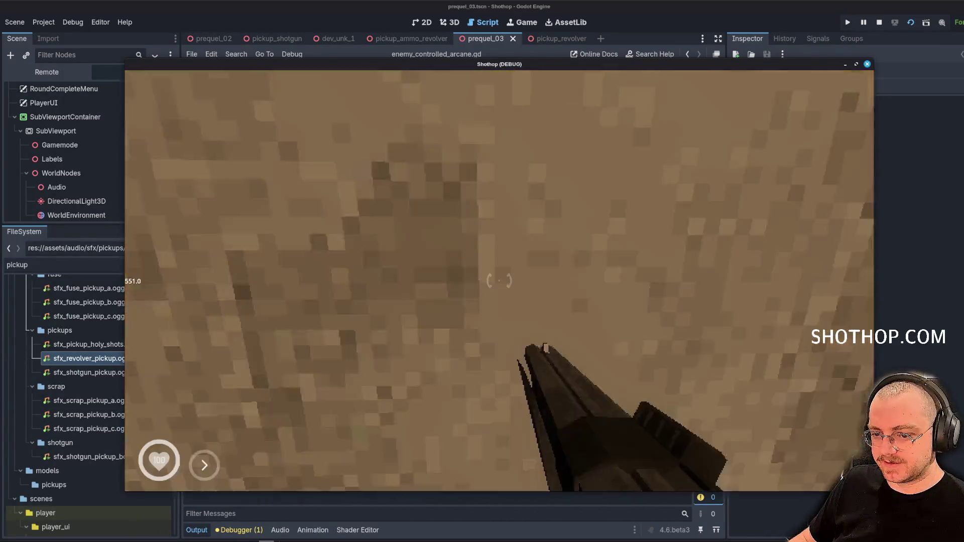
key(w)
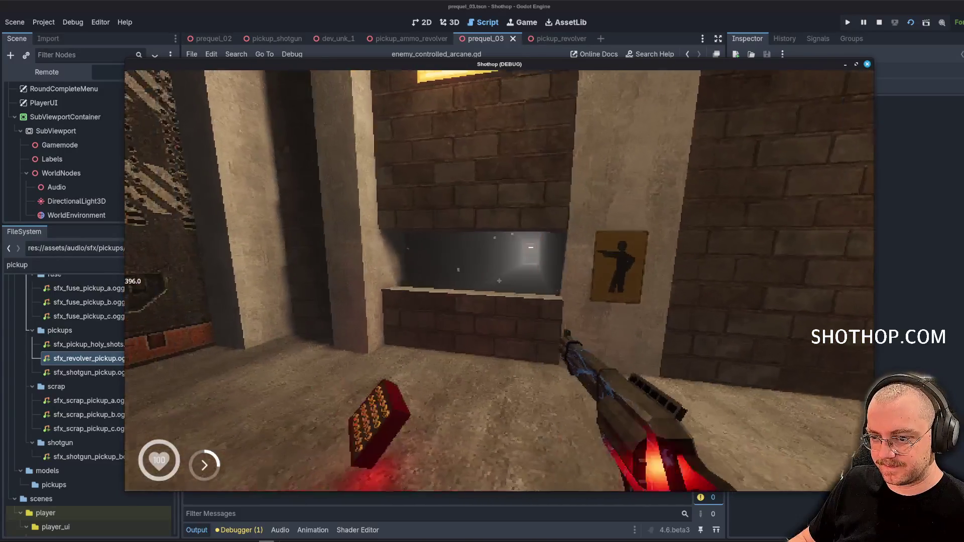
key(w)
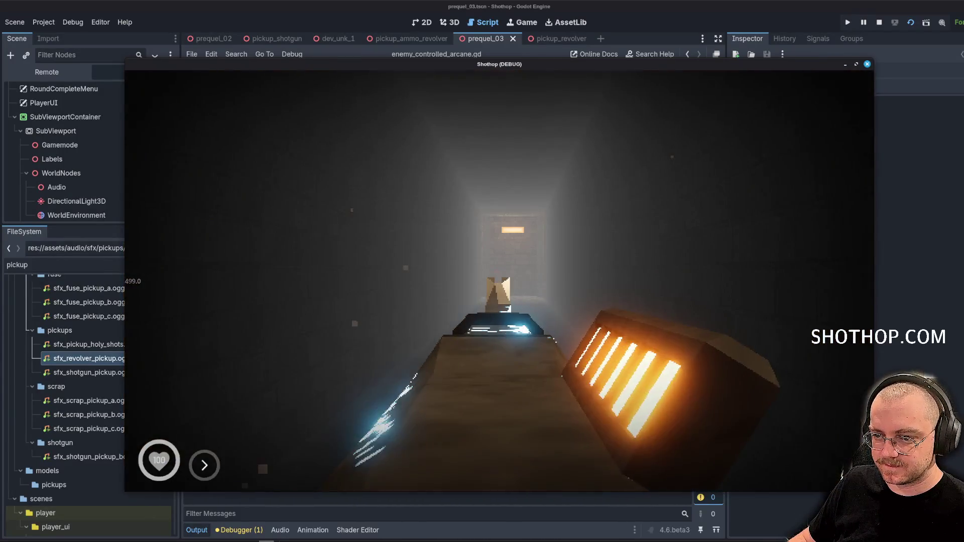
click(879, 22)
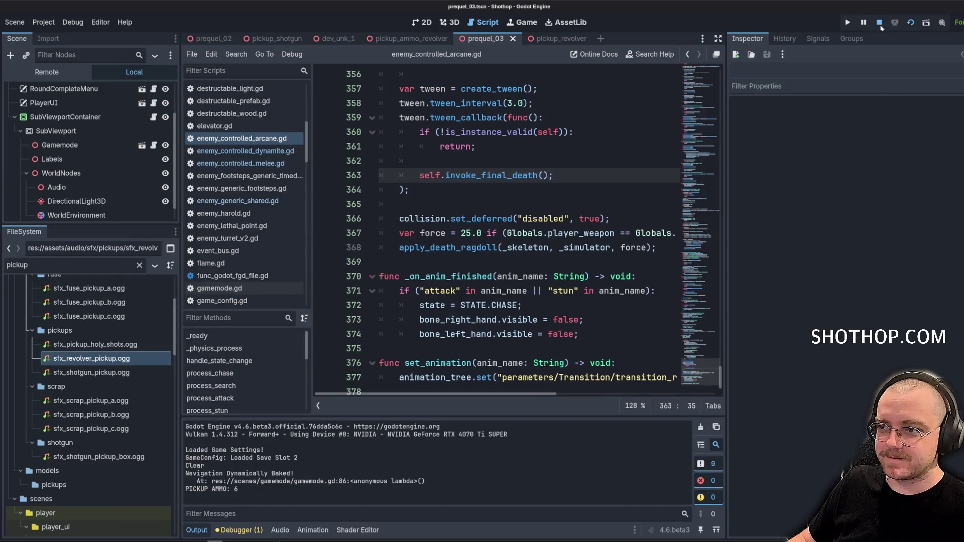
Stage all changes, commit as 'feat: sfx for weapon pickups', and push to origin main.
key(alt+Tab)
text(gi)
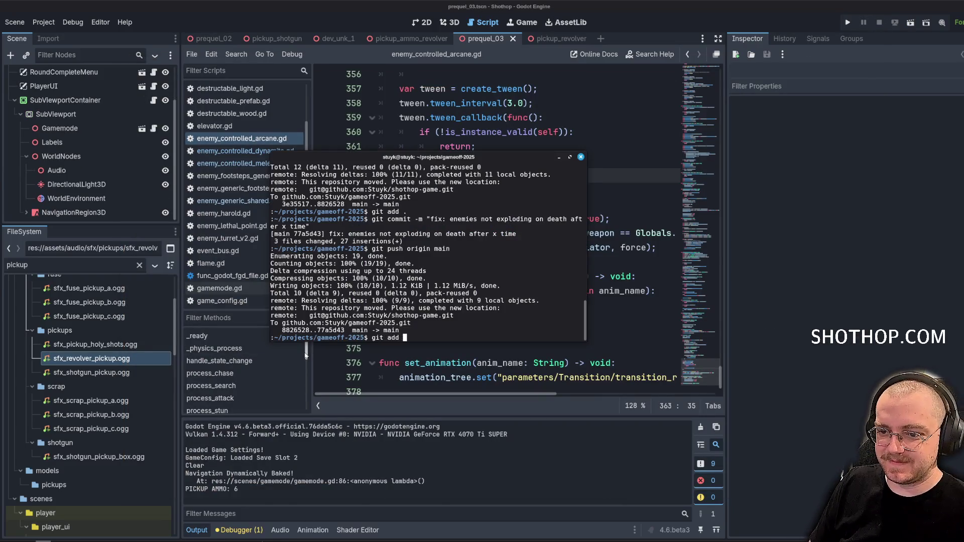
text(.)
key(Return)
text(git commit -m "feat: sfx for)
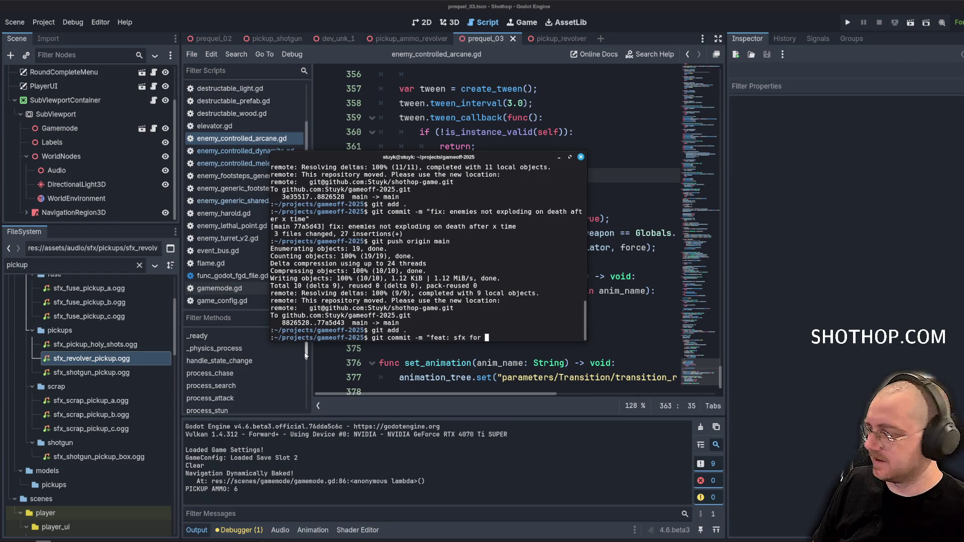
text(ps")
key(Return)
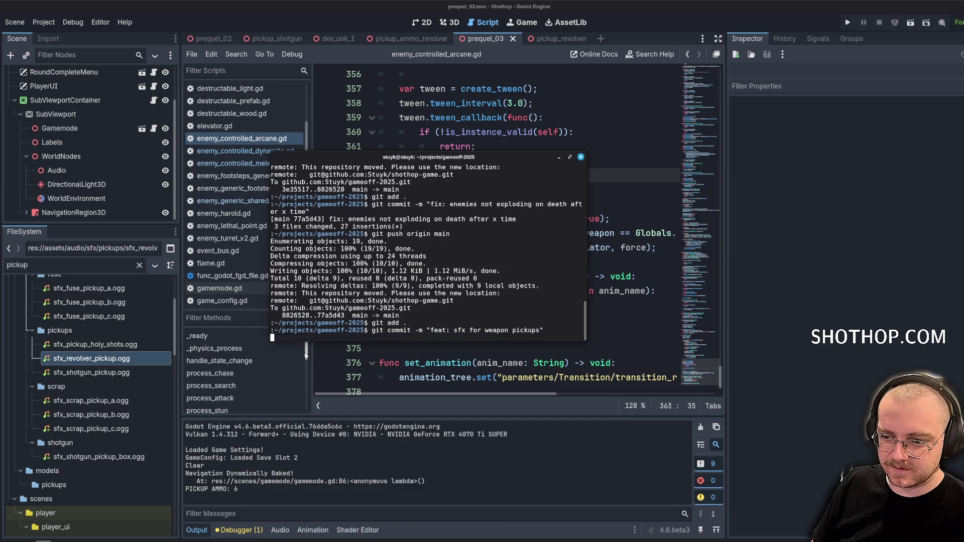
text(gameoff-2025$ git push origin main)
key(Return)
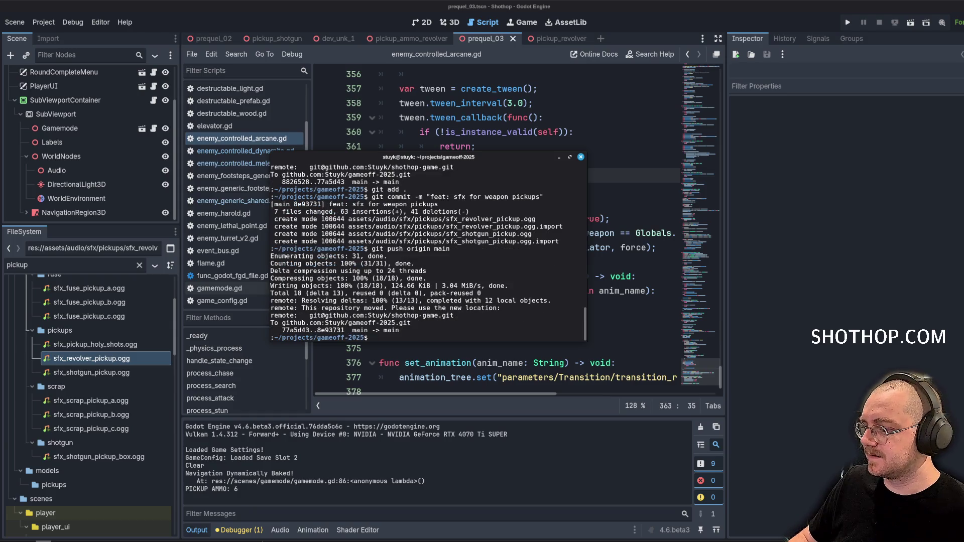
key(alt+Tab)
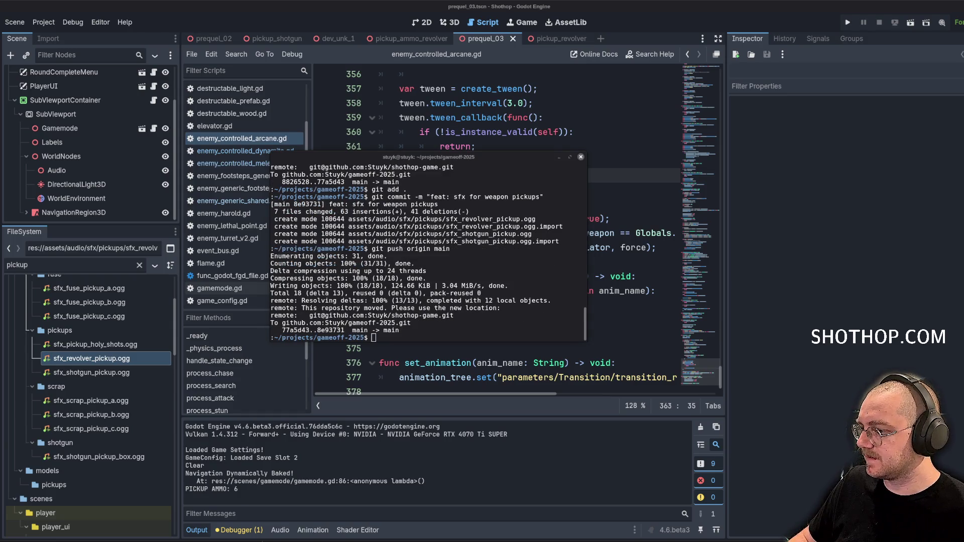
key(alt+Tab)
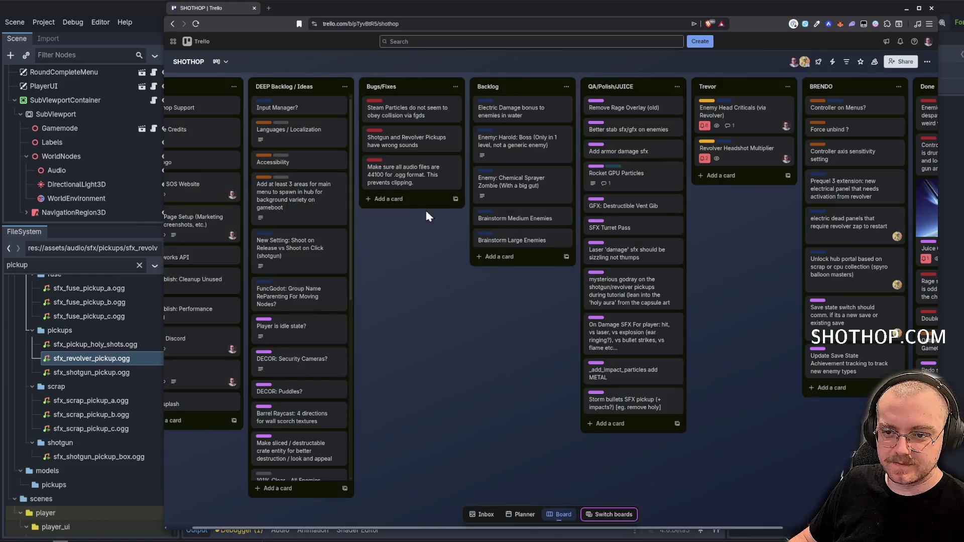
Move the Shotgun and Revolver Pickups card from Bugs/Fixes to the top of Done.
mouse_move(396, 140)
mouse_down()
mouse_move(960, 130)
mouse_move(853, 107)
mouse_up()
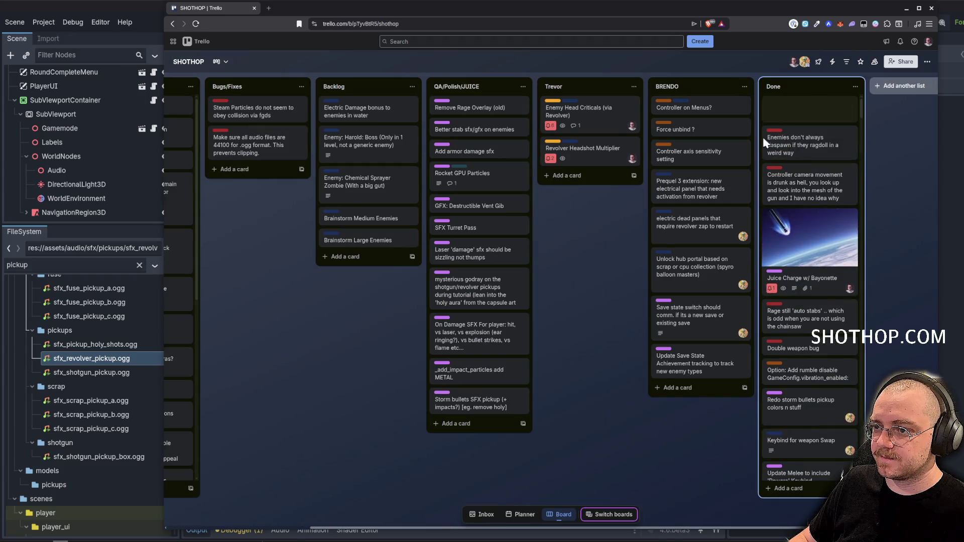
middle_click(317, 370)
scroll(318, 371, left, 3)
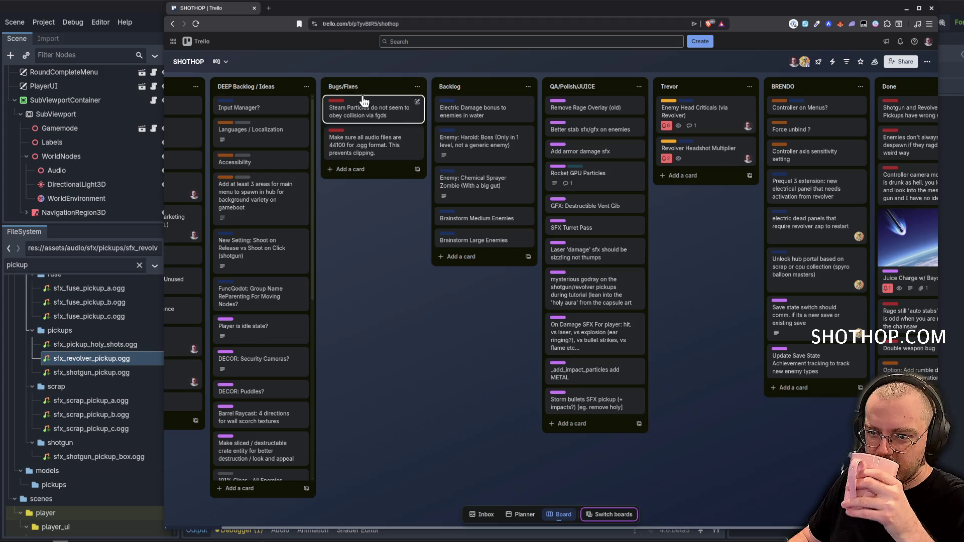
Review the Steam Particles and Electric Damage cards, then start a new Bugs/Fixes card.
click(369, 111)
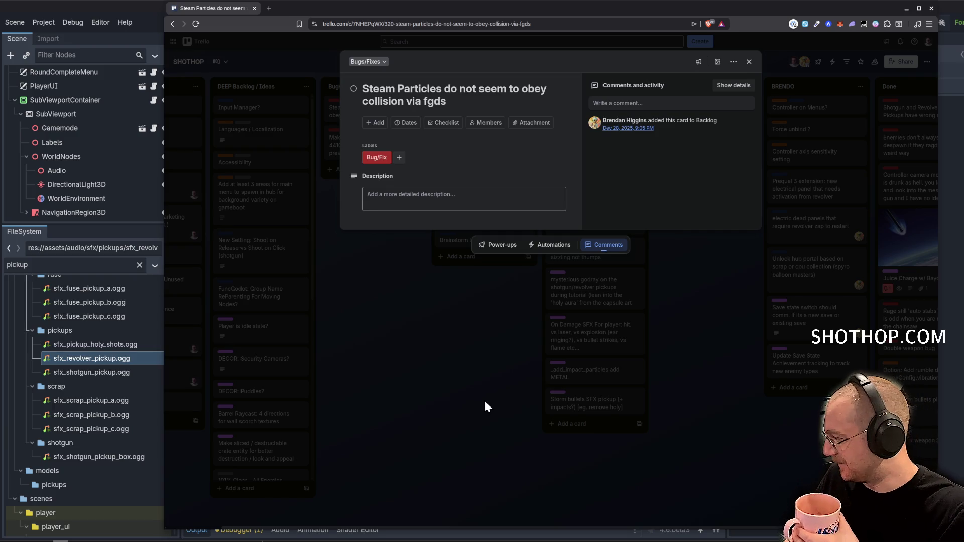
click(485, 405)
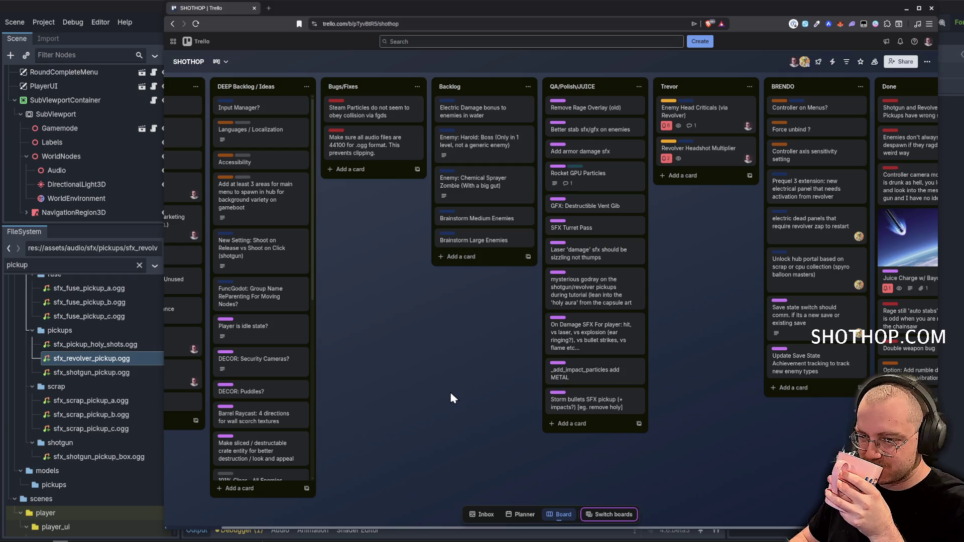
mouse_move(231, 540)
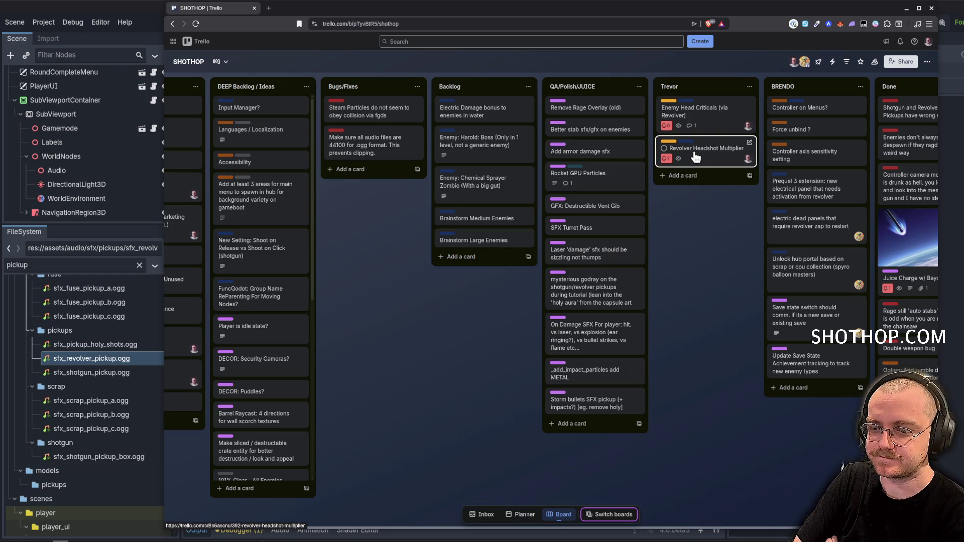
click(473, 111)
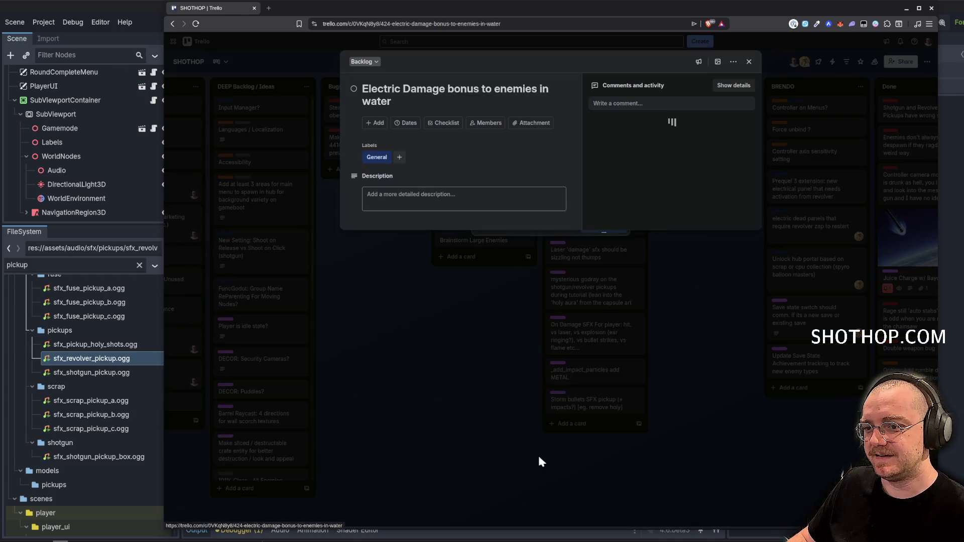
click(456, 356)
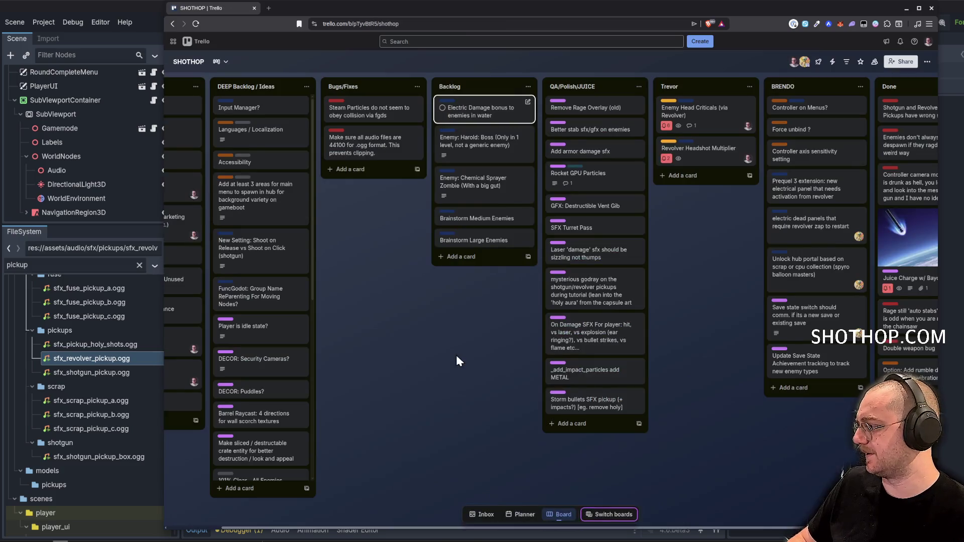
click(366, 170)
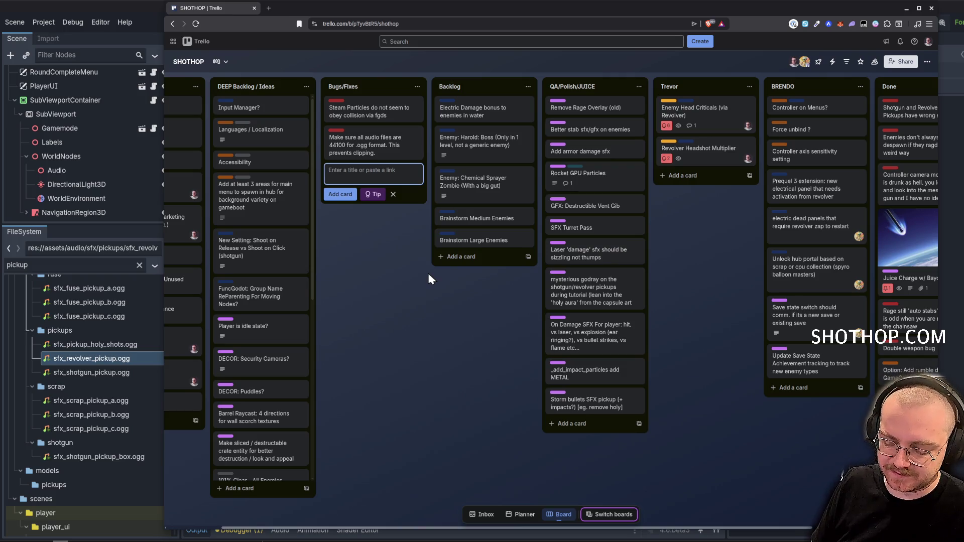
Add the 'Prevent revolver charge while revolver is disabled' card, then filter Godot's files by 'revolver'.
text(Fix)
key(BackSpace)
key(BackSpace)
key(BackSpace)
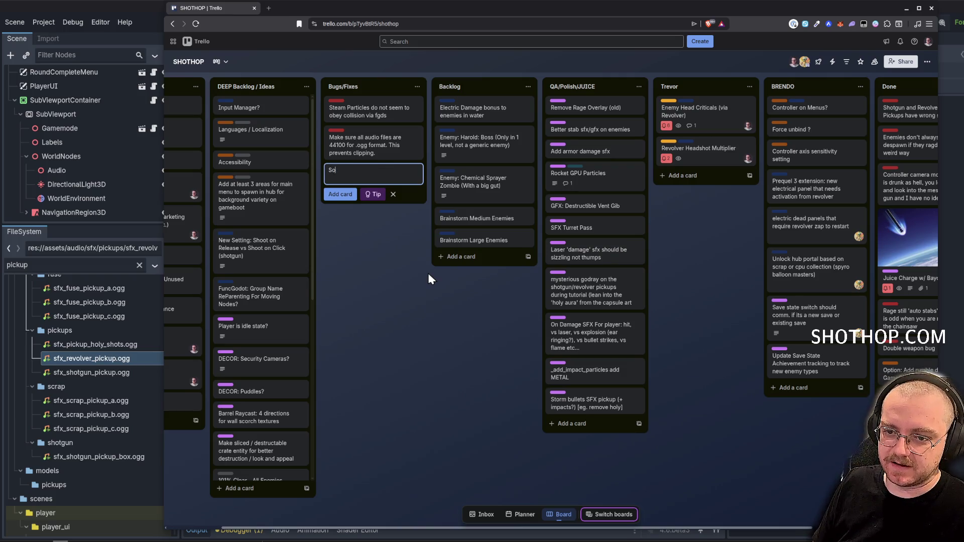
text(Prevent revolv)
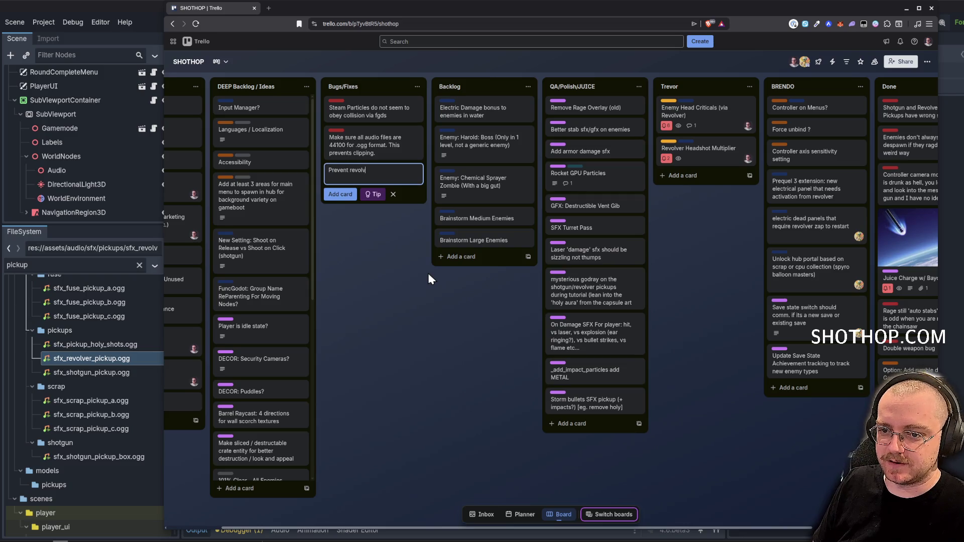
text(er charge while)
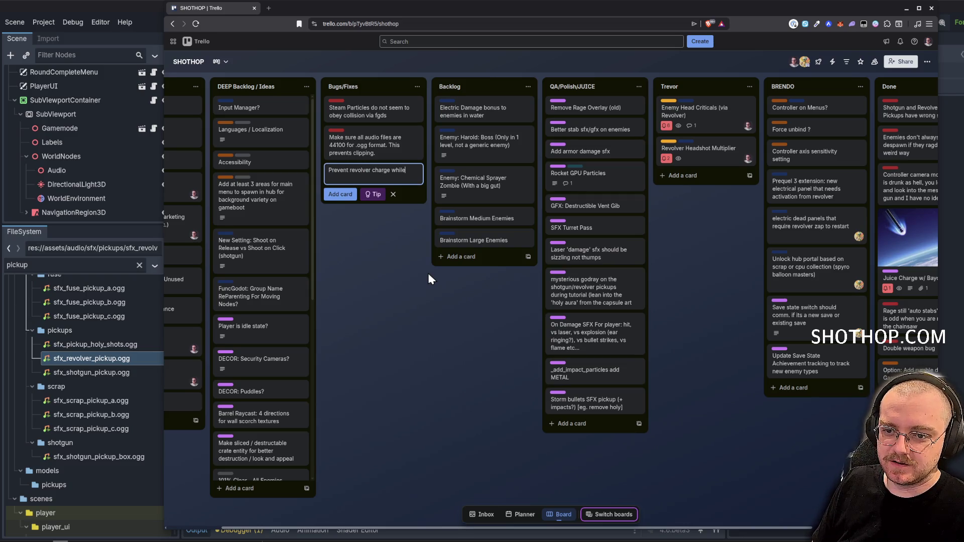
text( revolver is di)
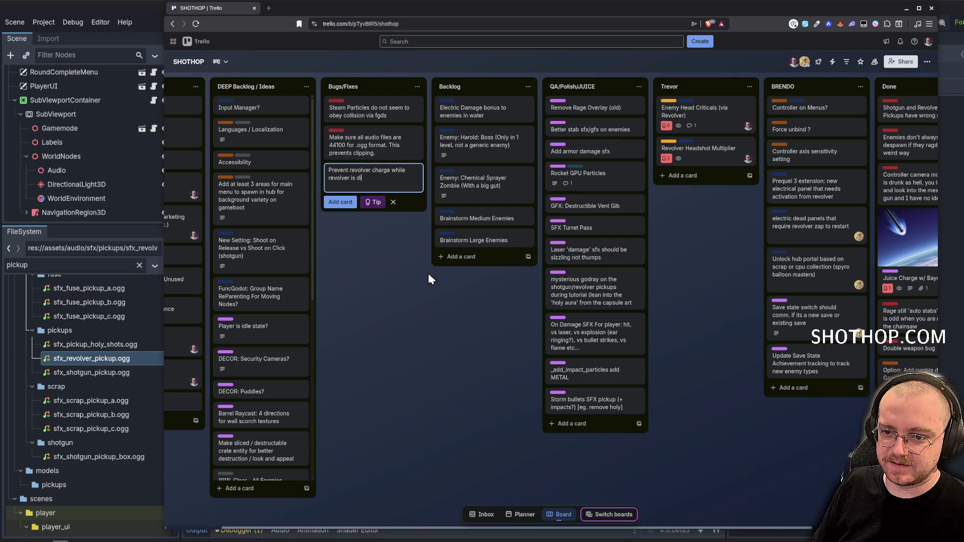
text(sabled)
key(Return)
key(Escape)
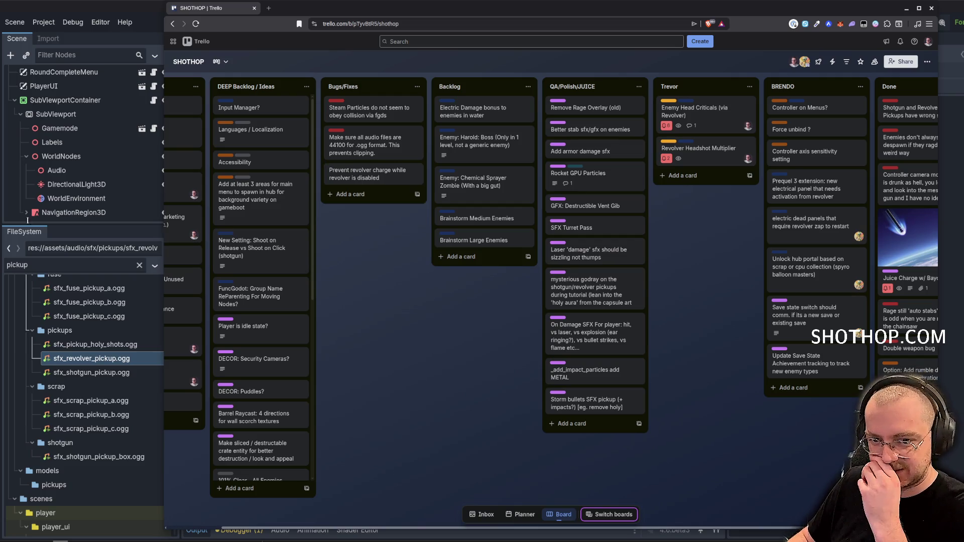
double_click(65, 264)
text(revolver)
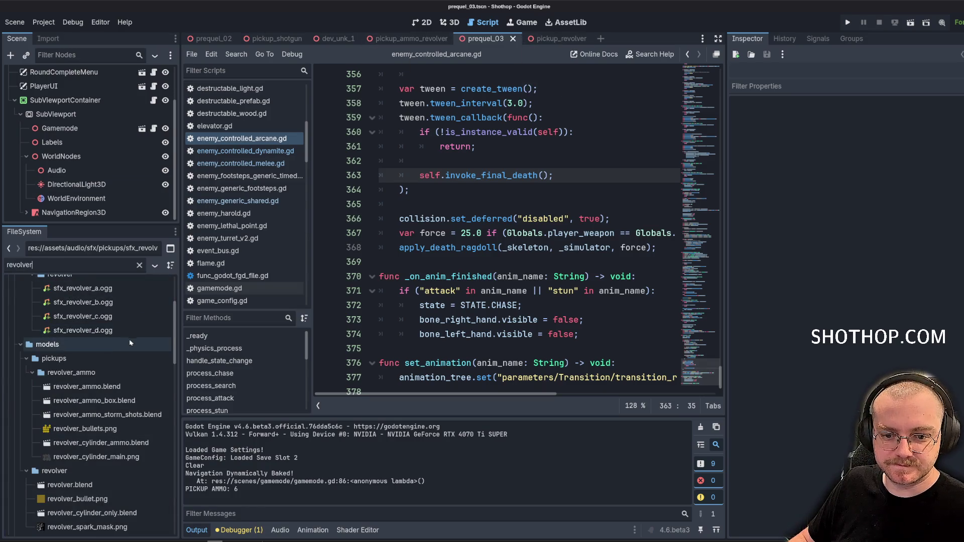
Open revolver.tscn in the 3D view and bring up its revolver_lightning_shot.gd script.
scroll(105, 348, down, 3)
scroll(105, 348, down, 2)
scroll(103, 358, down, 8)
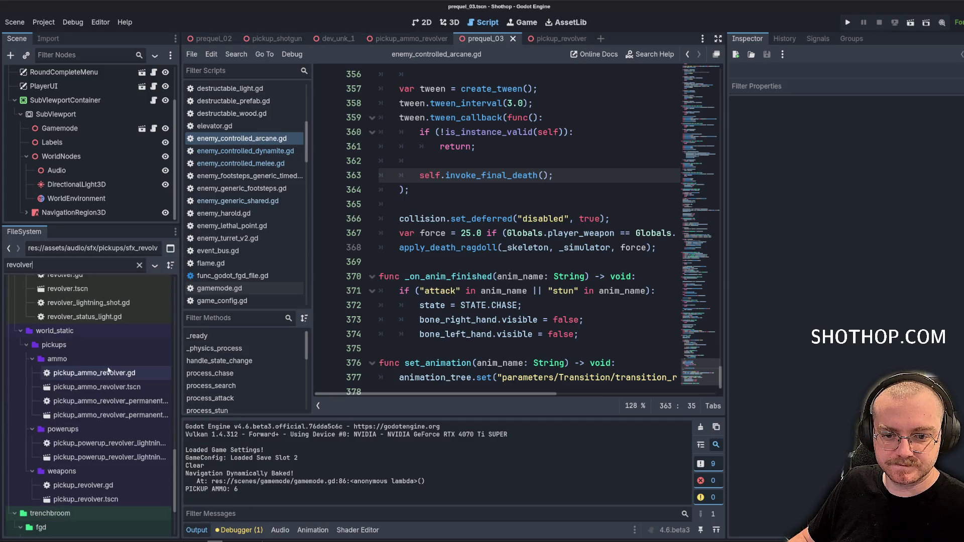
scroll(104, 373, up, 2)
double_click(68, 320)
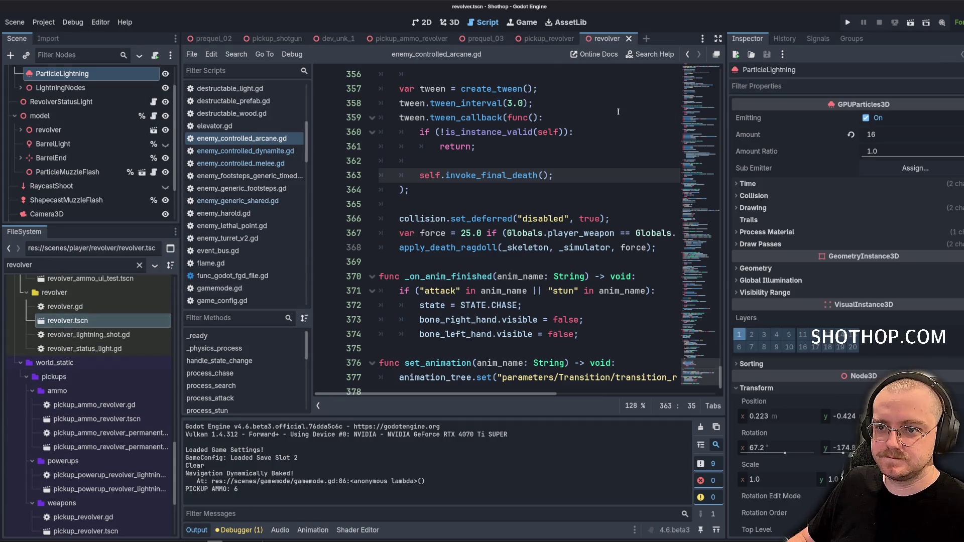
click(444, 27)
scroll(148, 78, up, 1)
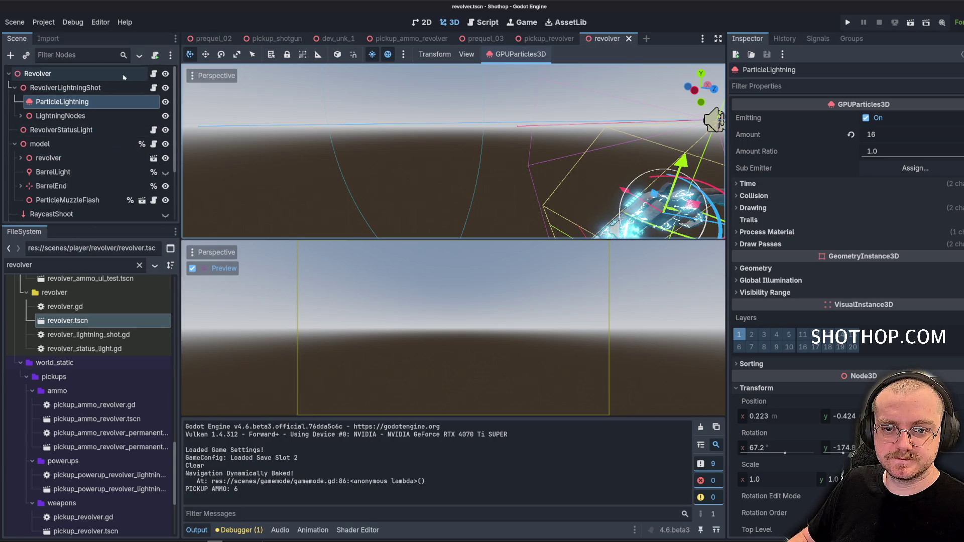
click(153, 87)
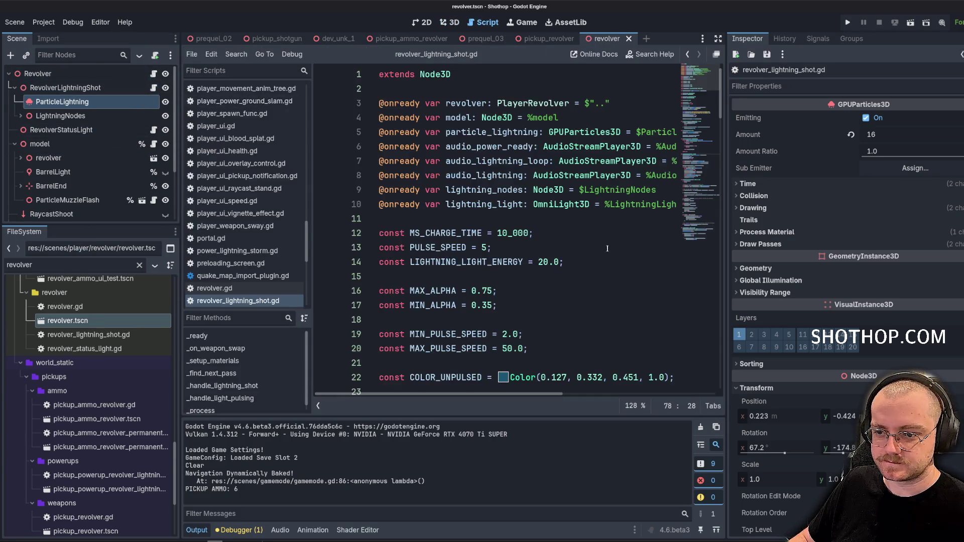
Widen the script editor and scroll to the _process function of revolver_lightning_shot.gd.
scroll(710, 275, down, 5)
drag(726, 275, 850, 275)
scroll(679, 268, down, 7)
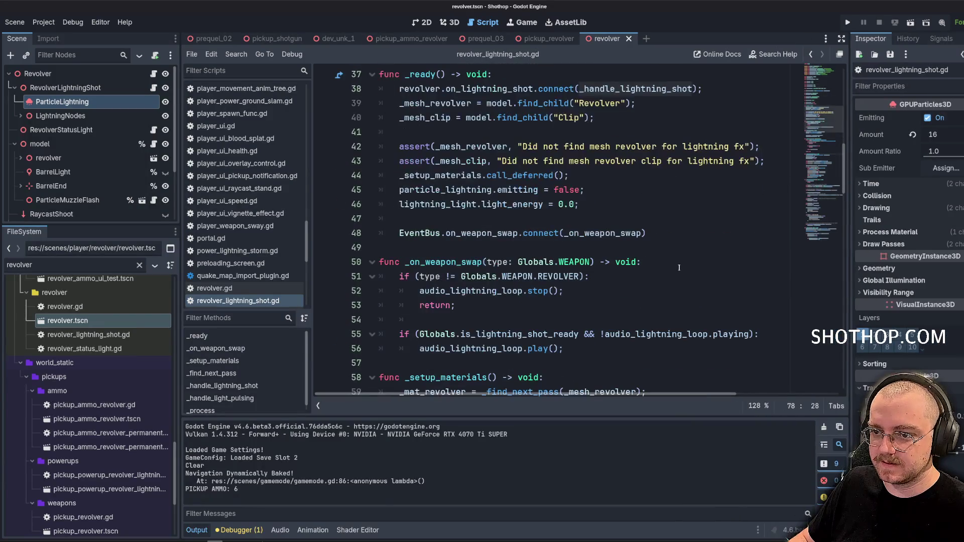
scroll(616, 234, down, 6)
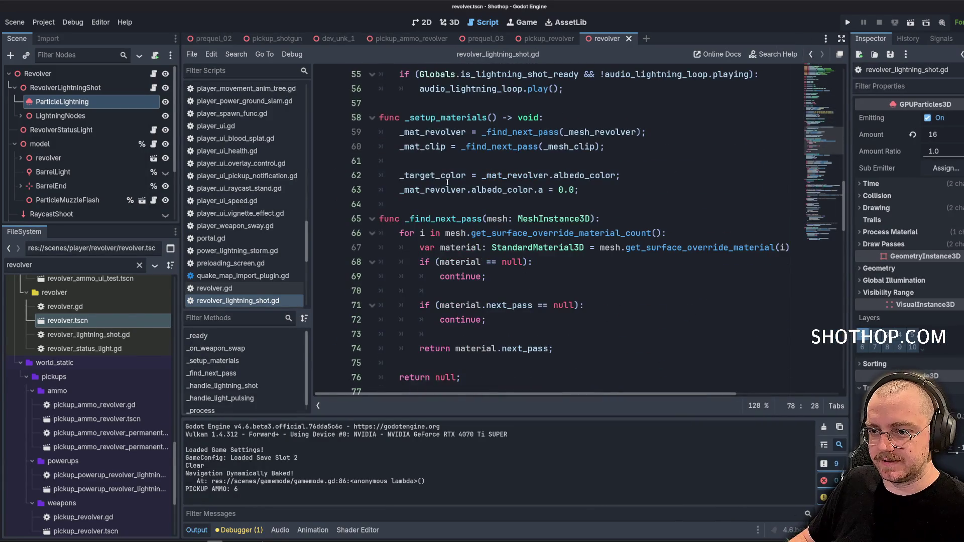
scroll(448, 182, down, 7)
click(540, 160)
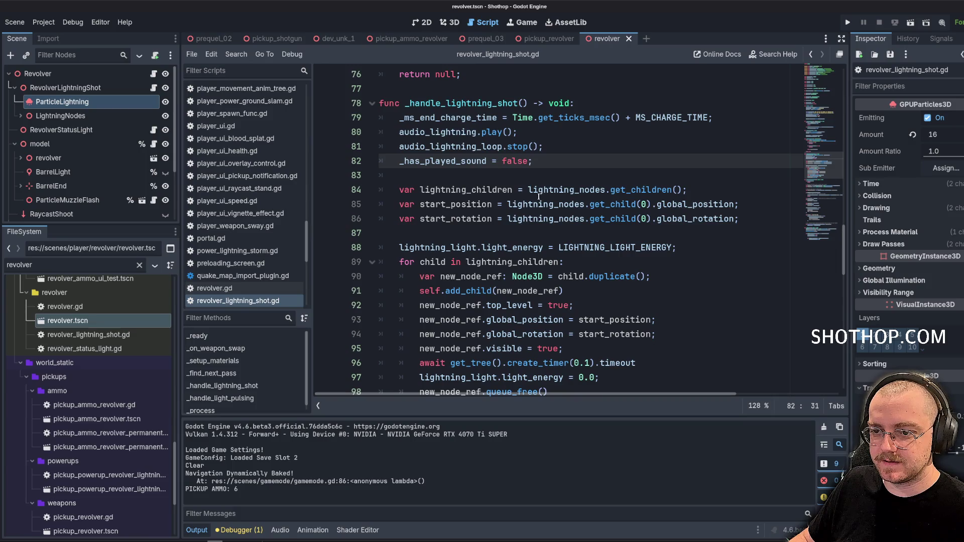
scroll(539, 197, down, 17)
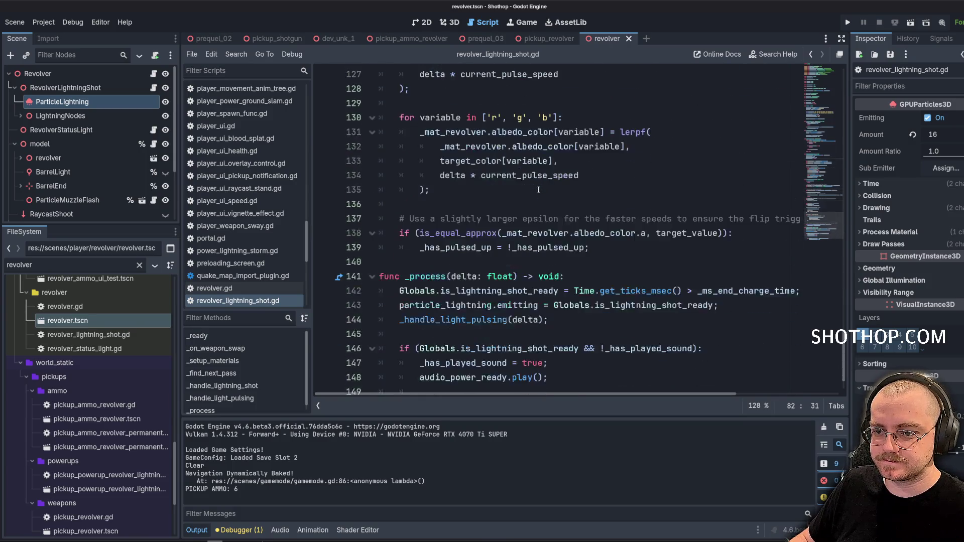
scroll(539, 190, down, 1)
Add an 'if (Globals.is_revolver_disabled): return' guard at the top of _process and save.
click(599, 225)
key(Return)
key(Return)
key(Up)
text(i)
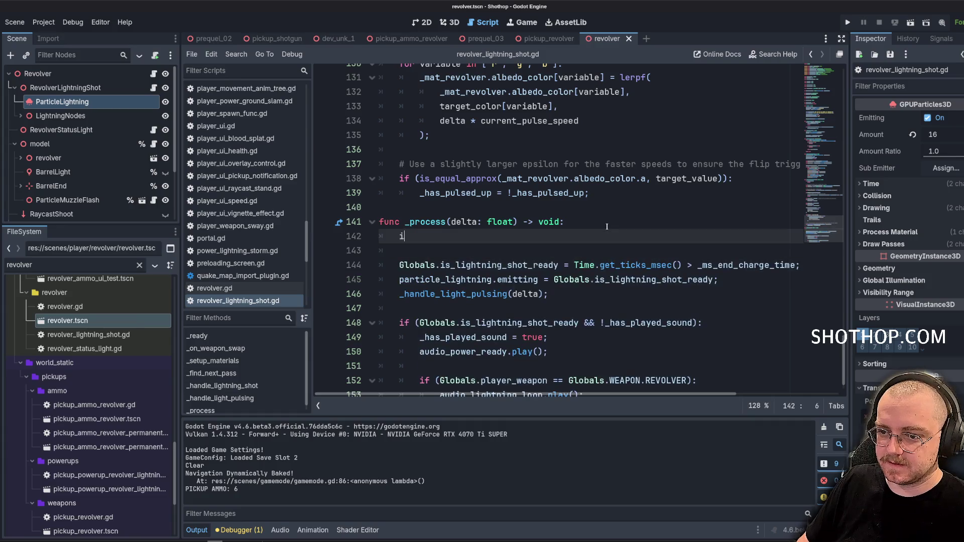
text(f (Globals.revol)
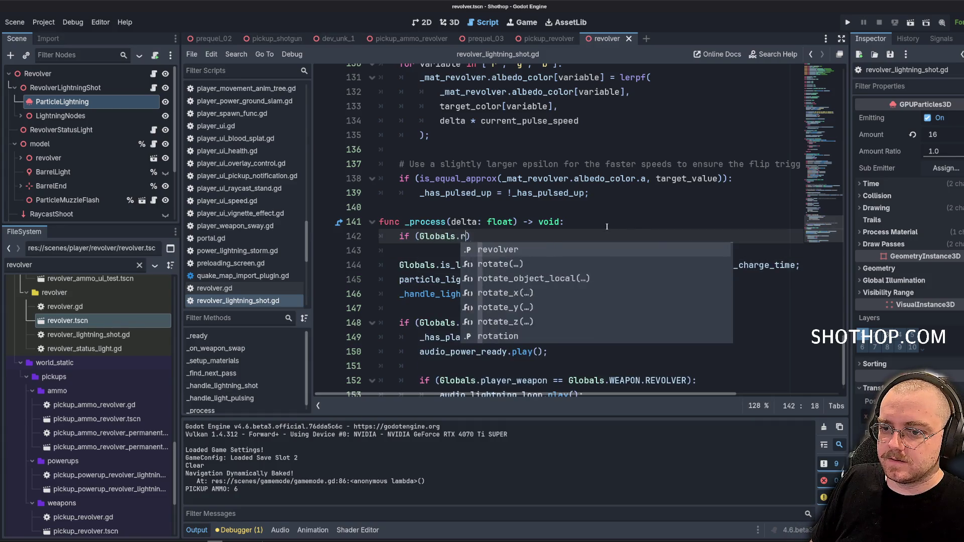
text(ver.)
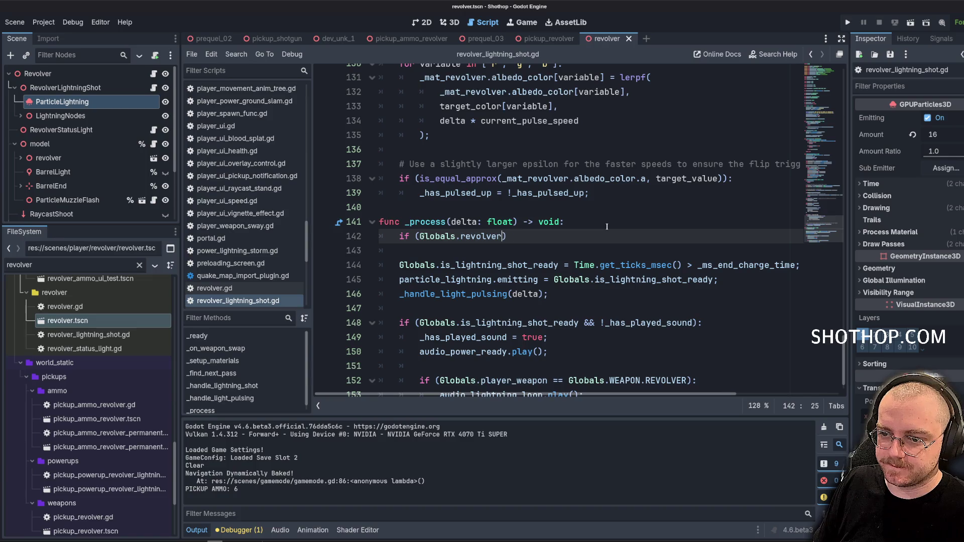
key(BackSpace)
key(BackSpace)
key(BackSpace)
text(disabled)
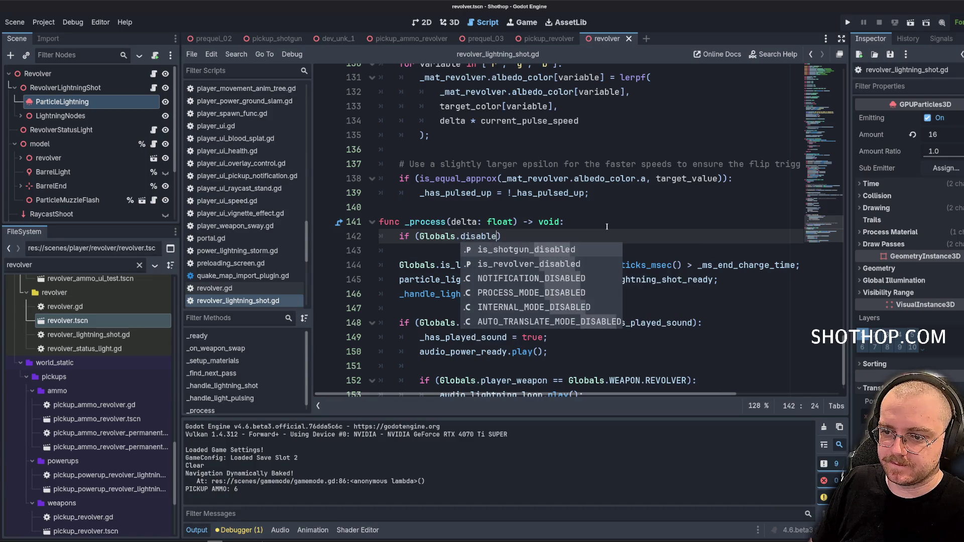
key(Down)
key(Return)
key(End)
text(:)
key(Return)
text(ret)
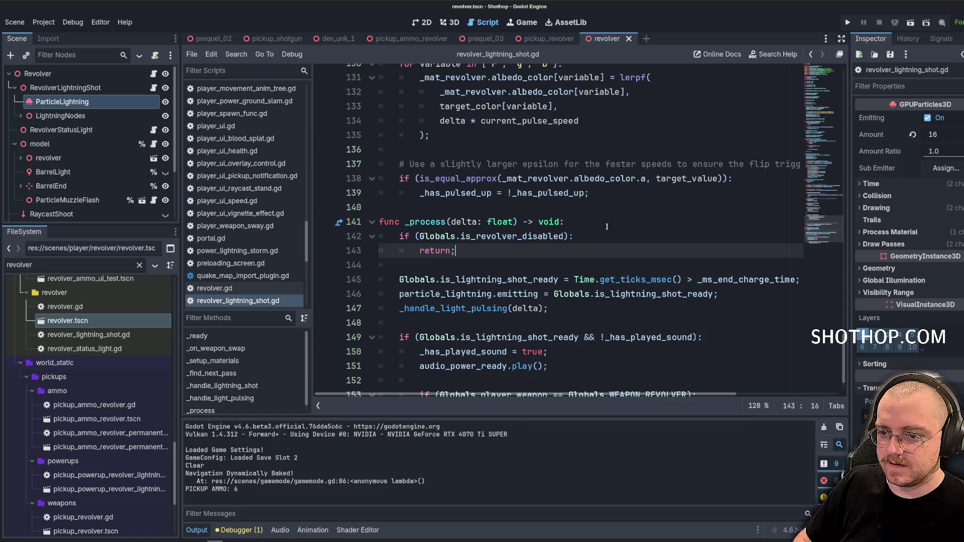
key(ctrl+s)
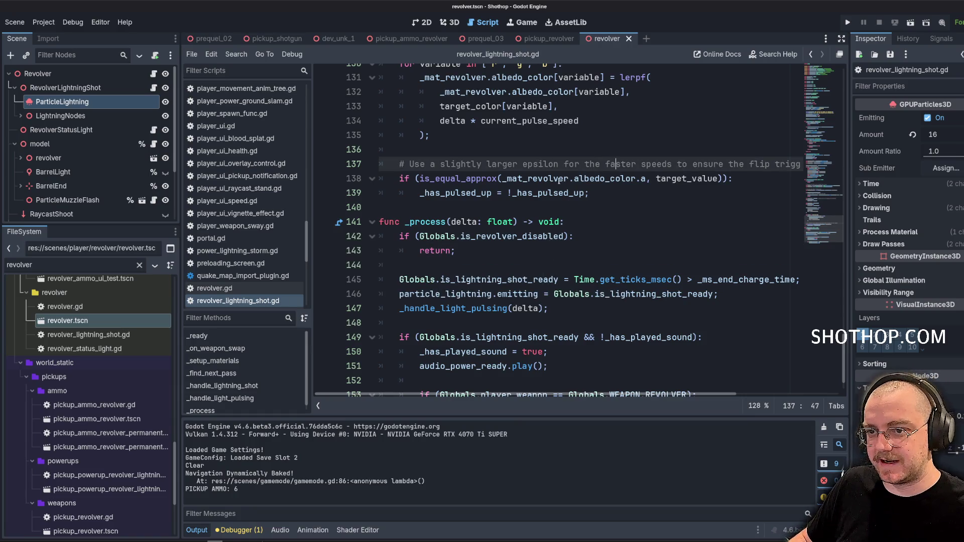
Switch to the prequel_02 scene and run it.
click(560, 180)
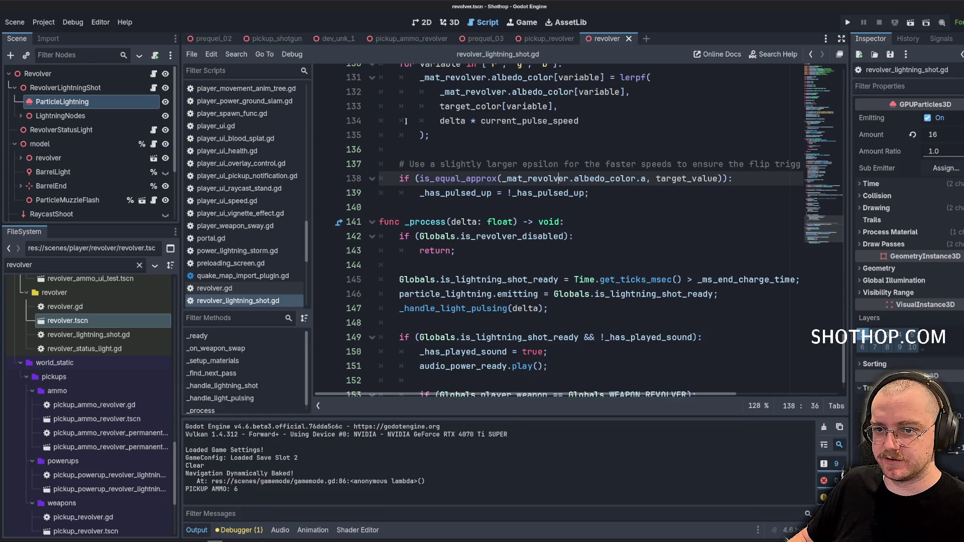
click(209, 43)
click(911, 22)
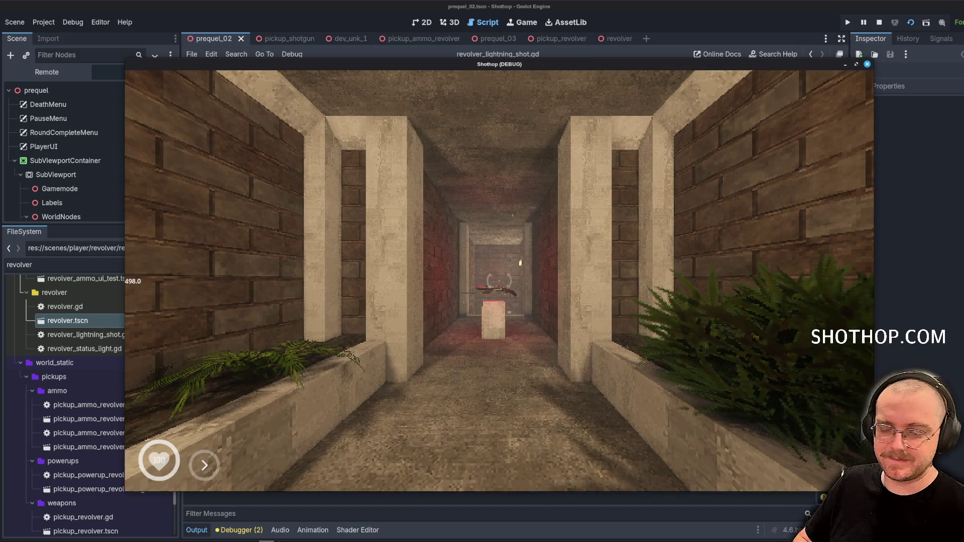
Walk down the corridor to the revolver pedestal, then quit the game with F8.
key(w)
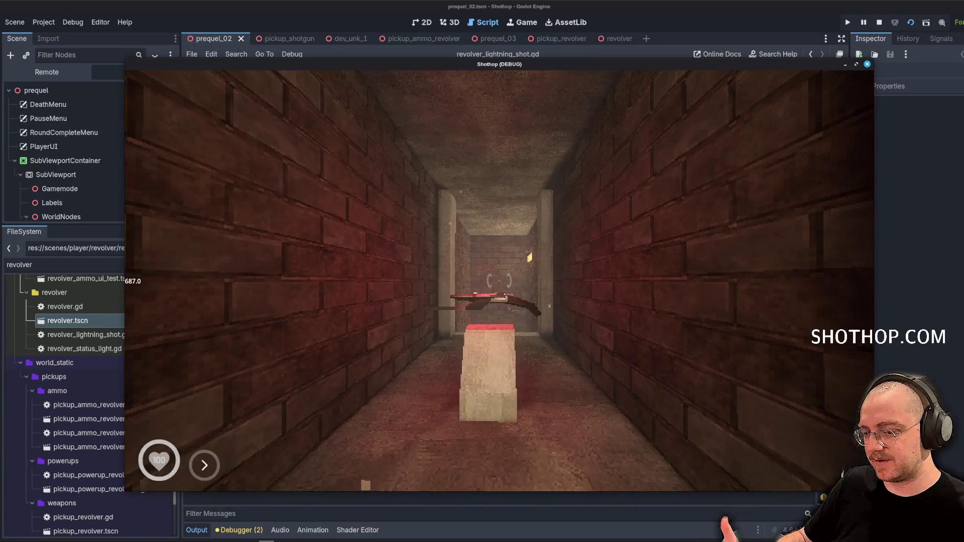
key(w)
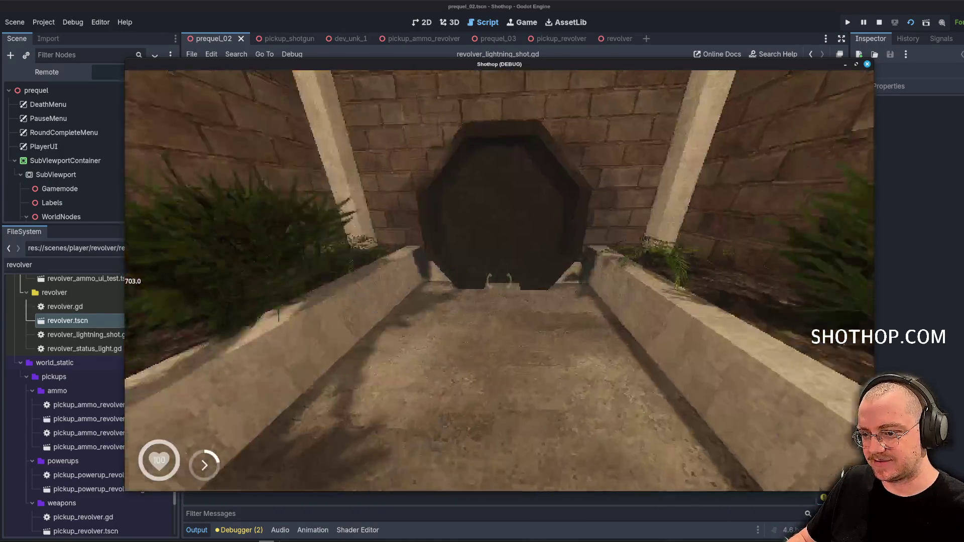
key(w)
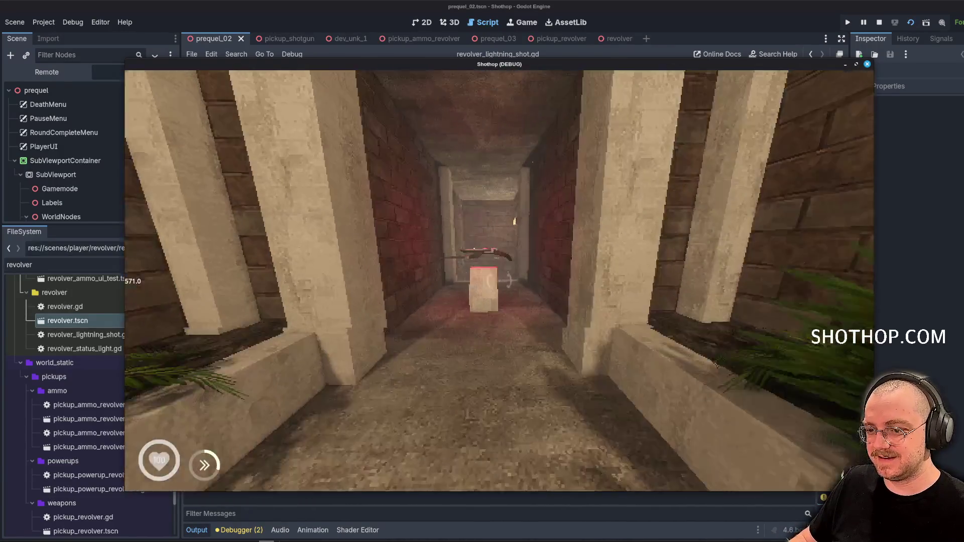
key(w)
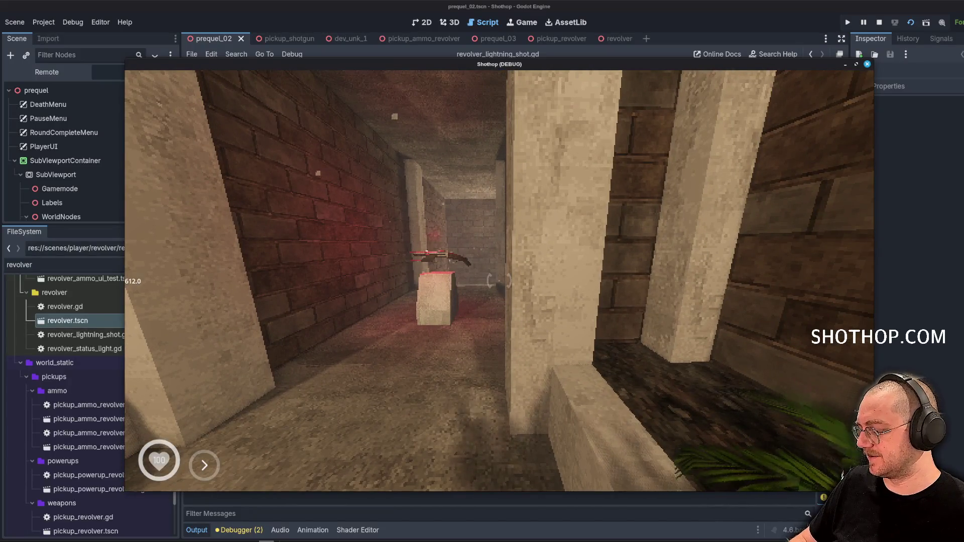
key(a)
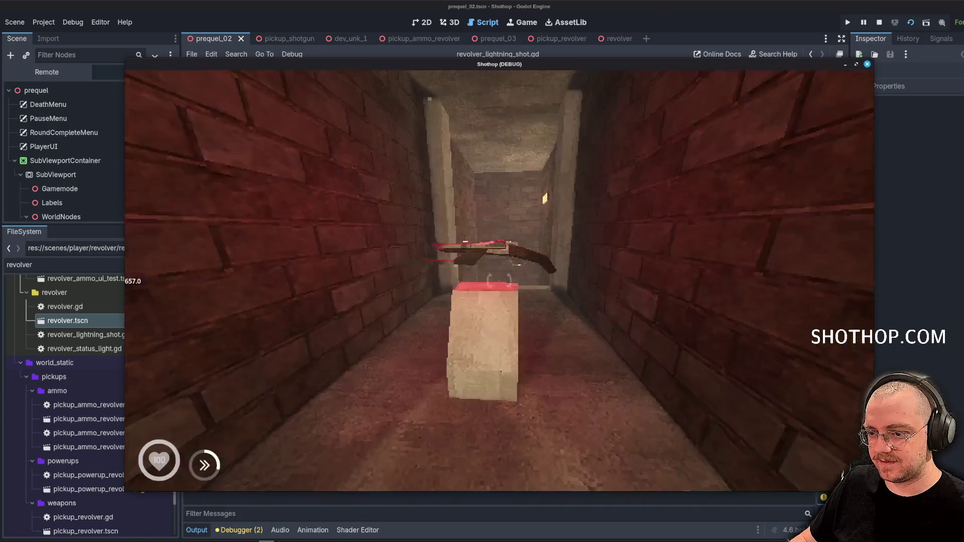
key(F8)
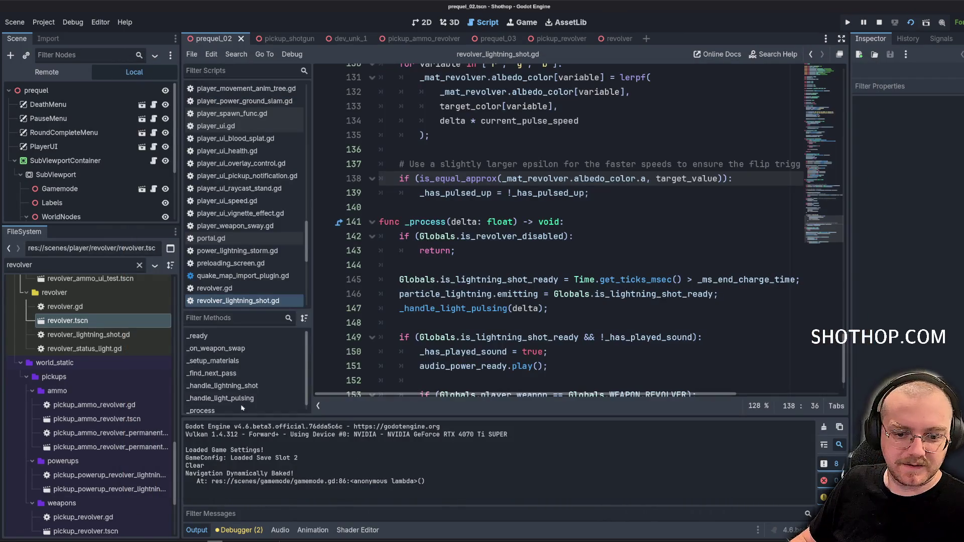
Stage all changes, commit as 'fix: thunder noise when revolver is disabled', and push to origin main.
click(477, 191)
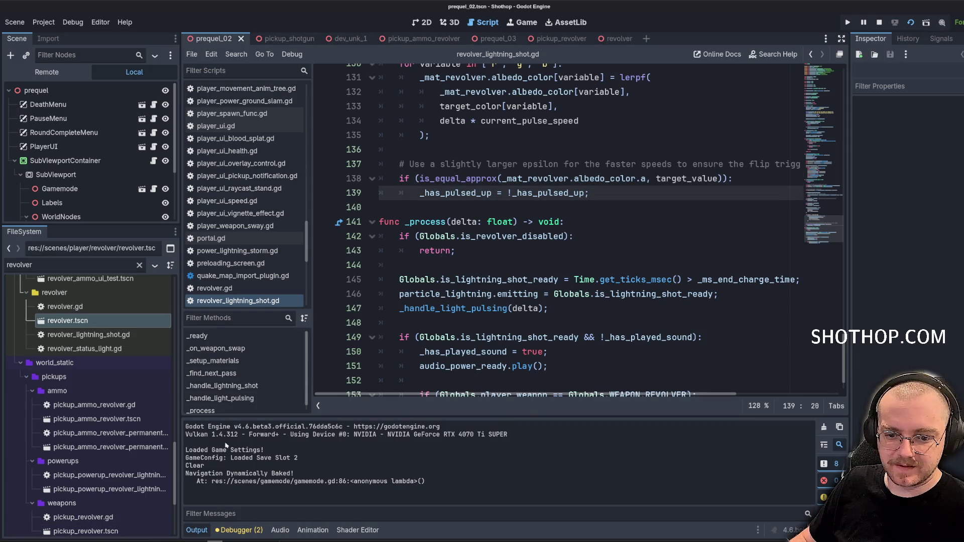
key(alt+Tab)
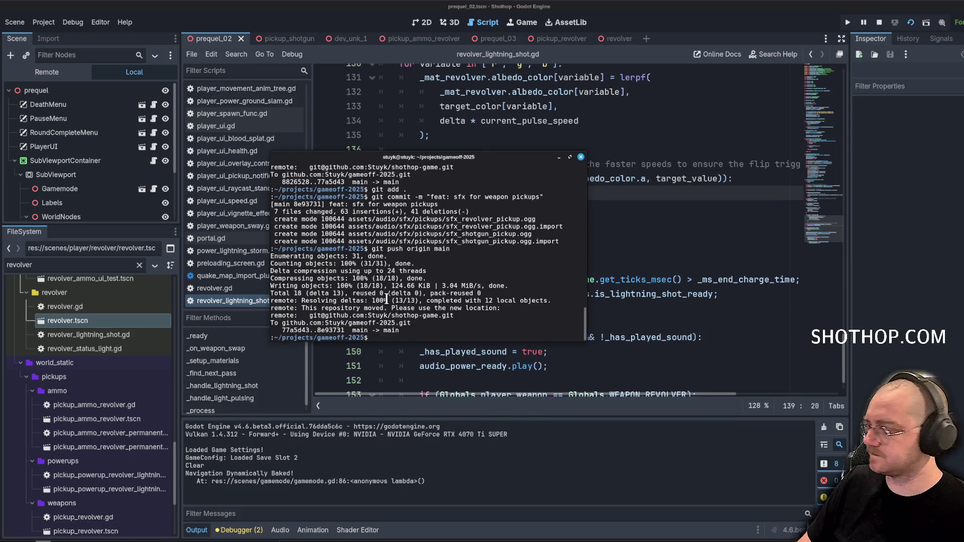
text(git add .)
key(Return)
text(git commi)
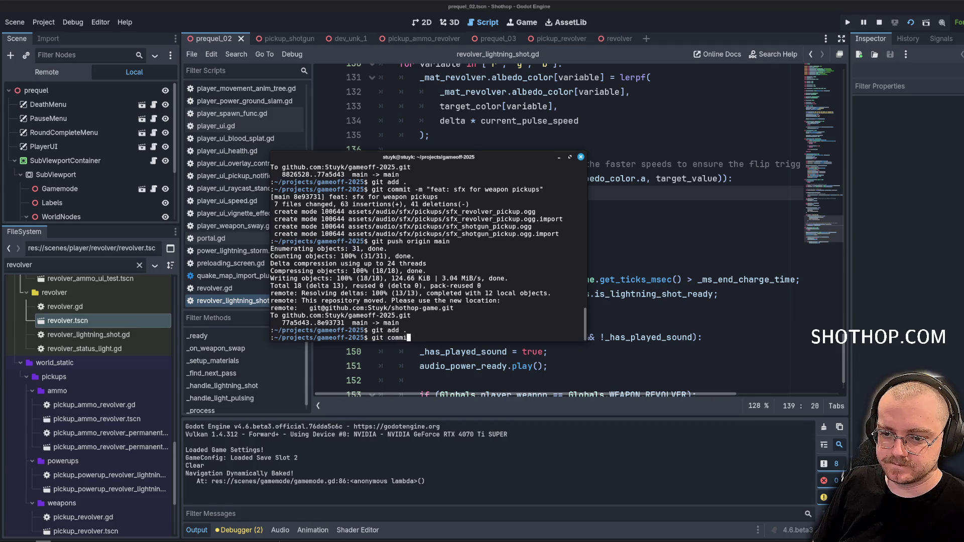
text(t -m "feat:)
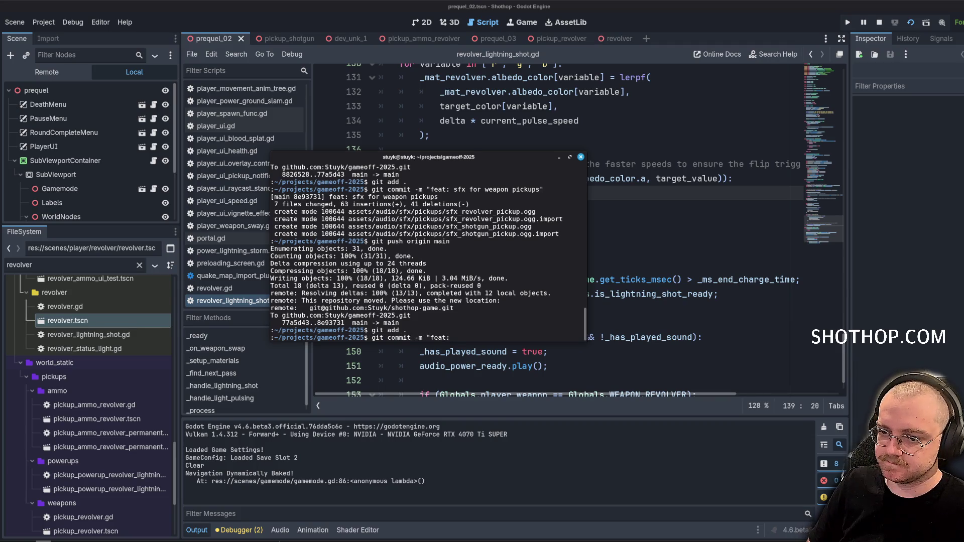
key(BackSpace)
key(BackSpace)
key(BackSpace)
key(BackSpace)
text(ix: thunder)
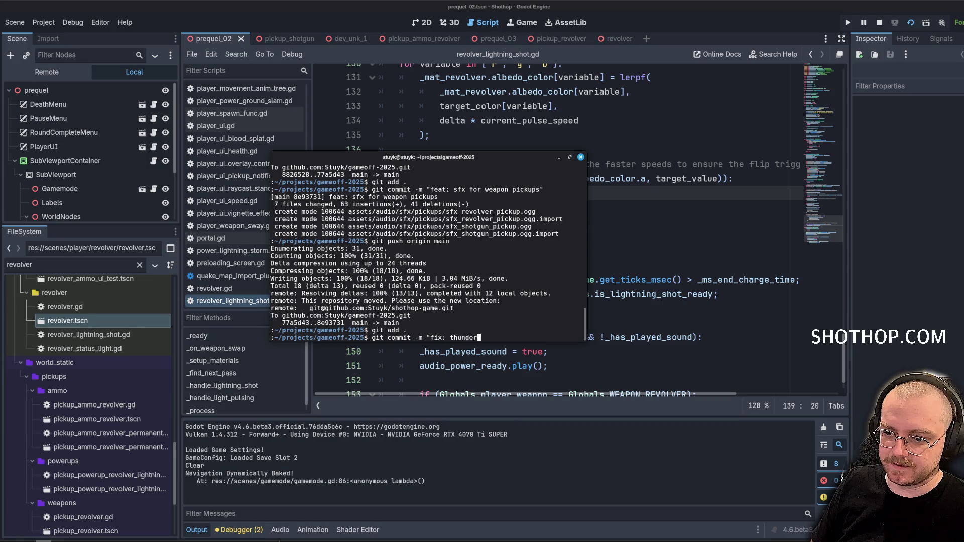
text( noise)
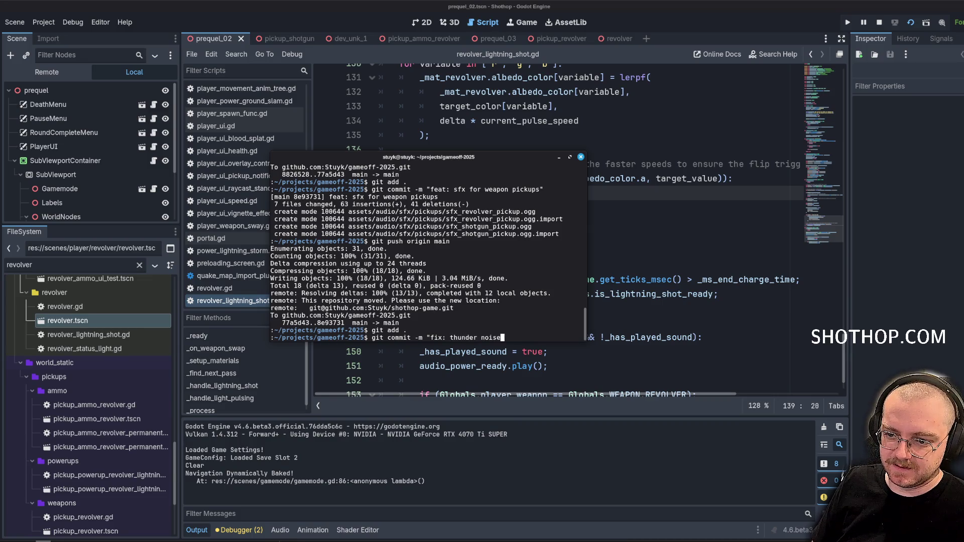
text( when revolver is disab)
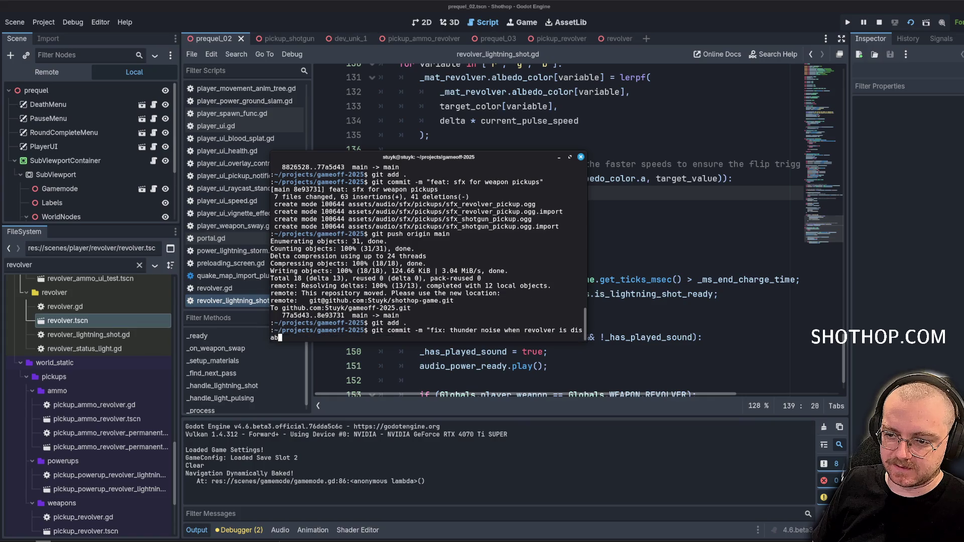
text(led")
key(Return)
text(git push origin m)
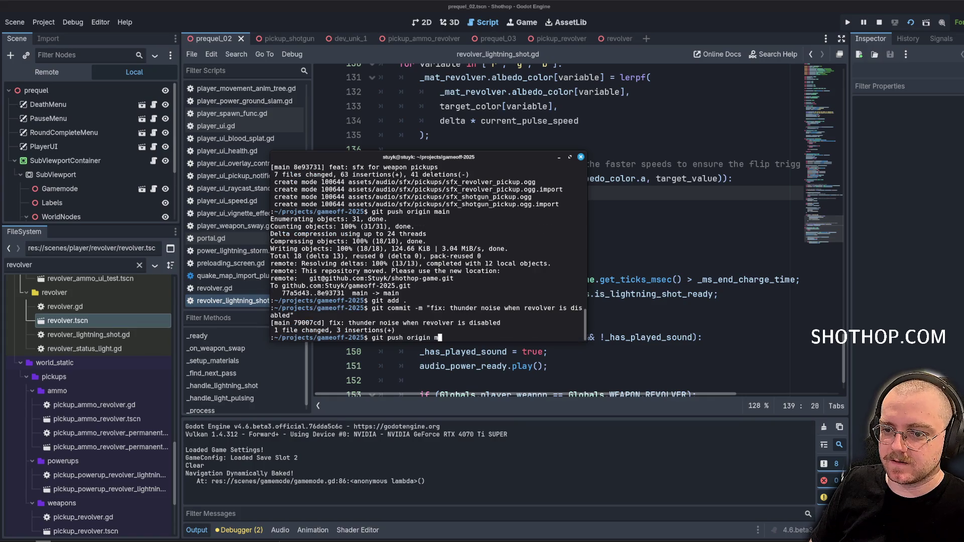
text(ain)
key(Return)
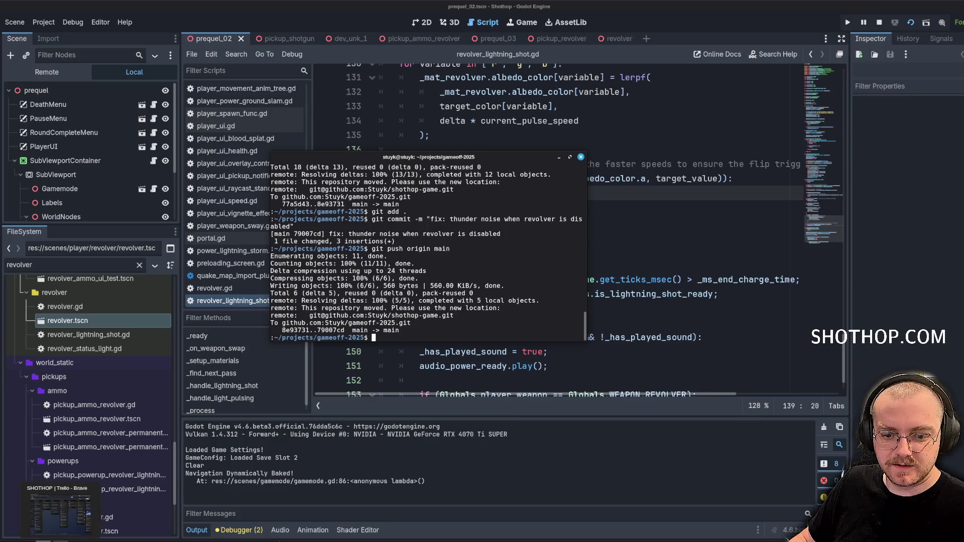
key(alt+Tab)
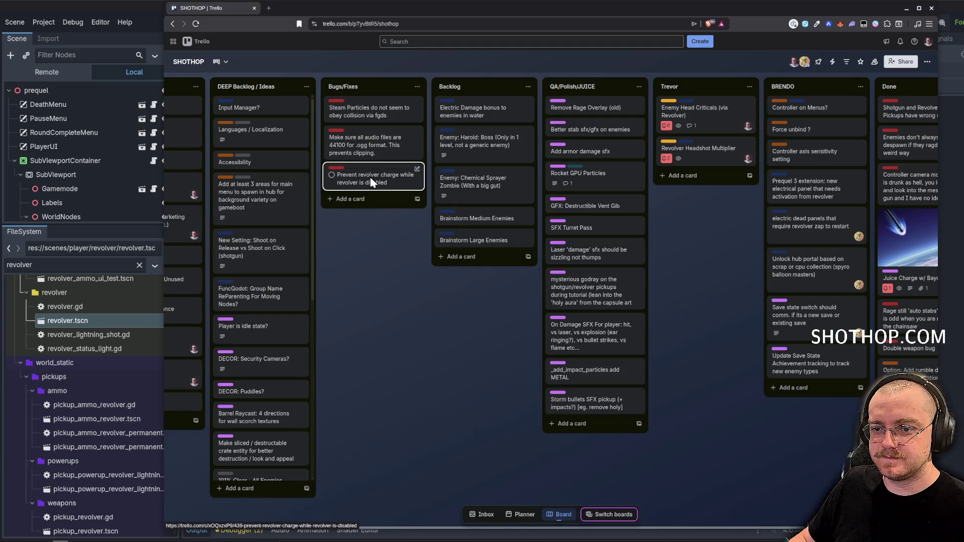
Drag the Prevent revolver charge card to Done and view the Revolver Headshot Multiplier card.
mouse_move(371, 181)
mouse_down()
mouse_move(455, 183)
mouse_move(909, 128)
mouse_move(919, 118)
mouse_move(716, 166)
mouse_up()
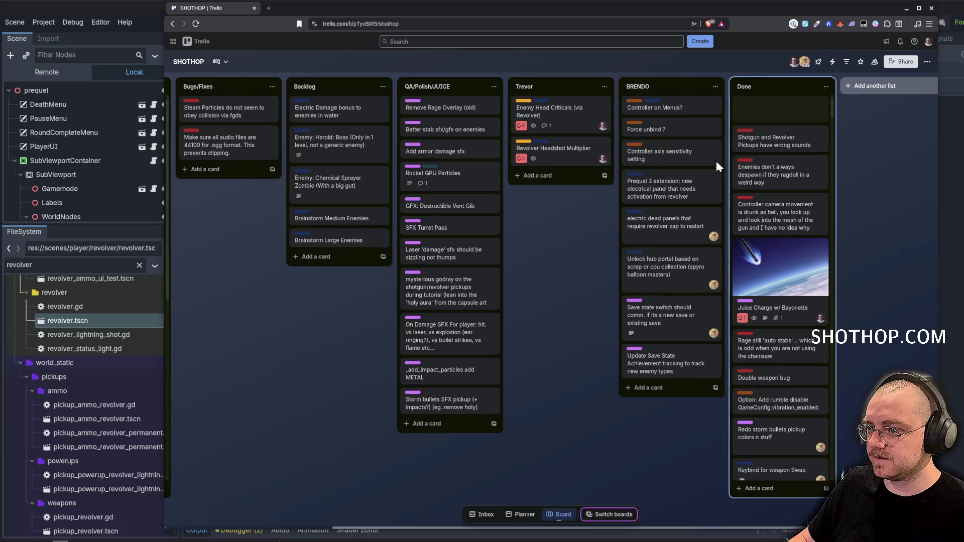
drag(269, 342, 462, 344)
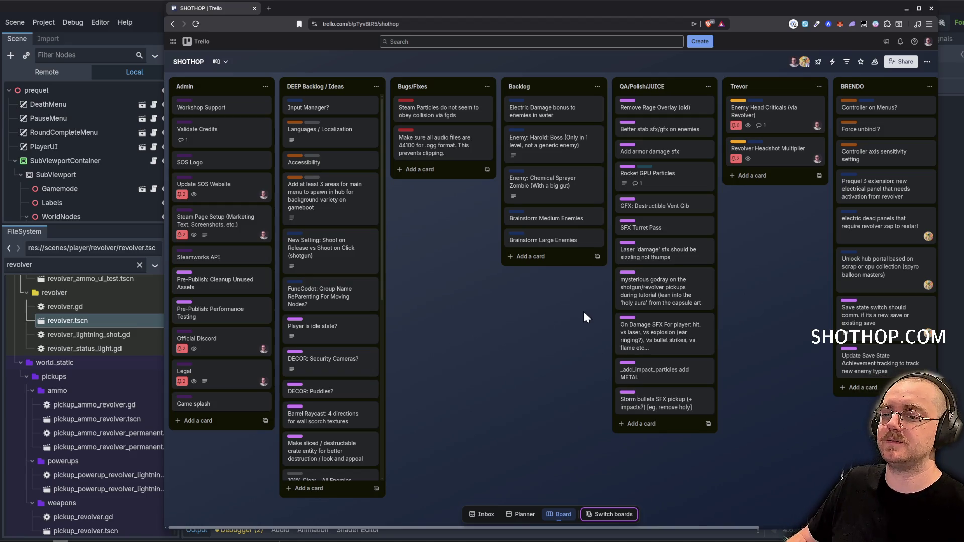
click(768, 148)
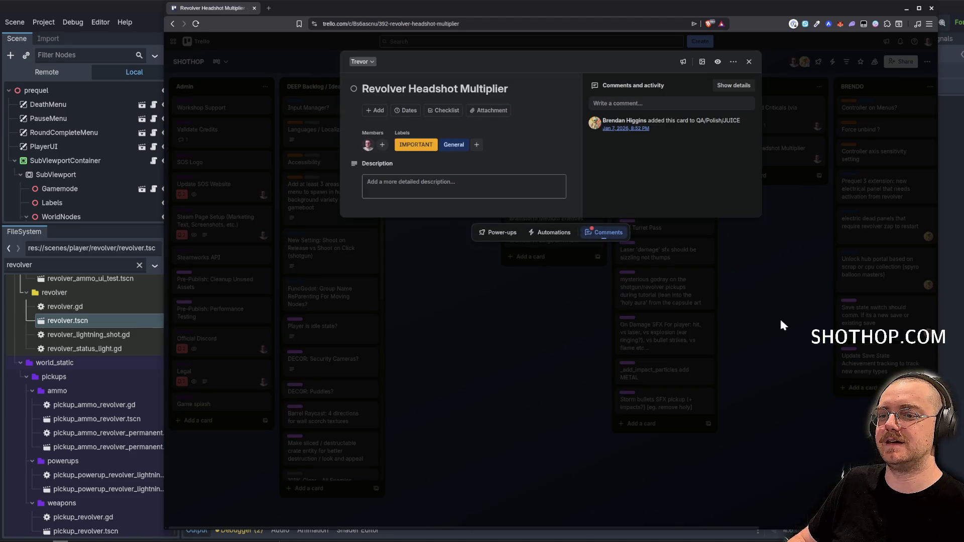
click(779, 317)
click(140, 3)
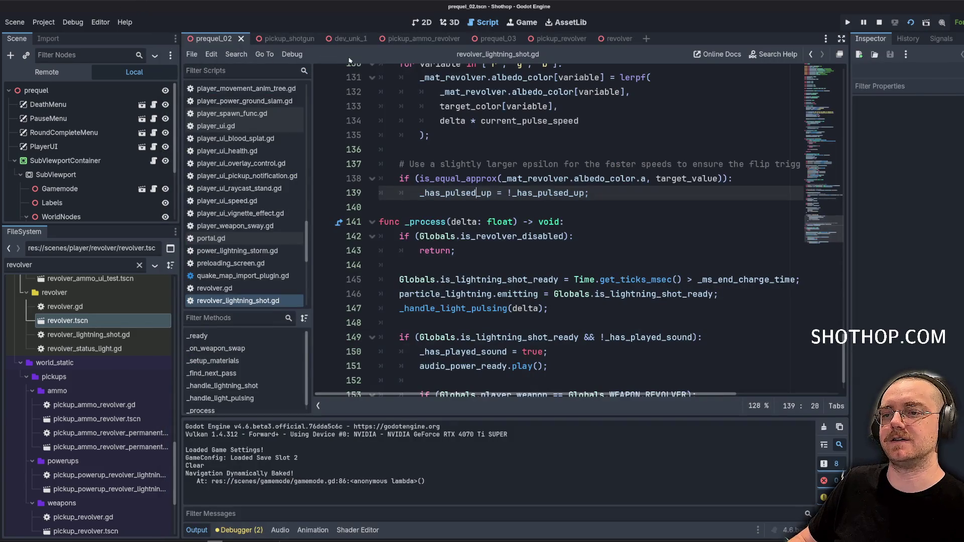
Close all scene tabs to the right of prequel_02 and widen the docks.
right_click(205, 40)
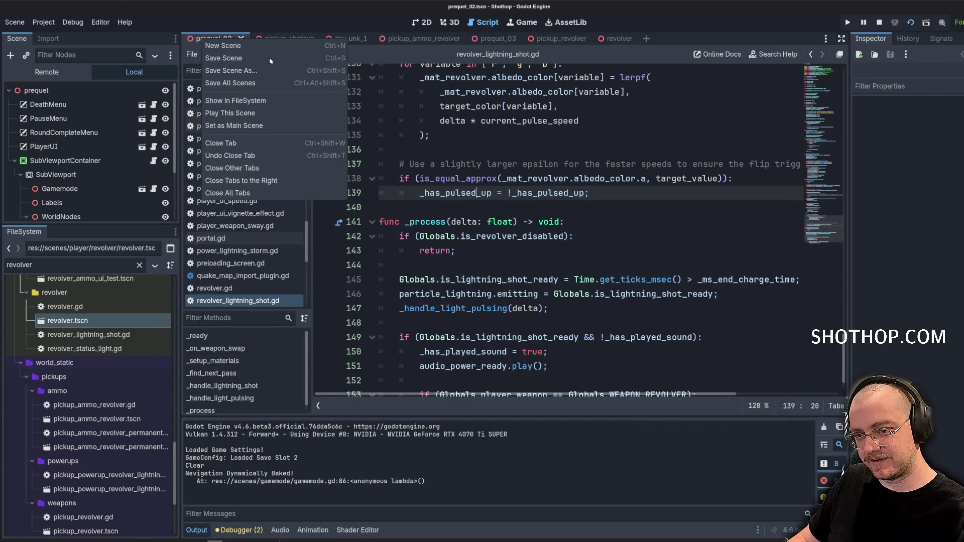
click(241, 180)
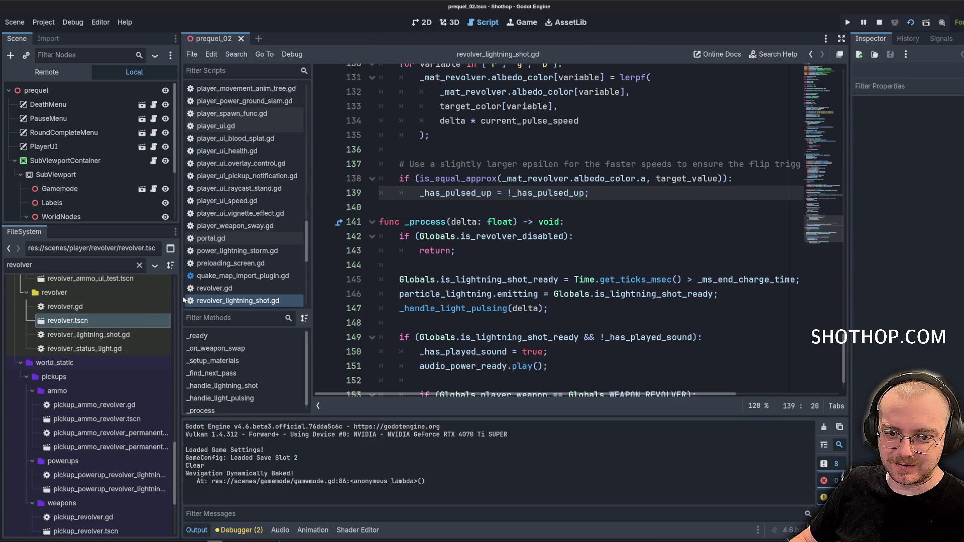
drag(184, 300, 227, 300)
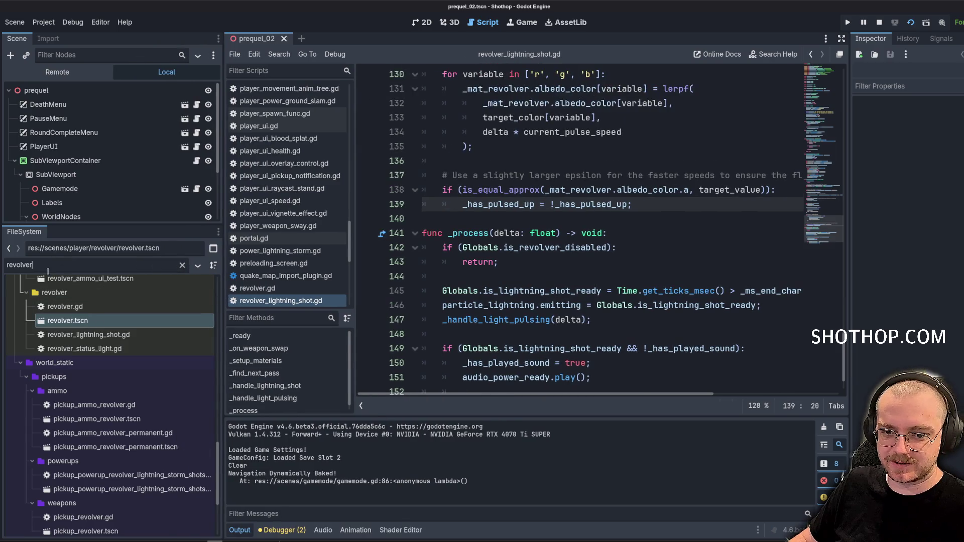
Filter the FileSystem by 'enemy', switch to 3D, and open enemy_controlled_melee.tscn.
key(ctrl+a)
text(enemy)
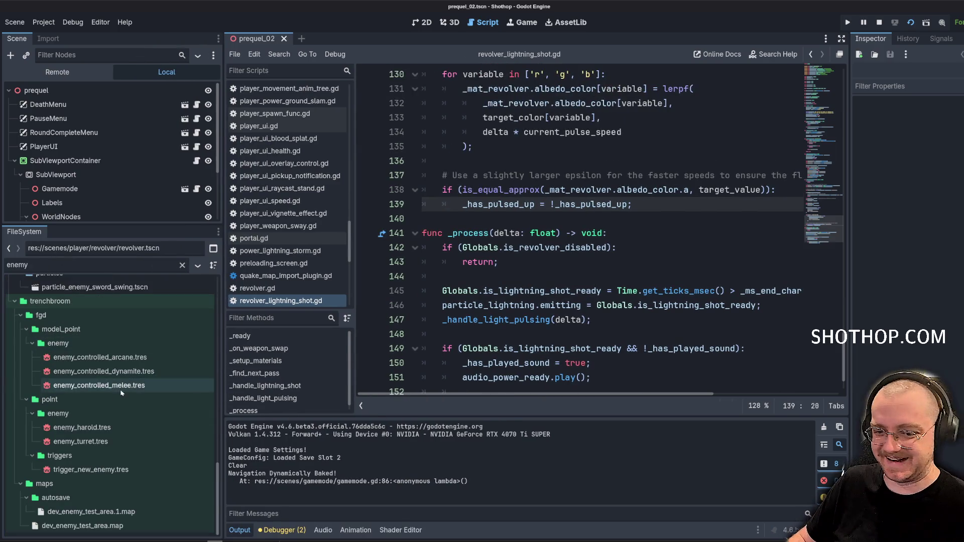
scroll(121, 393, down, 10)
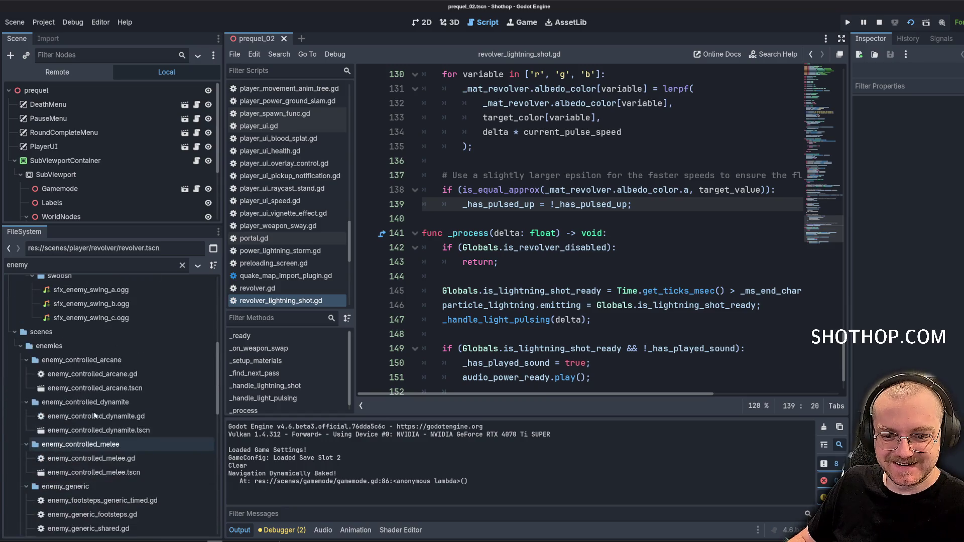
click(449, 22)
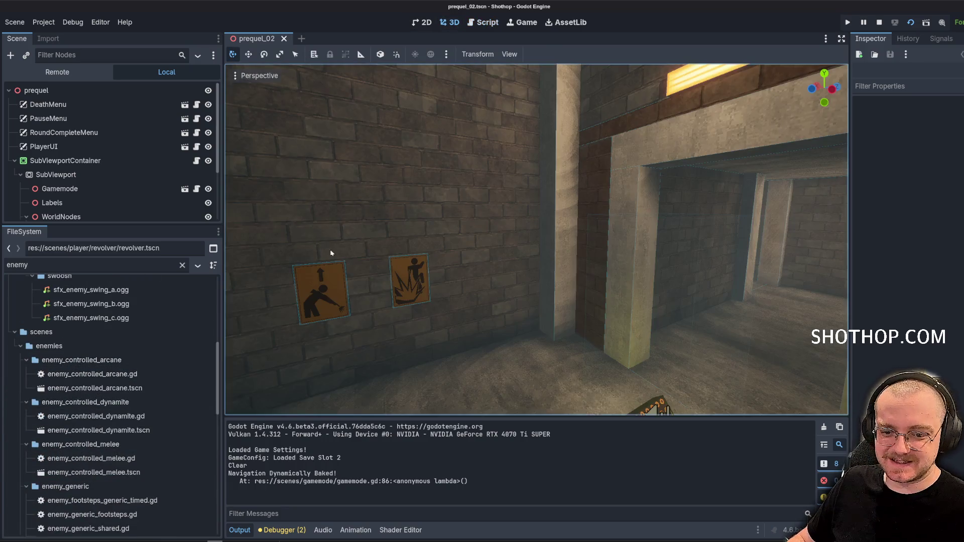
click(99, 431)
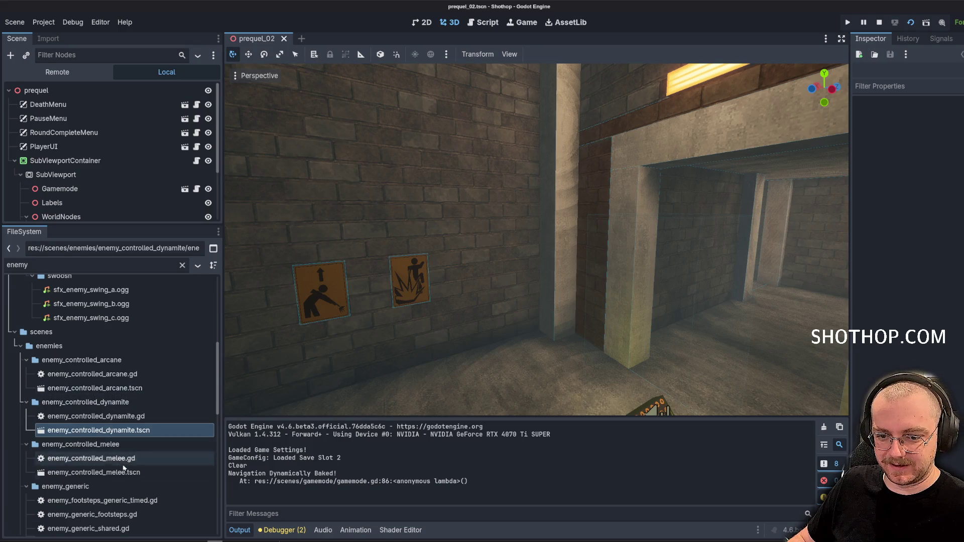
double_click(123, 472)
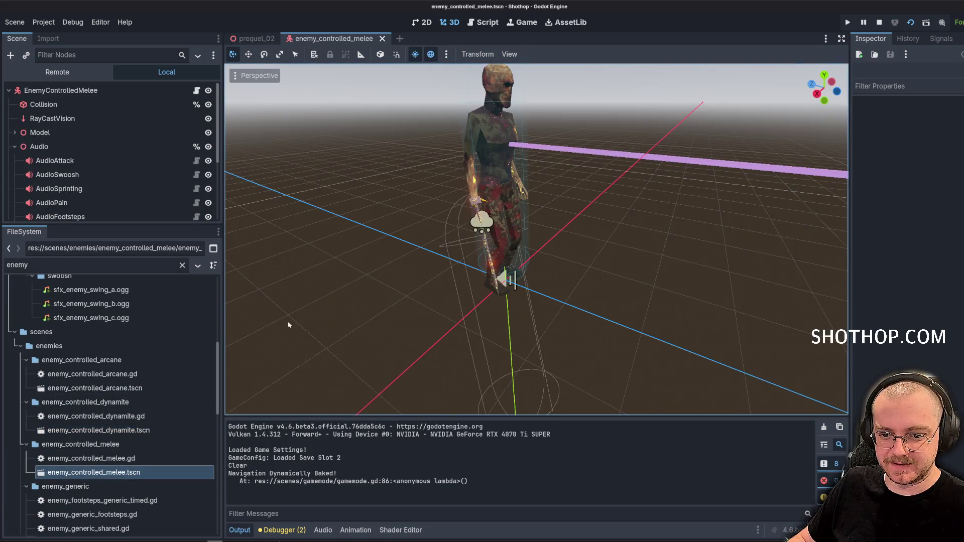
Collapse the melee enemy's scene-tree branches and orbit the view around the model.
click(14, 146)
click(30, 174)
click(14, 174)
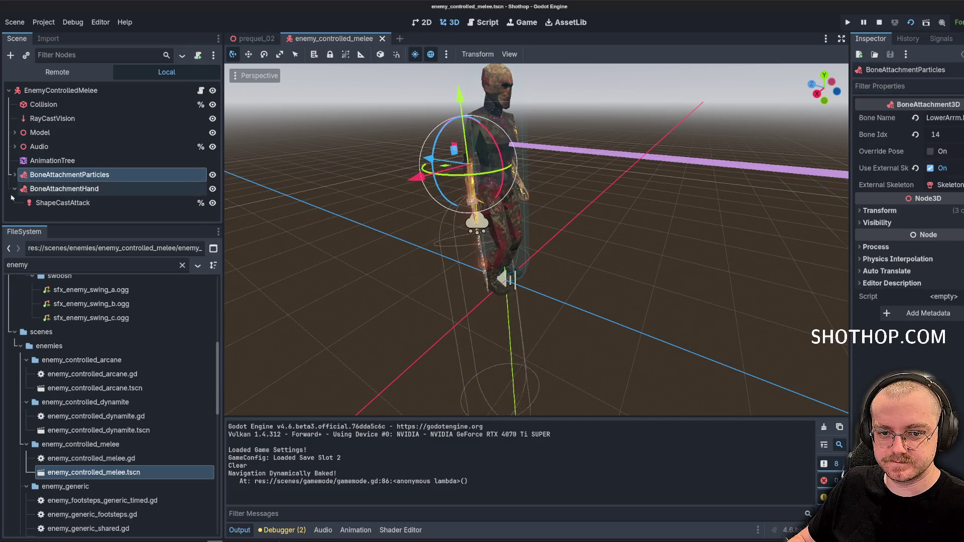
click(15, 188)
click(50, 208)
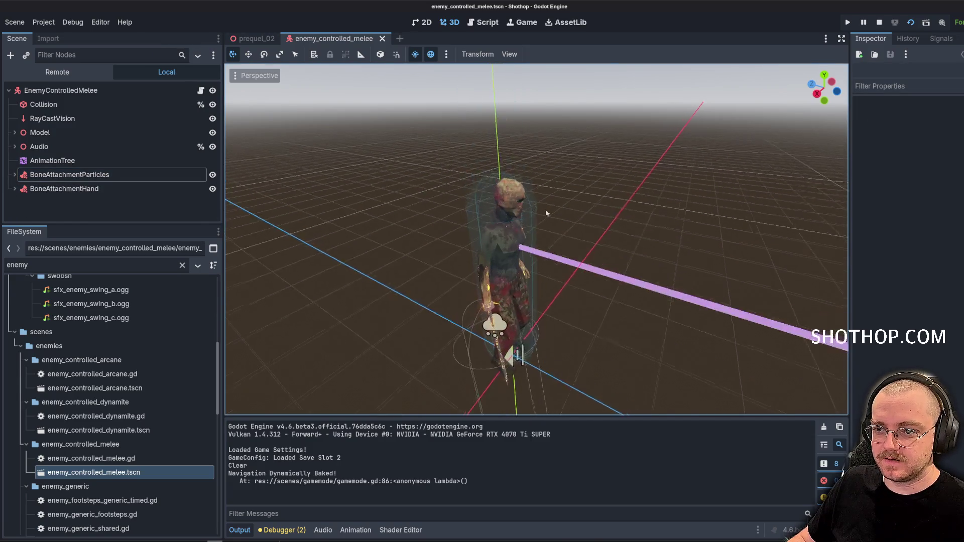
drag(547, 213, 507, 221)
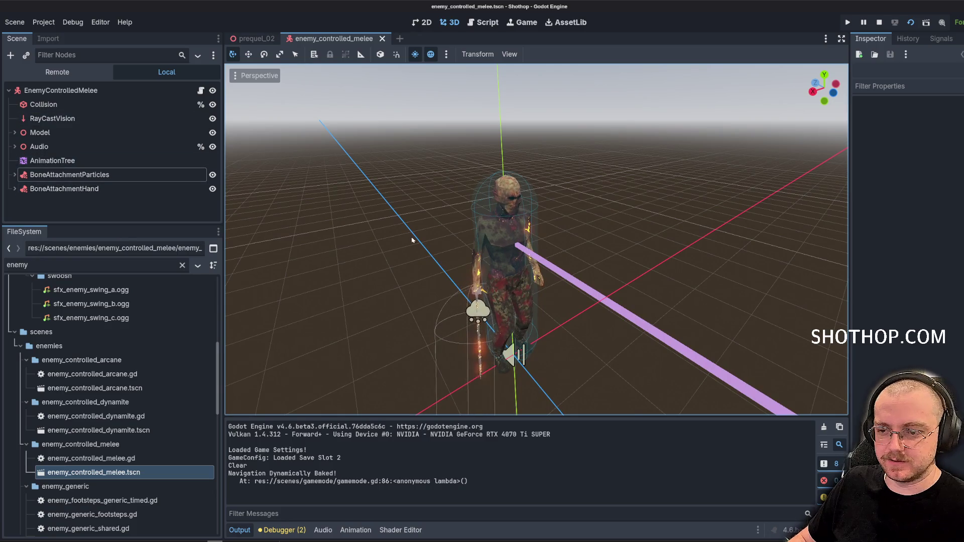
click(14, 133)
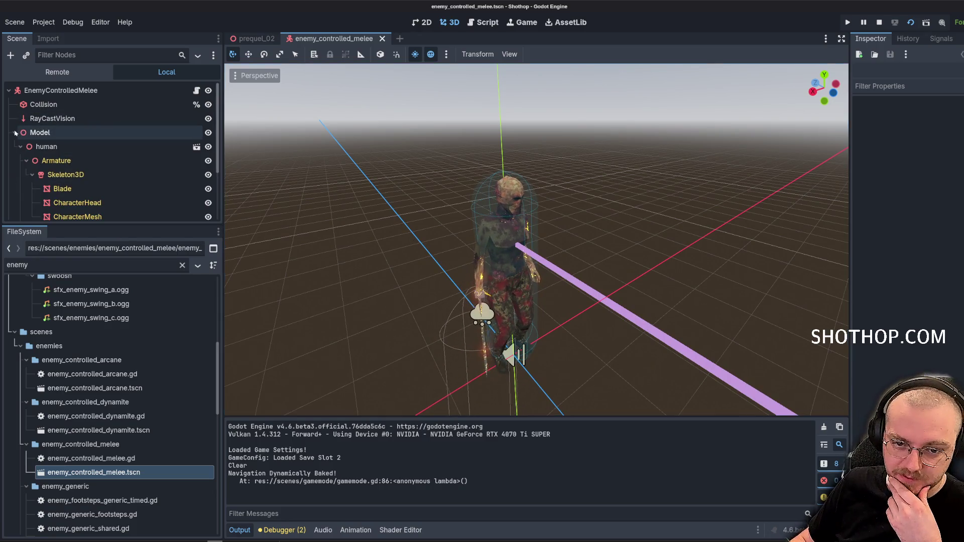
click(15, 133)
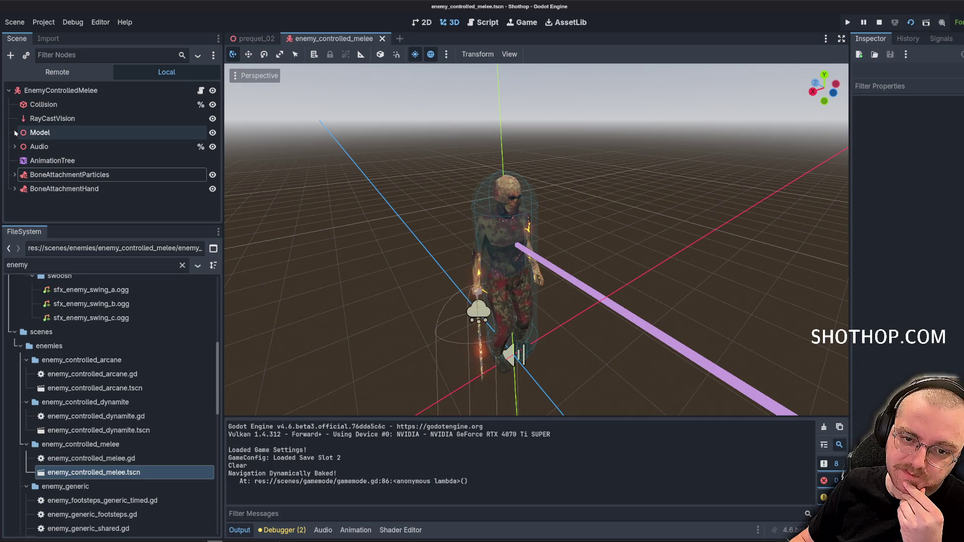
Lower the Collision capsule's top so it ends below the enemy's head.
click(40, 104)
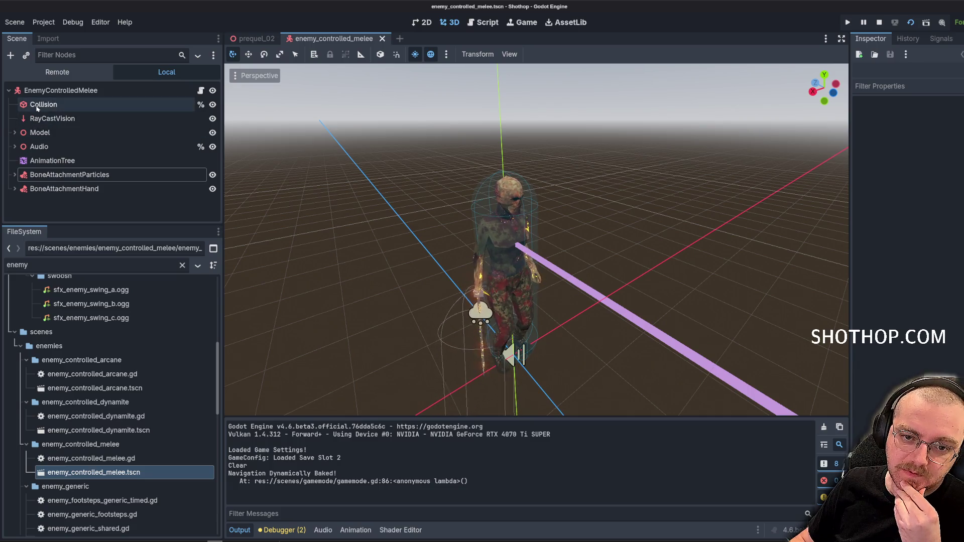
scroll(475, 157, up, 5)
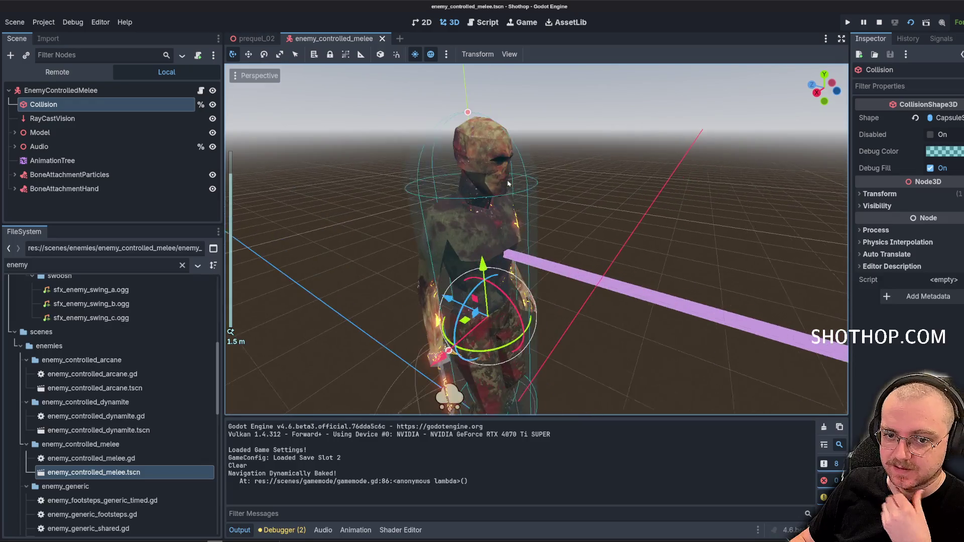
drag(466, 104, 476, 188)
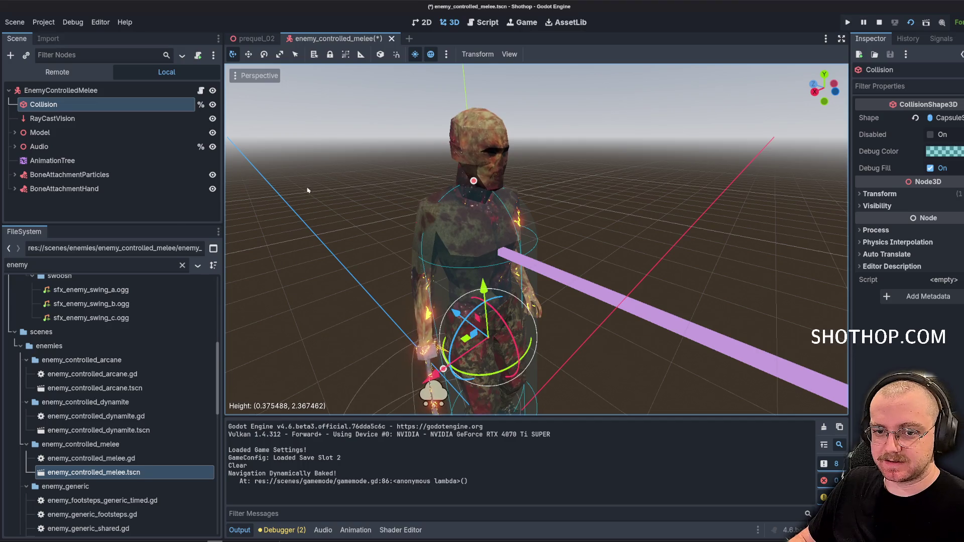
right_click(68, 90)
Add a BoneAttachment3D named BoneAttachmentHead with a CollisionShape3D child.
click(107, 112)
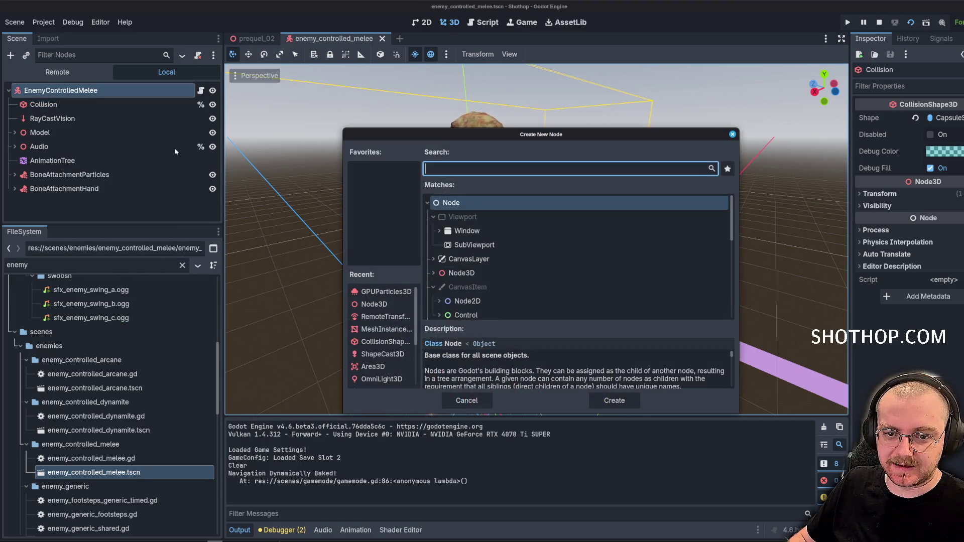
text(boneatta)
key(Return)
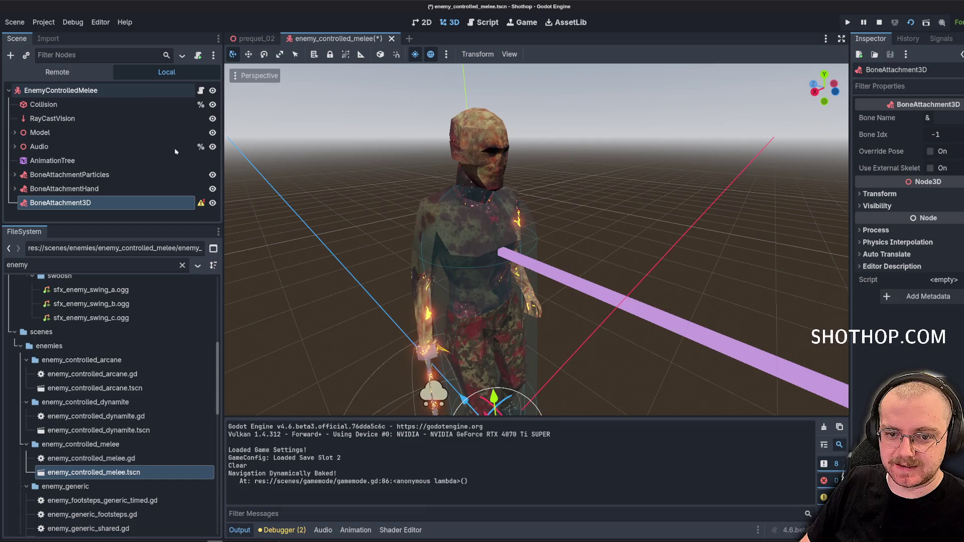
text(BoneAttachment)
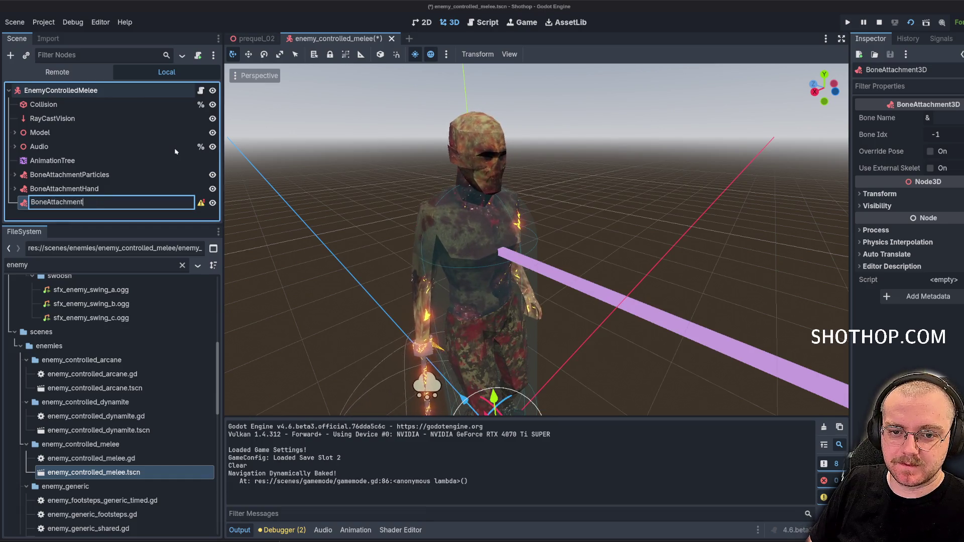
text(Head)
key(Return)
right_click(112, 203)
click(271, 250)
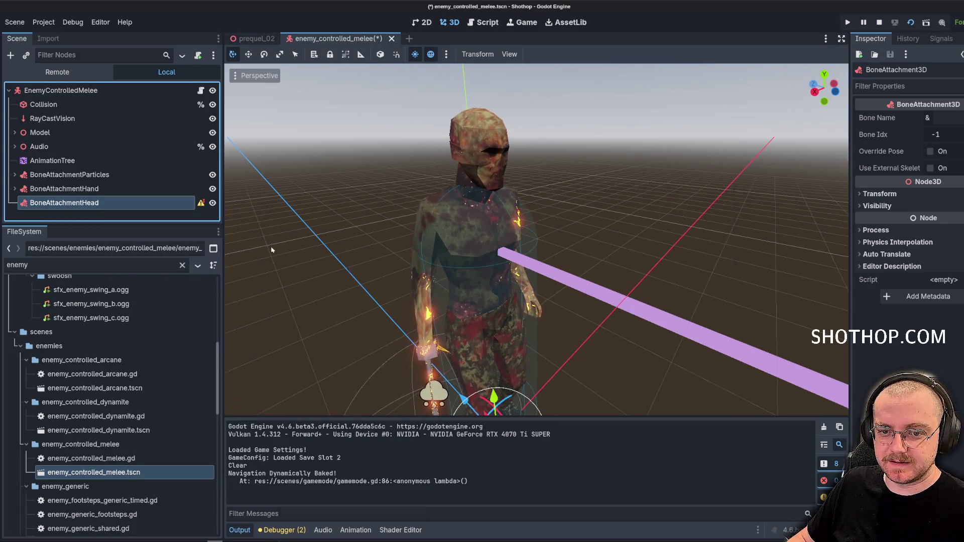
key(ctrl+a)
text(collisionsh)
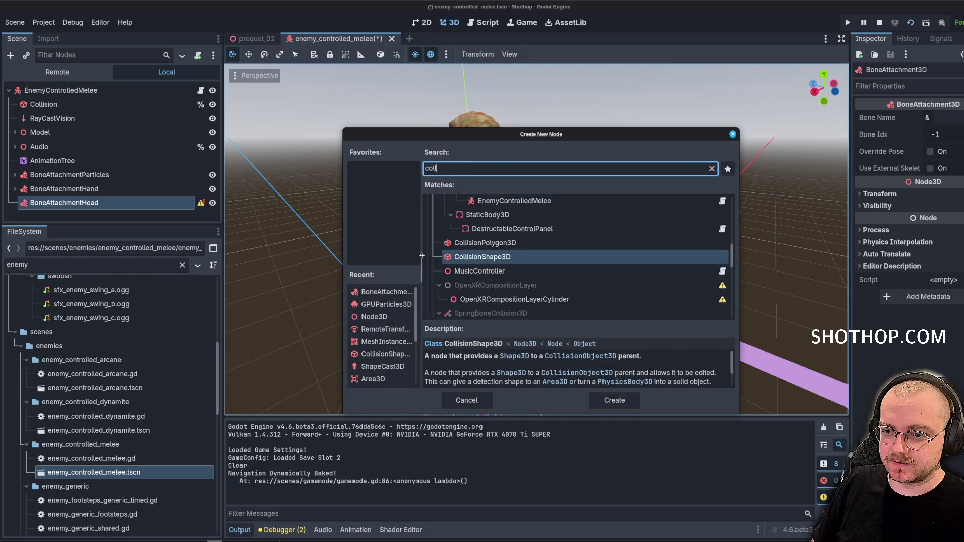
key(Return)
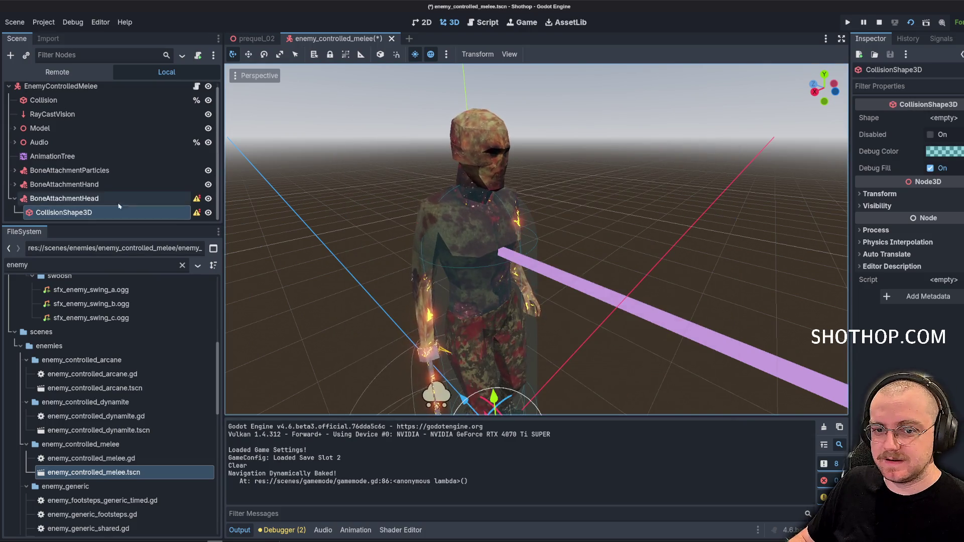
Make BoneAttachmentHead follow the external Skeleton3D and attach it to the Head bone.
click(64, 198)
click(930, 168)
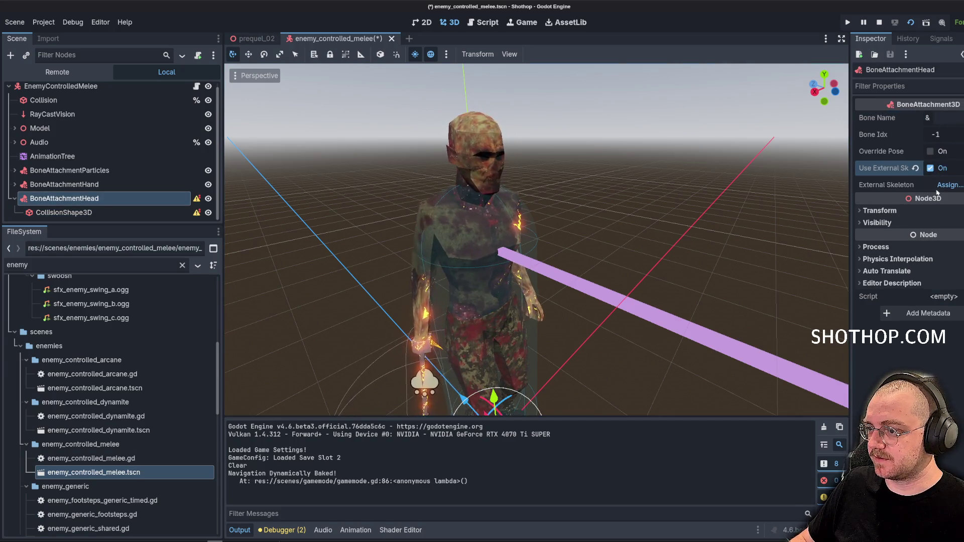
click(950, 185)
click(502, 238)
click(525, 438)
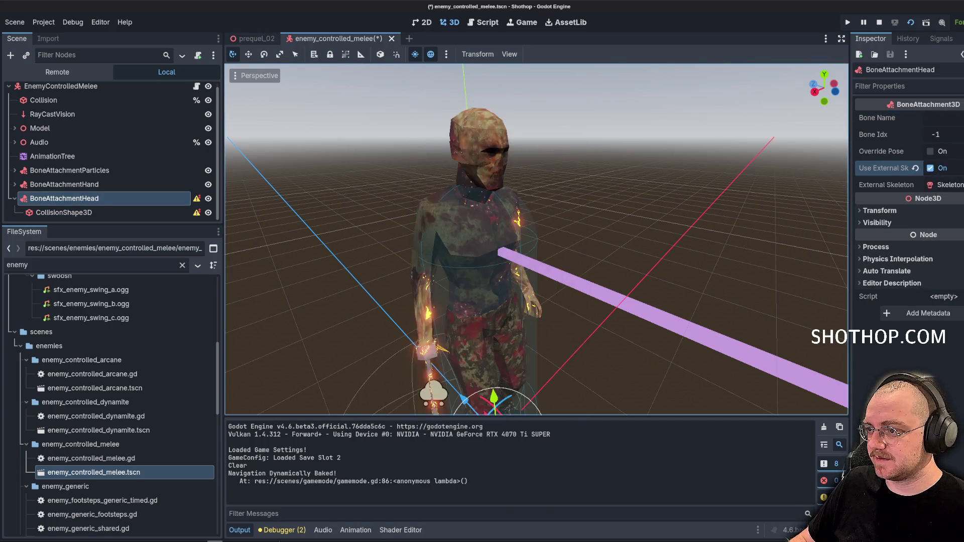
click(937, 119)
click(934, 183)
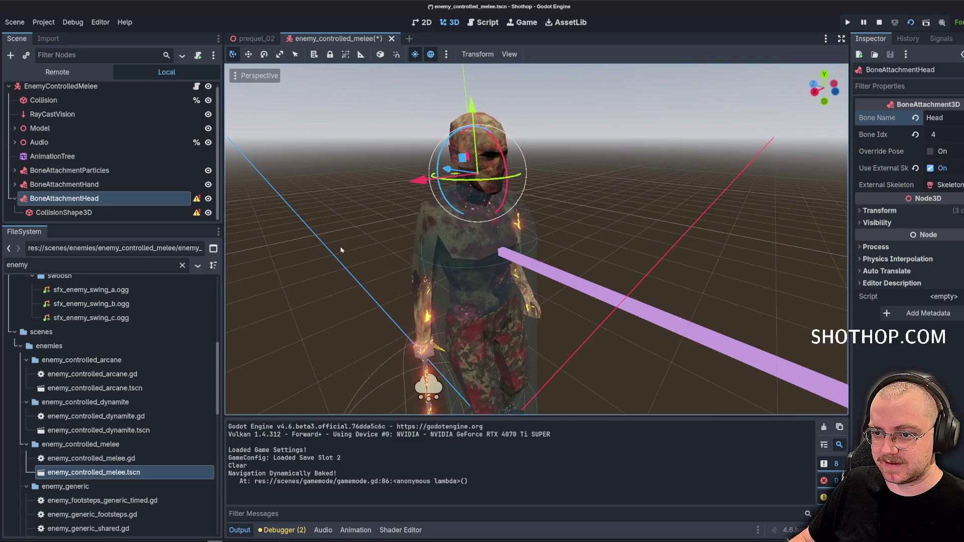
Give the collision a SphereShape3D, shrink it to radius about 0.198 and raise it onto the head.
click(100, 213)
click(944, 118)
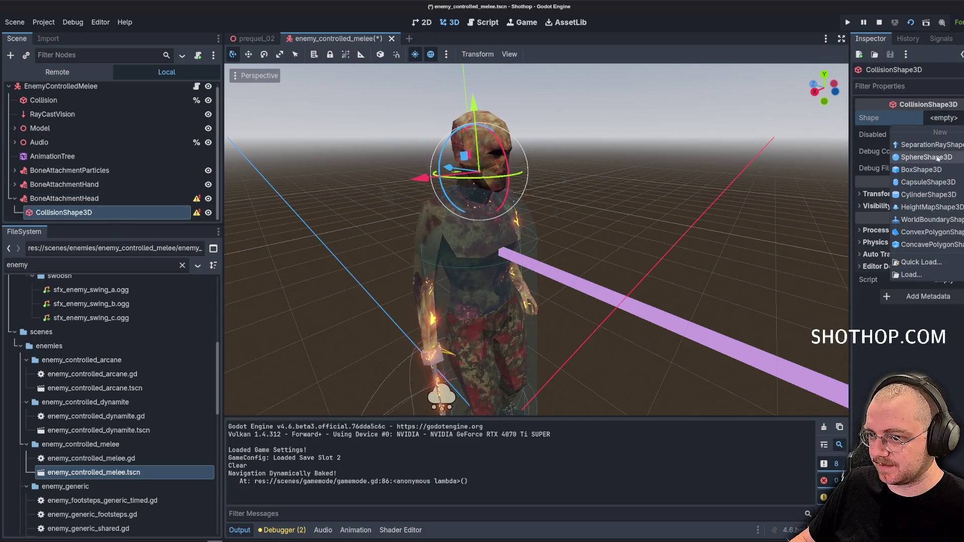
click(926, 157)
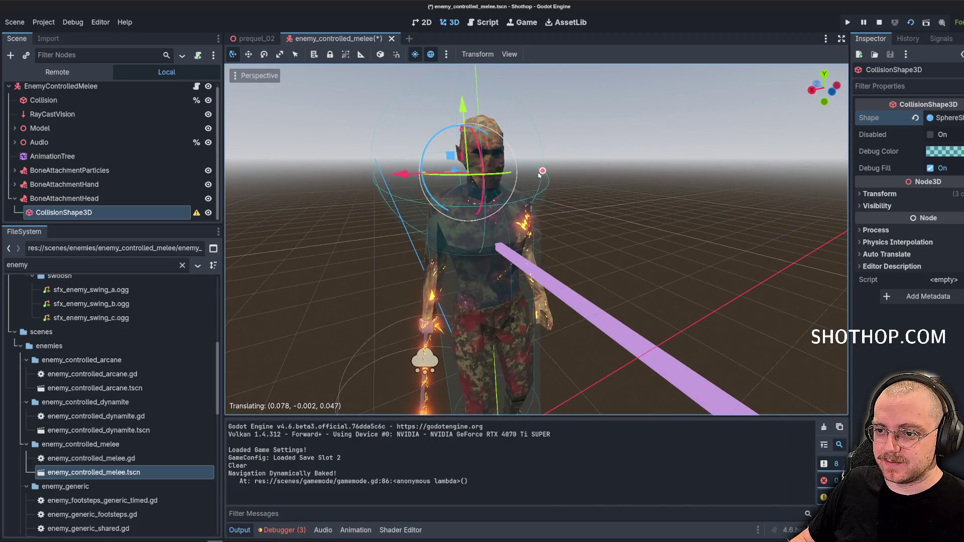
drag(540, 173, 521, 172)
drag(480, 115, 480, 97)
drag(519, 159, 513, 160)
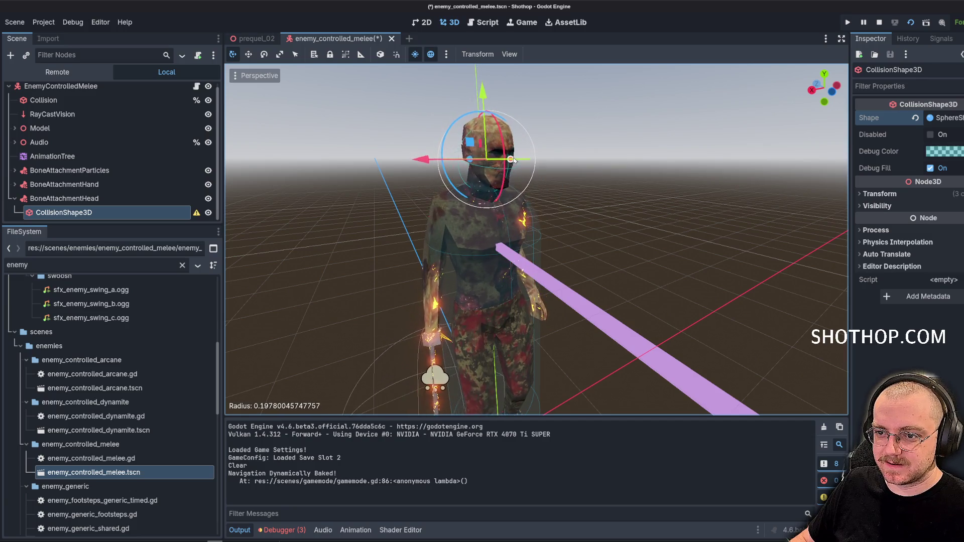
mouse_move(485, 98)
mouse_down()
mouse_move(535, 158)
mouse_move(526, 155)
mouse_up()
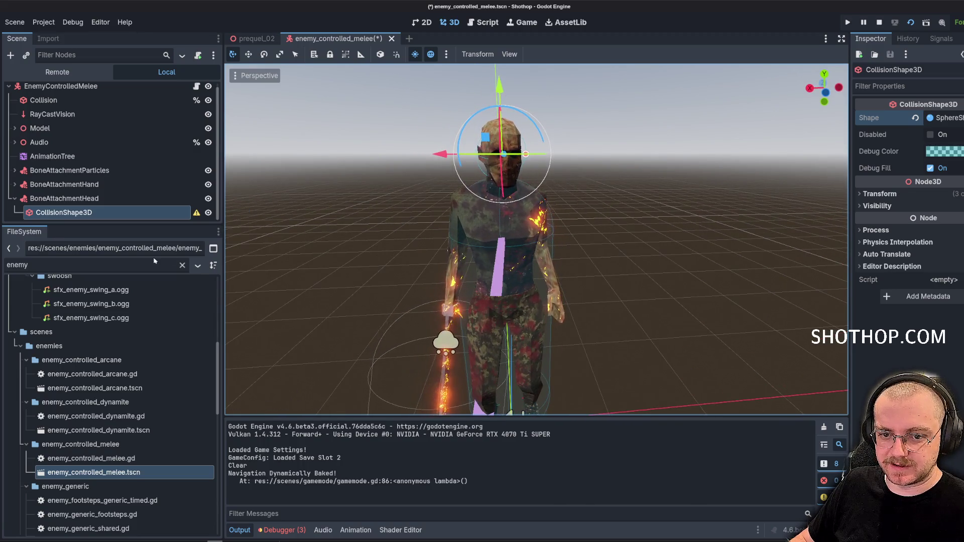
Save the melee enemy scene and reselect the BoneAttachmentHead node.
key(ctrl+s)
click(81, 198)
click(83, 213)
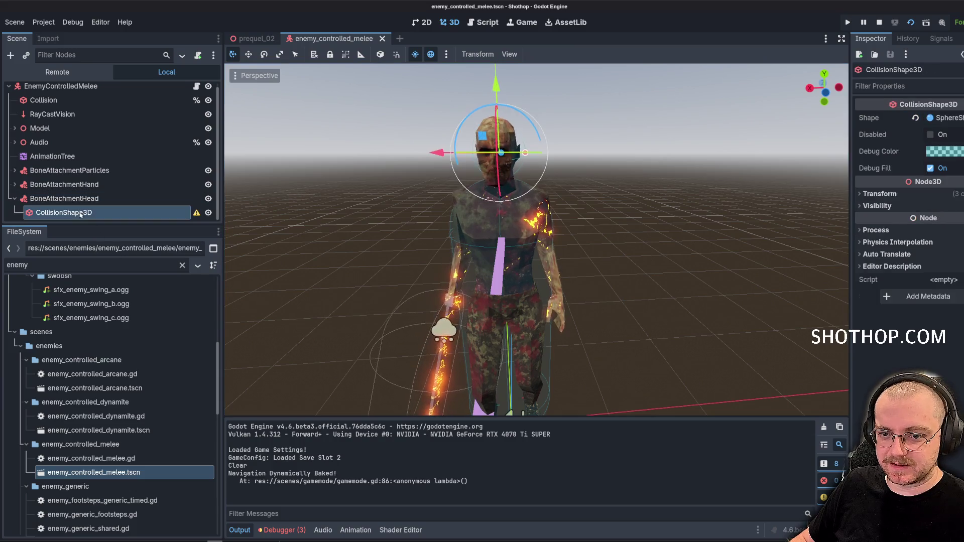
mouse_move(196, 216)
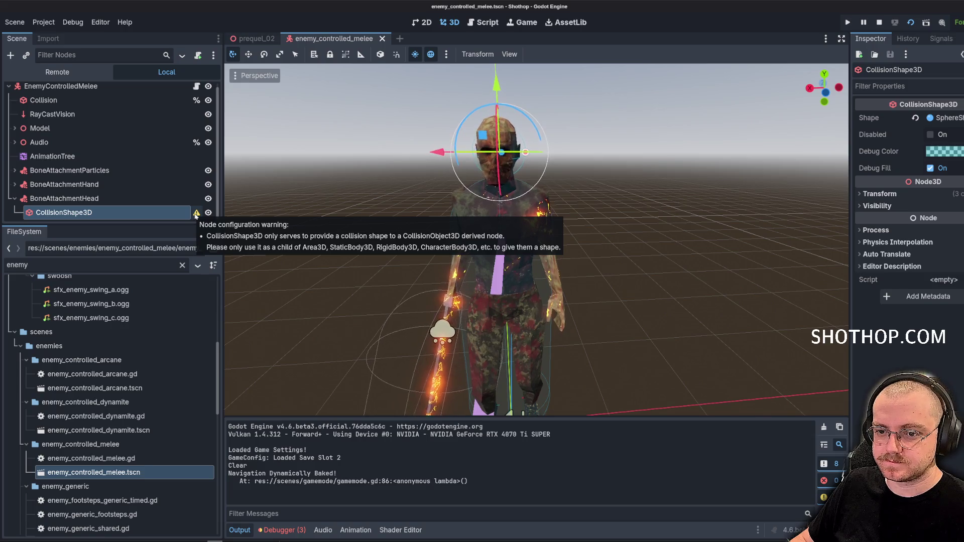
click(96, 198)
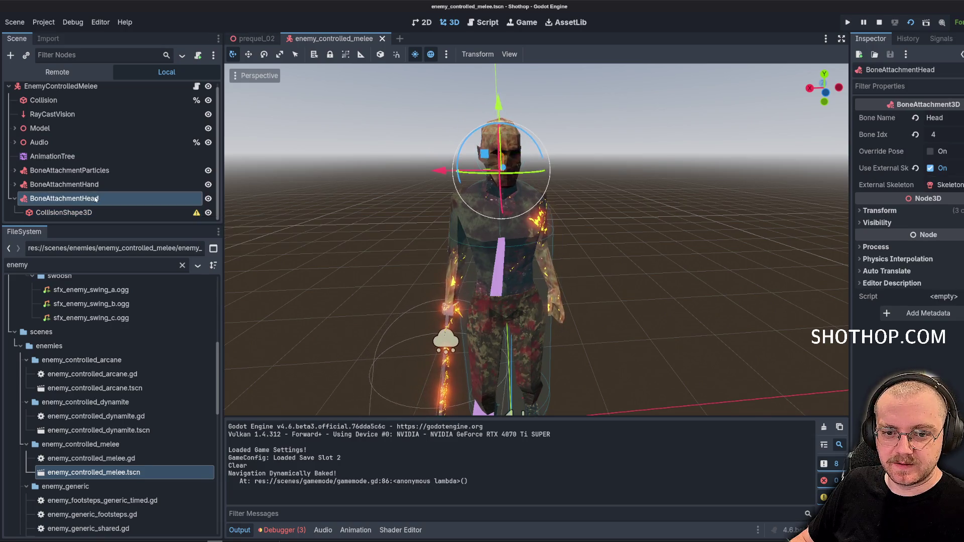
Nest the head CollisionShape3D under a new StaticBody3D, save, and filter files for 'head'.
right_click(95, 198)
click(139, 204)
text(static)
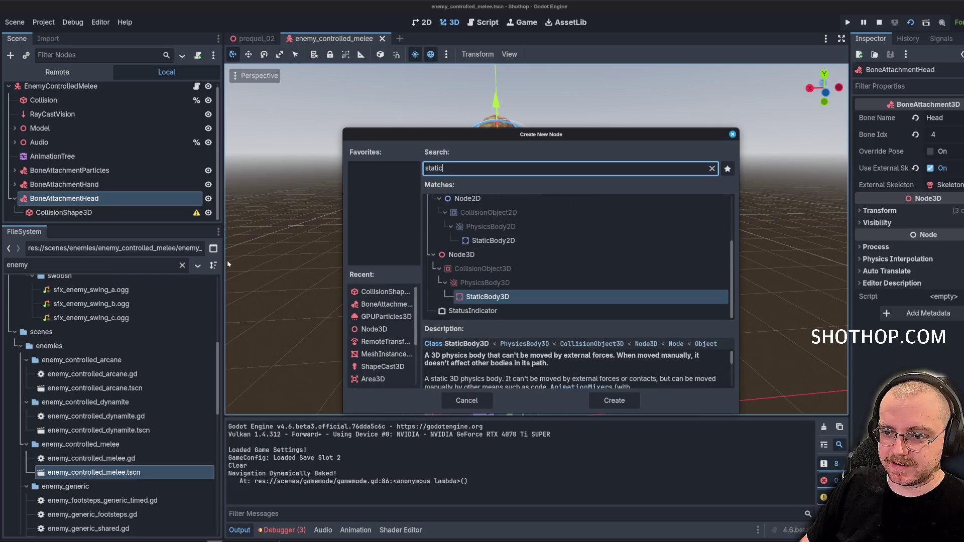
key(Return)
drag(63, 198, 57, 213)
key(ctrl+s)
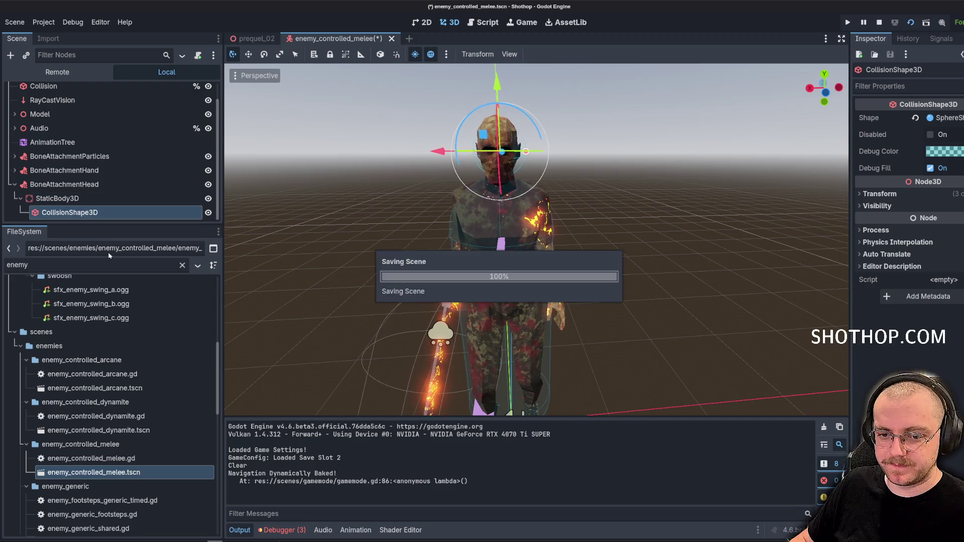
click(79, 264)
text(head)
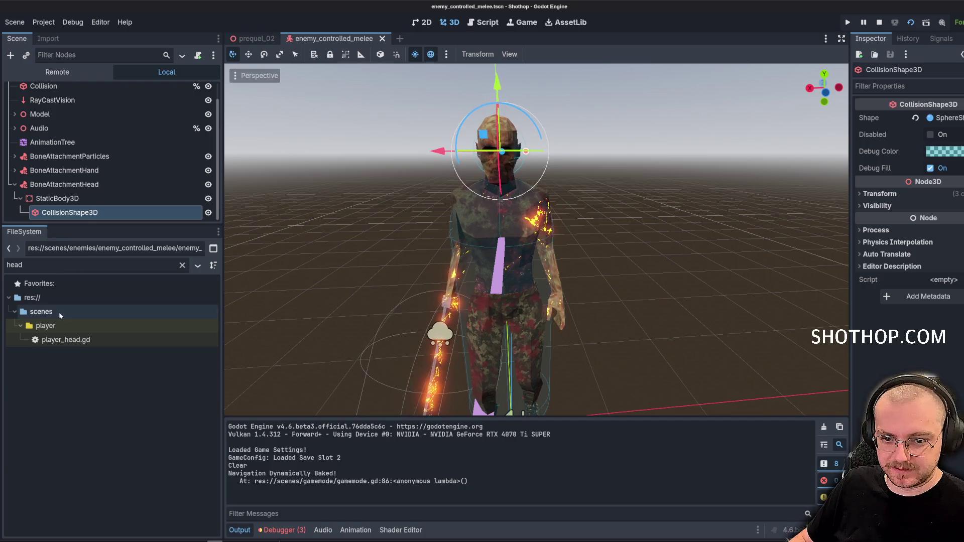
Open player_head.gd, clear the filter, and collapse the powers, revolver and shotgun folders.
double_click(65, 340)
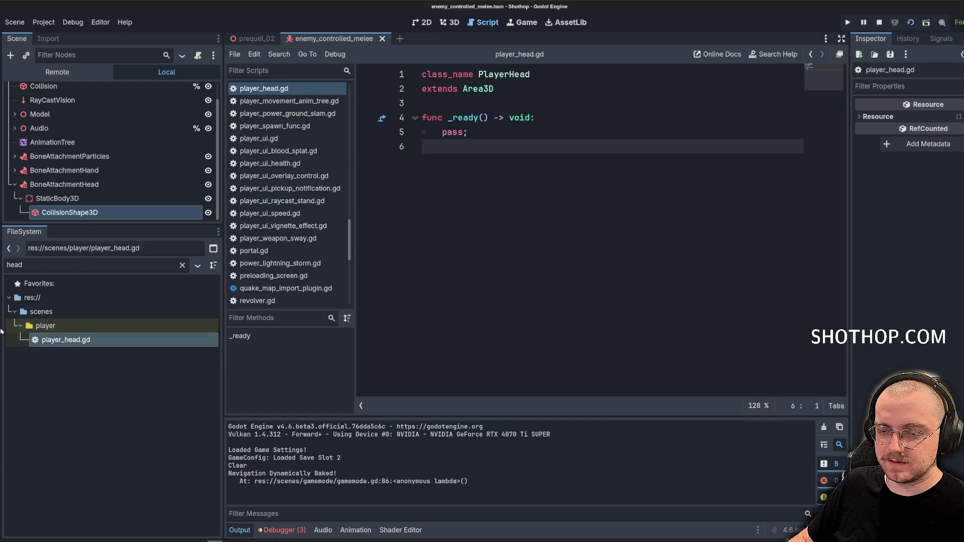
click(182, 266)
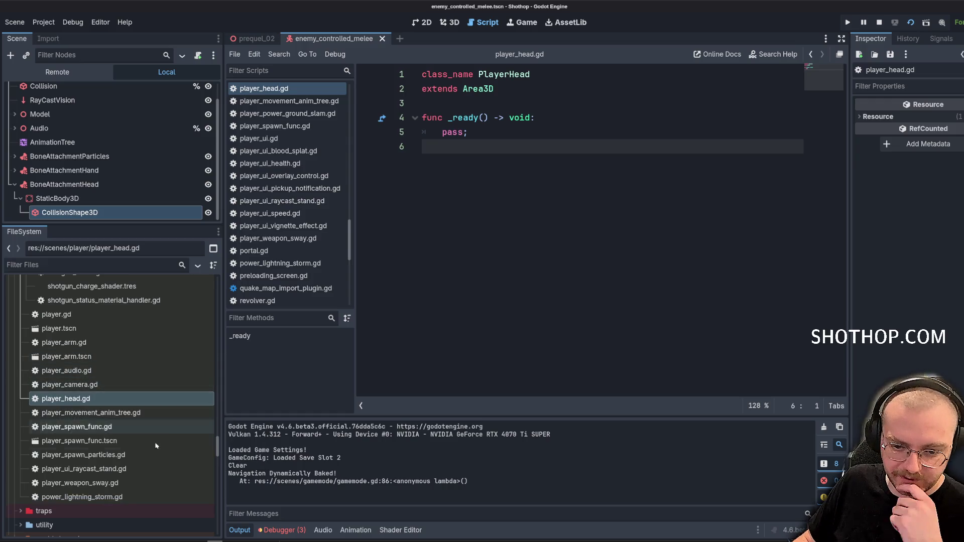
scroll(133, 442, up, 10)
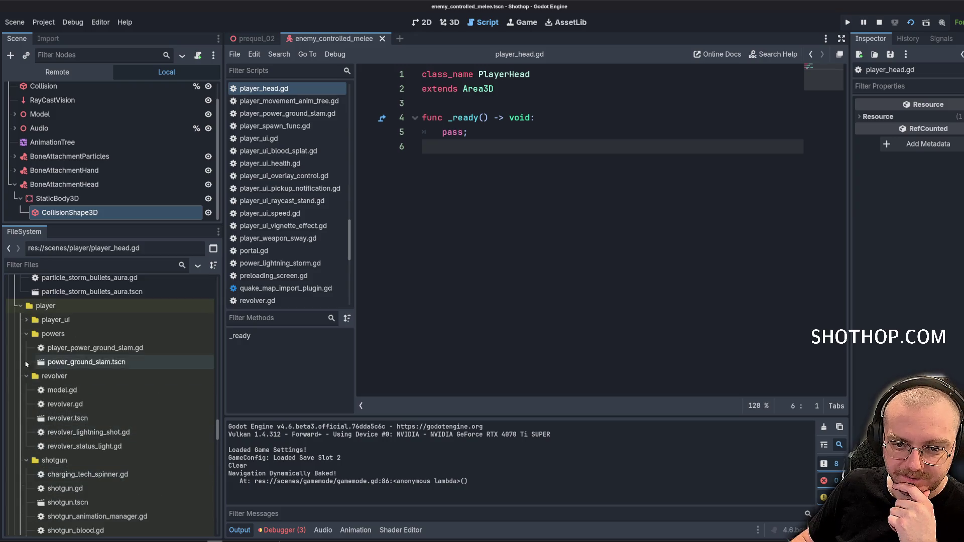
click(26, 334)
click(27, 348)
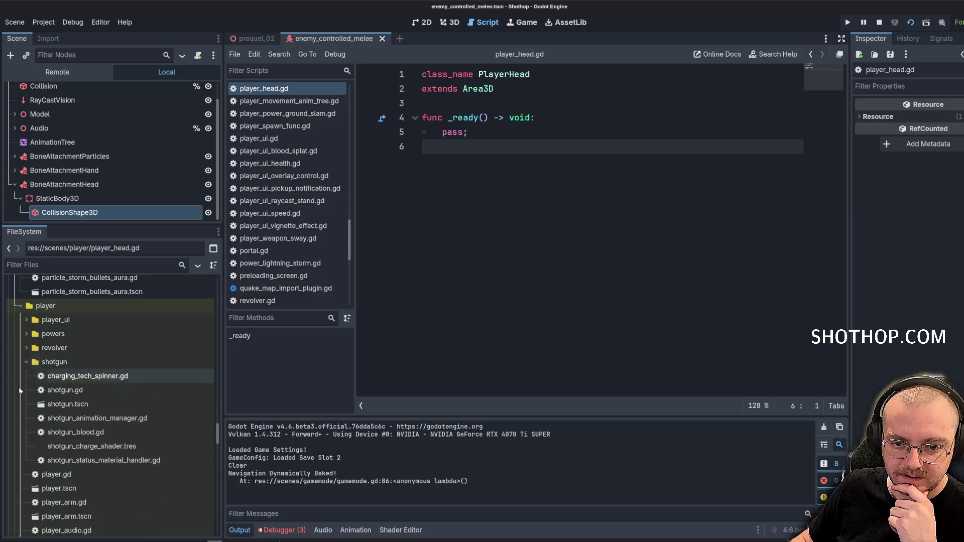
click(26, 362)
scroll(45, 384, down, 4)
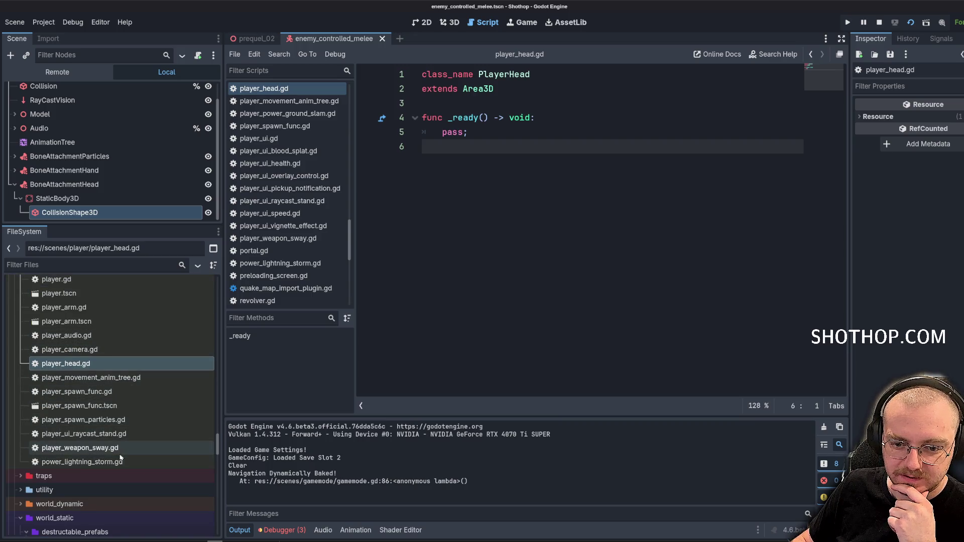
scroll(121, 458, up, 3)
scroll(120, 455, down, 2)
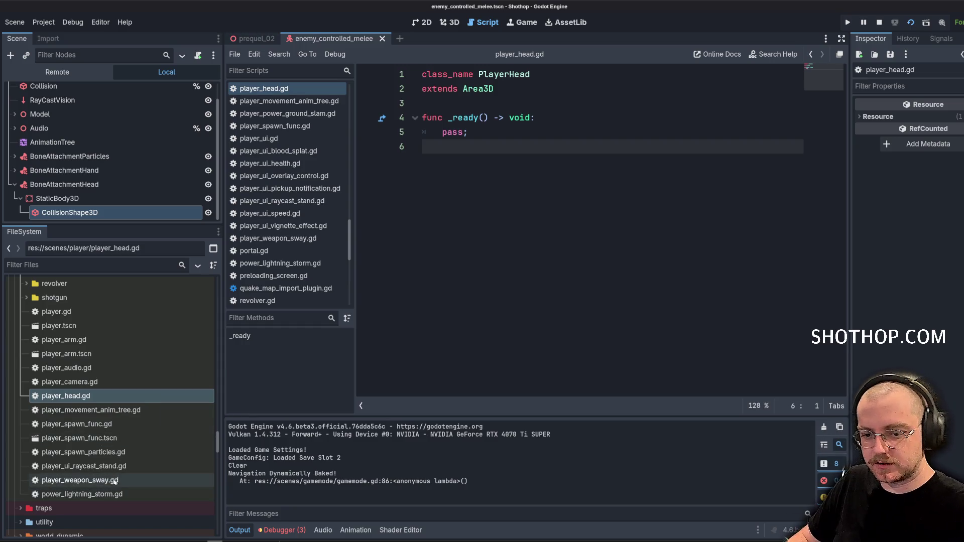
Open player_ui_raycast_stand.gd and try searching for 'headshot' and 'crit'.
double_click(119, 466)
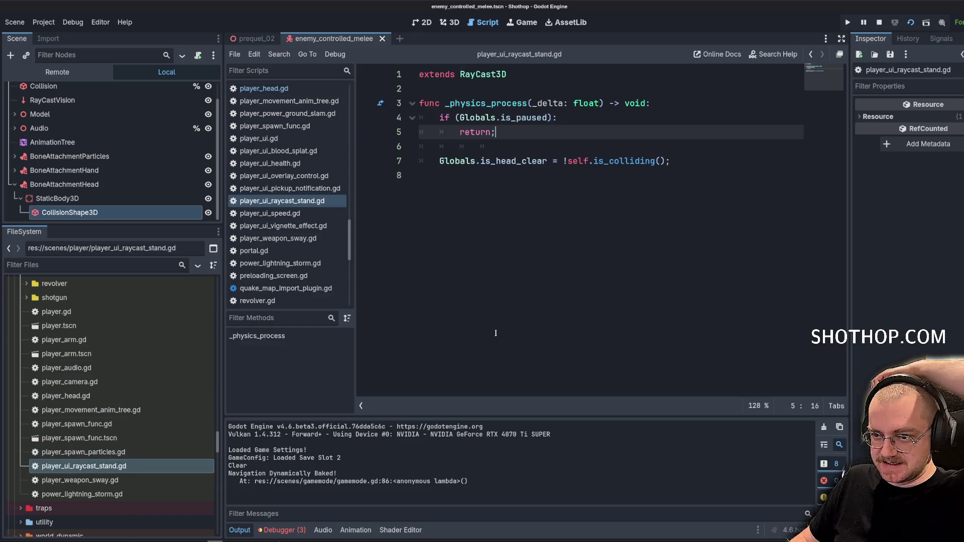
scroll(75, 436, up, 3)
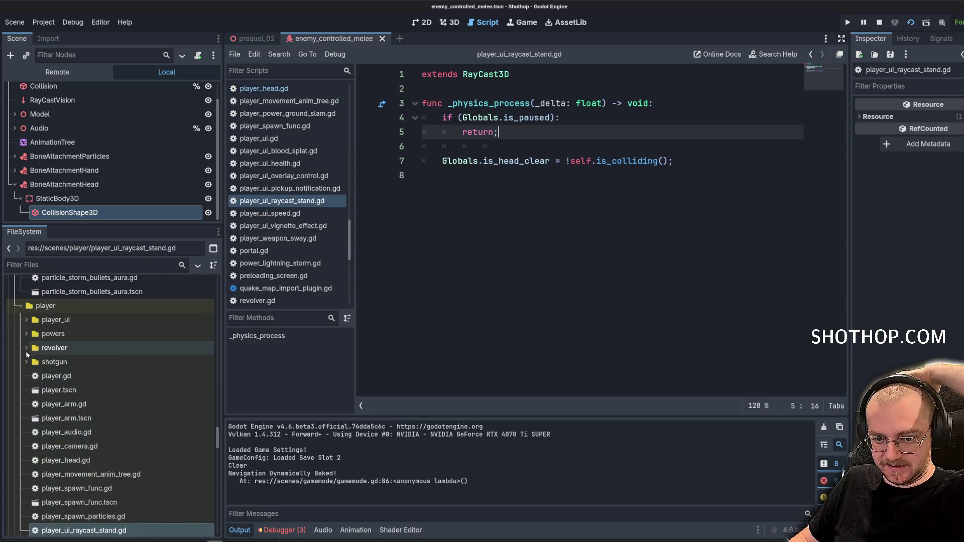
scroll(22, 325, down, 4)
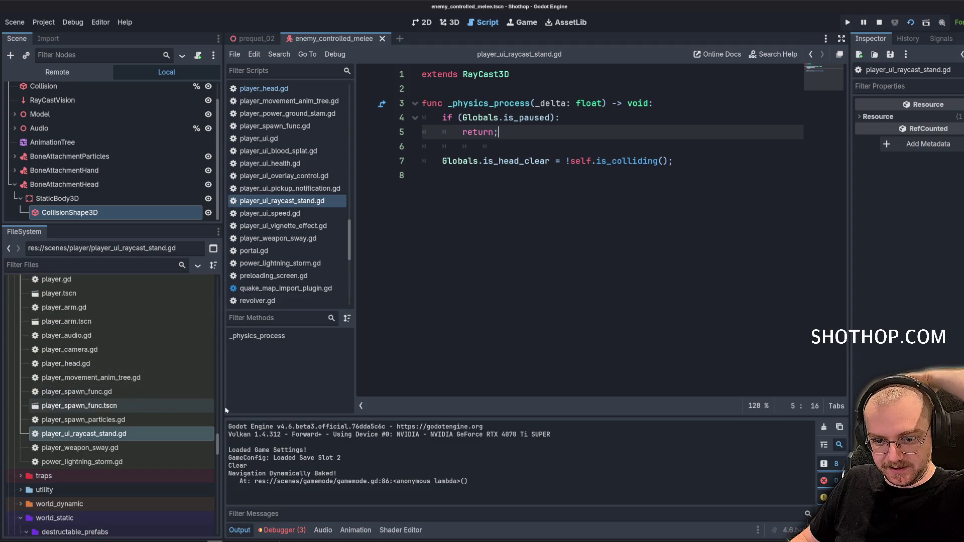
text(headsho)
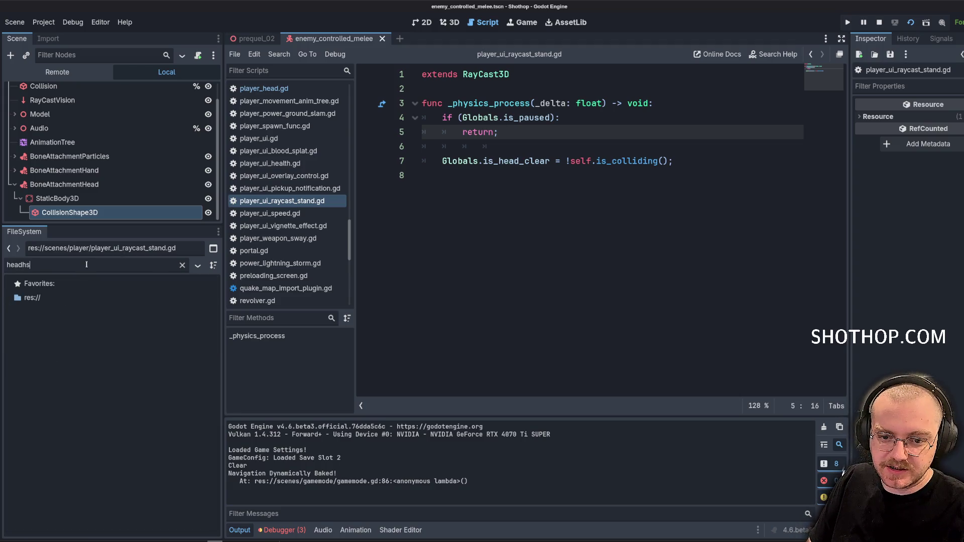
text(t)
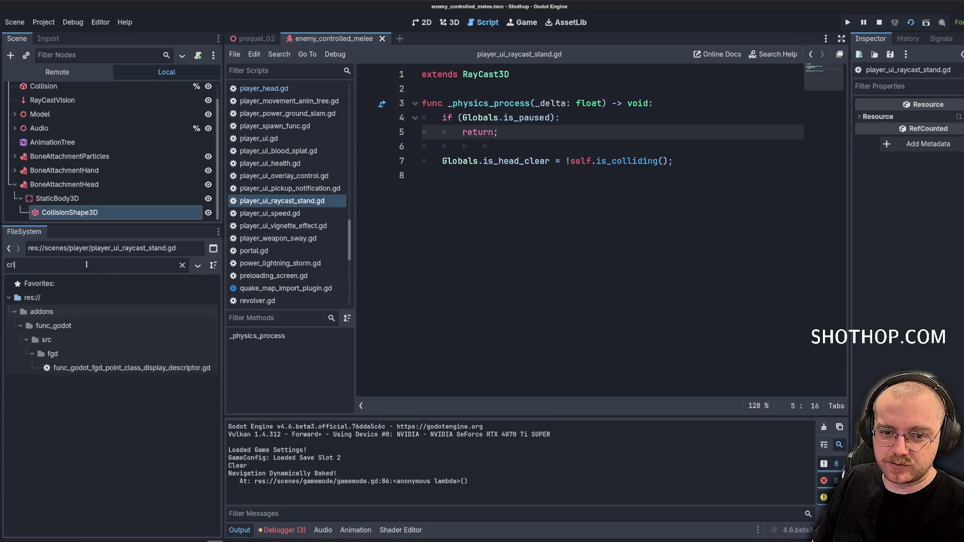
key(ctrl+a)
text(crit)
key(BackSpace)
key(BackSpace)
key(BackSpace)
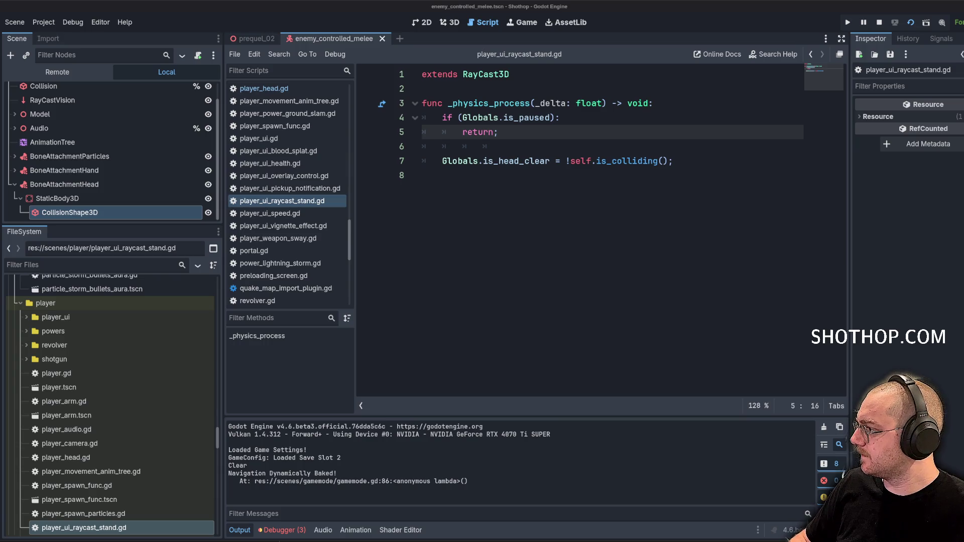
key(alt+Tab)
Open the explodey heads commit page and scroll through to the enemy_lethal_point.gd diff.
click(764, 215)
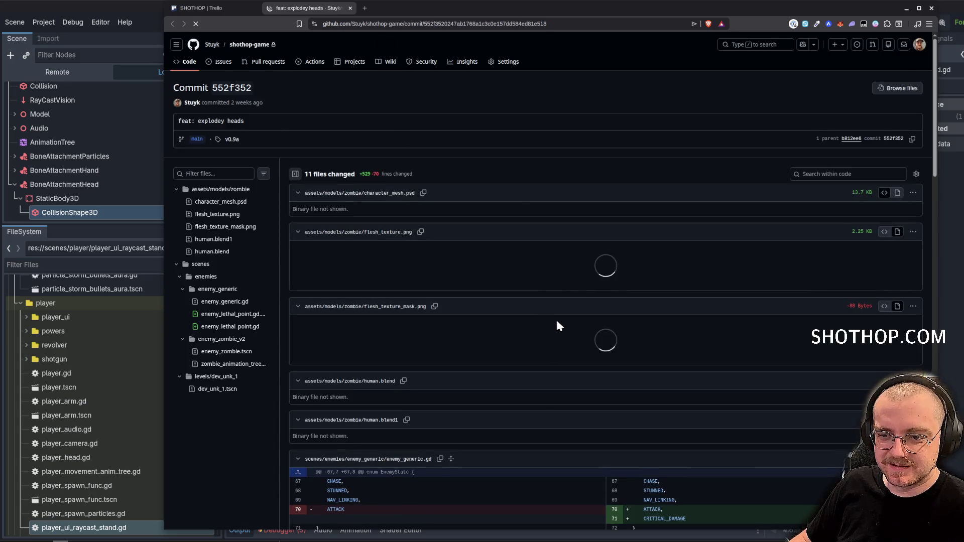
scroll(555, 317, down, 5)
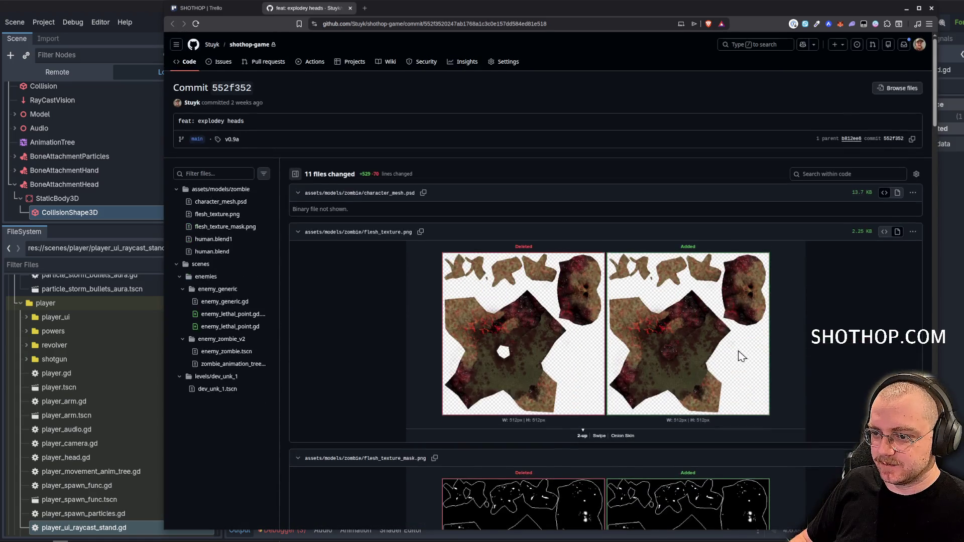
scroll(752, 330, down, 15)
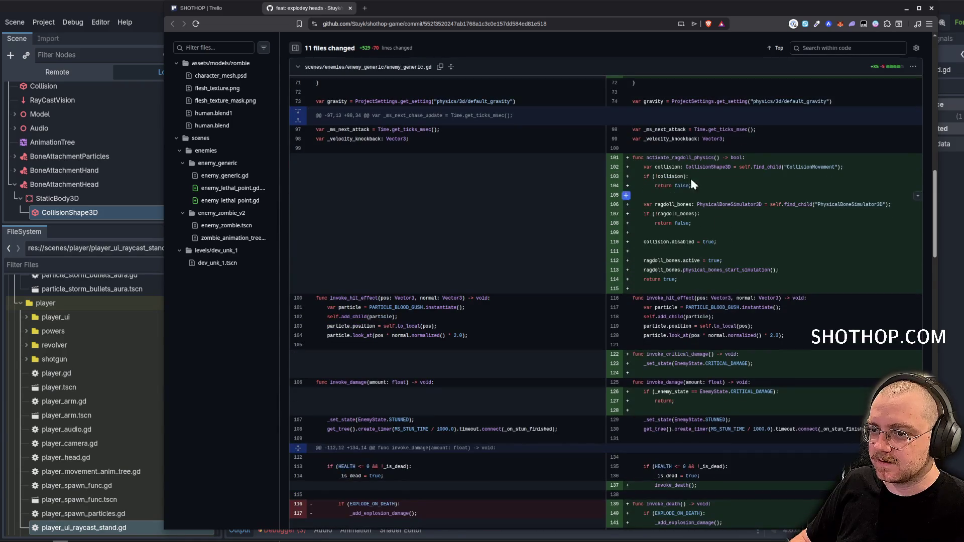
scroll(699, 279, down, 10)
scroll(713, 276, up, 5)
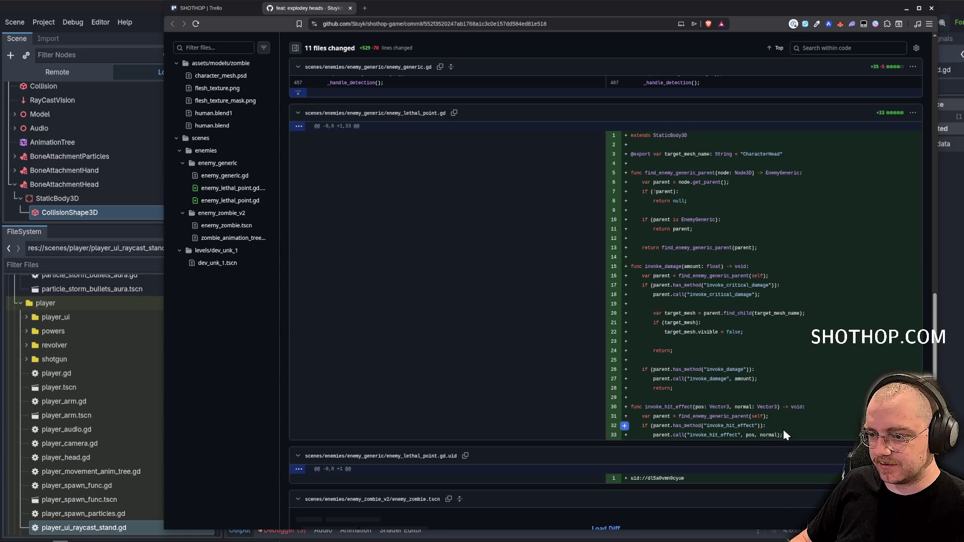
click(68, 264)
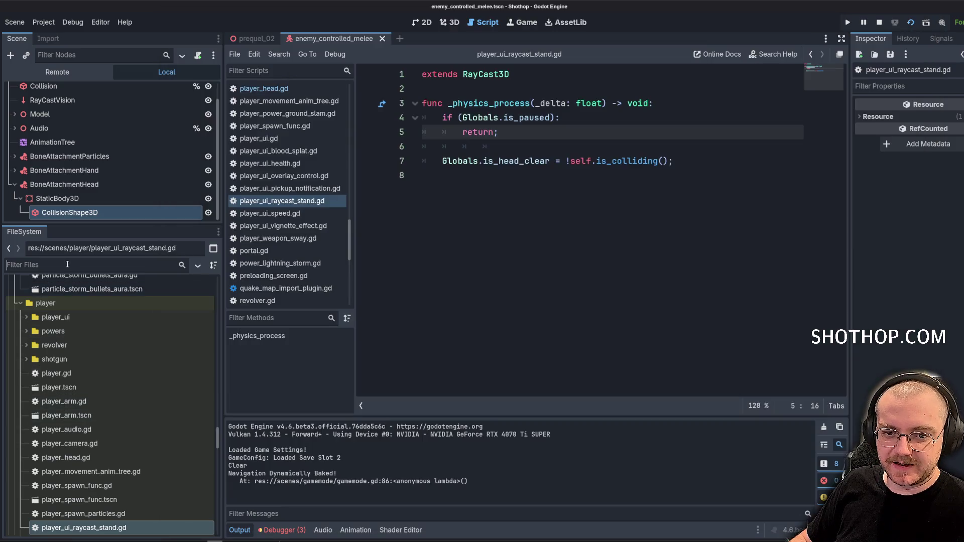
Filter for 'enemy_l' and open enemy_lethal_point.gd to read its damage code.
text(enemy_le)
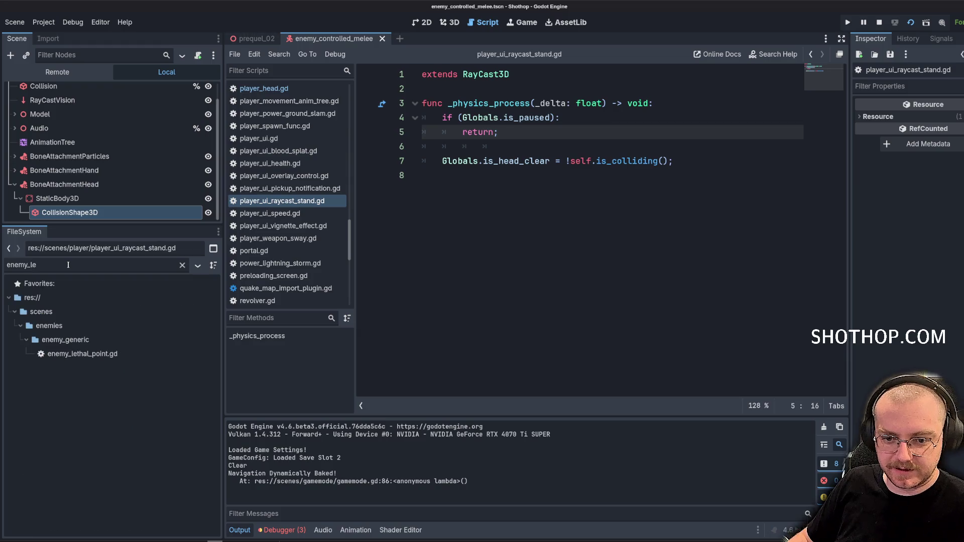
click(113, 354)
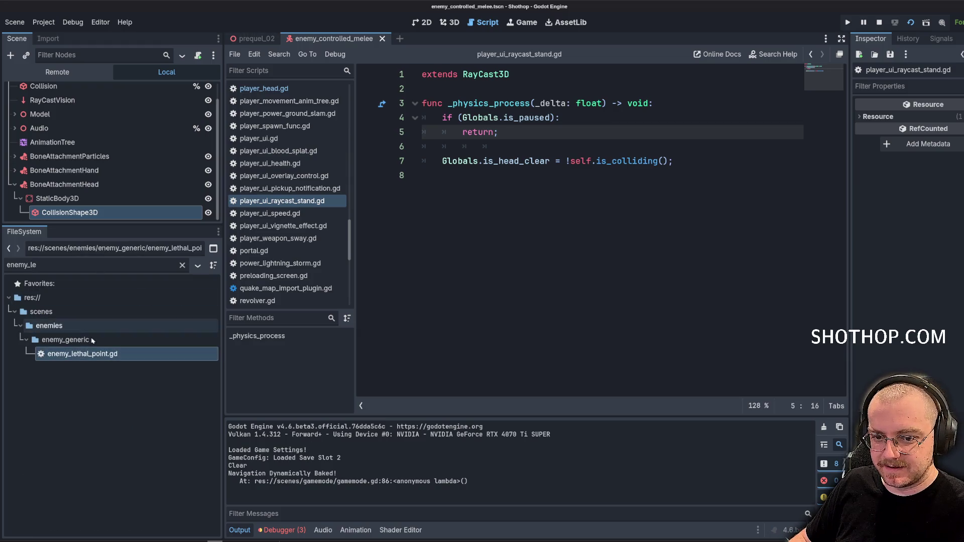
double_click(83, 354)
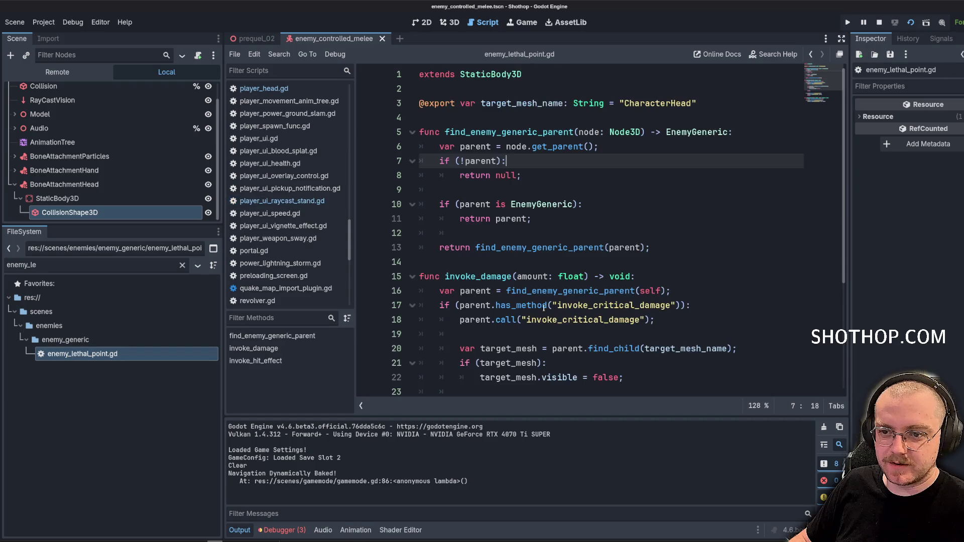
key(ctrl+z)
key(ctrl+z)
key(ctrl+z)
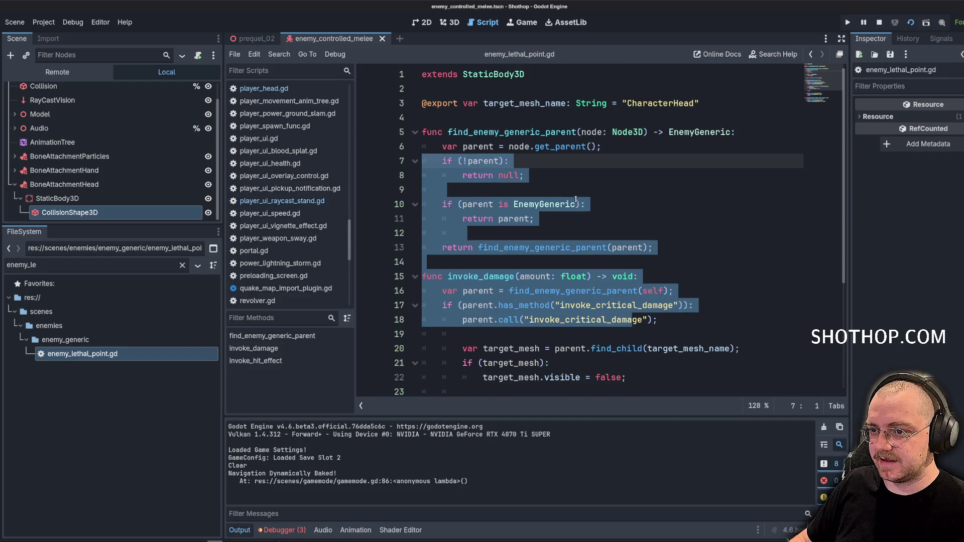
key(ctrl+z)
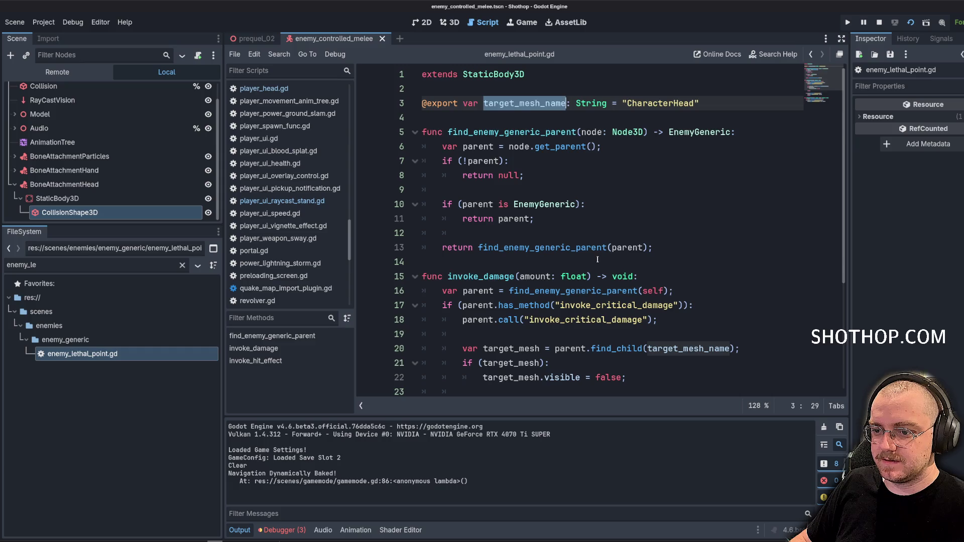
scroll(597, 259, down, 4)
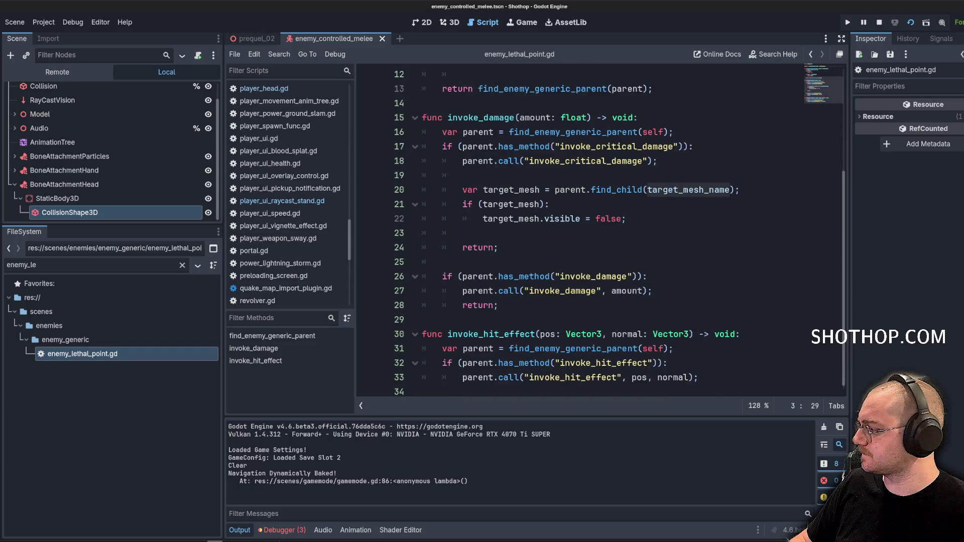
click(463, 175)
scroll(578, 231, up, 4)
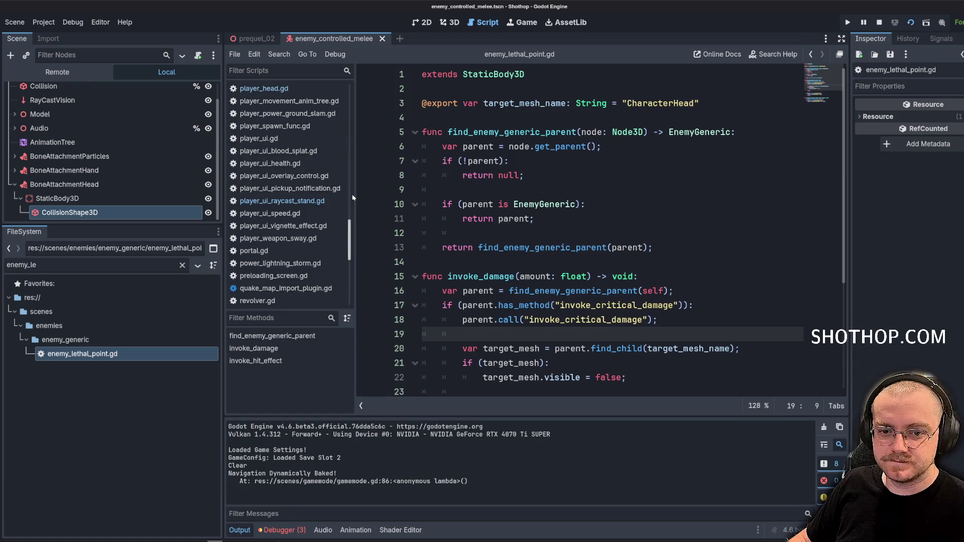
right_click(66, 201)
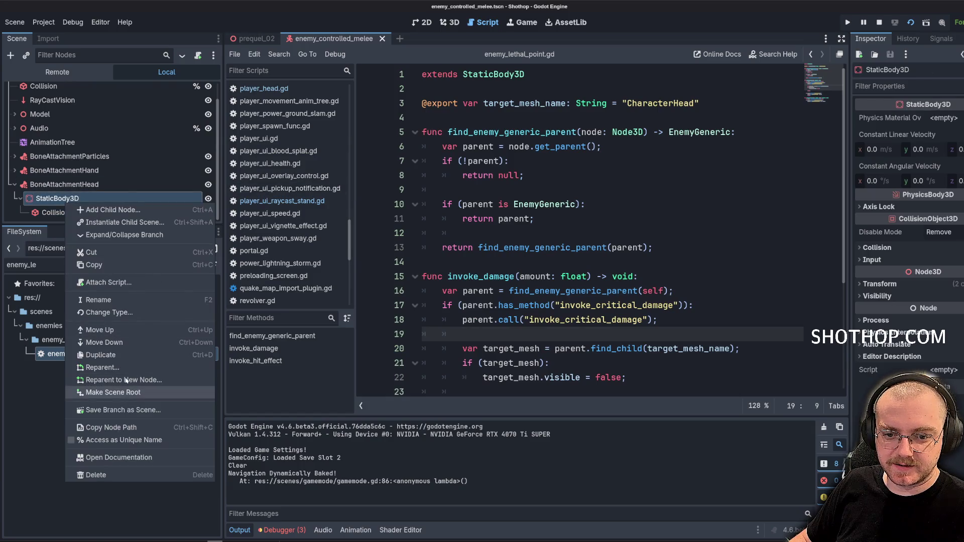
Load enemy_lethal_point.gd as the head StaticBody3D's script and save the melee scene.
click(108, 282)
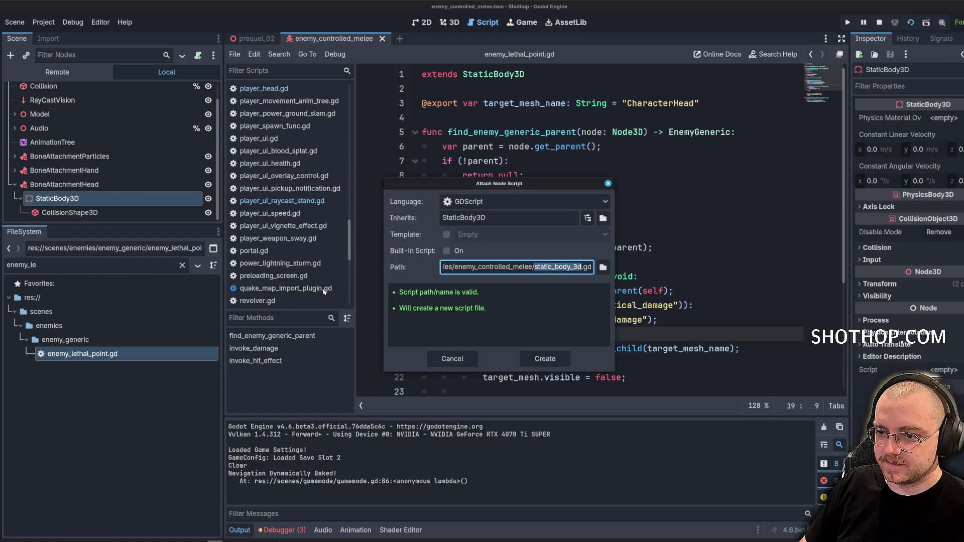
text(le)
key(Escape)
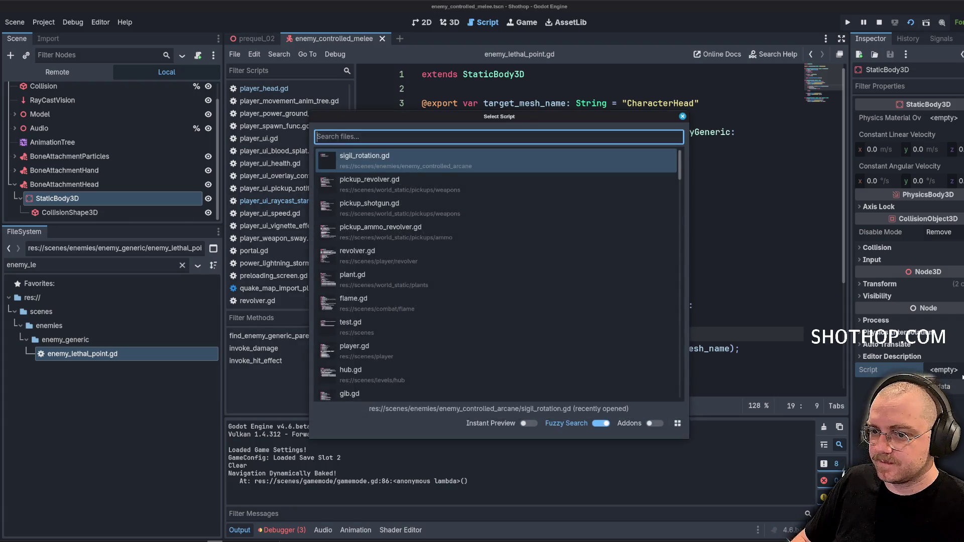
text(enemy_le)
key(Return)
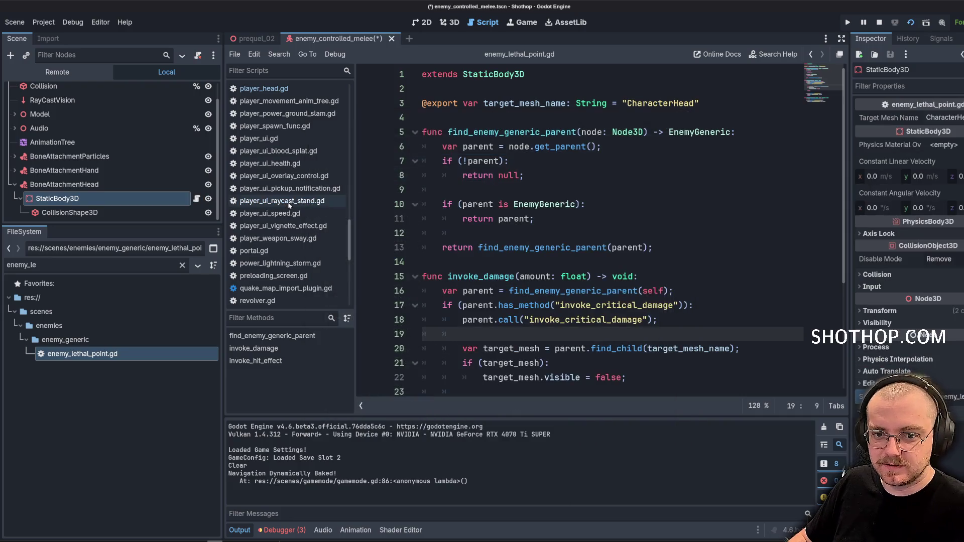
key(ctrl+s)
click(503, 160)
scroll(526, 221, down, 4)
click(526, 221)
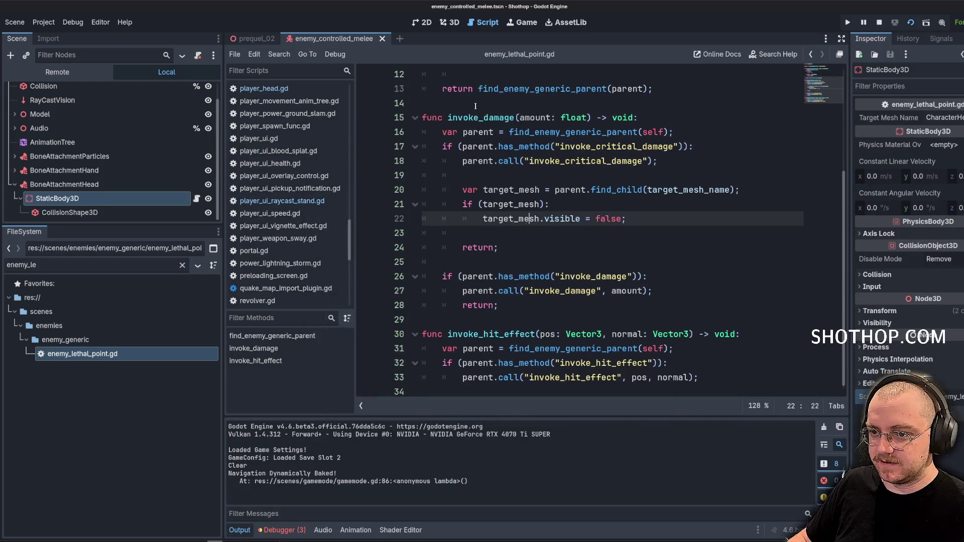
Insert print("did it hit?") after the return on line 24 in invoke_damage.
click(528, 103)
click(529, 178)
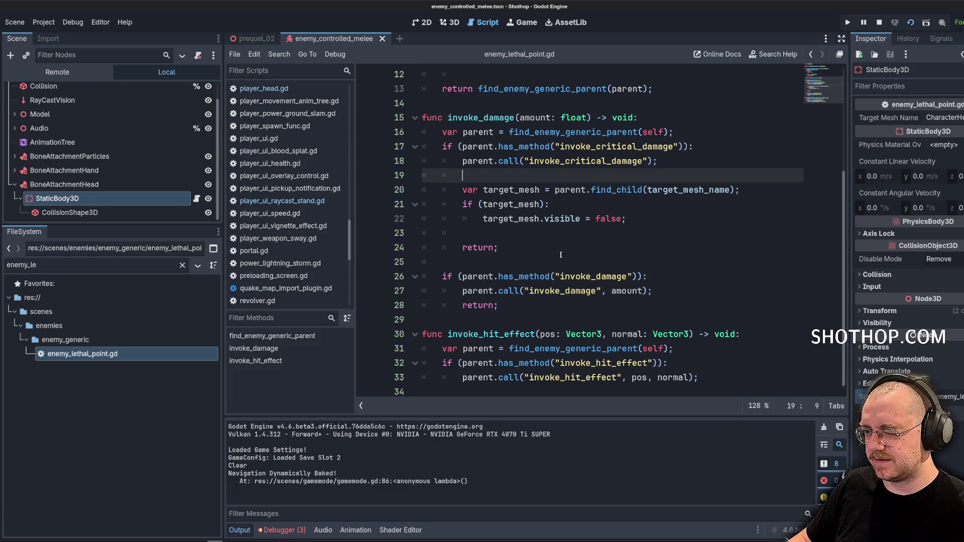
click(544, 218)
drag(523, 180, 552, 226)
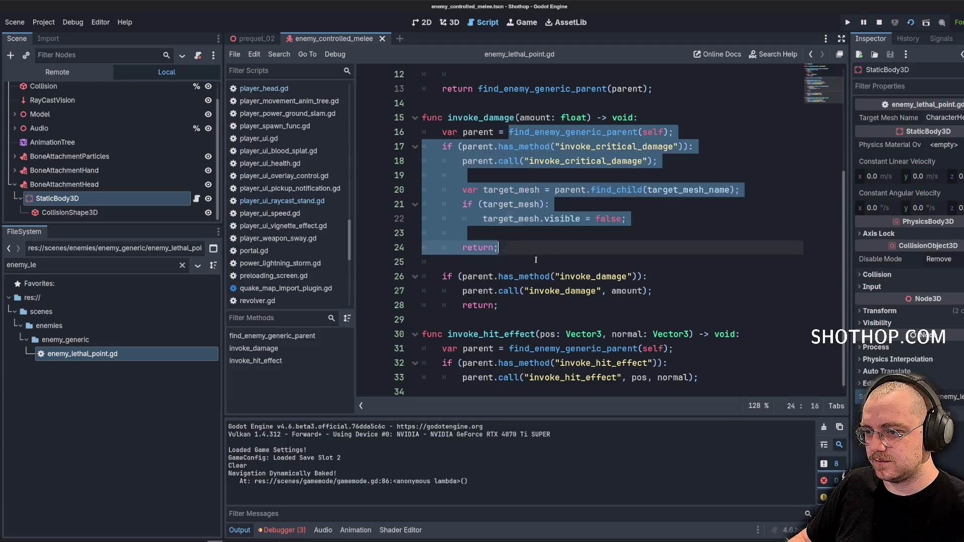
click(576, 241)
key(Return)
key(Return)
text(priont)
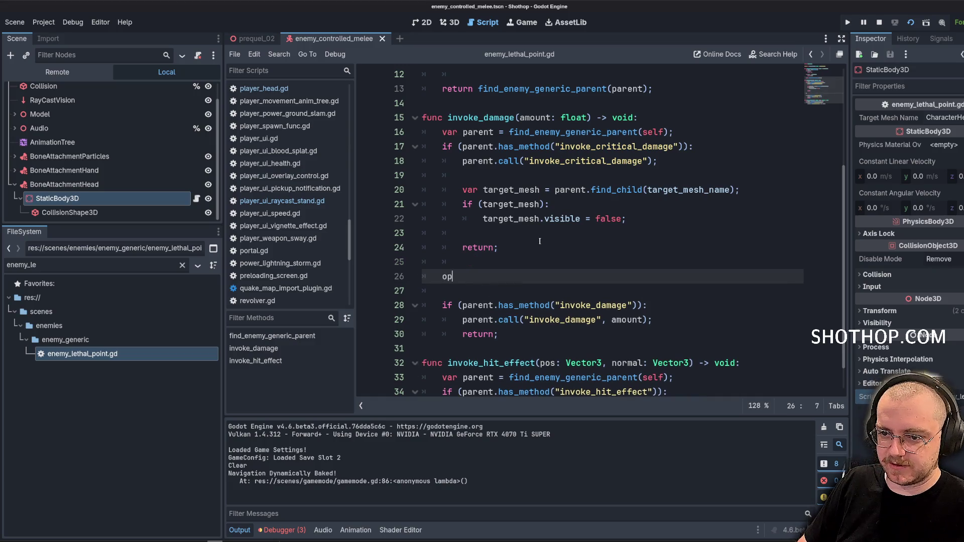
key(BackSpace)
key(BackSpace)
key(BackSpace)
text(int)
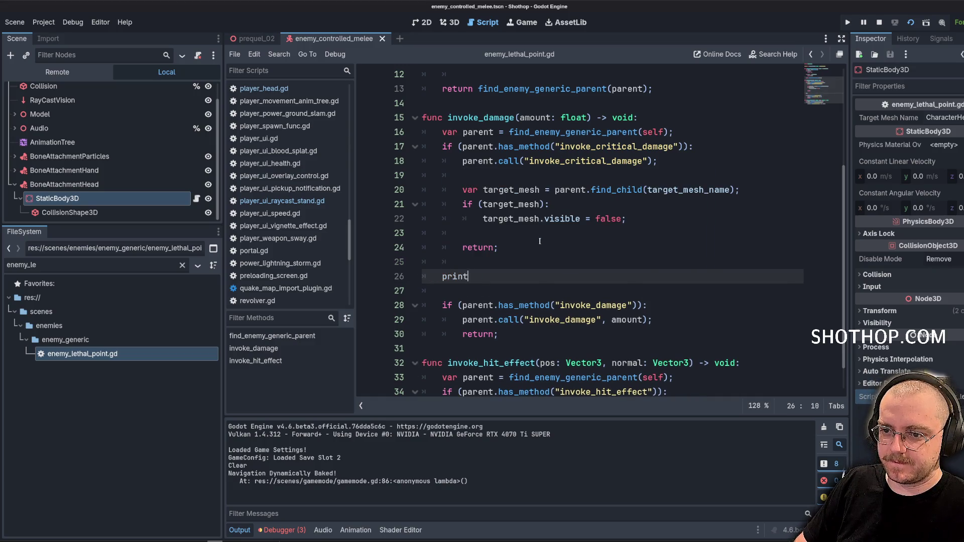
text(("did it hit?)
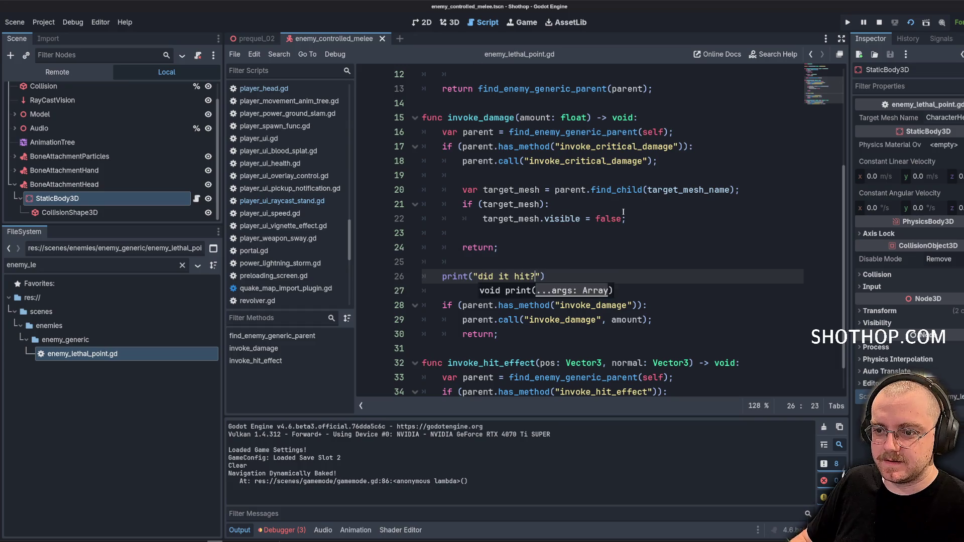
click(555, 204)
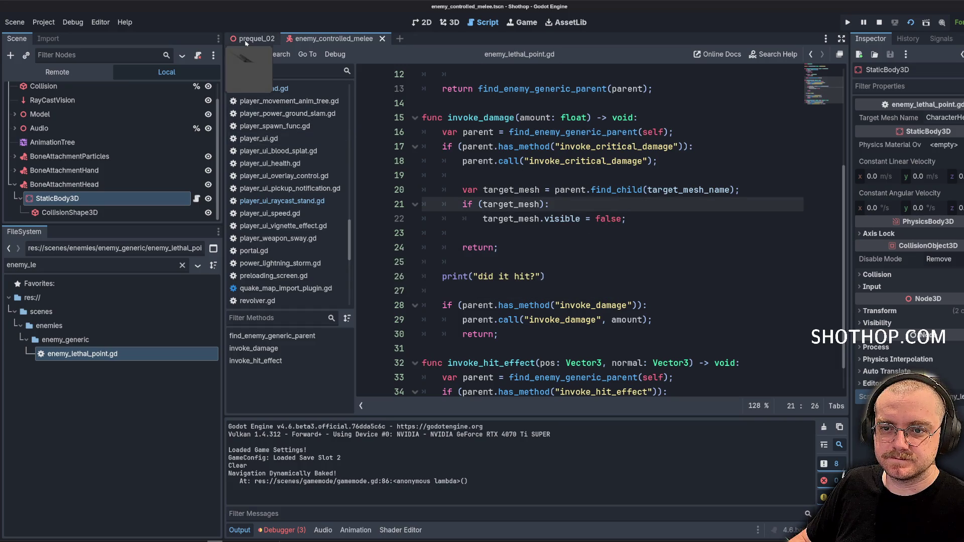
double_click(47, 270)
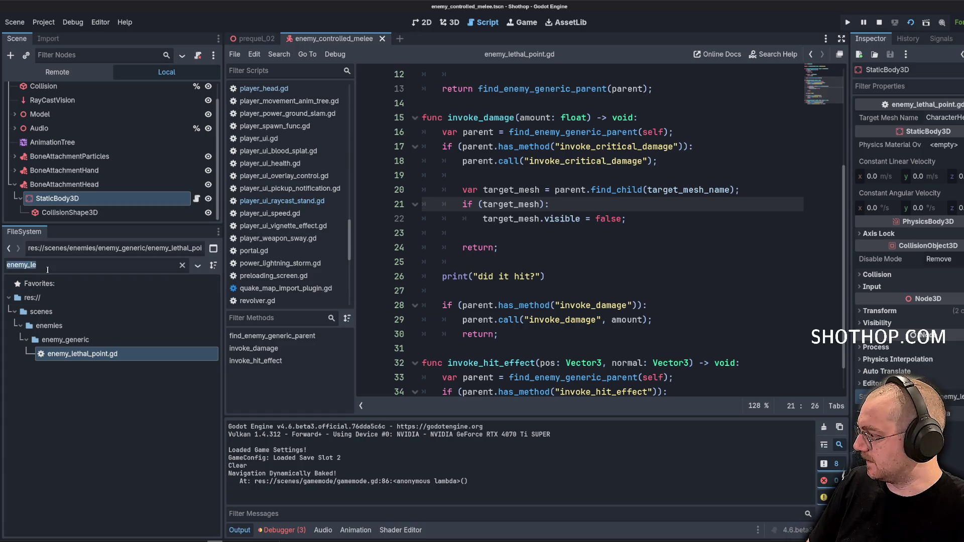
Open dev_sandbox.tscn via the 'sandbox' filter and switch to the 3D view.
text(sandbox)
double_click(76, 353)
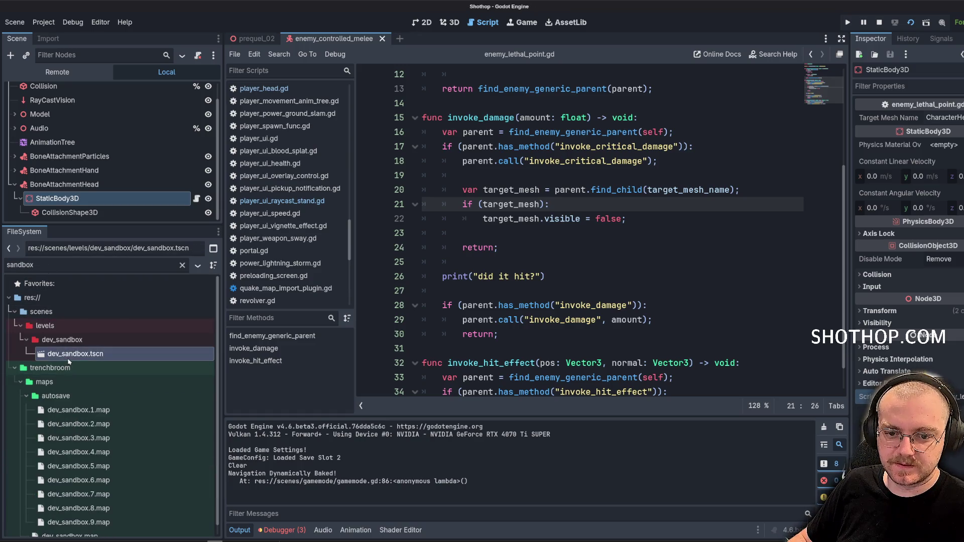
click(450, 22)
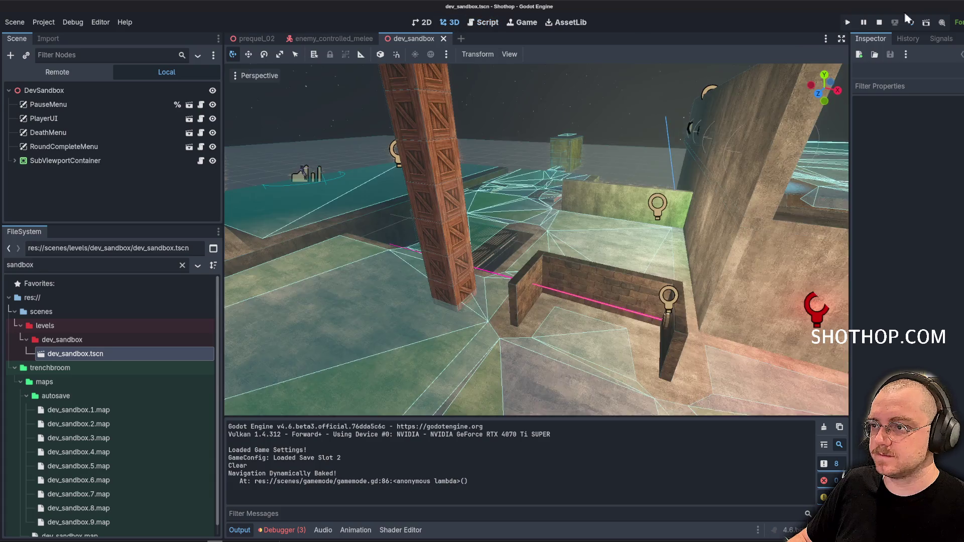
Run the scene, walk toward a melee enemy, then pause and stop the game.
click(879, 22)
key(F5)
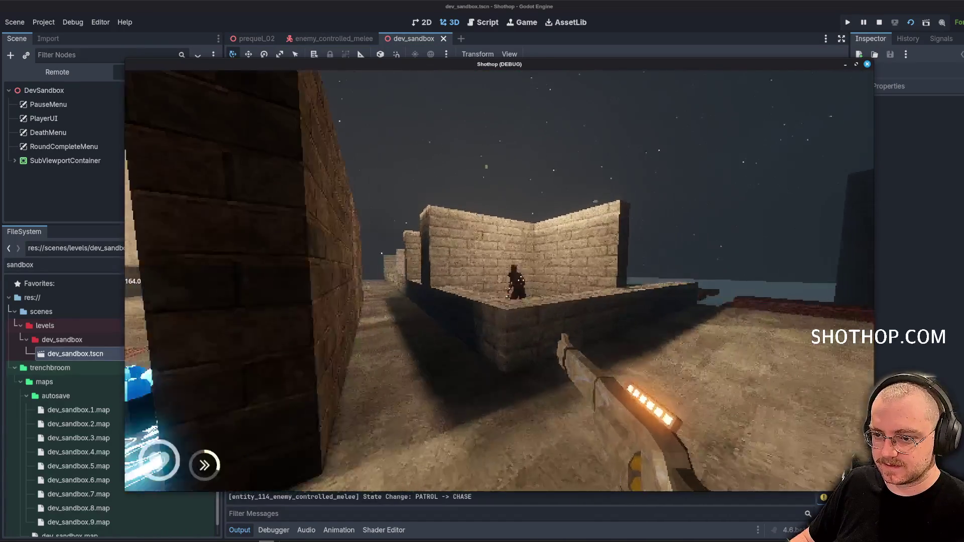
key(w)
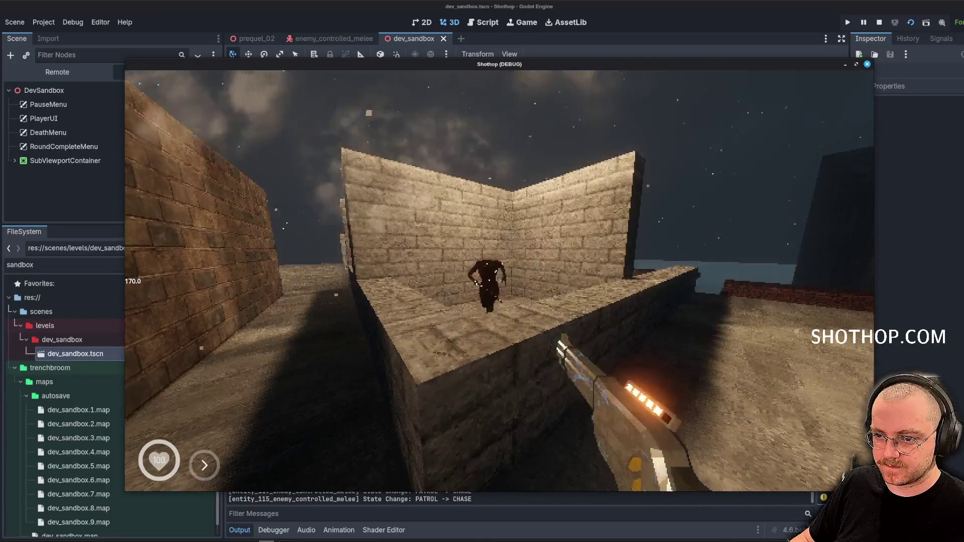
key(Escape)
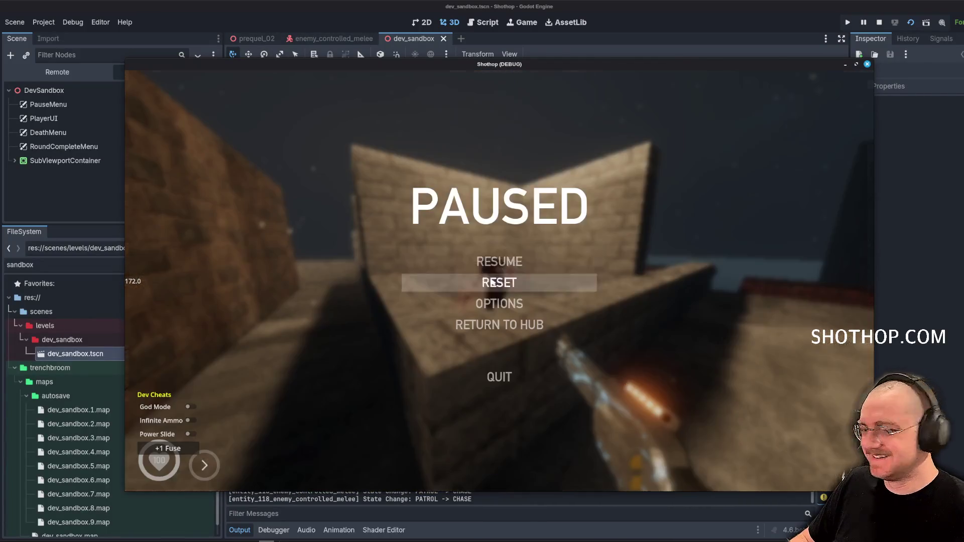
key(F8)
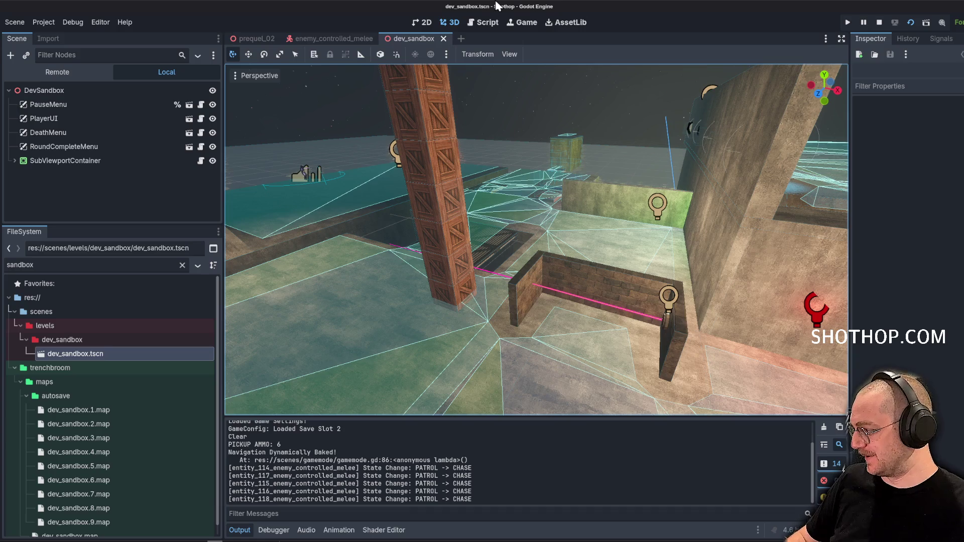
click(483, 22)
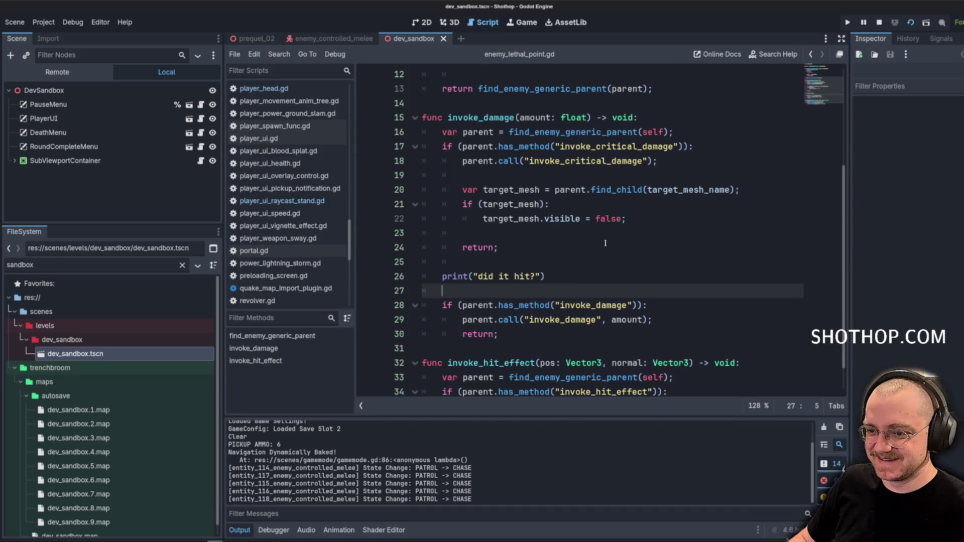
click(589, 277)
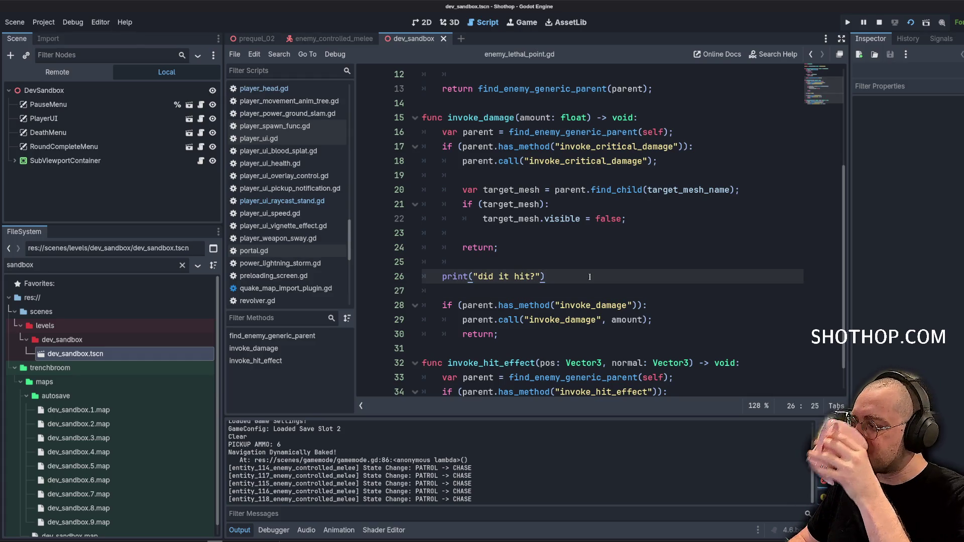
click(568, 257)
scroll(567, 254, down, 1)
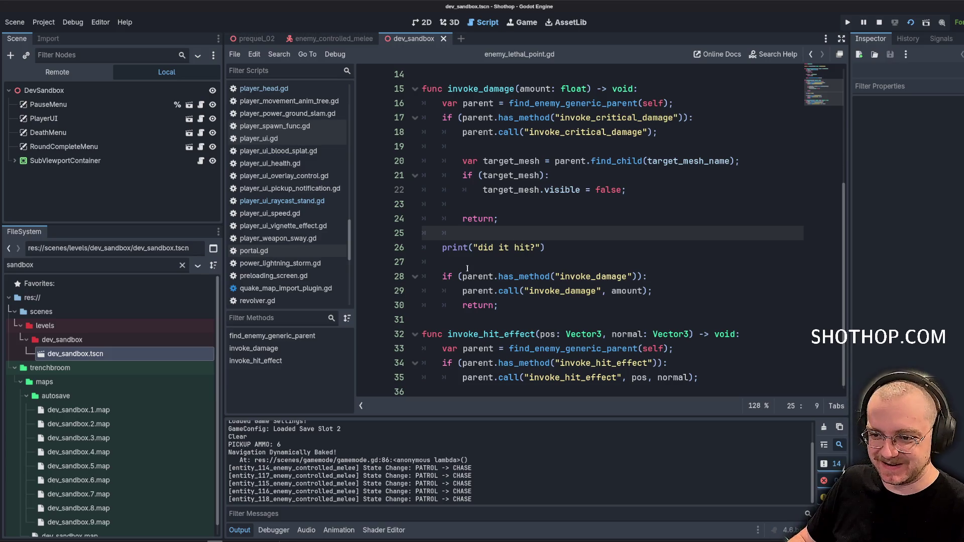
drag(467, 268, 369, 247)
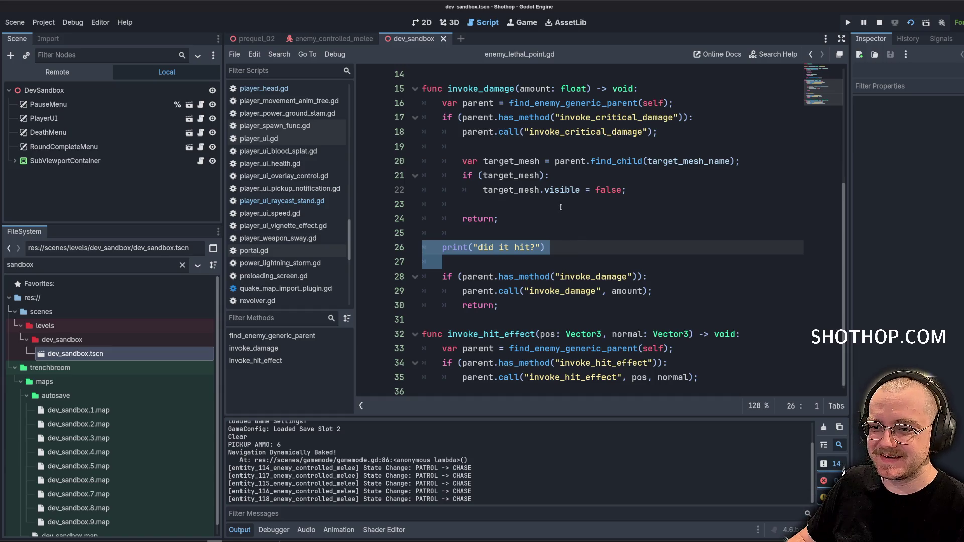
scroll(561, 207, up, 1)
click(550, 188)
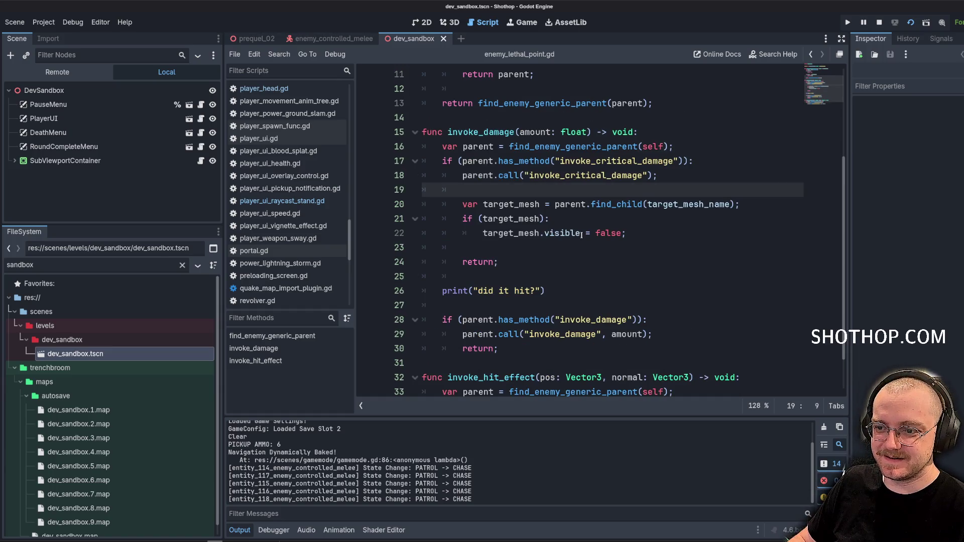
scroll(318, 222, up, 6)
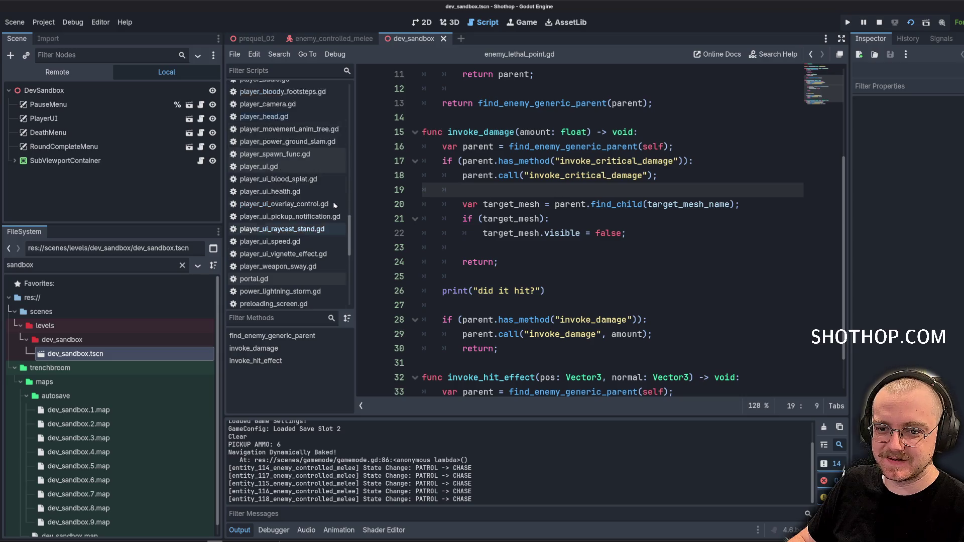
scroll(317, 222, up, 3)
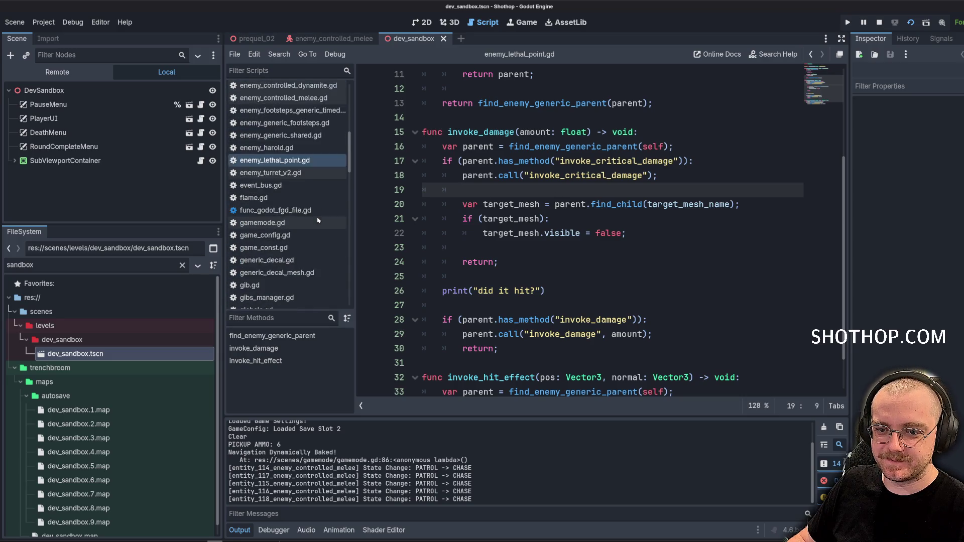
click(541, 161)
double_click(616, 161)
scroll(309, 204, up, 2)
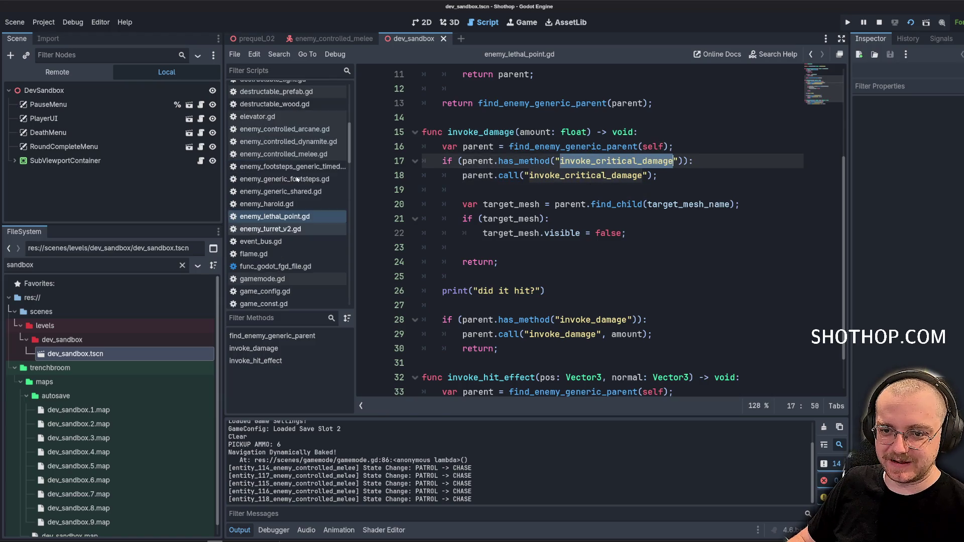
click(310, 204)
click(301, 192)
key(ctrl+f)
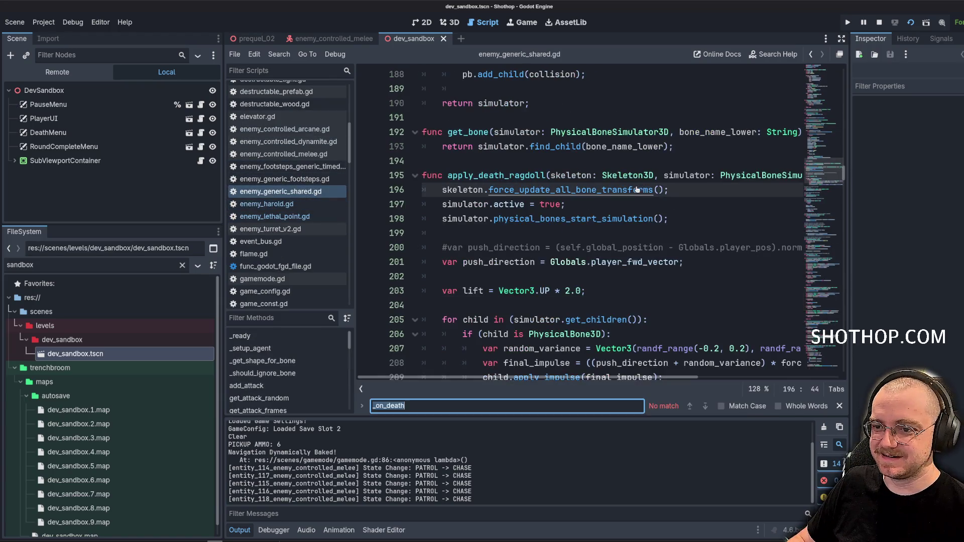
key(Return)
click(455, 175)
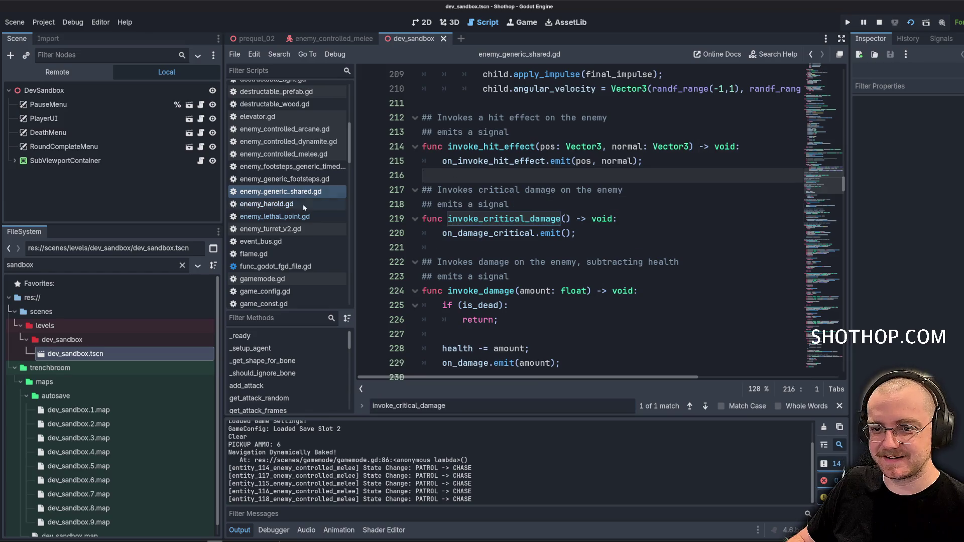
click(286, 154)
key(ctrl+f)
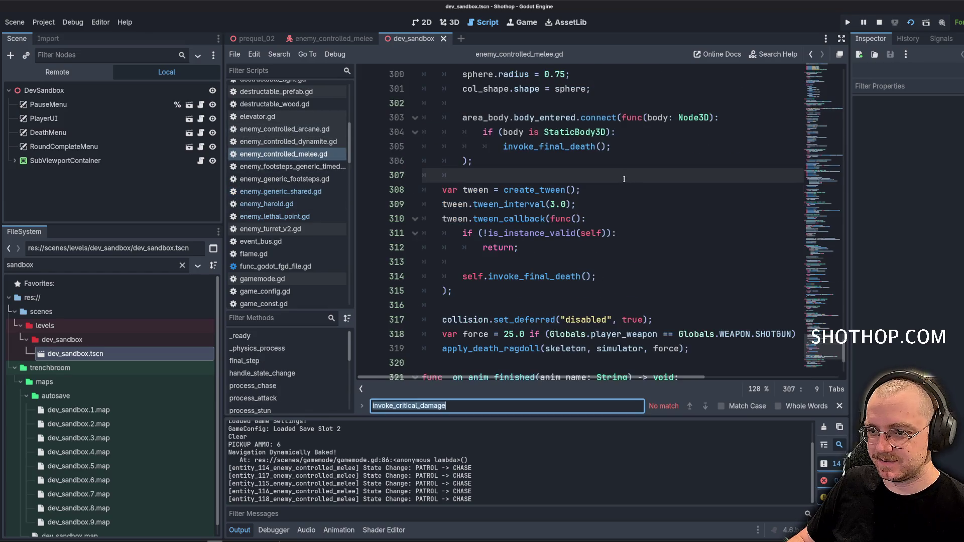
key(Escape)
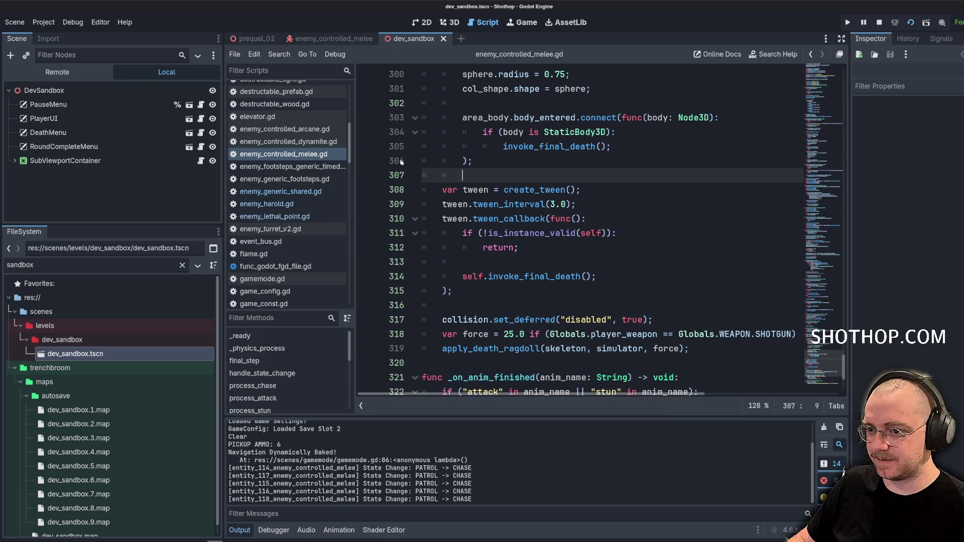
scroll(263, 229, down, 10)
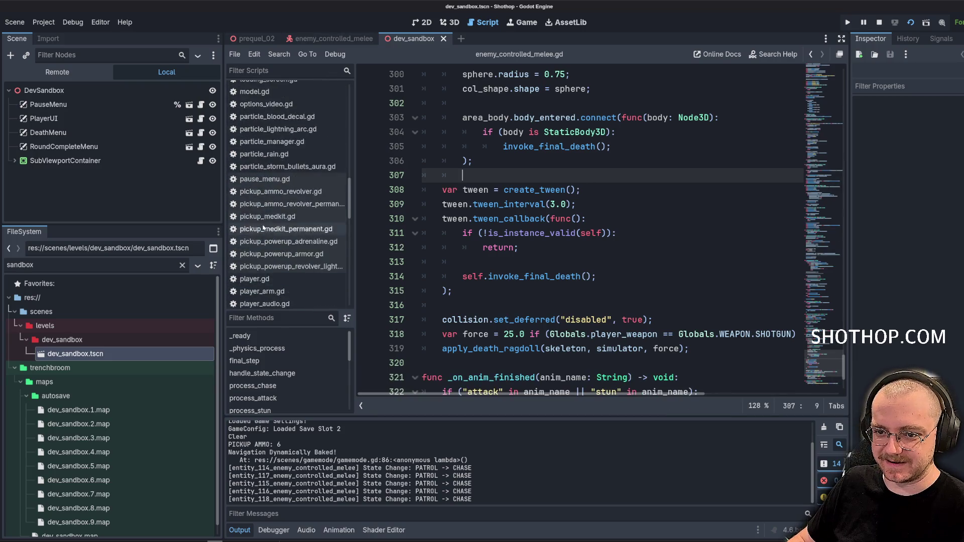
scroll(263, 228, down, 5)
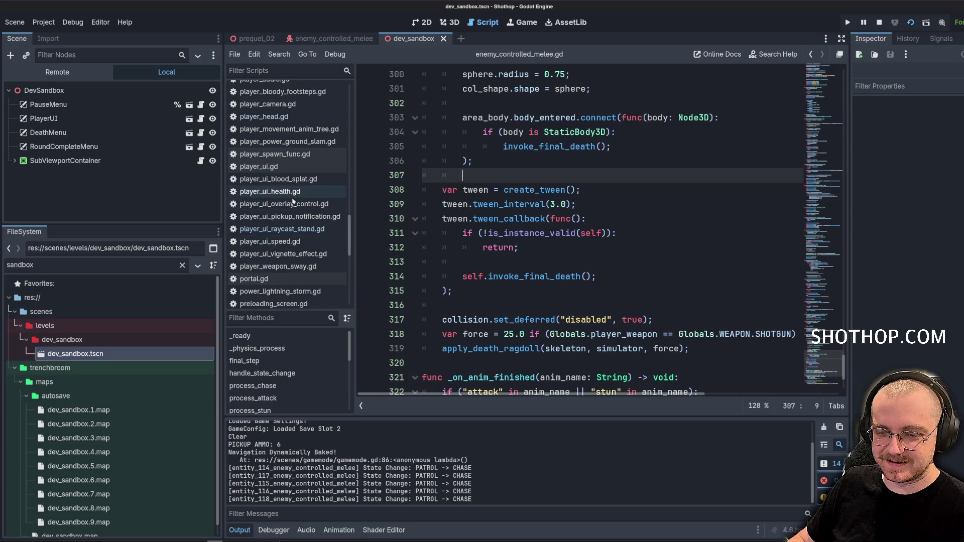
scroll(292, 200, up, 5)
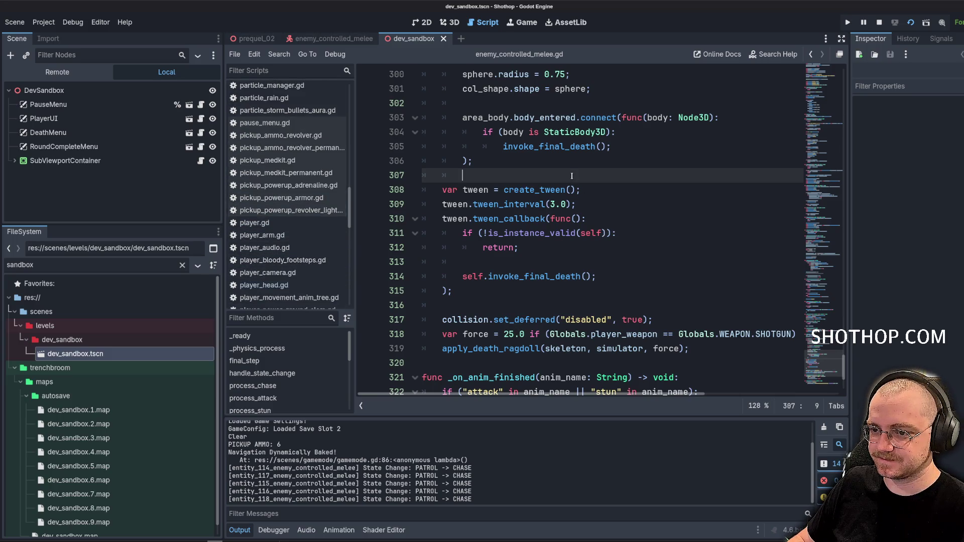
key(ctrl+z)
key(ctrl+z)
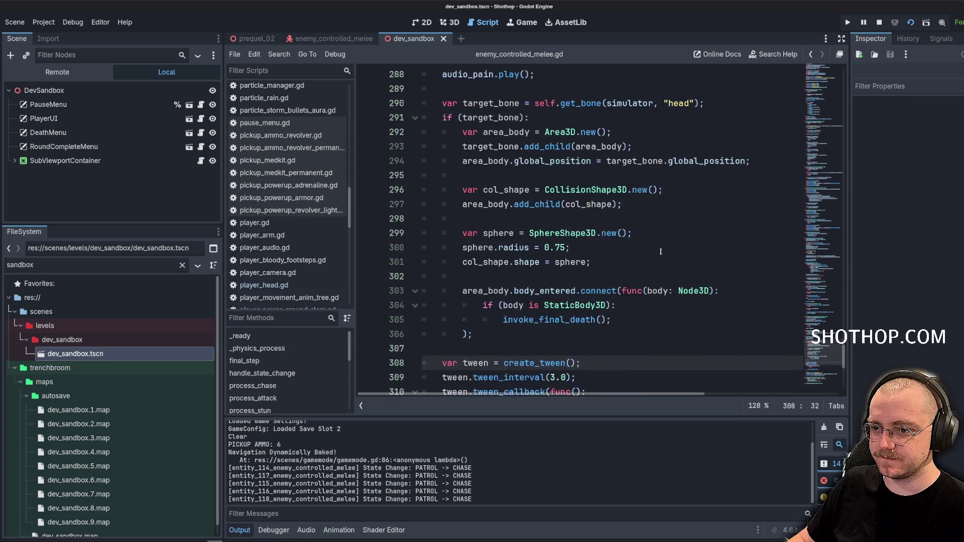
key(ctrl+z)
key(ctrl+z)
scroll(306, 211, up, 5)
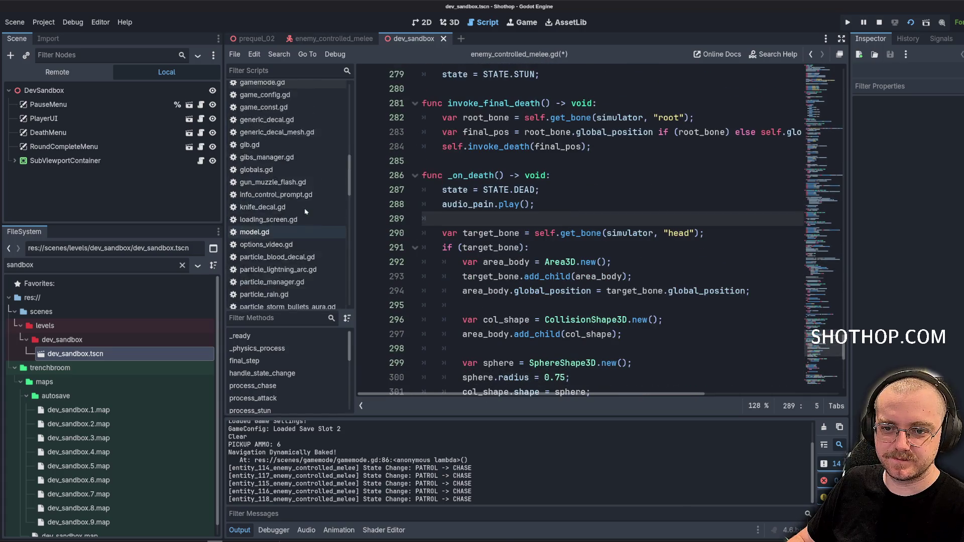
scroll(306, 211, up, 3)
click(283, 176)
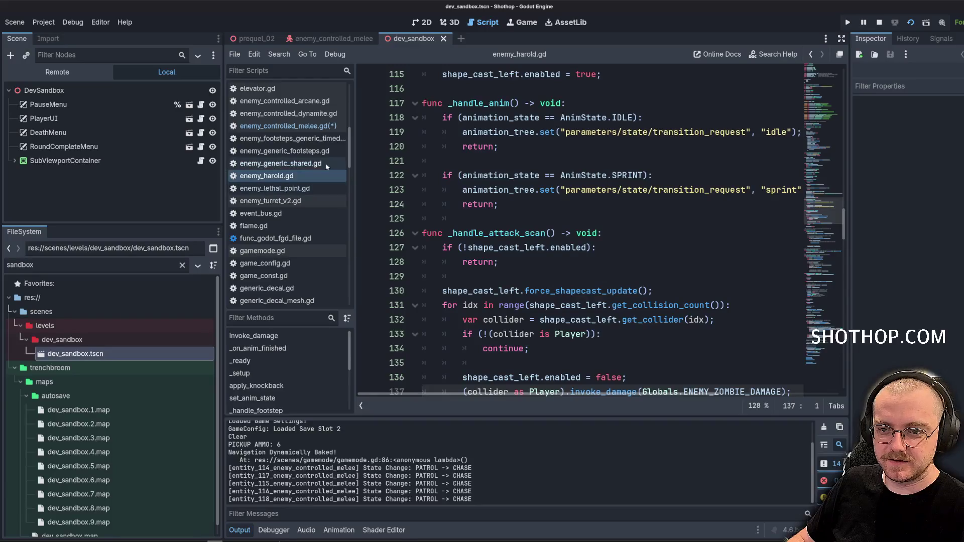
click(285, 188)
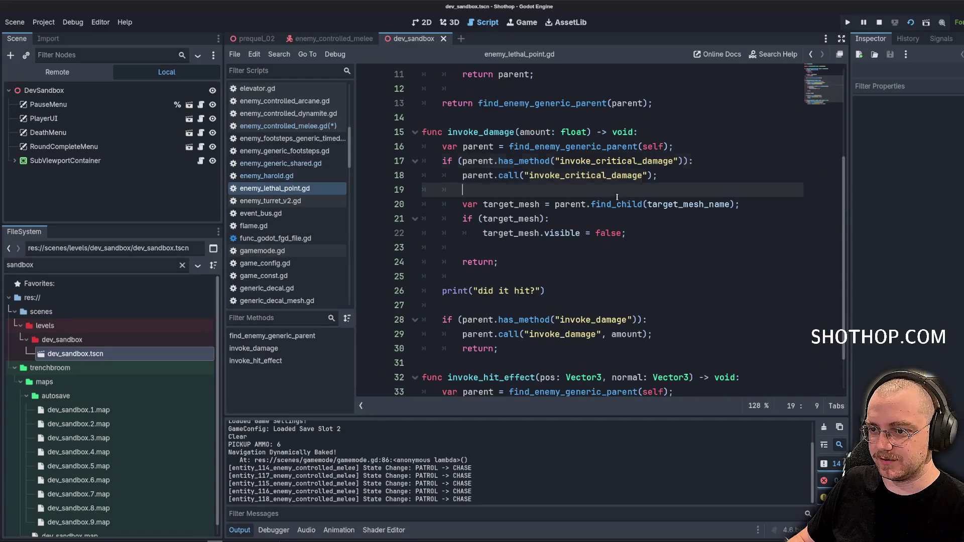
double_click(562, 233)
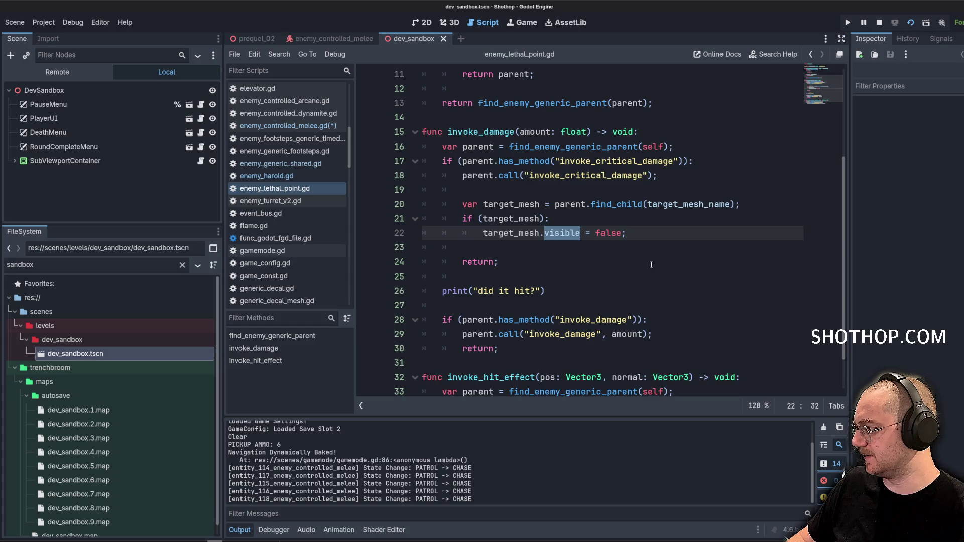
click(651, 265)
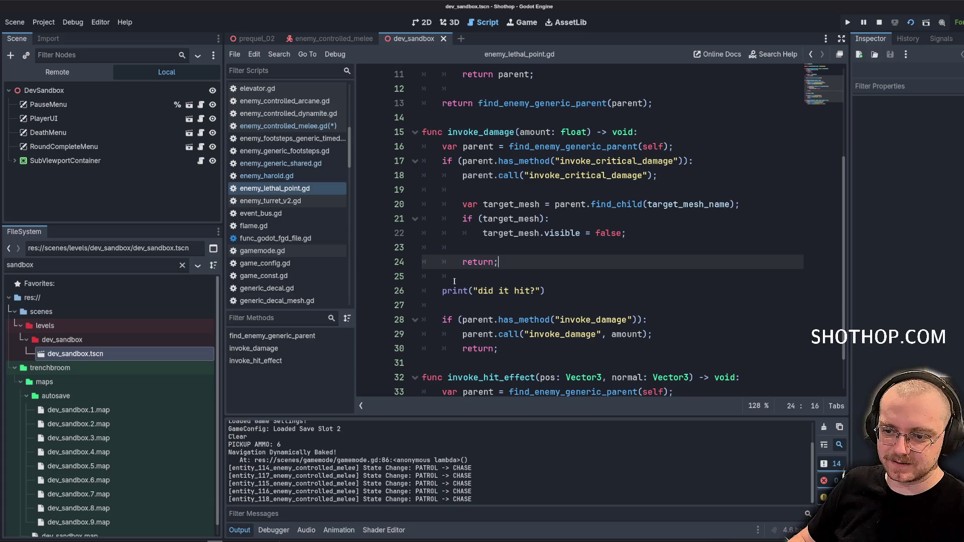
scroll(455, 281, down, 1)
click(480, 269)
mouse_move(448, 88)
mouse_down()
mouse_move(467, 146)
mouse_move(447, 262)
mouse_up()
click(546, 247)
drag(448, 88, 498, 276)
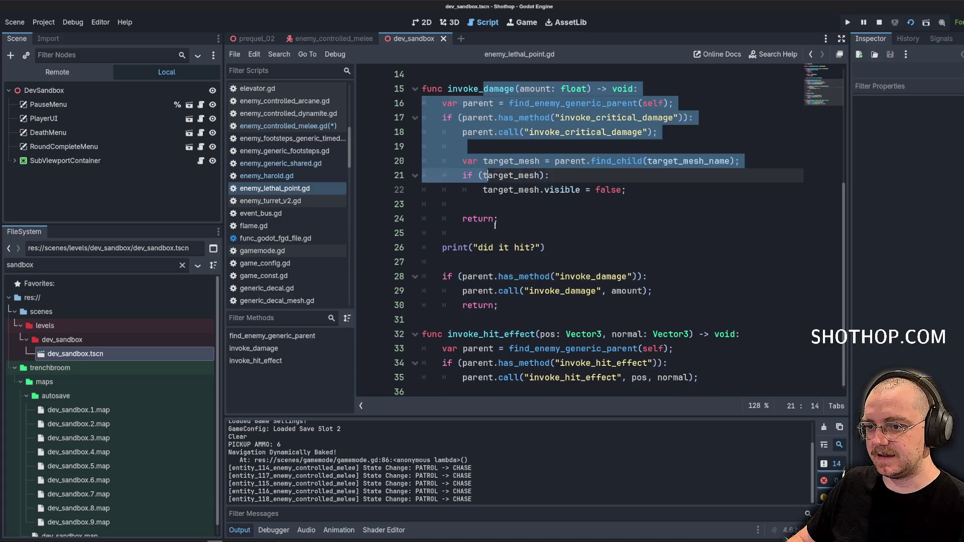
click(608, 248)
scroll(618, 248, up, 5)
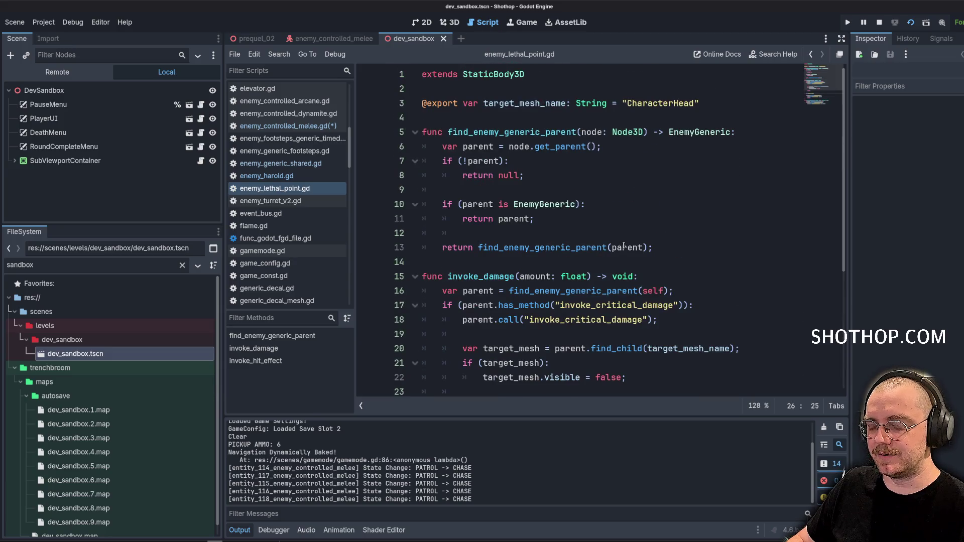
scroll(624, 246, down, 3)
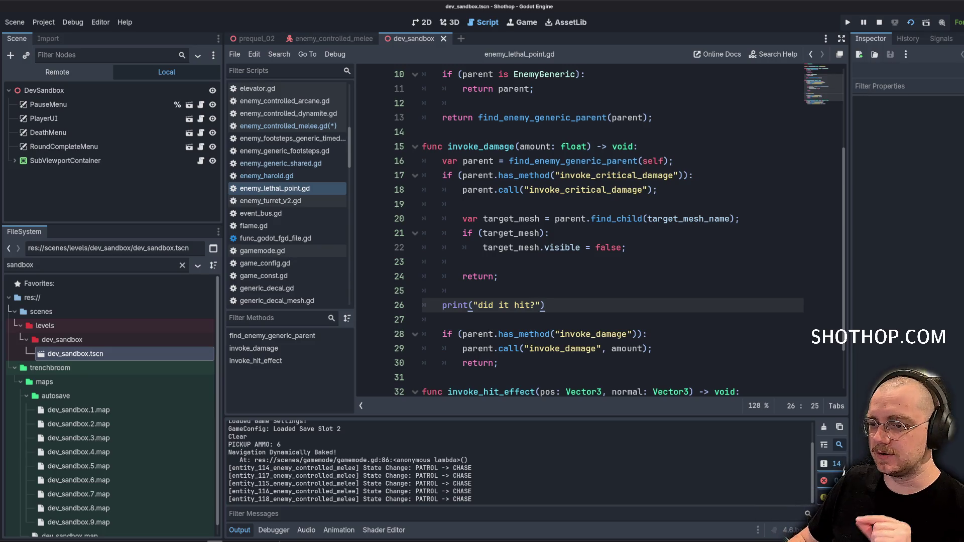
click(623, 248)
click(666, 193)
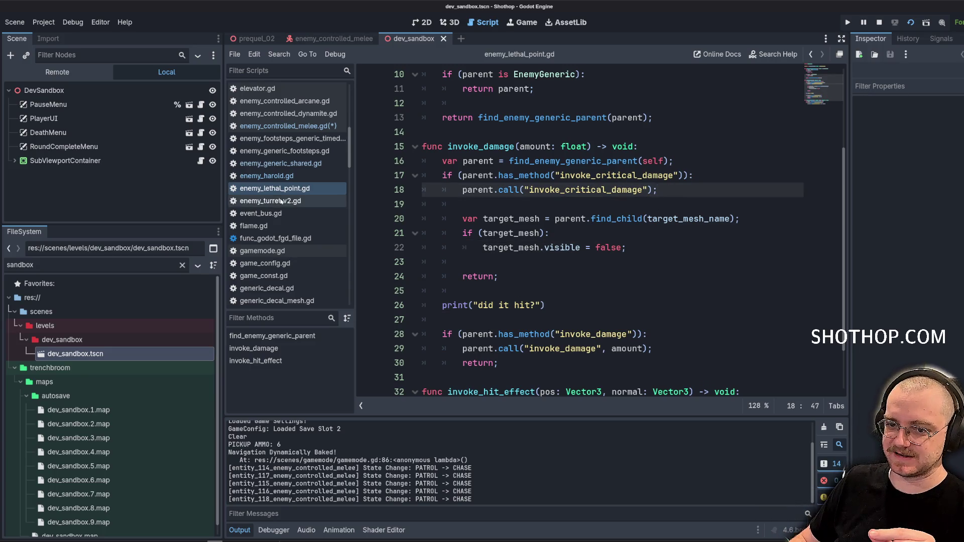
scroll(292, 200, down, 5)
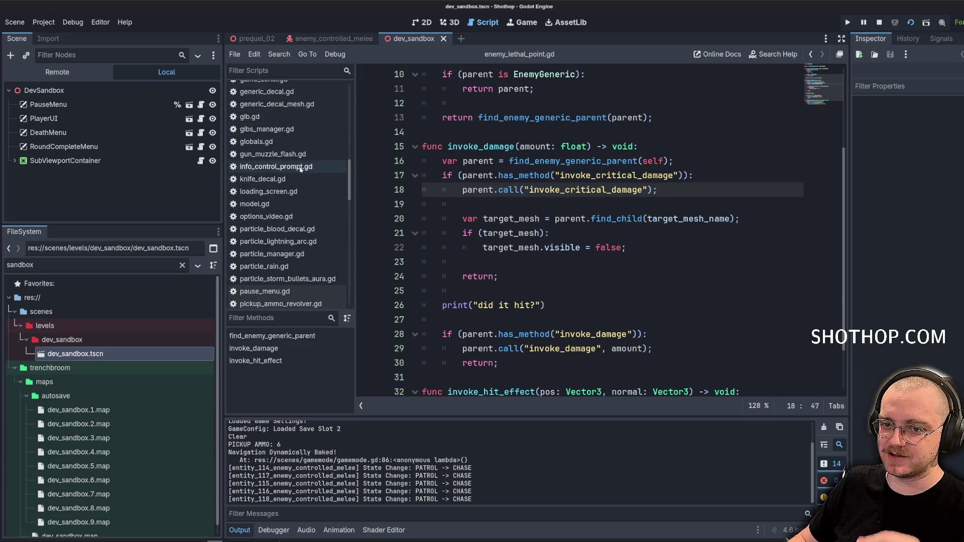
click(272, 148)
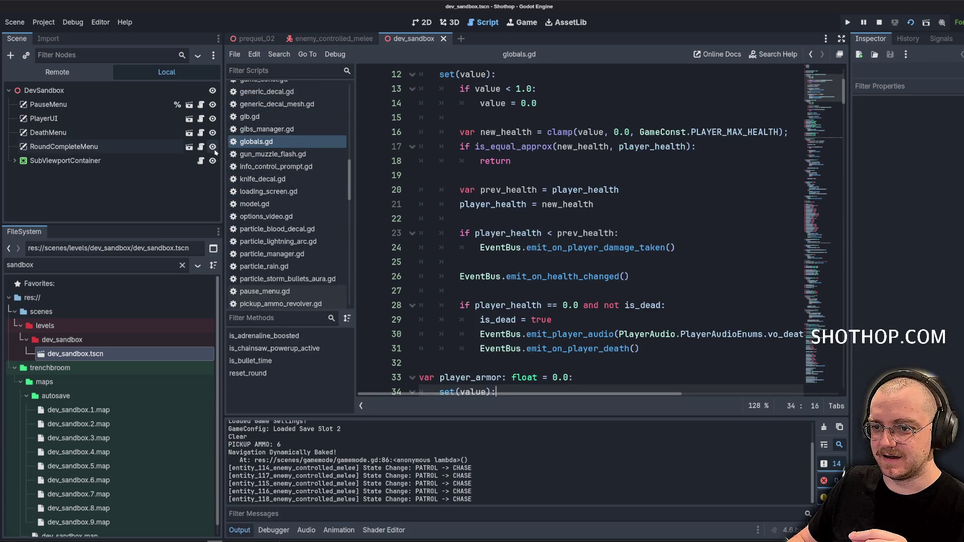
Narrow the left dock and declare var player_headshot_multiplier = 1.0 after player_feet_pos.
drag(221, 153, 188, 152)
click(637, 210)
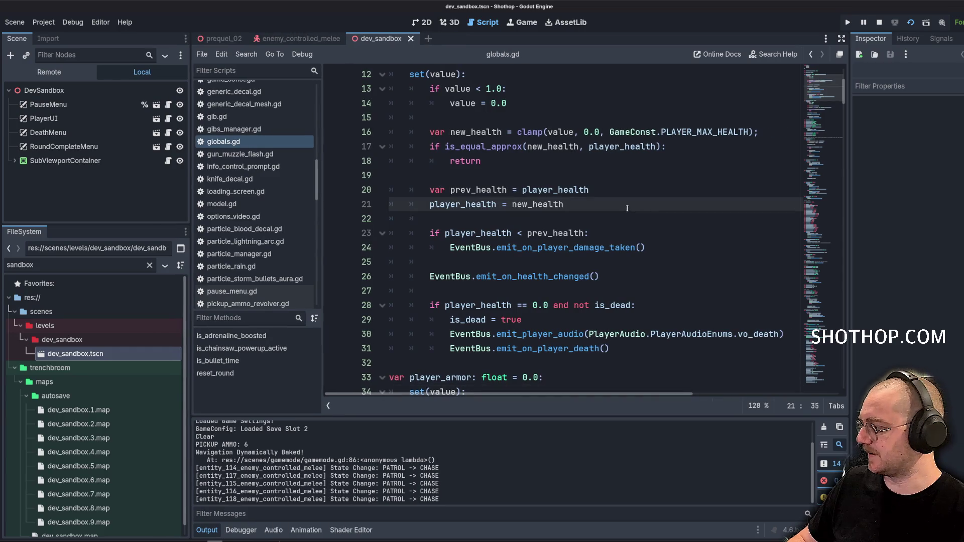
scroll(633, 201, up, 4)
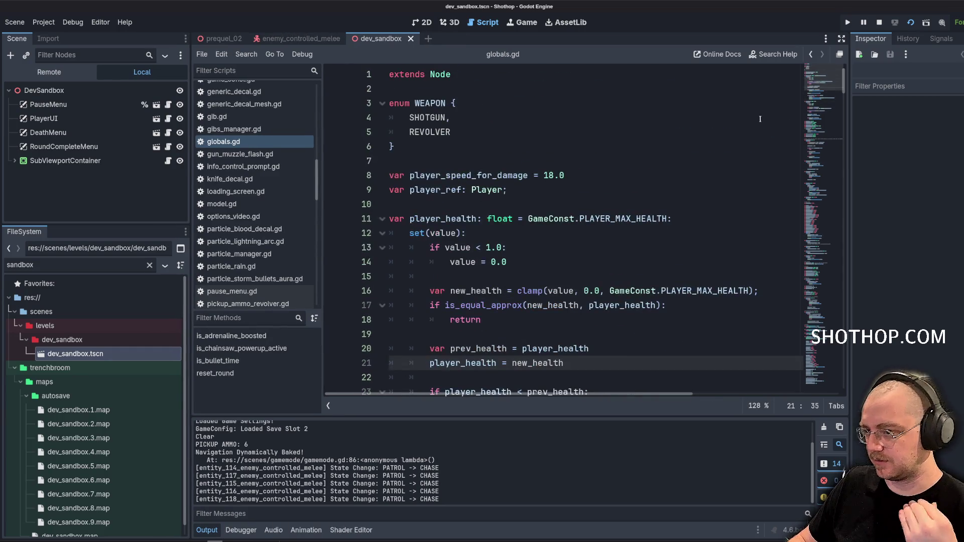
scroll(713, 173, down, 14)
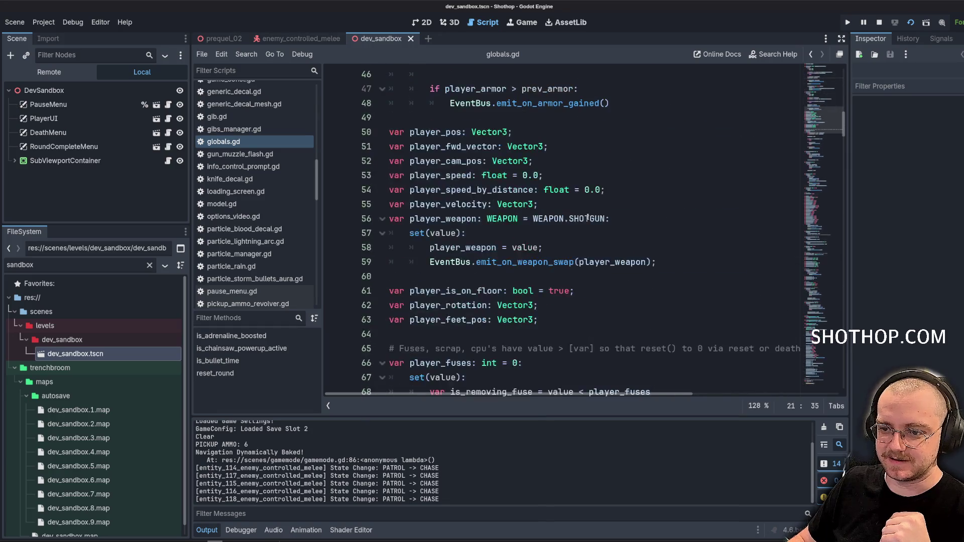
scroll(518, 240, down, 10)
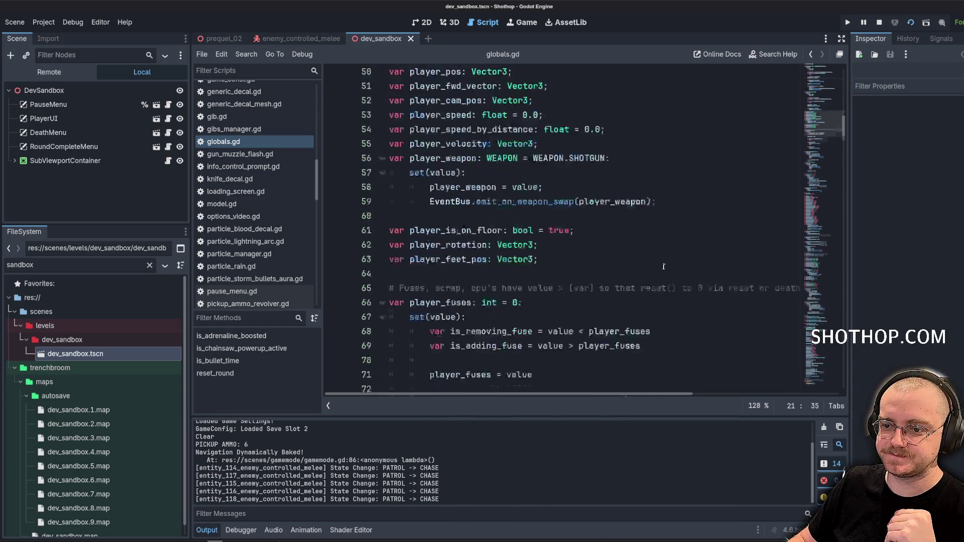
scroll(544, 204, up, 8)
scroll(545, 204, up, 3)
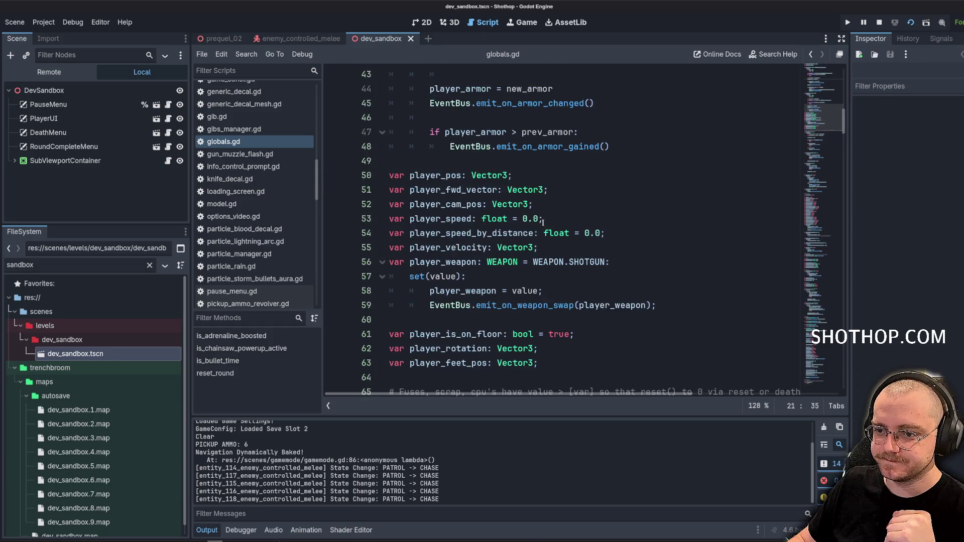
scroll(553, 226, down, 3)
click(587, 277)
key(Return)
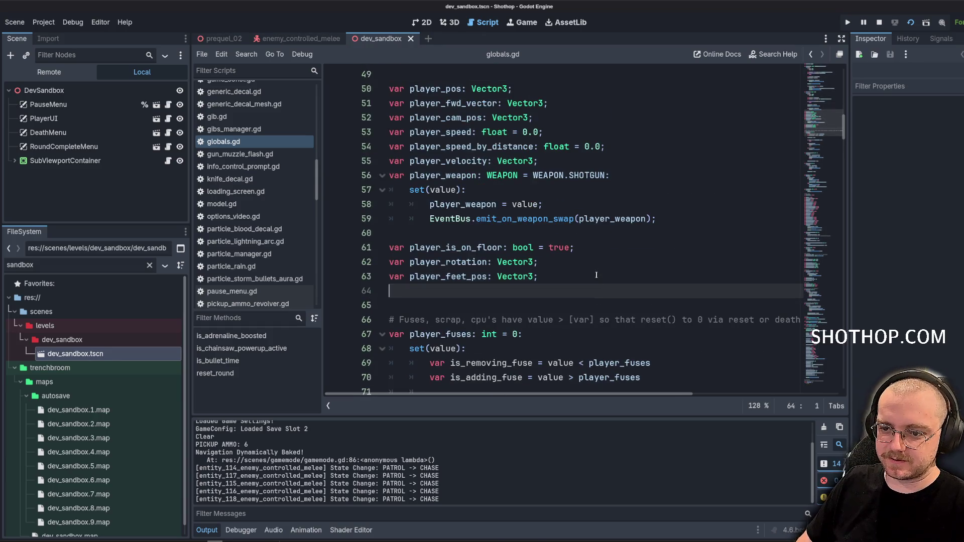
text(var player_headshot_muj)
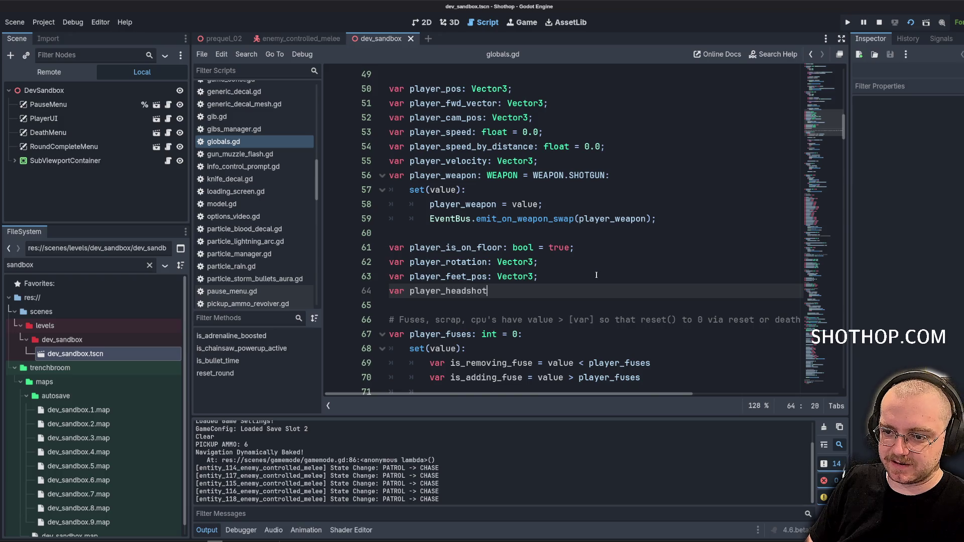
text(ltipl)
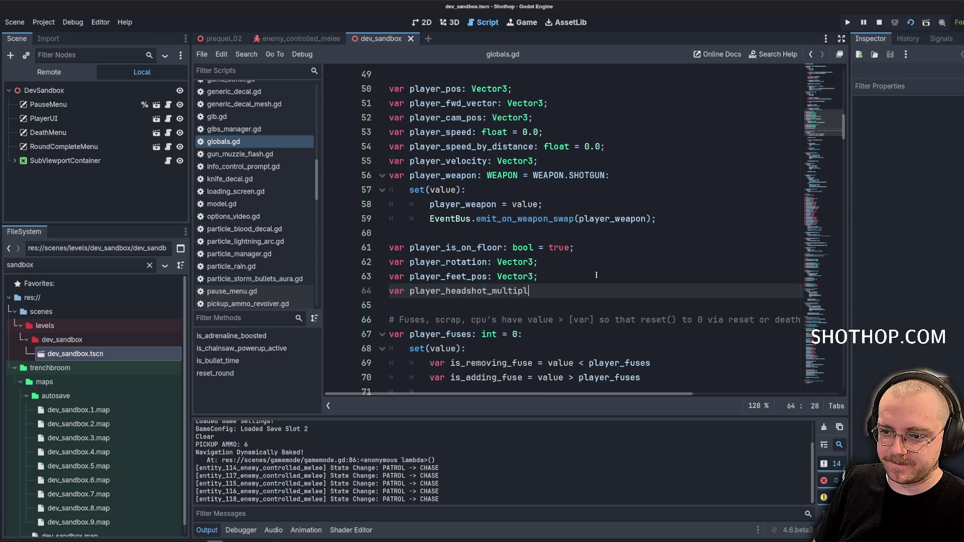
text(ier = 1.0;)
Add a player_headshot_multiplier reset line after the player_weapon reset in the round-reset block.
scroll(510, 224, down, 2)
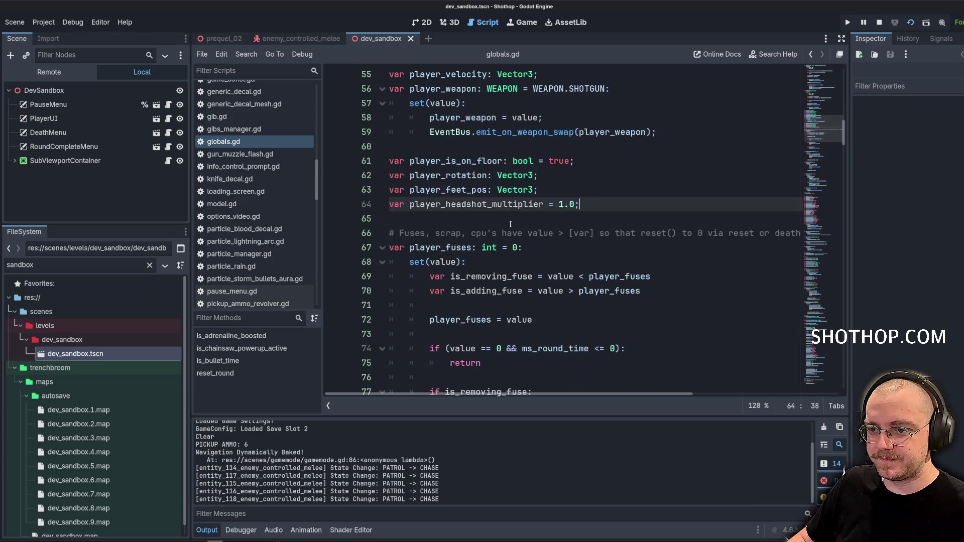
double_click(507, 204)
key(ctrl+c)
mouse_move(844, 132)
mouse_down()
mouse_move(840, 389)
mouse_move(840, 331)
mouse_up()
scroll(587, 196, up, 7)
scroll(586, 191, down, 6)
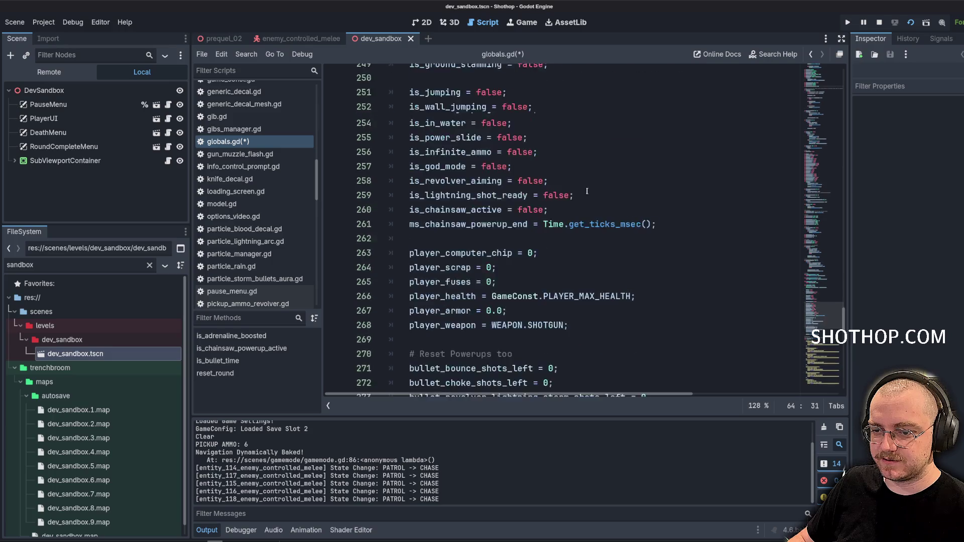
scroll(586, 191, down, 7)
scroll(618, 190, up, 4)
click(649, 191)
key(Return)
key(ctrl+v)
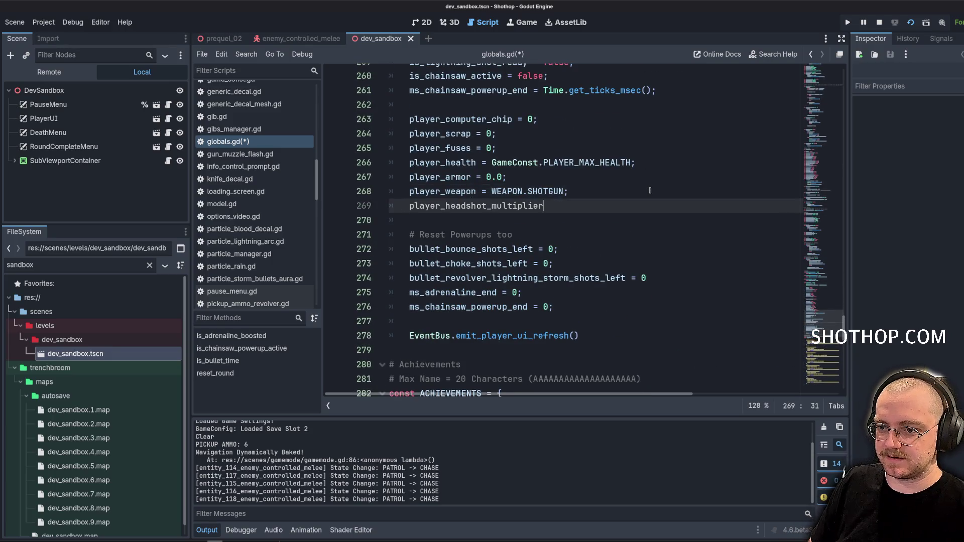
text( = 0.)
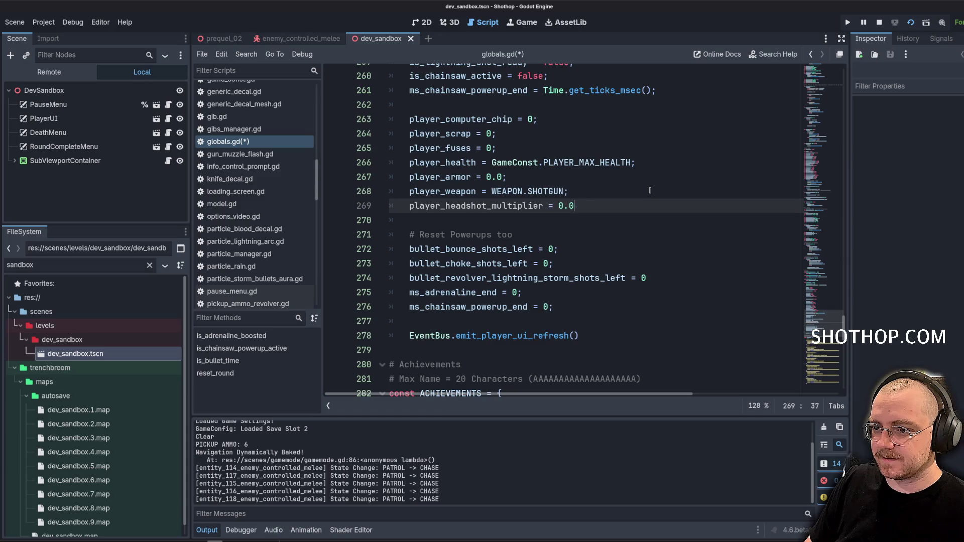
text(0;)
Save globals.gd and look over the player_headshot_multiplier declaration.
scroll(829, 303, up, 6)
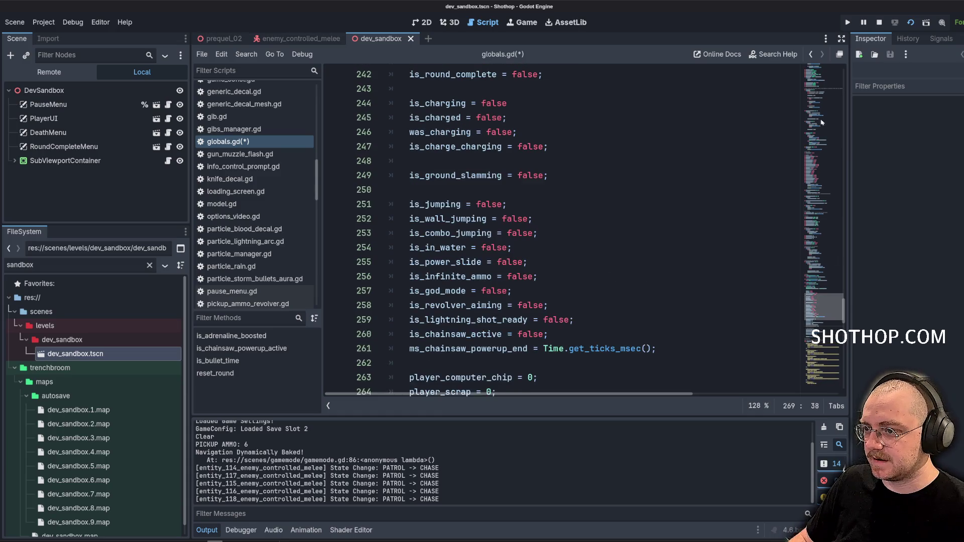
drag(829, 303, 818, 134)
key(ctrl+s)
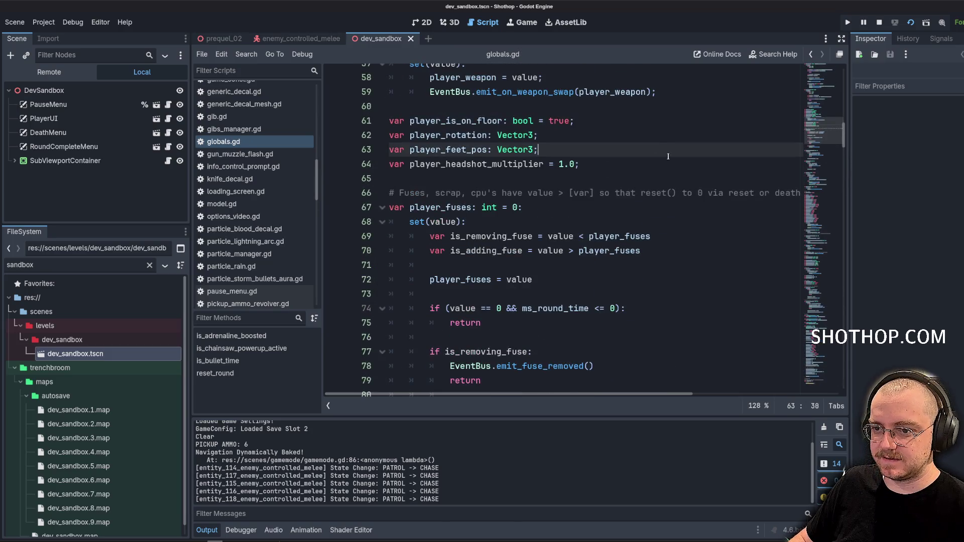
click(599, 193)
double_click(477, 165)
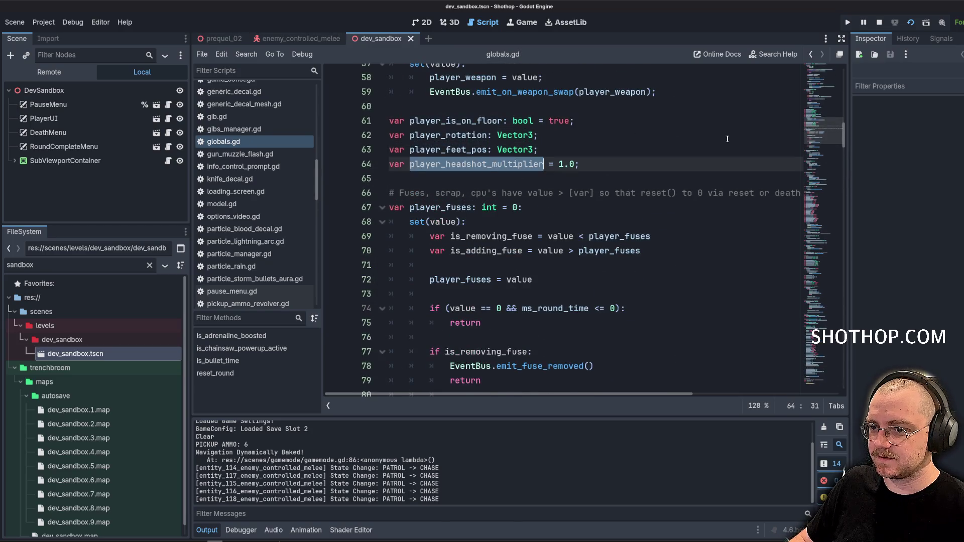
scroll(734, 155, up, 1)
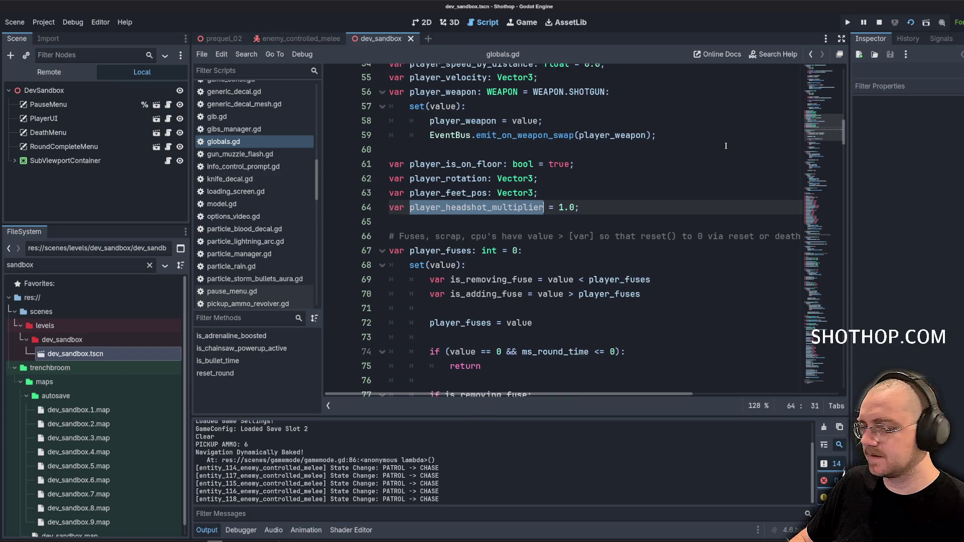
click(612, 184)
double_click(579, 201)
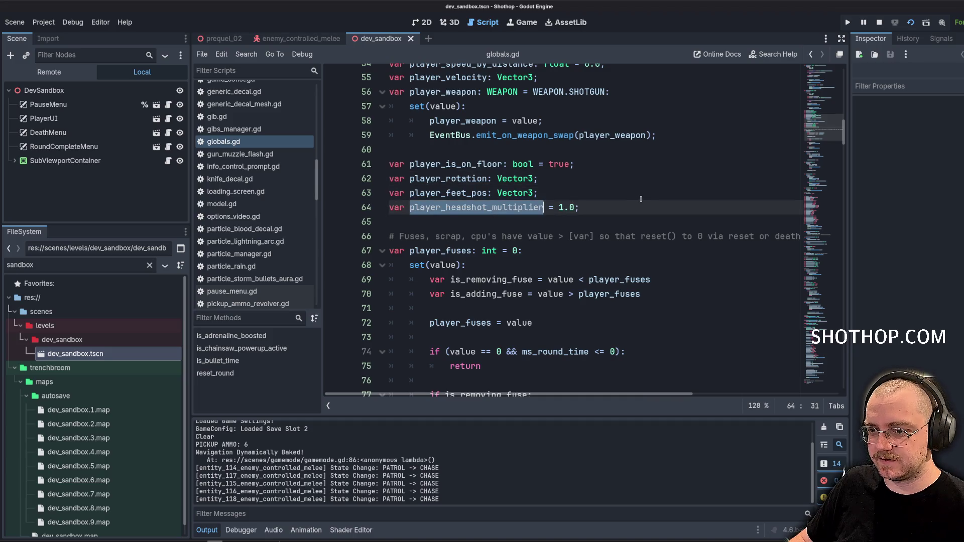
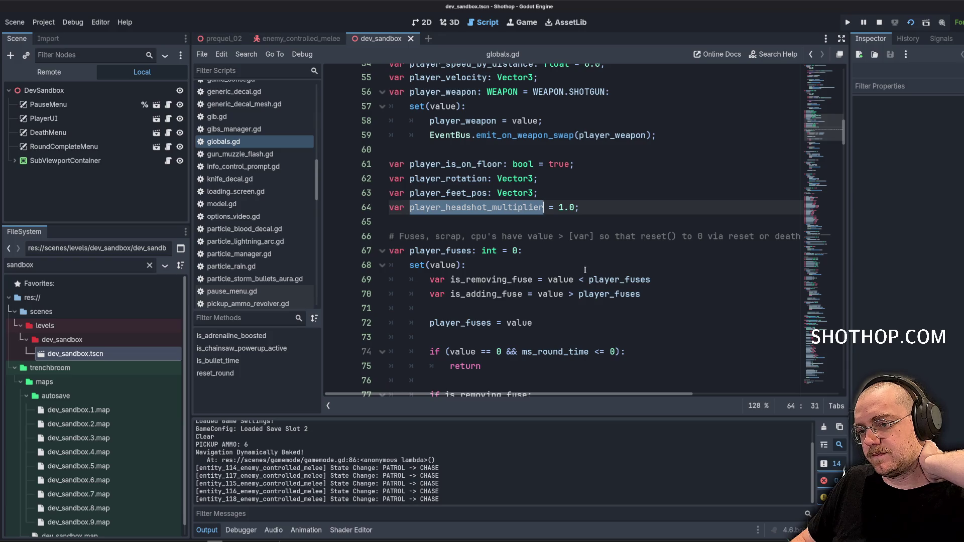
Replace both player_headshot_multiplier occurrences in globals.gd with player_revolver_multiplier, which stays at 1.0.
key(ctrl+d)
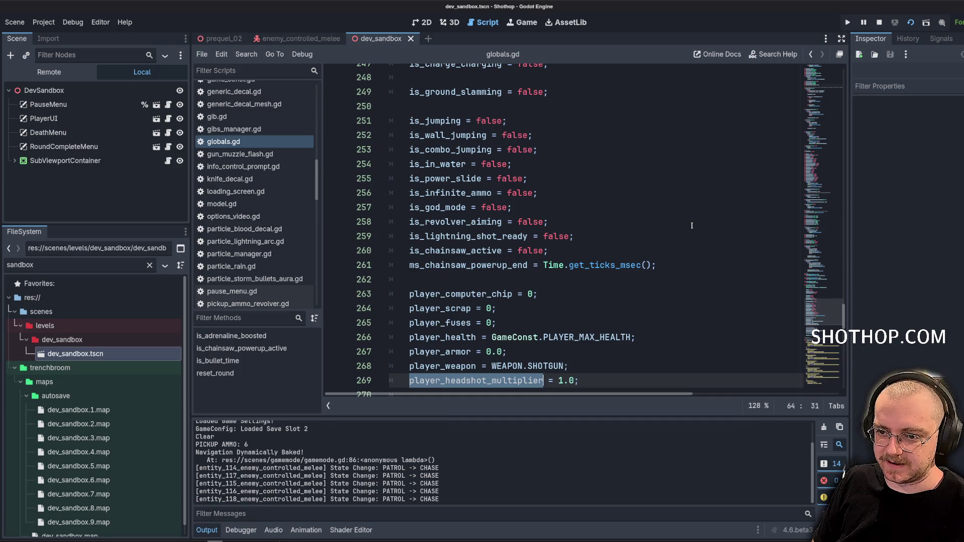
text(player_ = 1.0;)
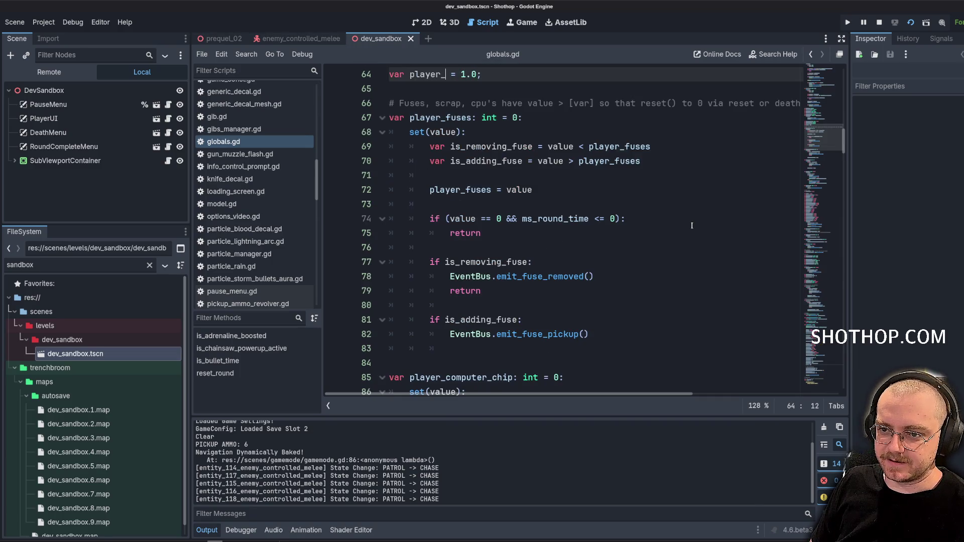
scroll(653, 216, up, 3)
text(revolver_multiplie)
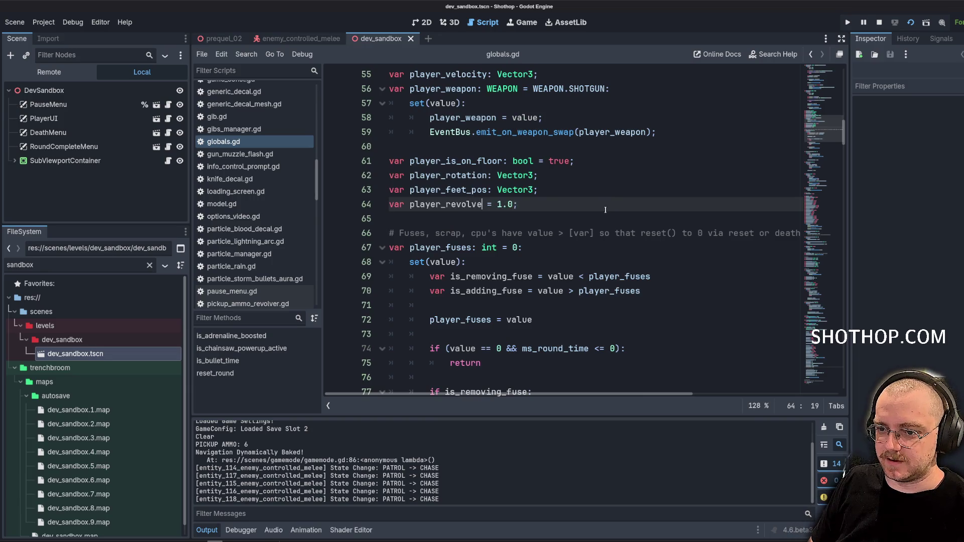
text(r)
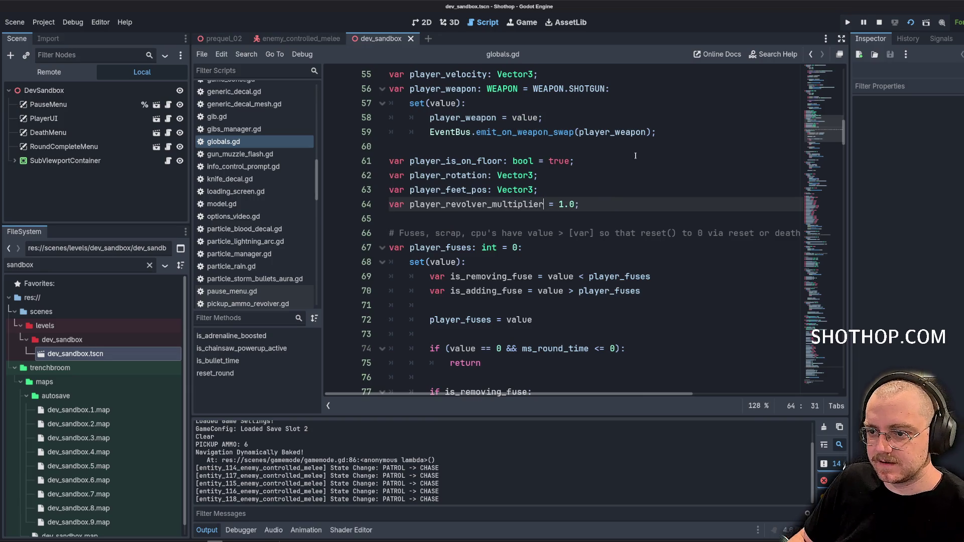
click(634, 147)
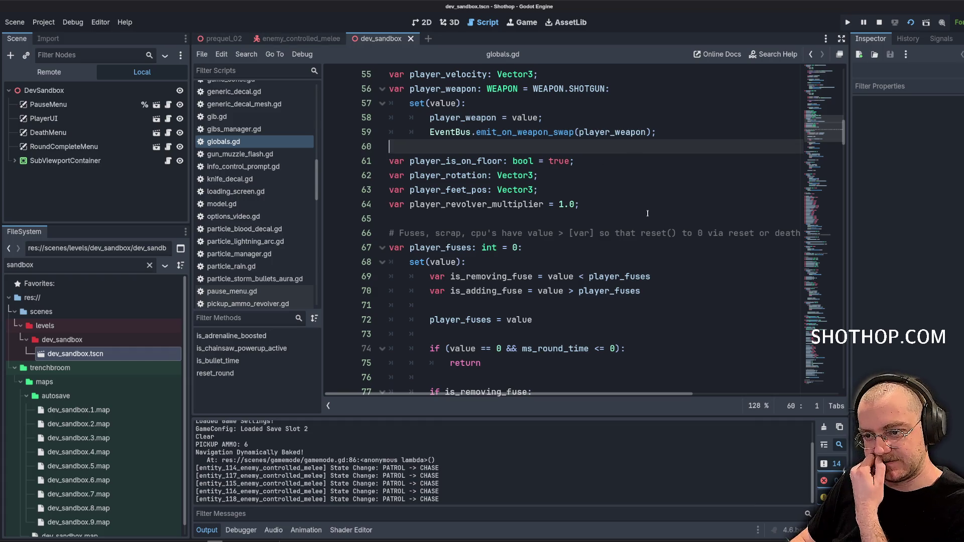
click(605, 213)
click(482, 204)
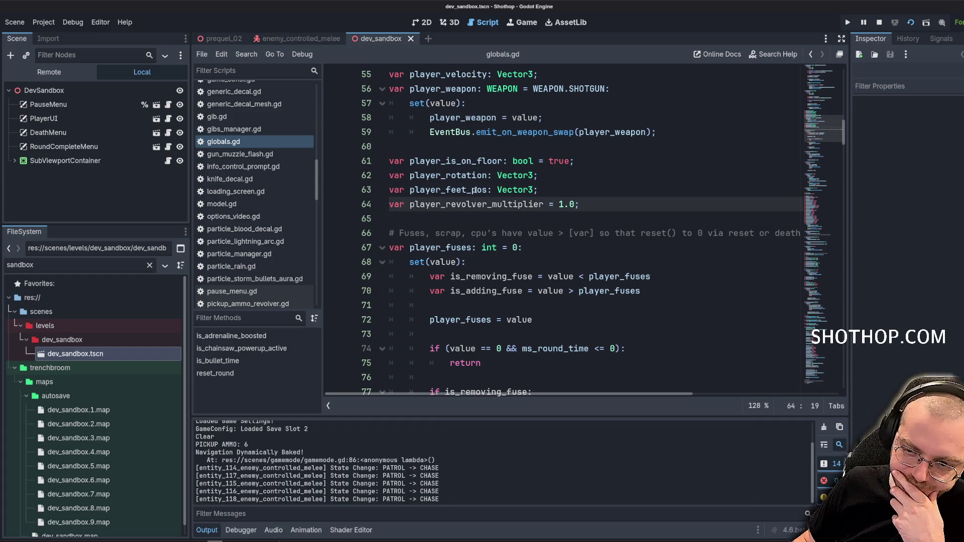
key(ctrl+d)
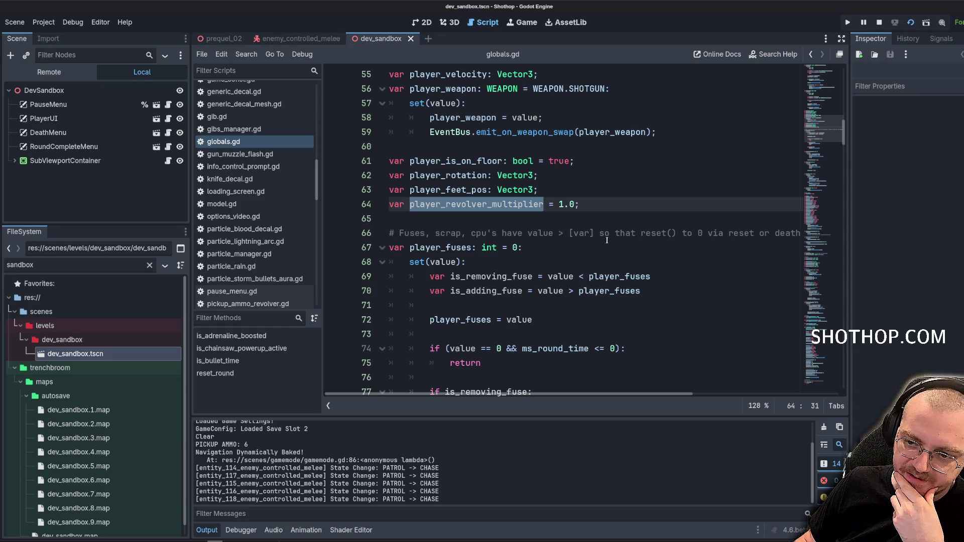
click(586, 204)
Add var ms_revolver_multiplier_expiration: float = 0.0; below ms_light_flicker_end in globals.gd.
scroll(587, 204, down, 10)
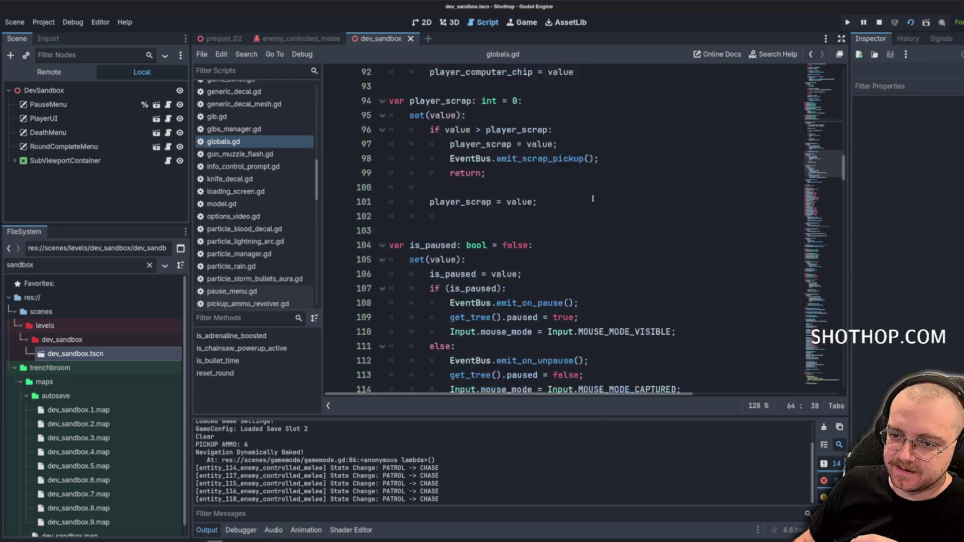
scroll(586, 204, down, 6)
scroll(578, 207, up, 2)
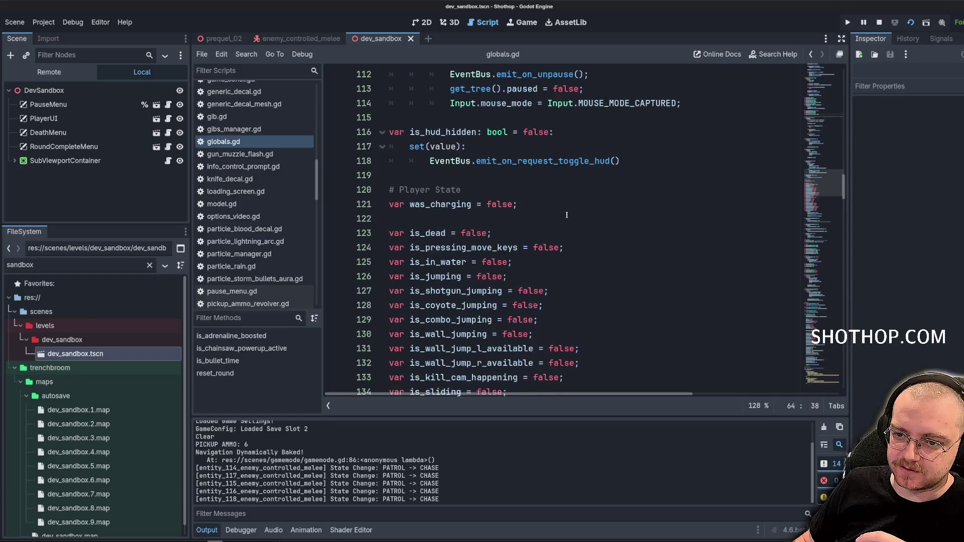
scroll(571, 210, down, 4)
scroll(571, 210, down, 14)
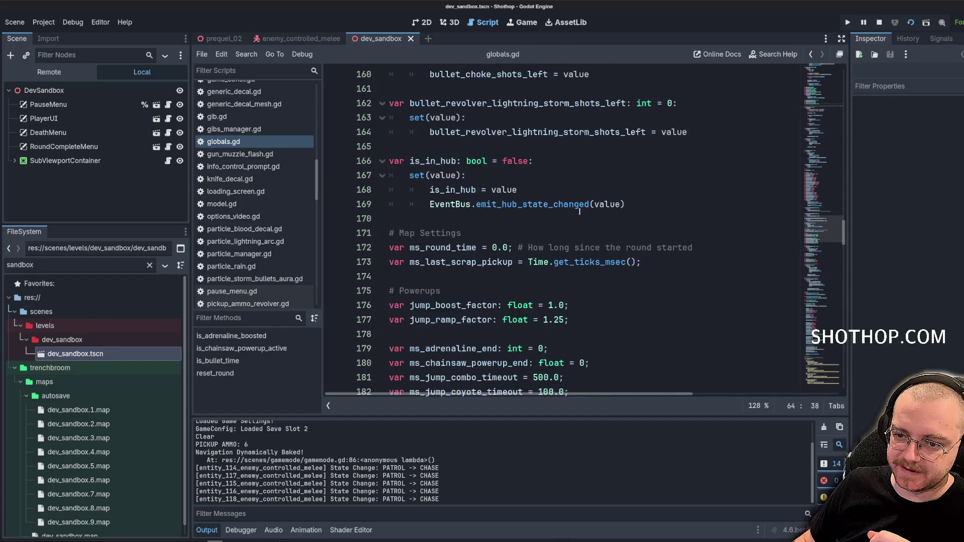
click(563, 146)
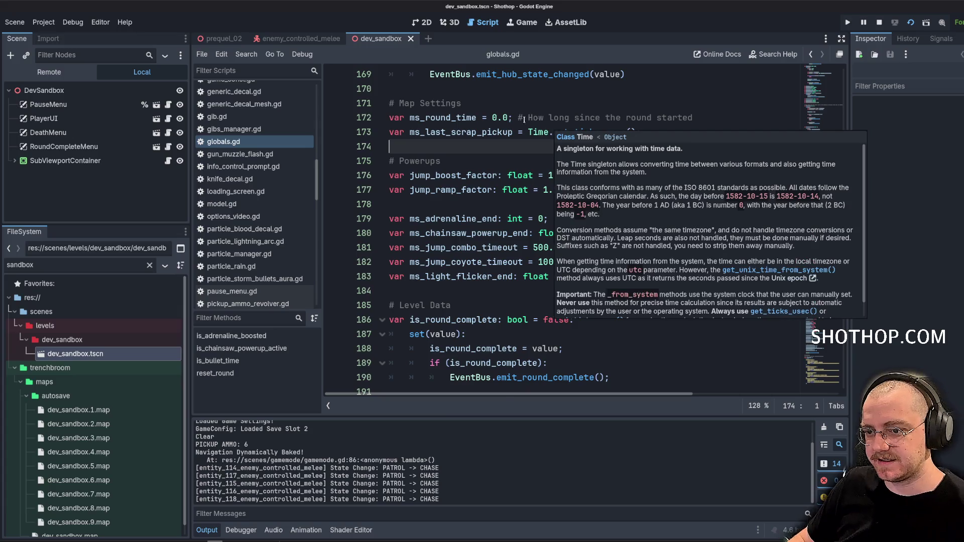
scroll(577, 176, down, 1)
click(641, 237)
key(Return)
text(var)
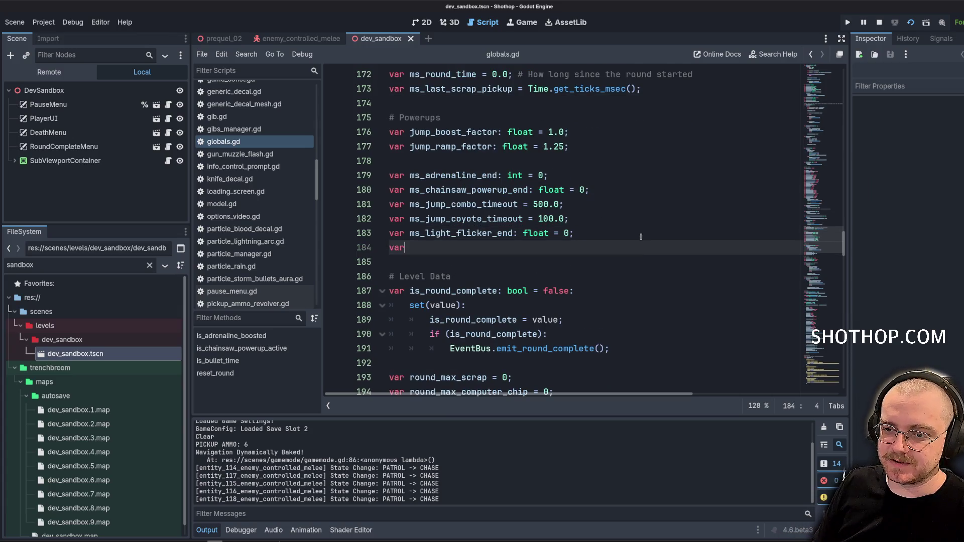
text( ms_revolver)
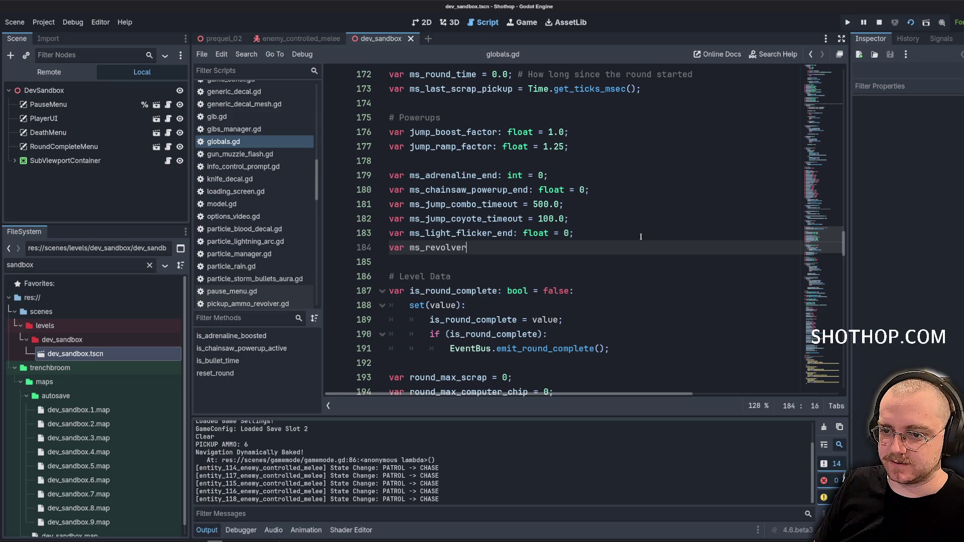
text(_multiplier_ex)
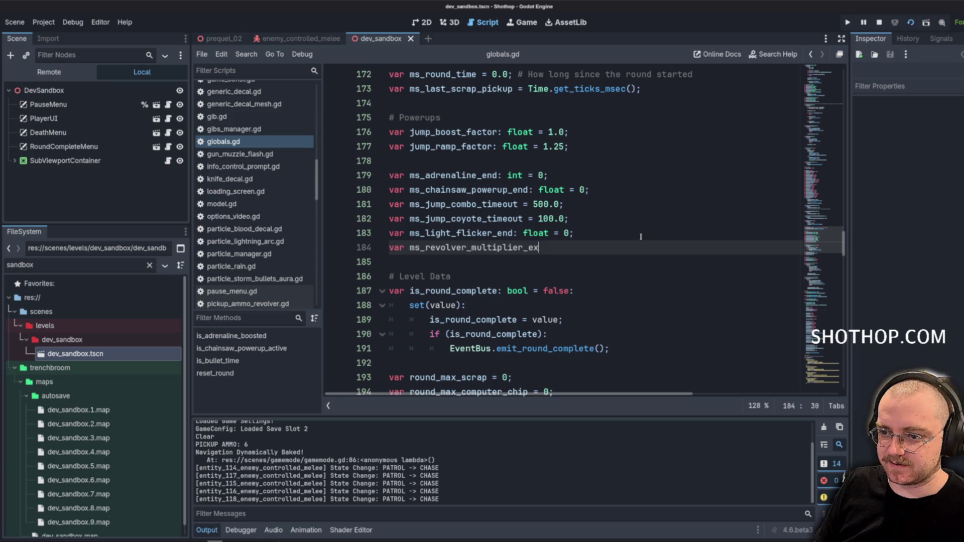
text(piration: float = 0.0;)
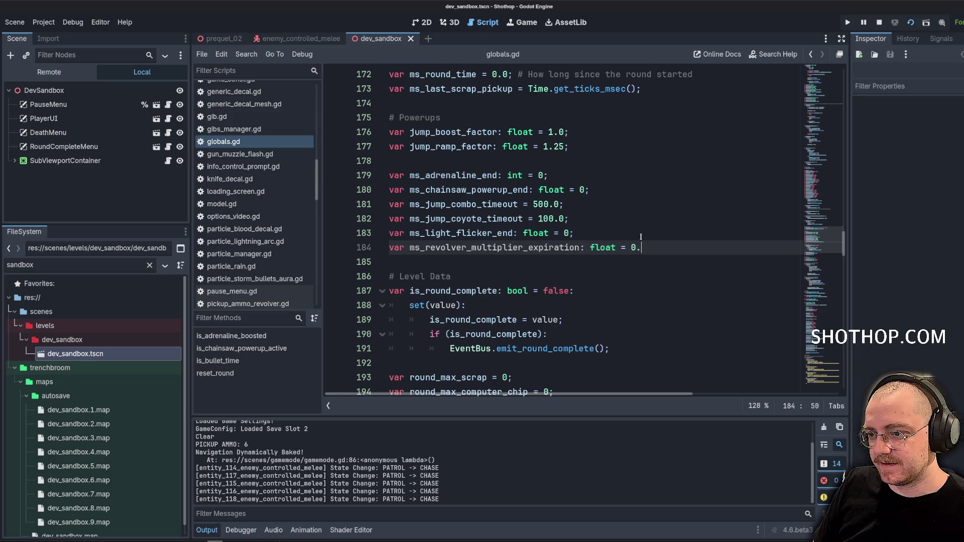
Save globals.gd and switch to the revolver.gd script.
double_click(553, 247)
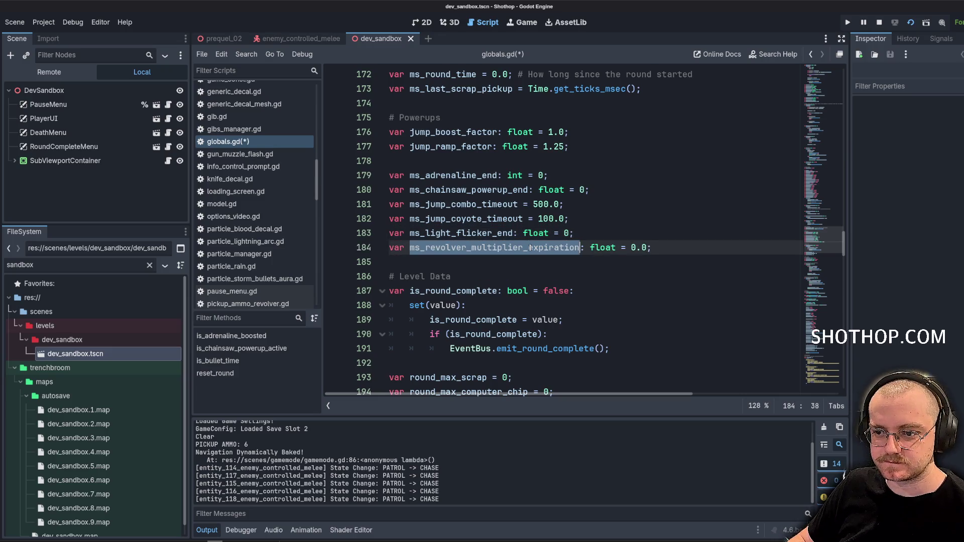
key(ctrl+s)
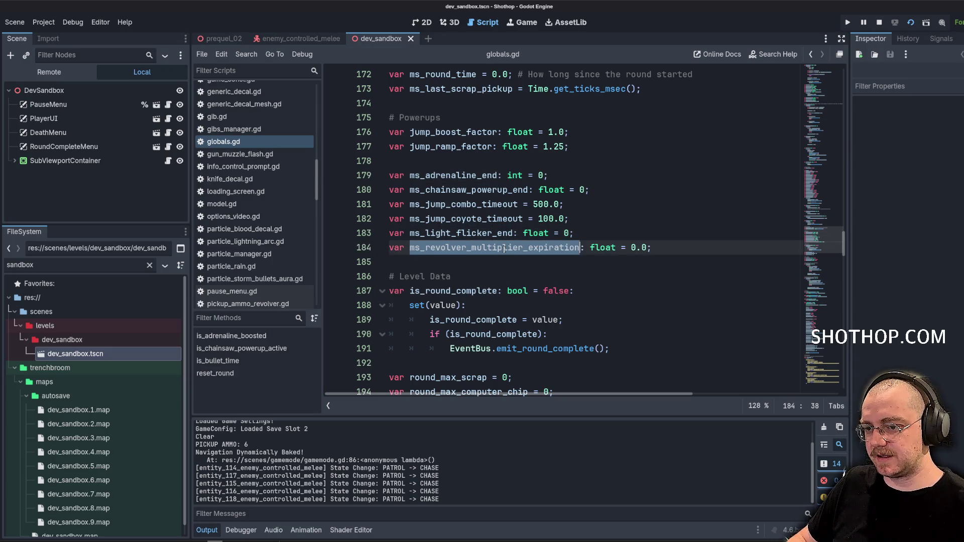
key(Up)
key(Up)
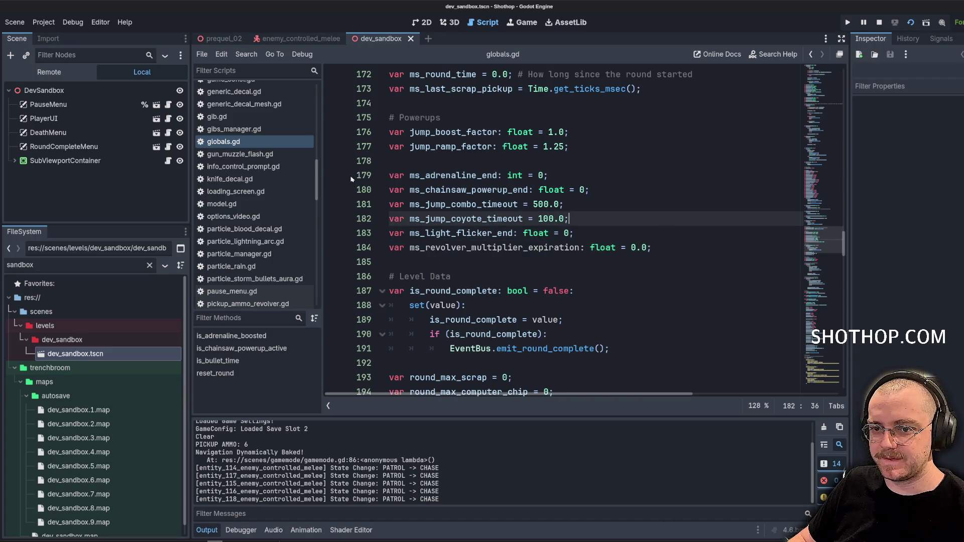
scroll(310, 177, down, 2)
scroll(310, 177, down, 8)
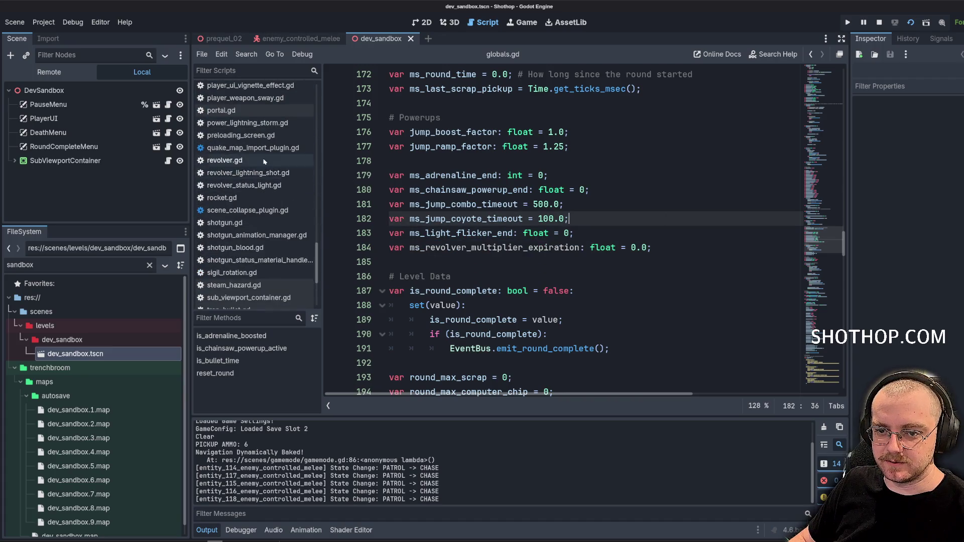
click(232, 161)
Insert func _handle_revolver_multipler() -> void: above _physics_process in revolver.gd.
scroll(633, 288, down, 20)
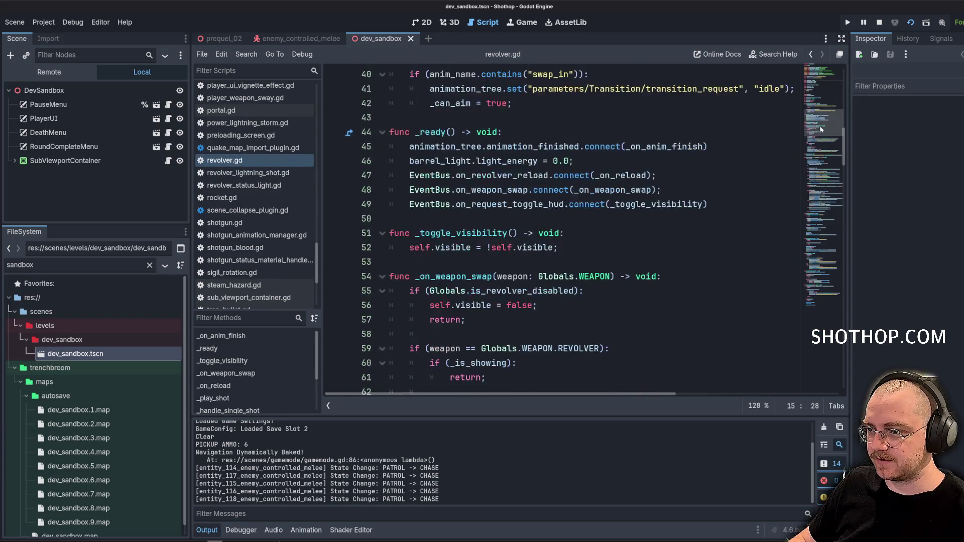
scroll(633, 288, up, 4)
scroll(634, 288, down, 3)
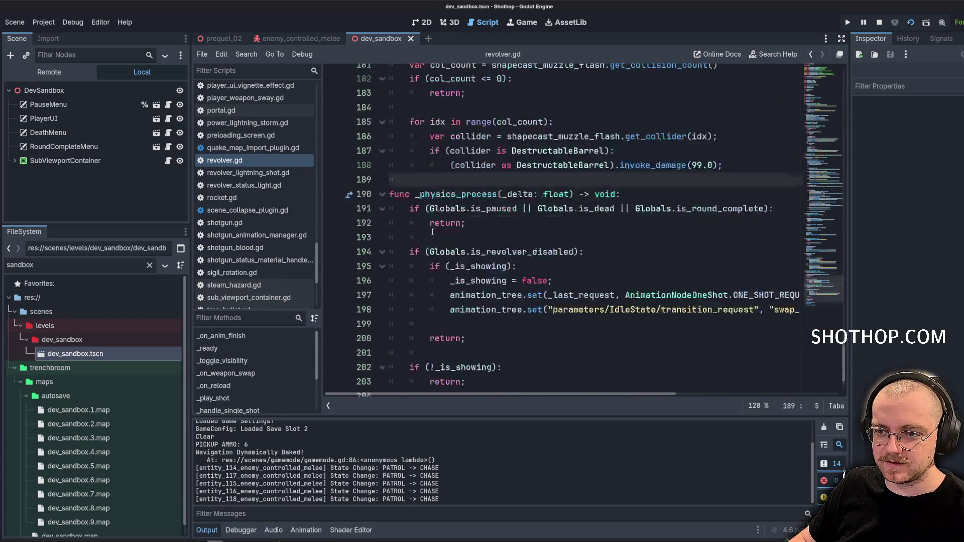
click(427, 151)
key(Return)
key(Return)
key(Up)
key(BackSpace)
text(fu)
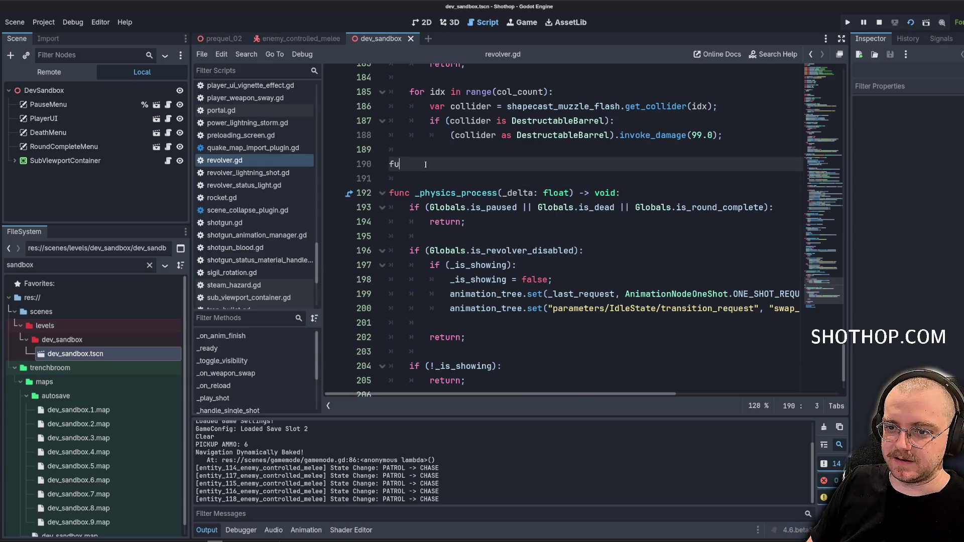
text(nc _handle_re)
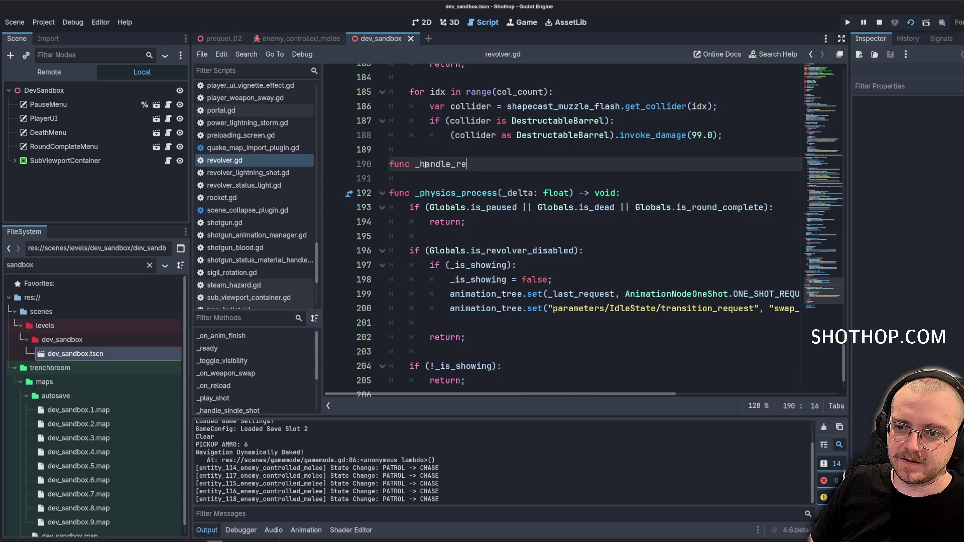
text(volver_multipler())
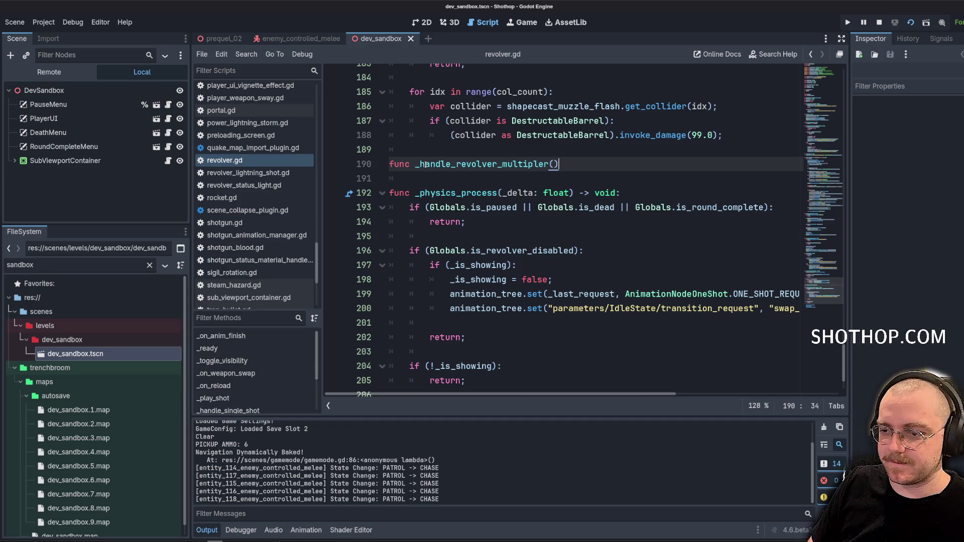
text( -> )
text(void:)
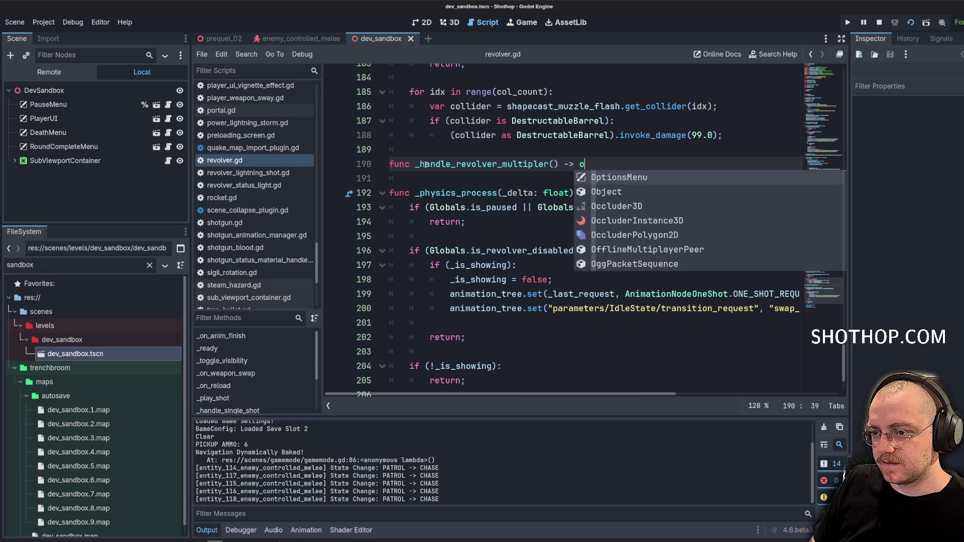
key(Return)
key(Return)
key(Return)
Fill the body with the expiration check and a Globals.player_revolver_multiplier = assignment.
text(if (Globals.ms_revolver_multiplier_expiration < Time.get_ticks_msec()):)
text(Globals.revolver)
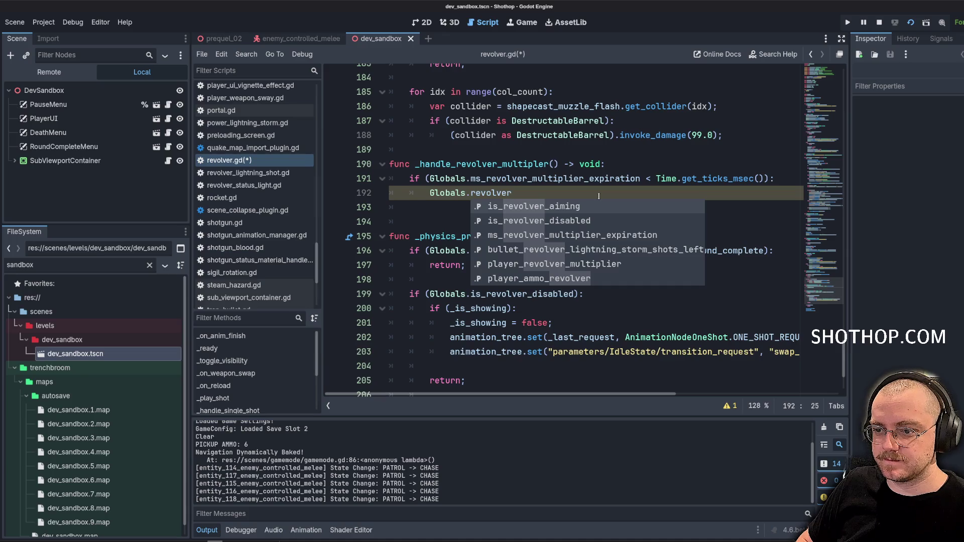
key(Down)
key(Down)
key(Return)
key(ctrl+z)
key(BackSpace)
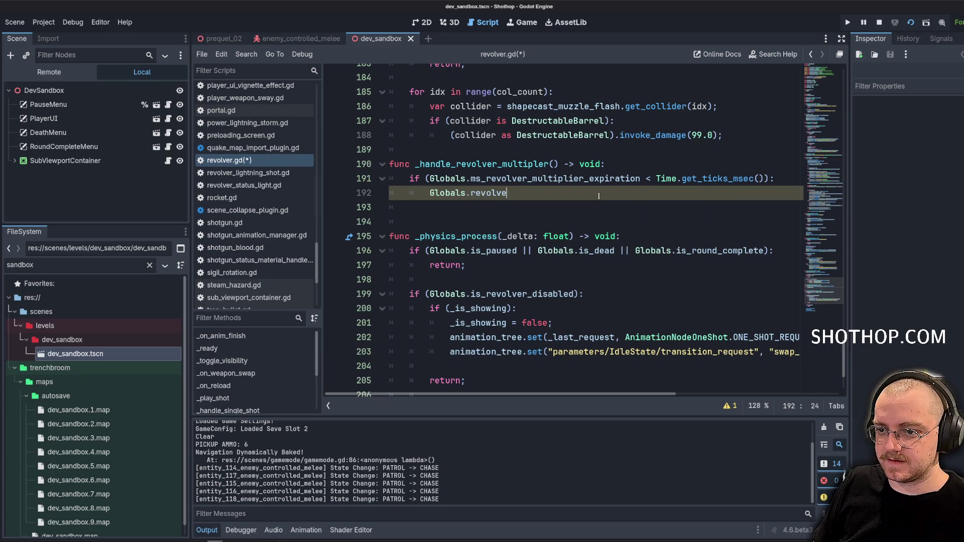
key(BackSpace)
key(BackSpace)
key(BackSpace)
text(multip)
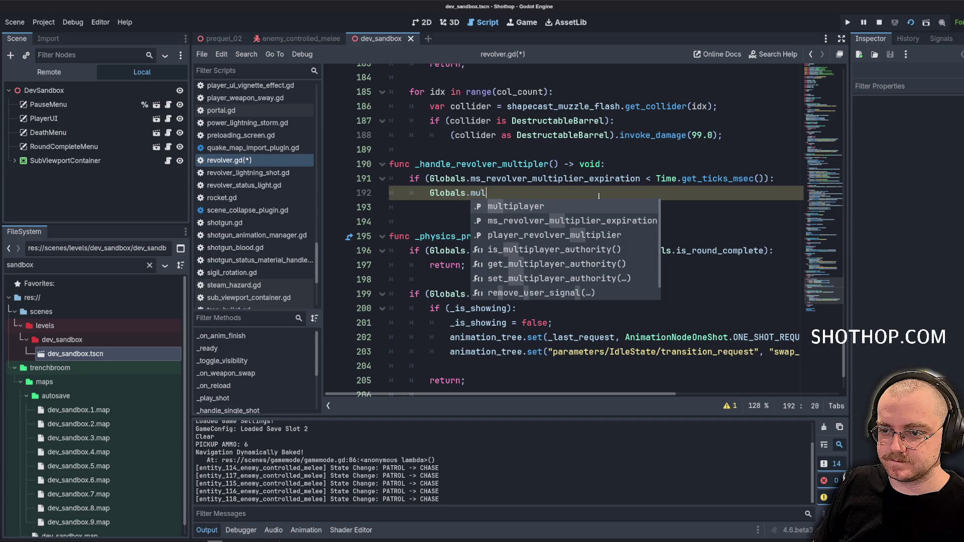
key(Down)
key(Down)
key(Return)
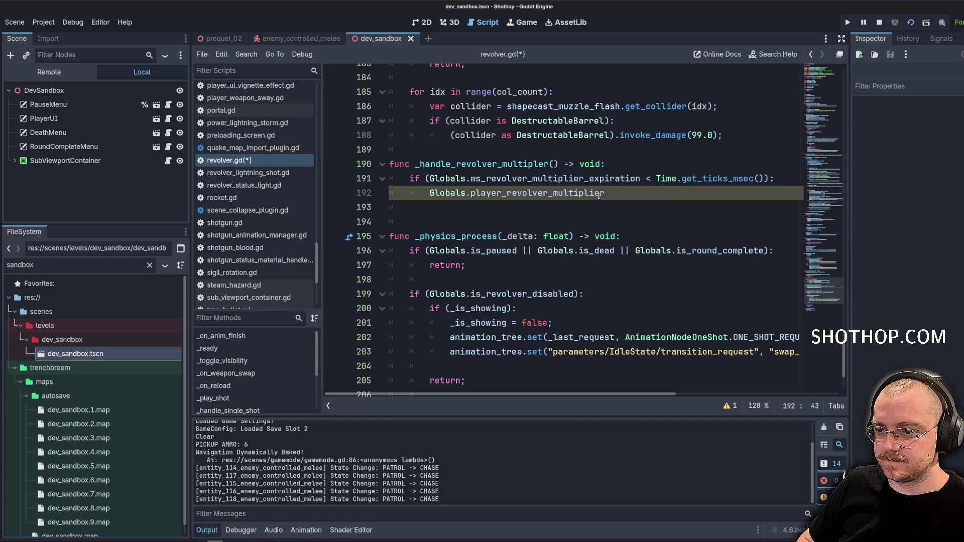
text( = 1.0;)
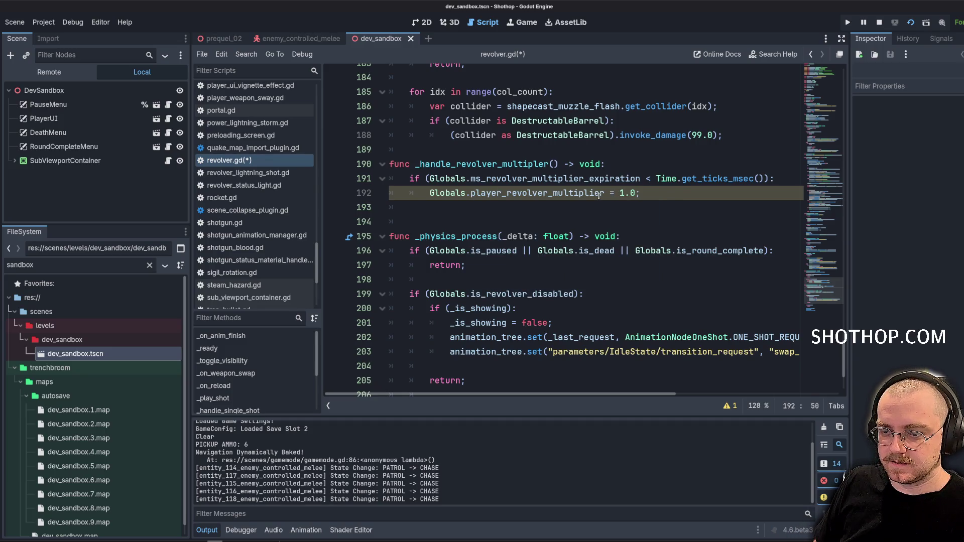
Make the line 191 condition also require Globals.player_revolver_multiplier > 1.0, then save revolver.gd.
click(538, 194)
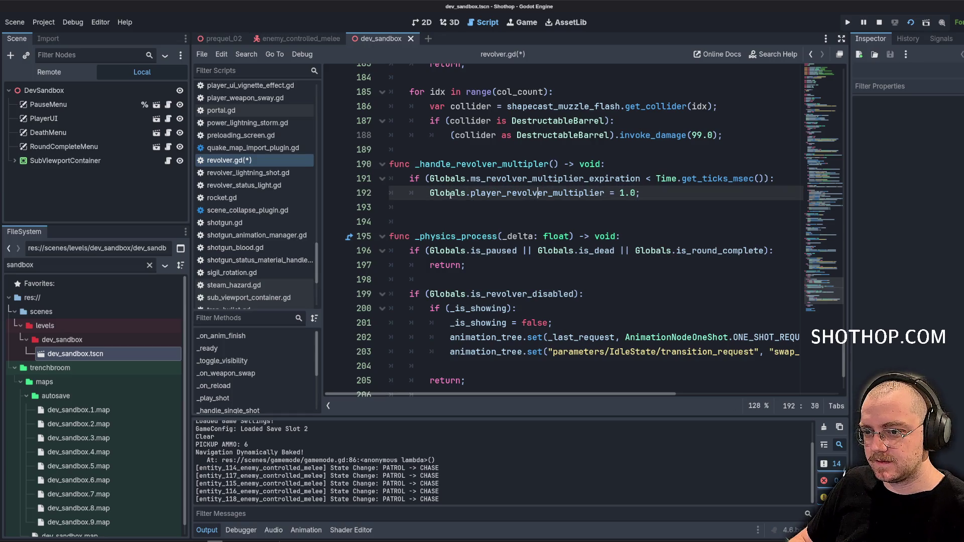
drag(430, 194, 604, 195)
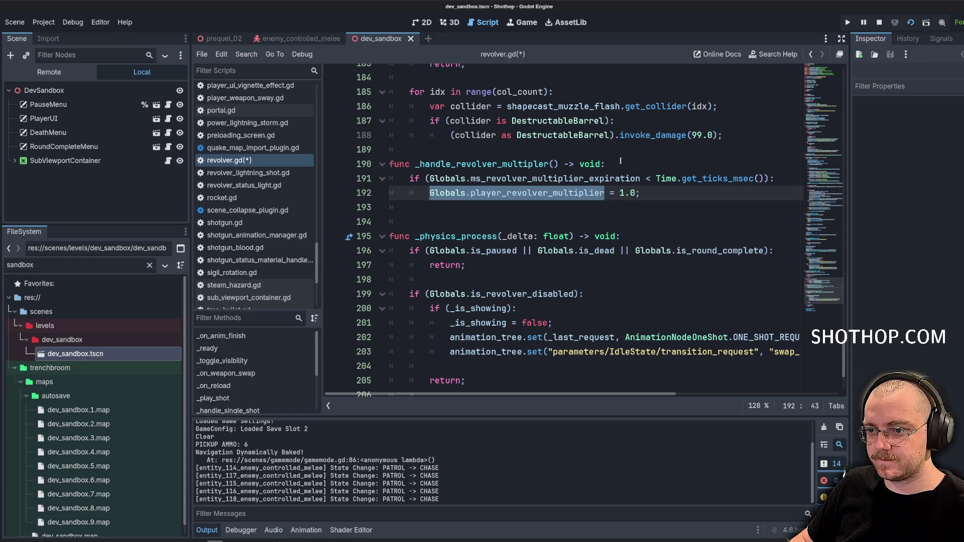
click(653, 153)
key(Down)
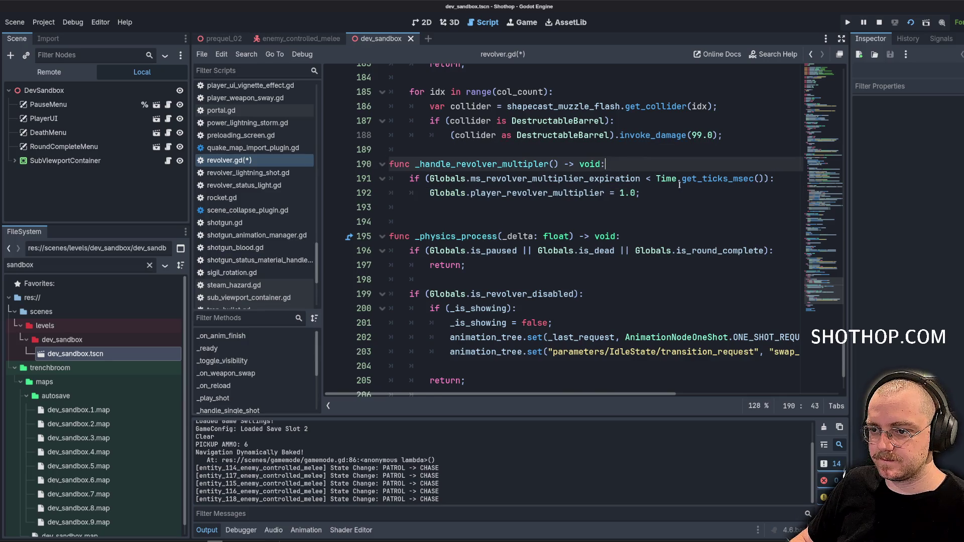
drag(852, 228, 866, 229)
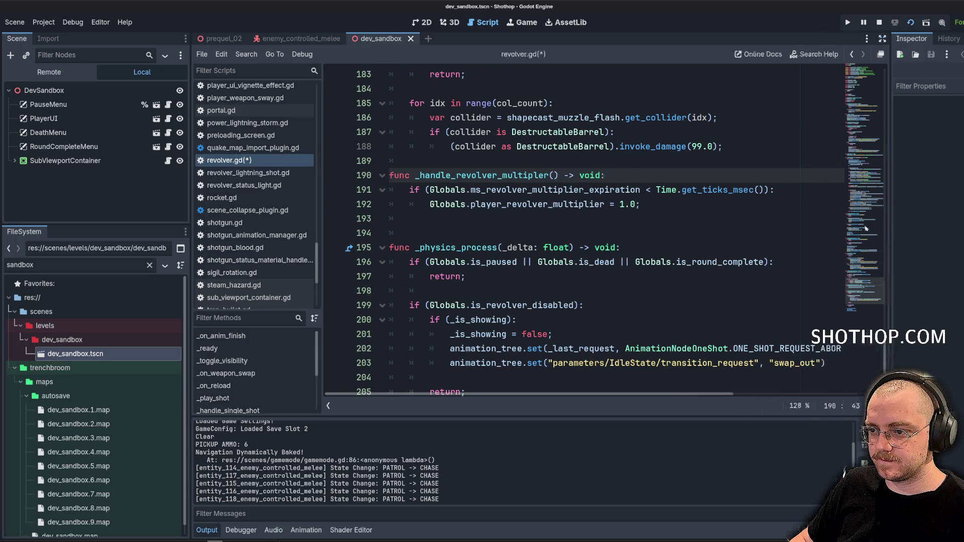
click(764, 189)
click(649, 205)
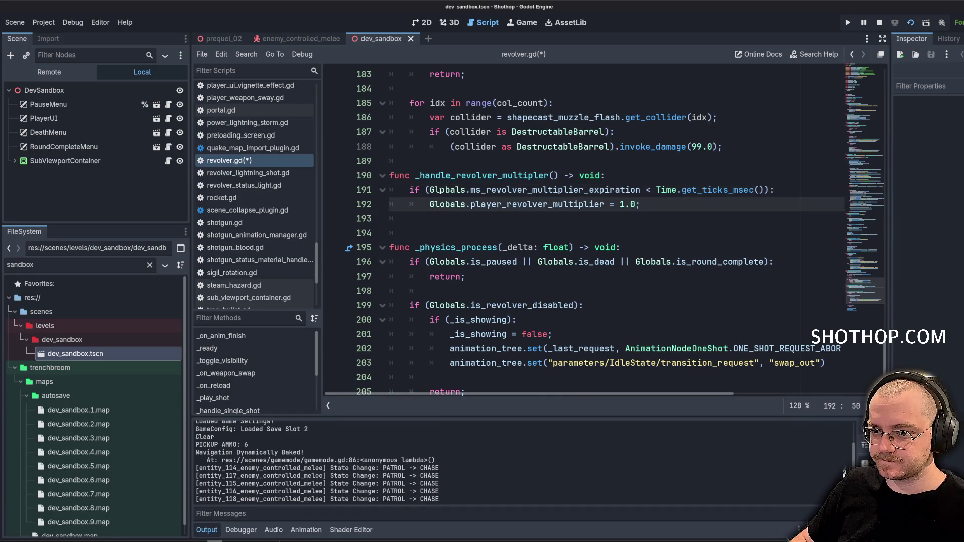
drag(428, 205, 605, 205)
key(ctrl+c)
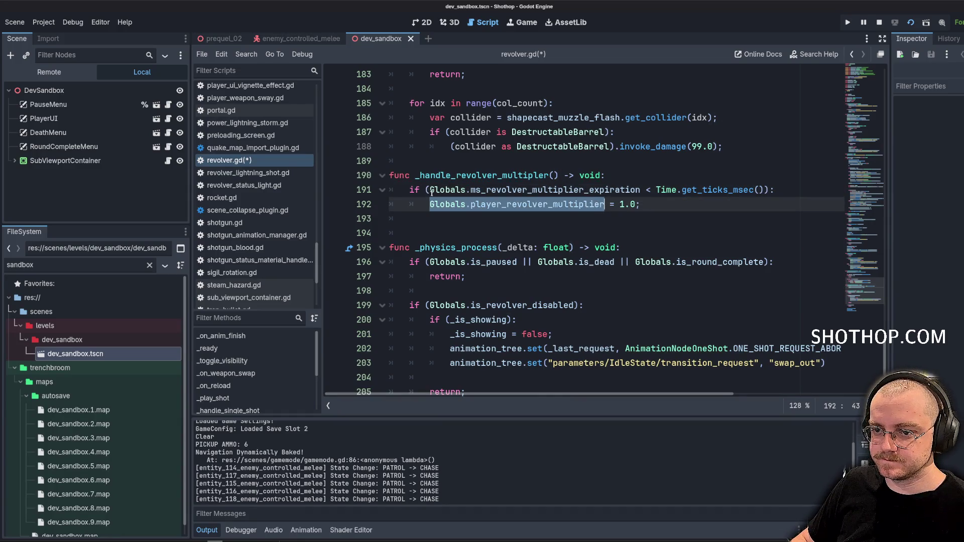
click(429, 190)
key(ctrl+v)
text(> )
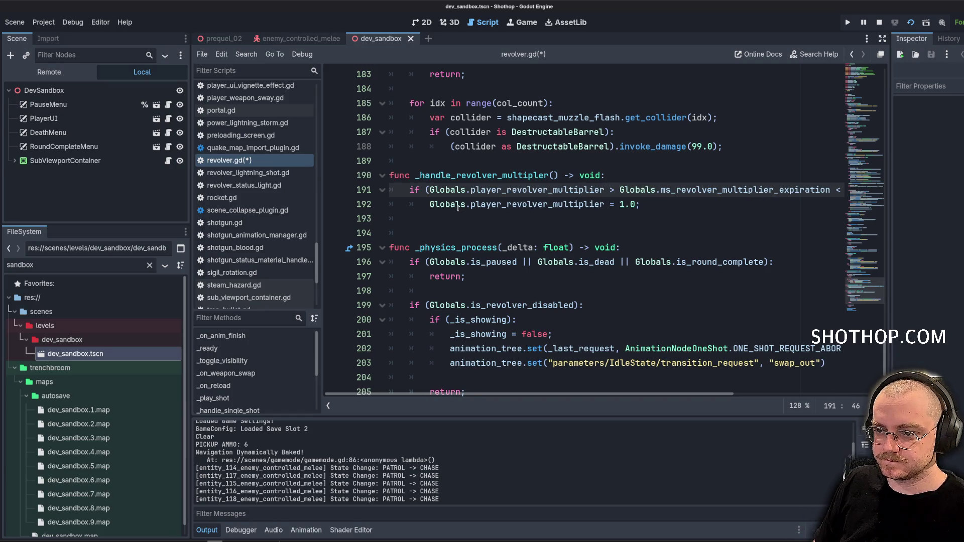
text(1.0 &&)
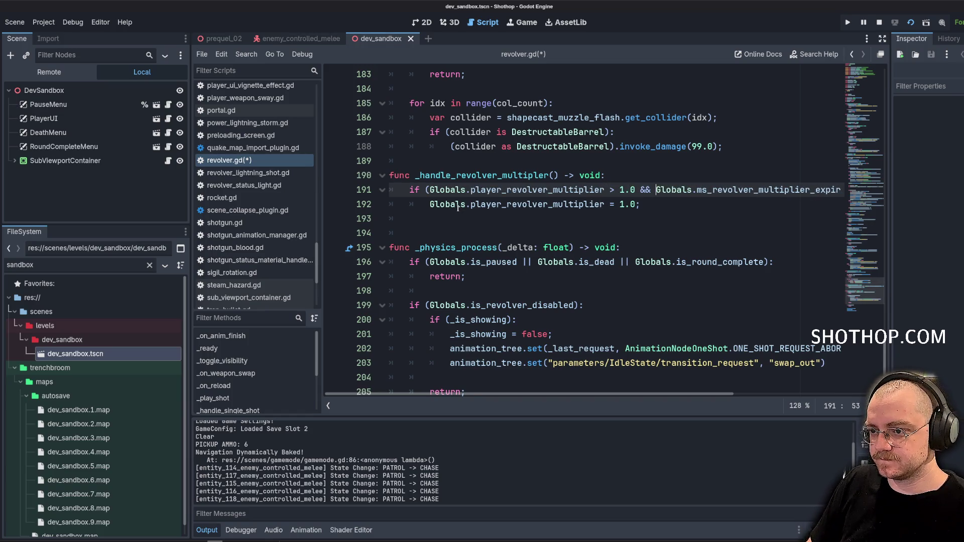
key(ctrl+s)
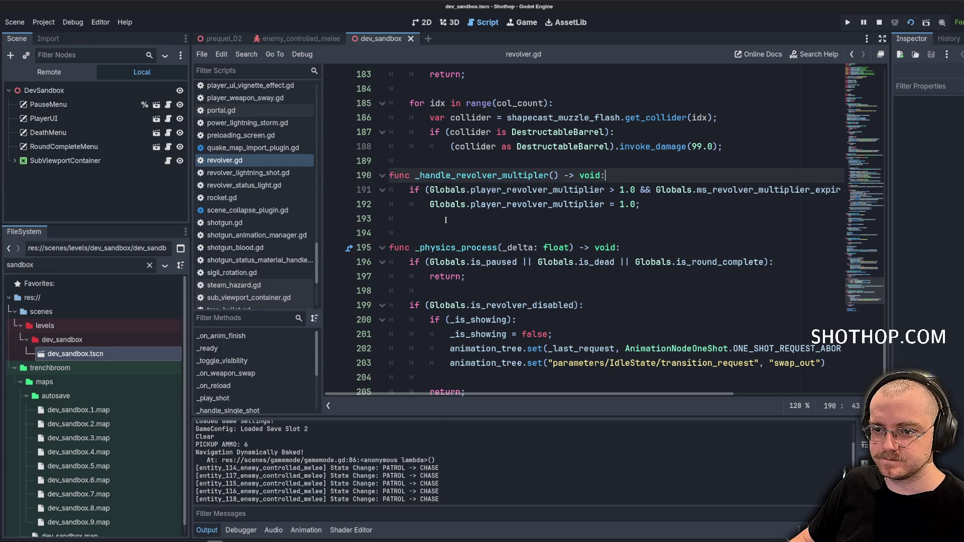
Call _handle_revolver_multipler(); at the end of _physics_process after _handle_lightning_arc and save.
key(Down)
key(Down)
key(BackSpace)
double_click(481, 175)
key(ctrl+s)
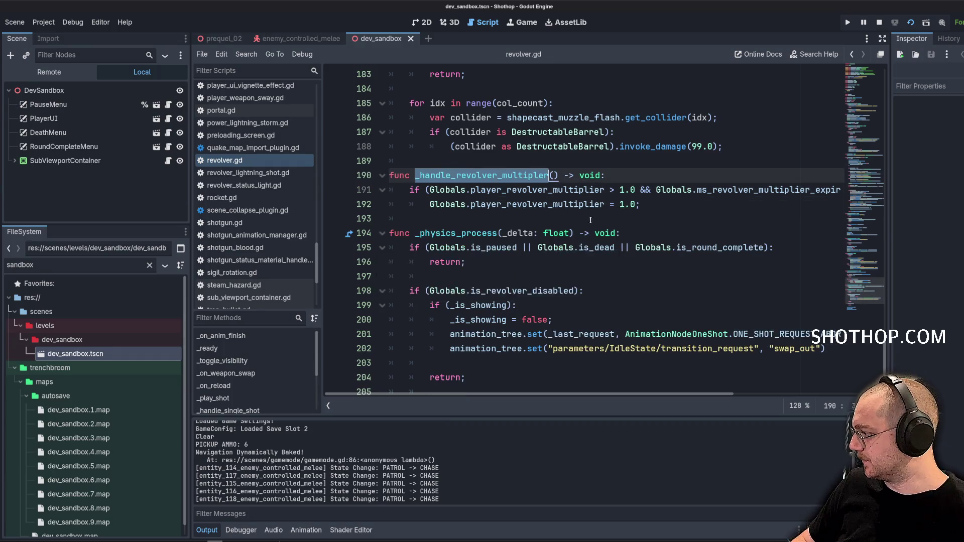
scroll(608, 216, down, 3)
click(561, 371)
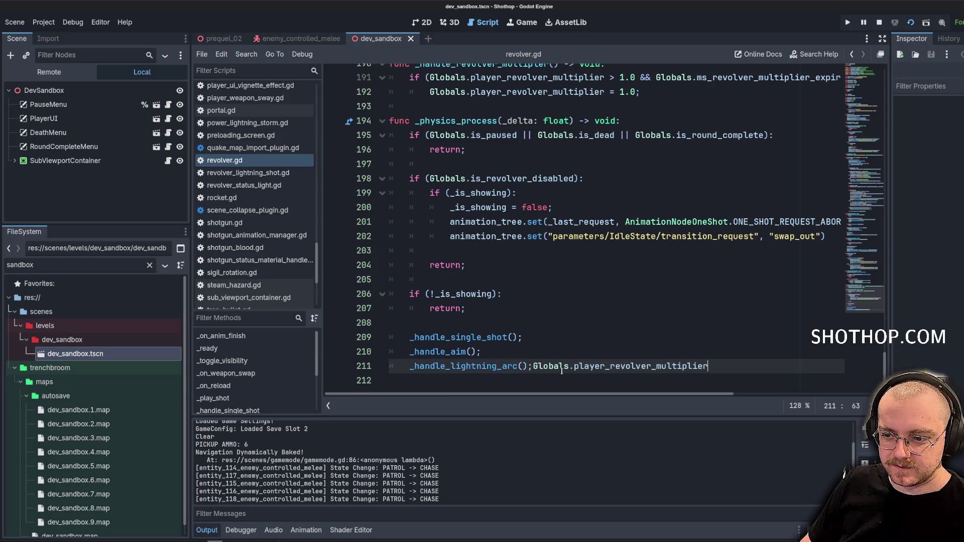
key(Return)
scroll(561, 372, up, 3)
key(ctrl+z)
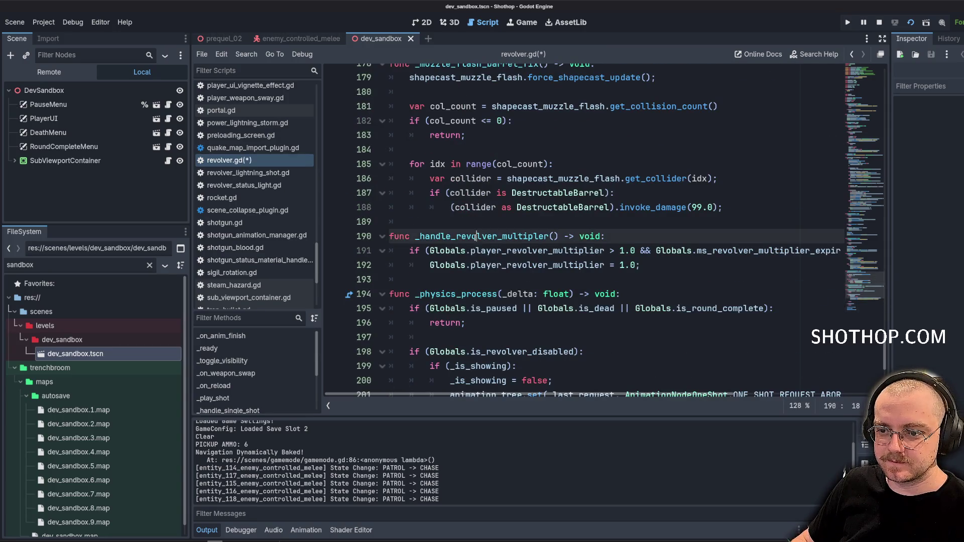
key(ctrl+shift+z)
text(_handle_revolver_multipler();)
key(ctrl+s)
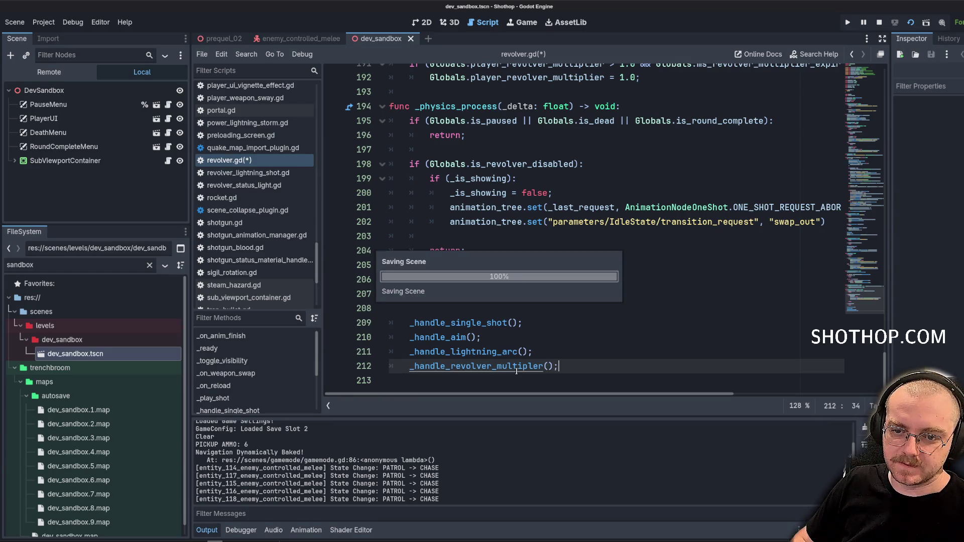
Check globals.gd, then open enemy_lethal_point.gd.
scroll(287, 227, up, 5)
scroll(281, 236, up, 10)
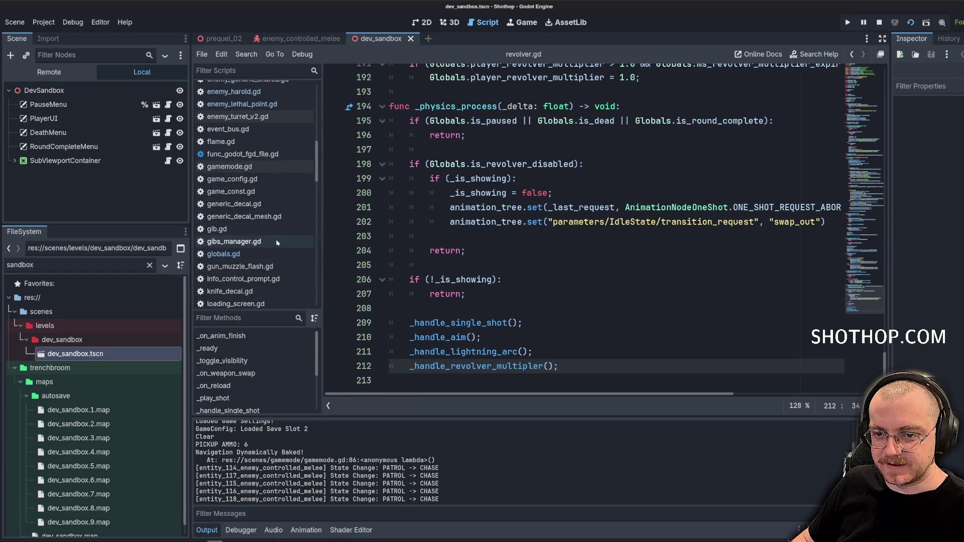
click(223, 254)
scroll(638, 225, down, 6)
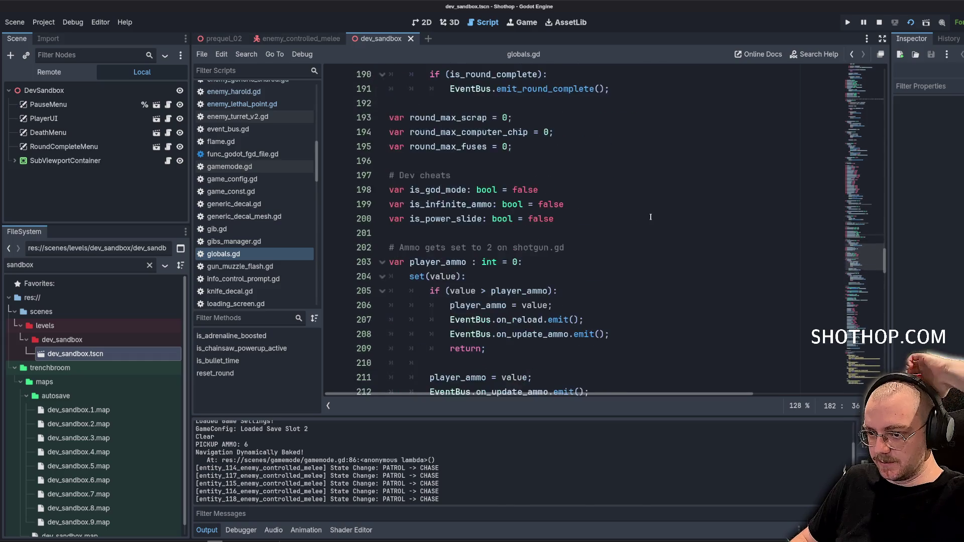
scroll(639, 226, up, 4)
scroll(268, 169, up, 3)
click(268, 165)
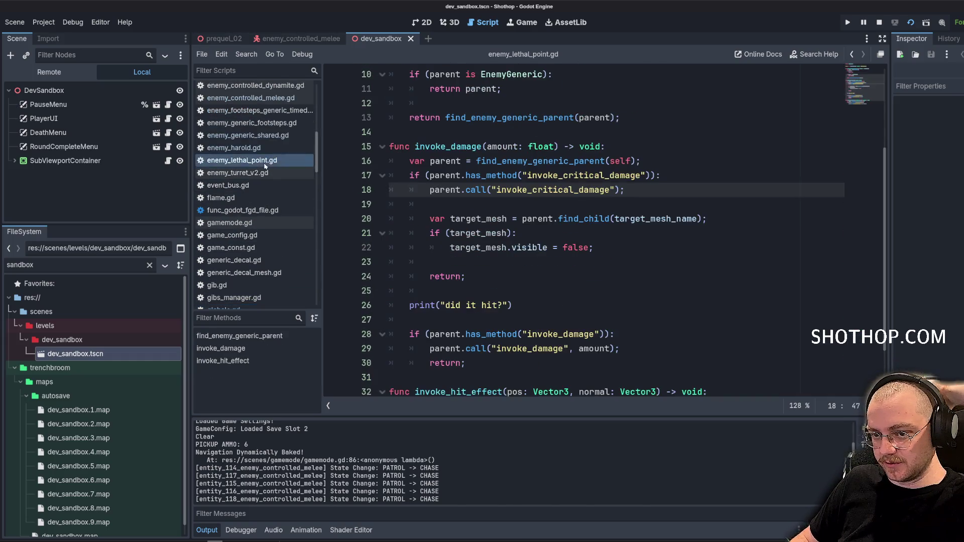
Insert blank lines directly under the invoke_damage header, above the parent lookup in enemy_lethal_point.gd.
click(721, 196)
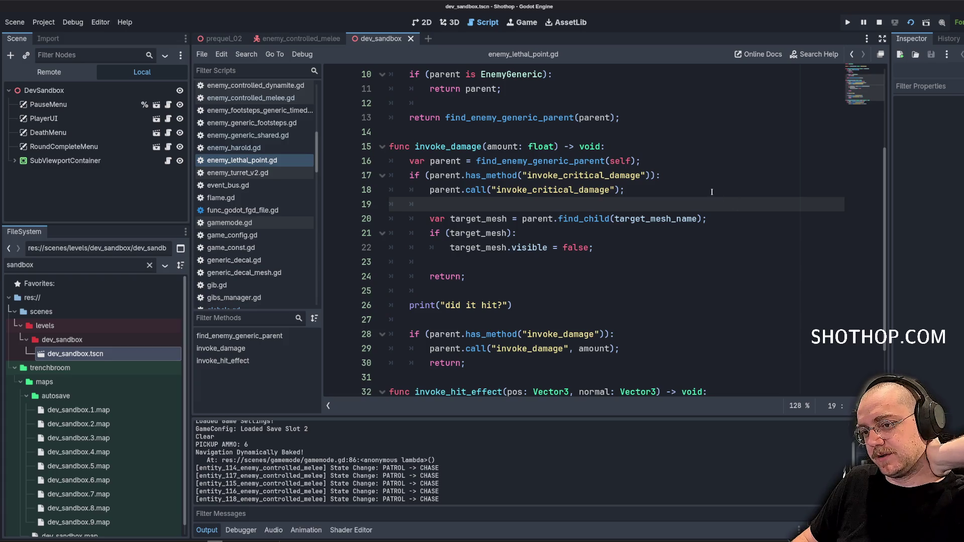
click(609, 161)
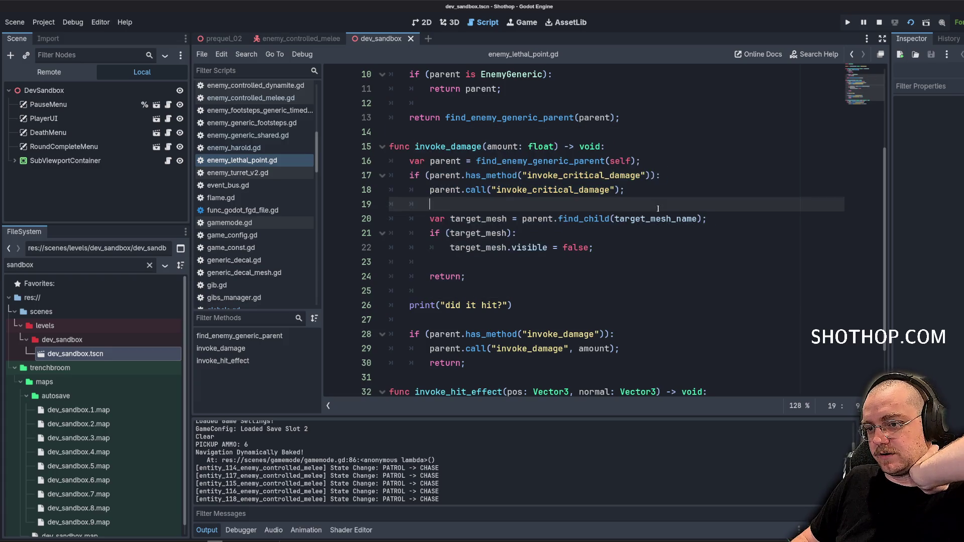
key(End)
mouse_move(402, 162)
mouse_down()
mouse_move(595, 251)
mouse_move(597, 279)
mouse_up()
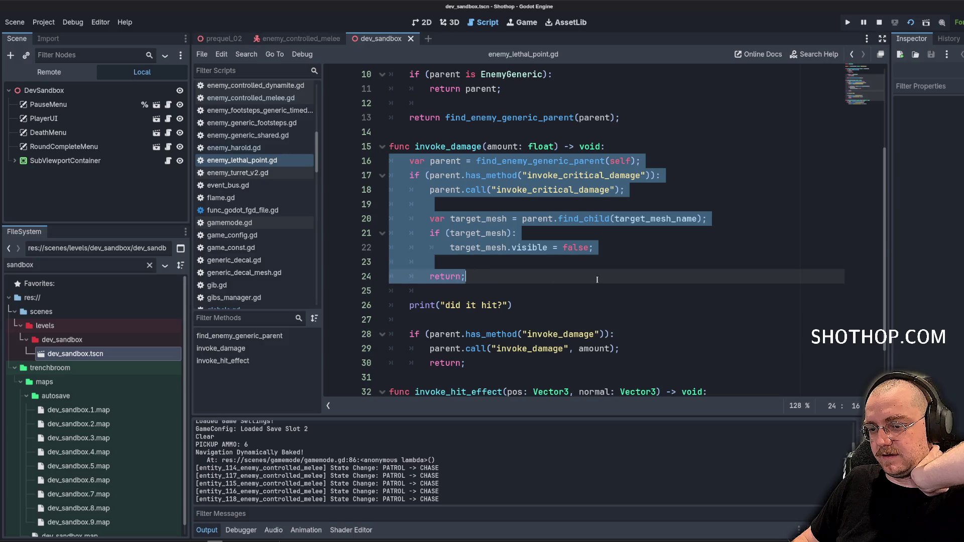
click(592, 278)
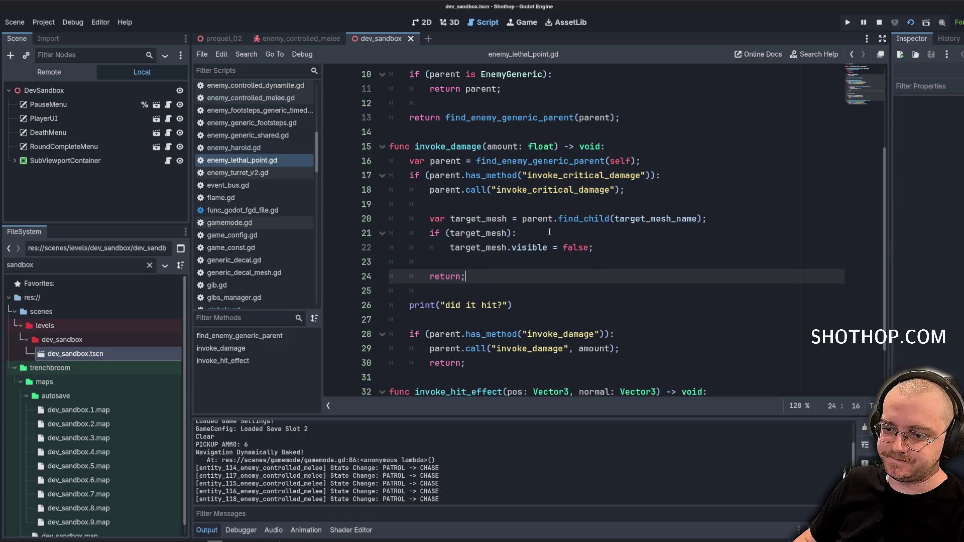
scroll(548, 231, down, 1)
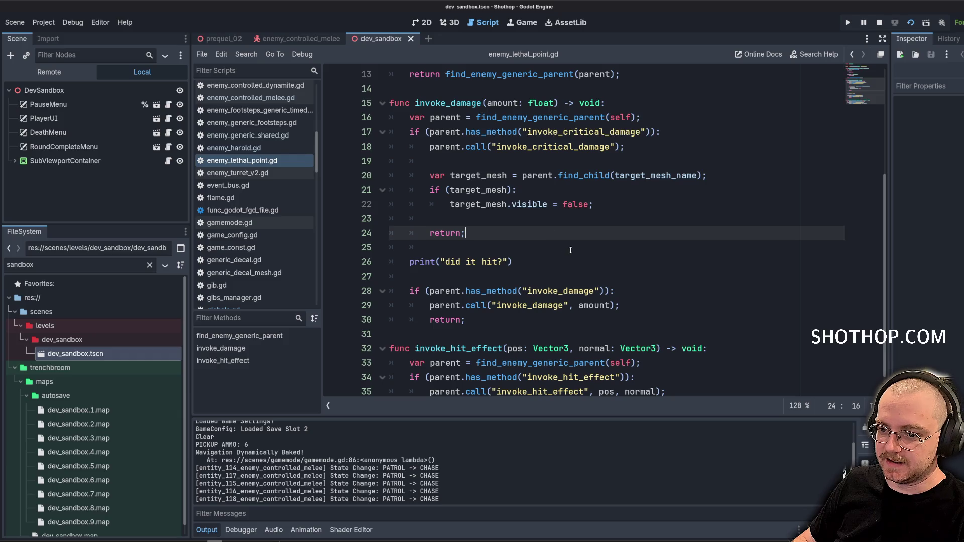
click(675, 104)
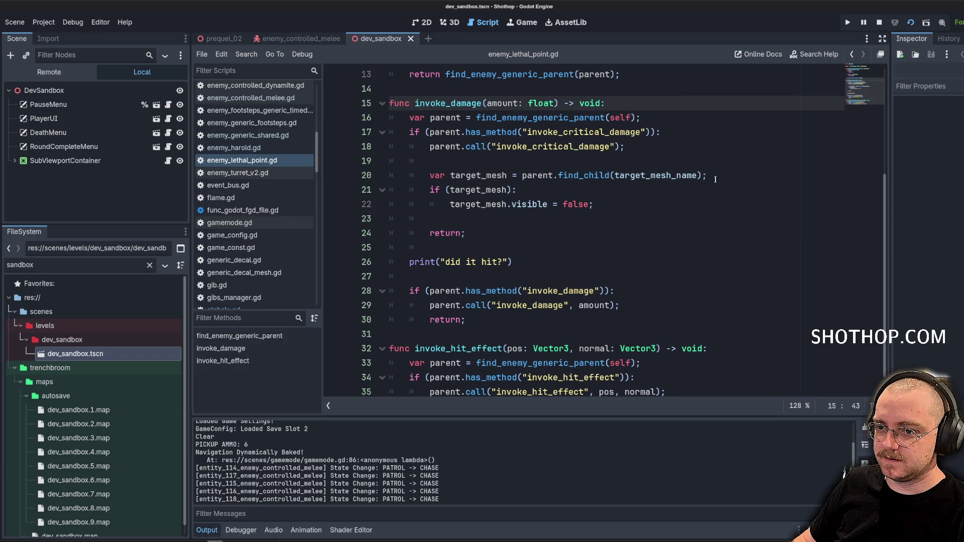
key(Return)
key(Return)
scroll(487, 166, up, 1)
click(487, 166)
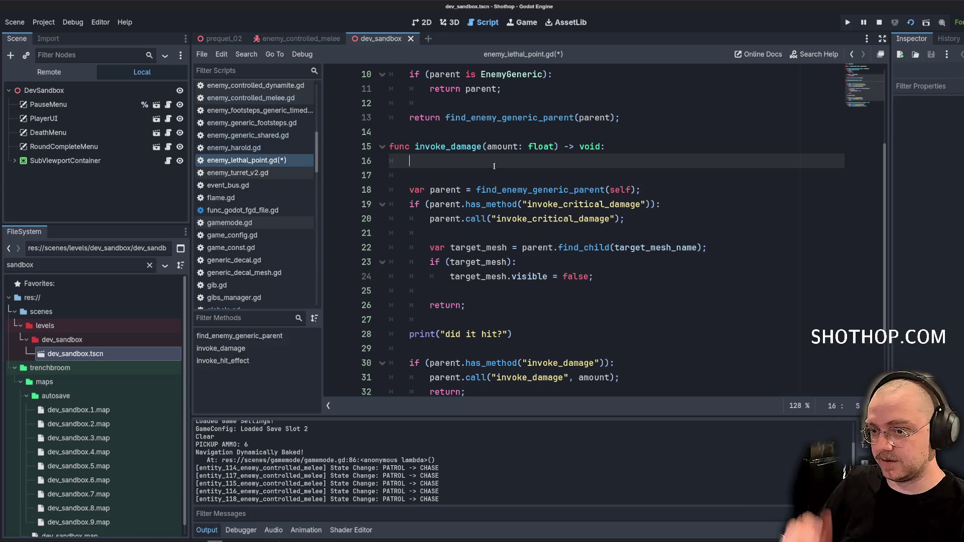
Write if (Globals.player_weapon != Globals.WEAPON.REVOLVER): on line 16 using autocomplete.
text(if (Global)
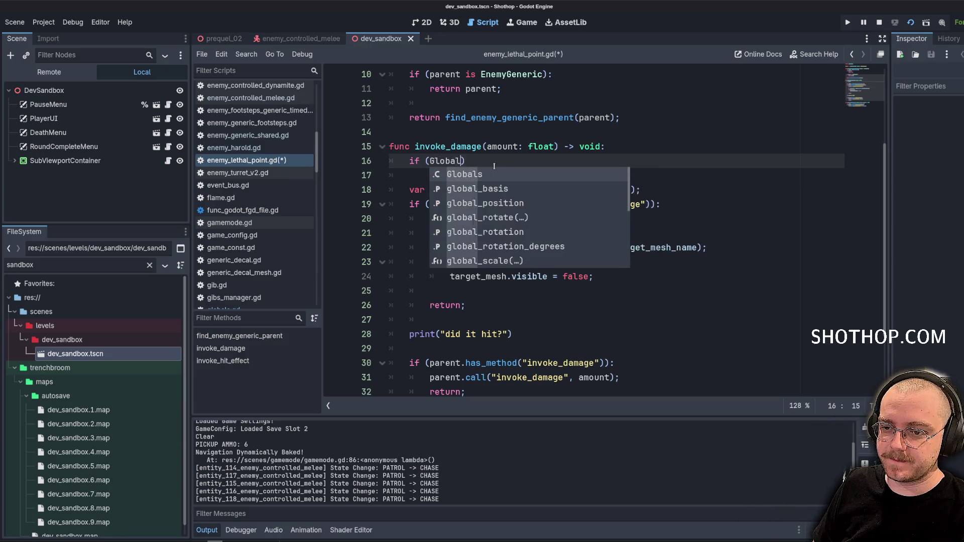
text(s.weapon)
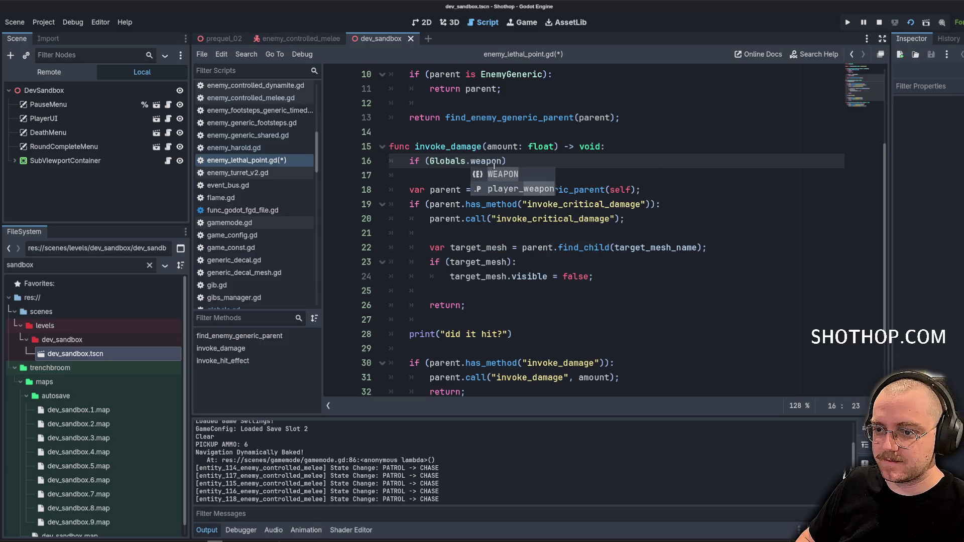
key(Down)
key(Return)
text(== )
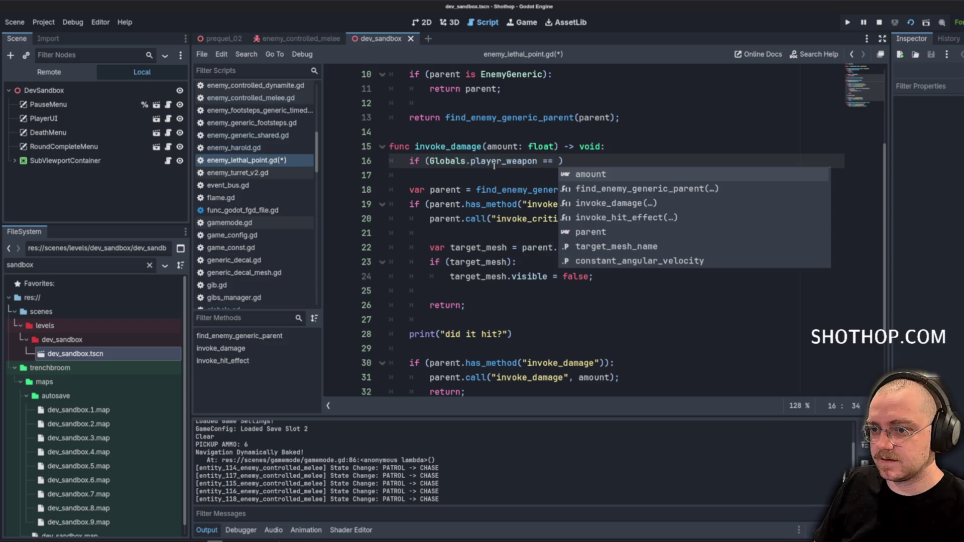
text(Globals.Wea)
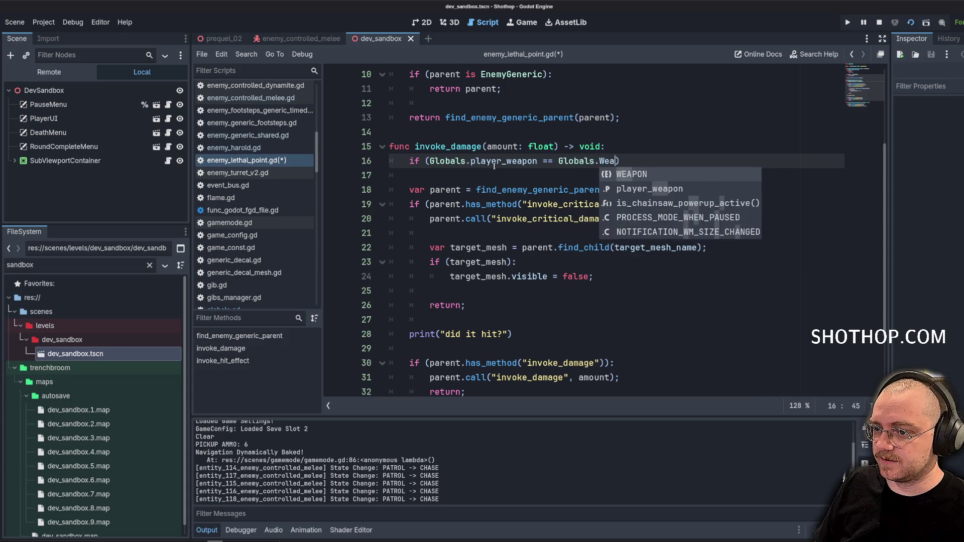
key(Return)
text(.)
key(Escape)
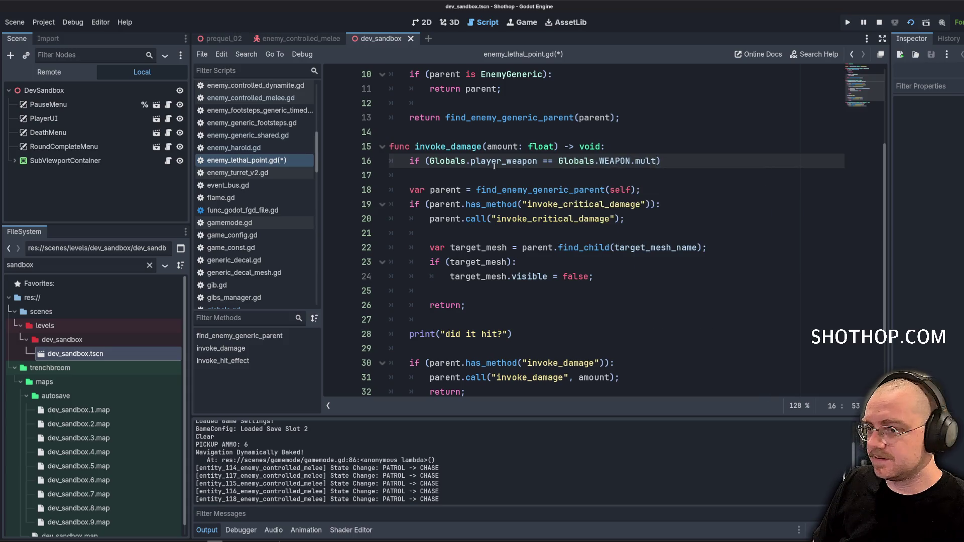
key(BackSpace)
text(.R)
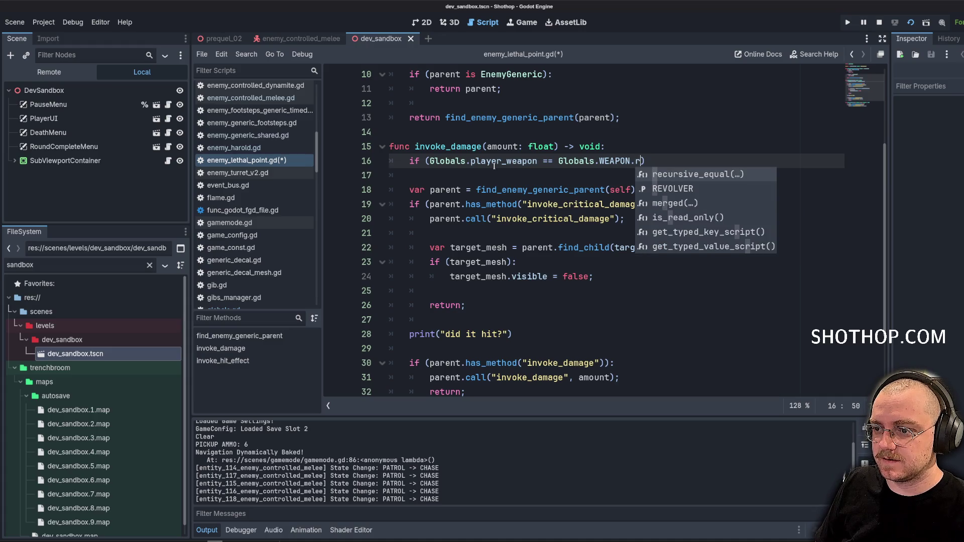
key(Return)
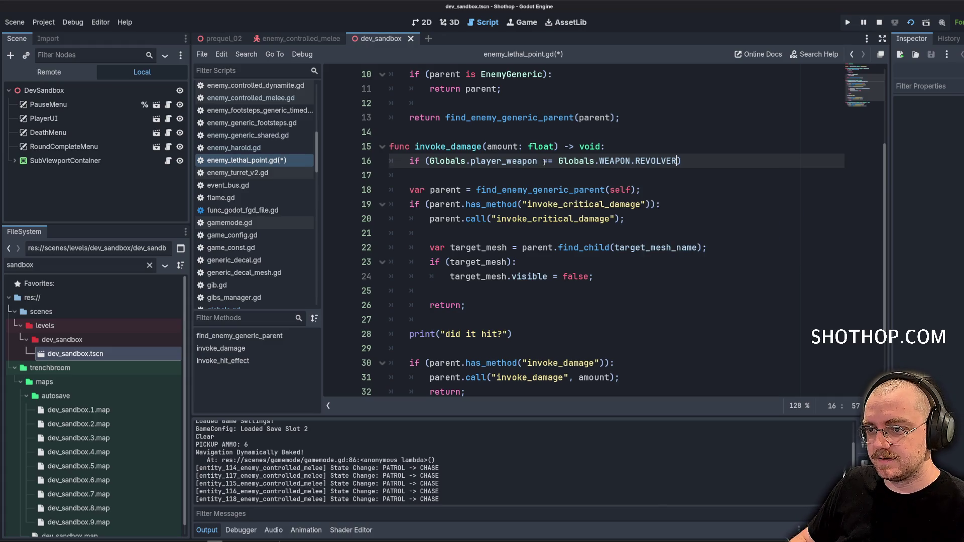
key(End)
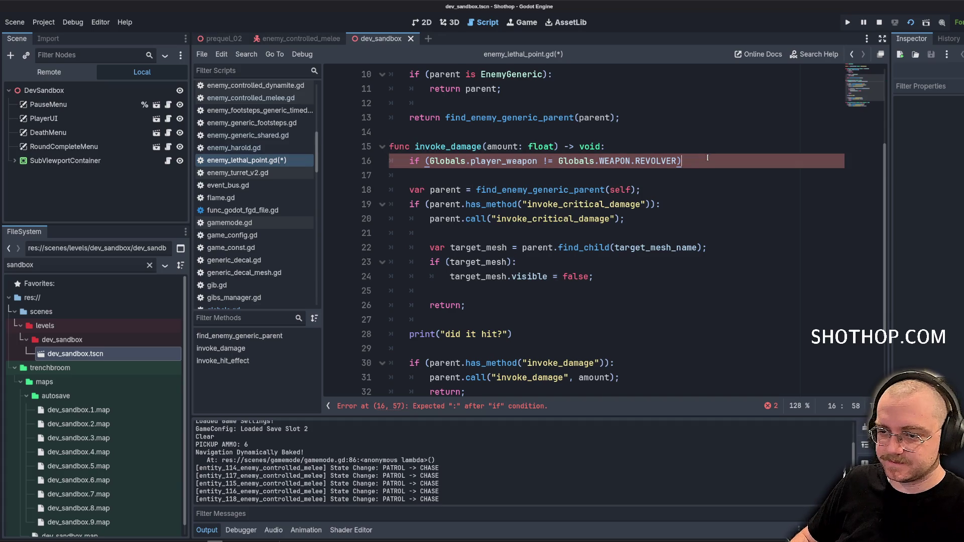
text(:)
scroll(553, 241, down, 3)
click(401, 318)
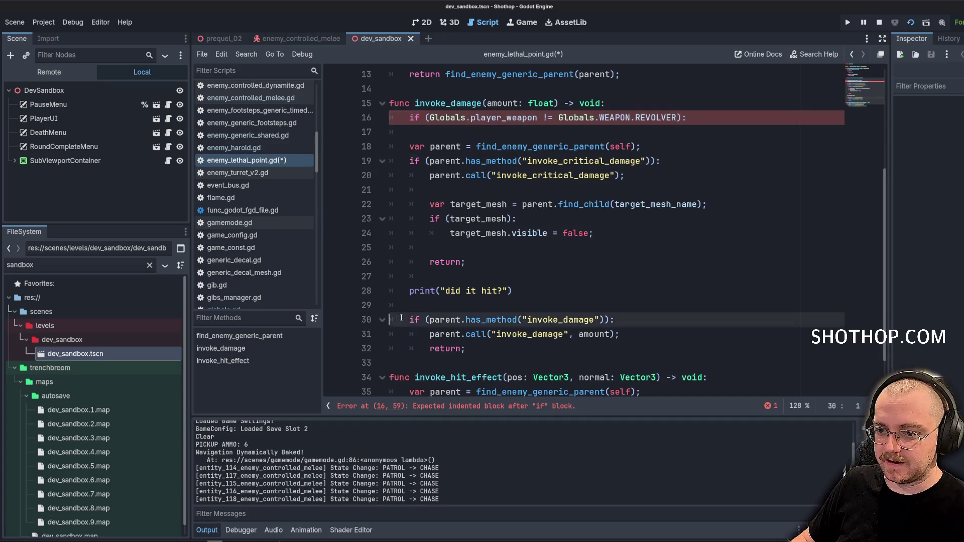
Paste the invoke_damage call block under the revolver check and indent it.
key(shift+Down)
key(shift+Down)
key(shift+Down)
key(ctrl+c)
click(705, 120)
key(Return)
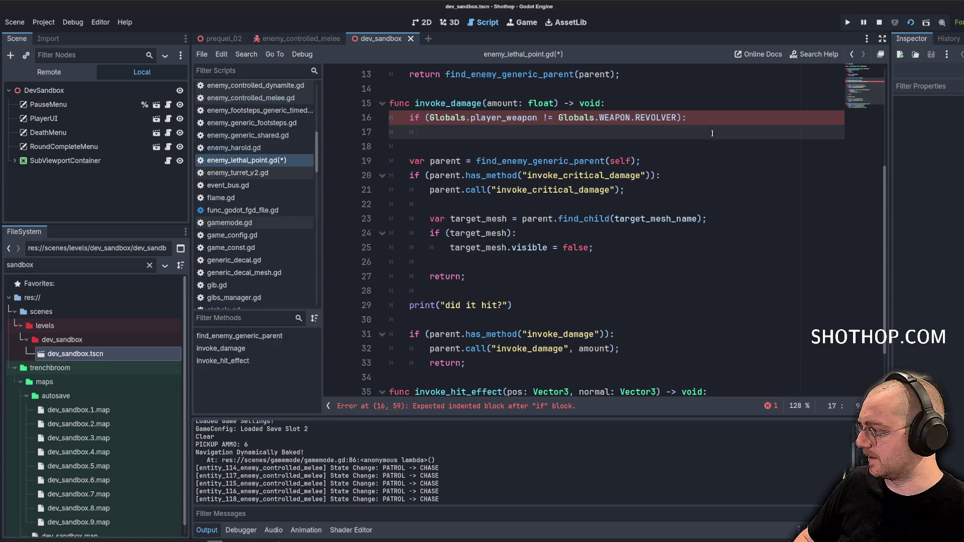
key(ctrl+v)
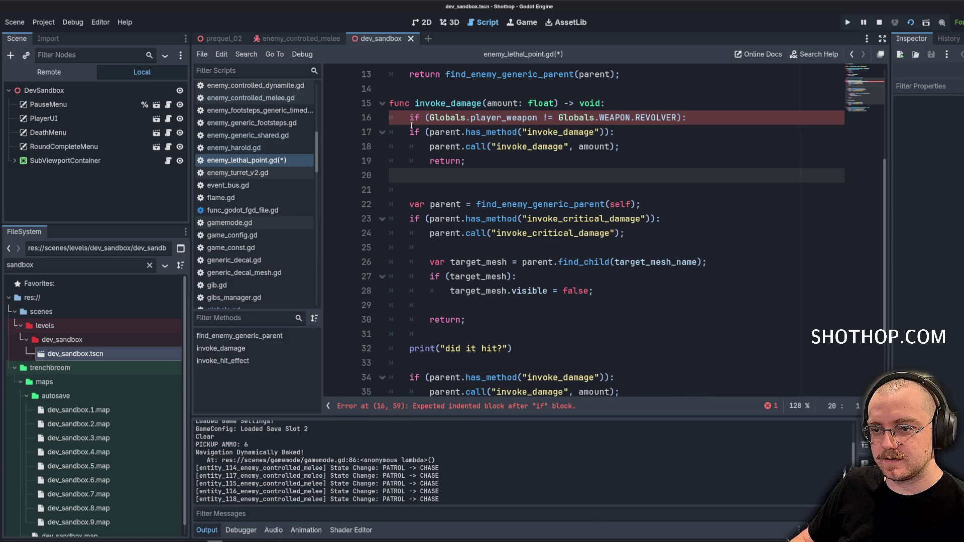
drag(411, 126, 609, 166)
key(Tab)
click(609, 169)
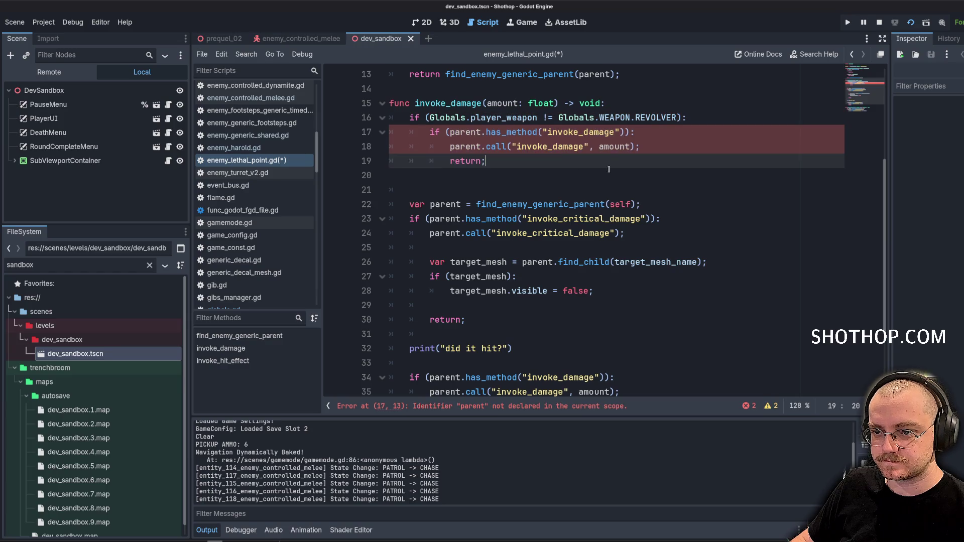
click(389, 88)
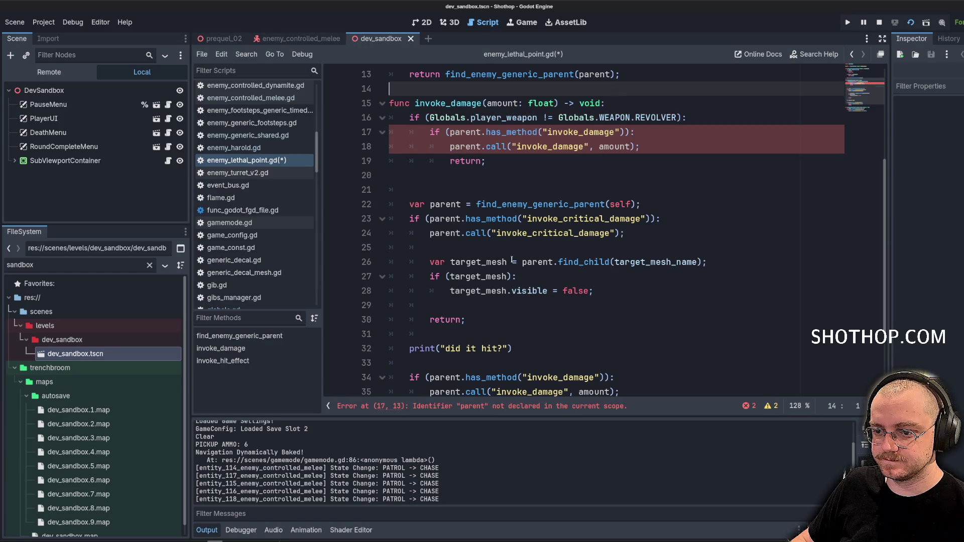
Move the var parent line to the top of invoke_damage and add return; after the nested block.
click(529, 203)
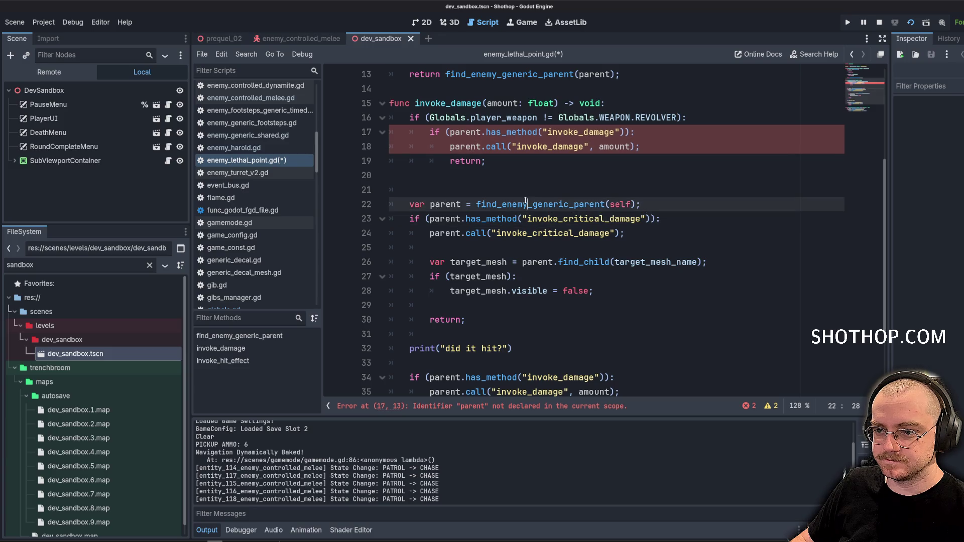
key(alt+Up)
key(alt+Up)
key(alt+Up)
key(alt+Up)
click(565, 195)
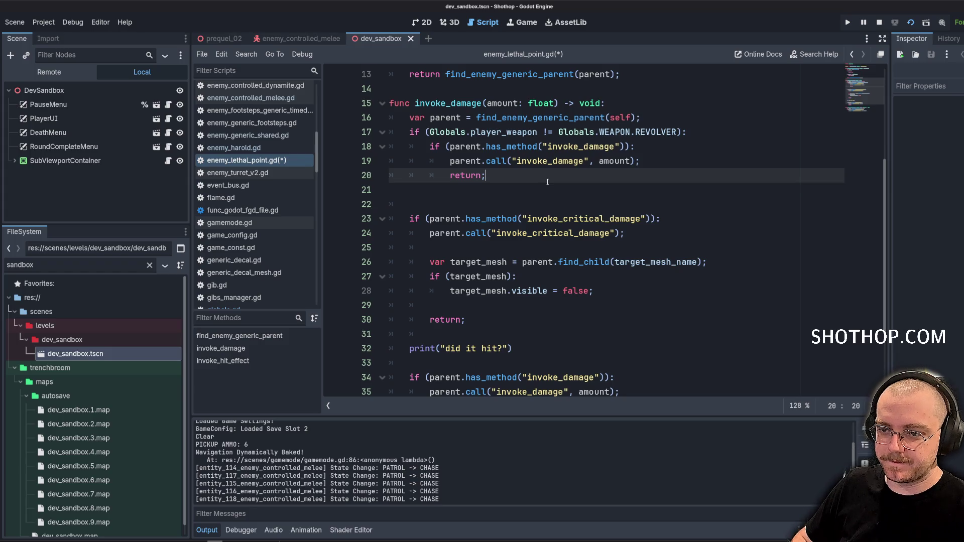
click(547, 182)
key(Return)
key(Return)
text(return;)
Delete the print("did it hit?") debug line and the extra blank line before the critical check.
scroll(508, 273, down, 3)
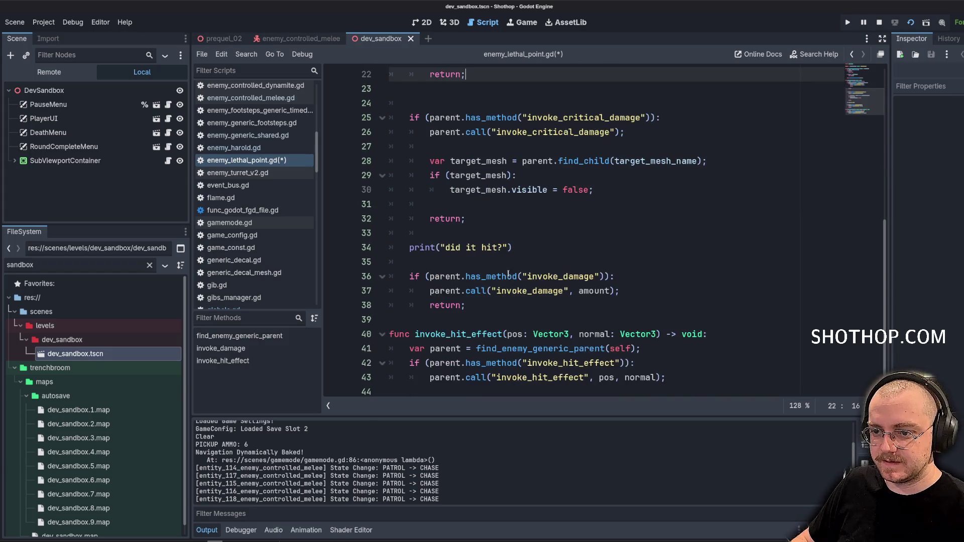
drag(462, 266, 591, 226)
key(BackSpace)
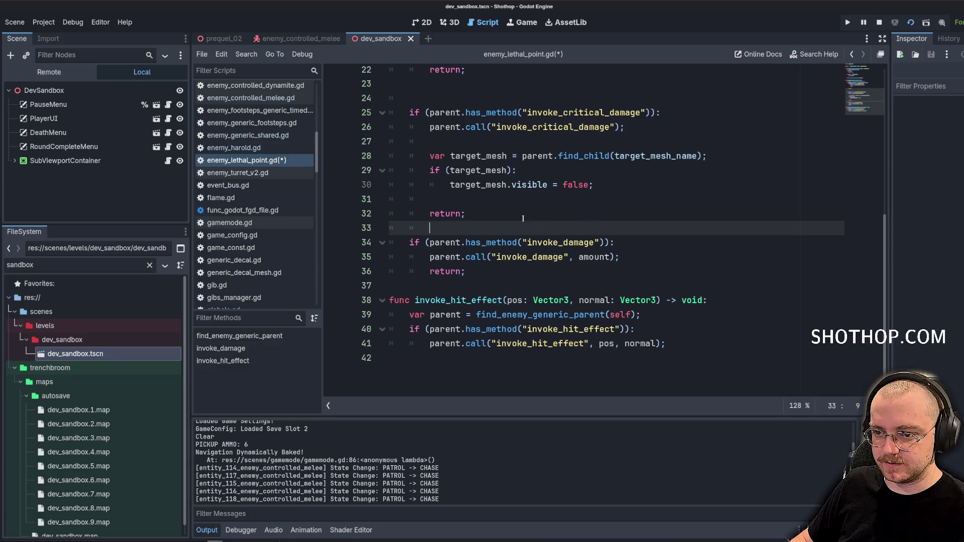
scroll(467, 195, up, 2)
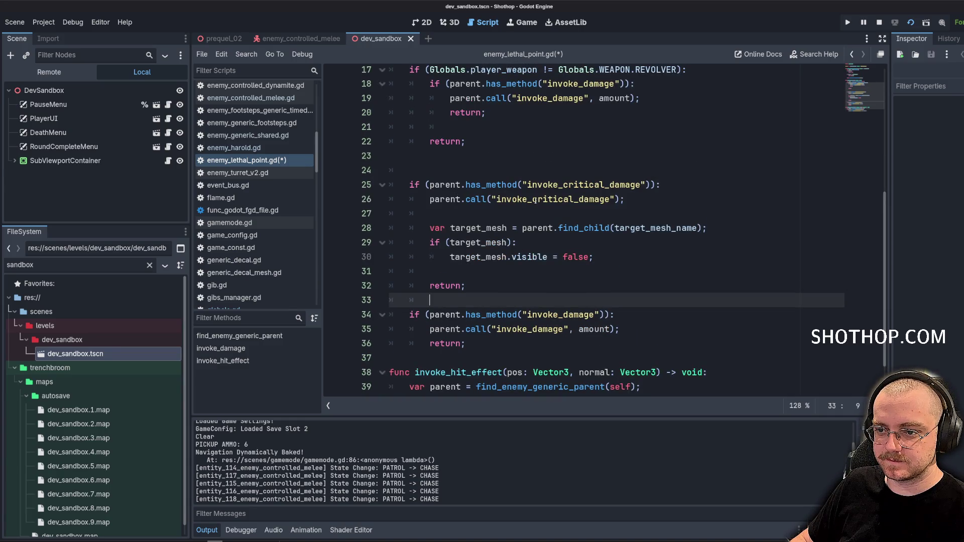
scroll(486, 168, up, 1)
scroll(458, 191, down, 1)
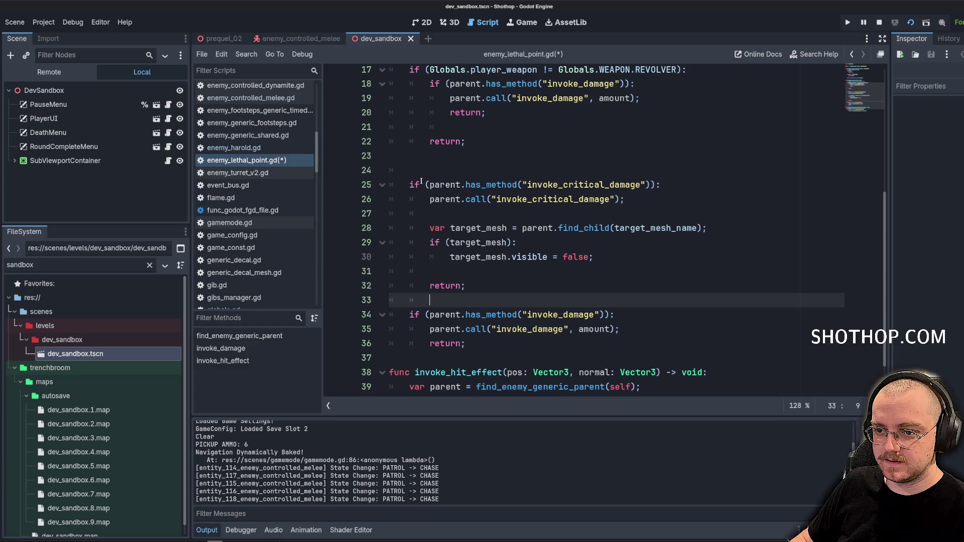
drag(421, 171, 401, 156)
key(BackSpace)
Open a new line above the critical-damage check for a comment.
click(573, 142)
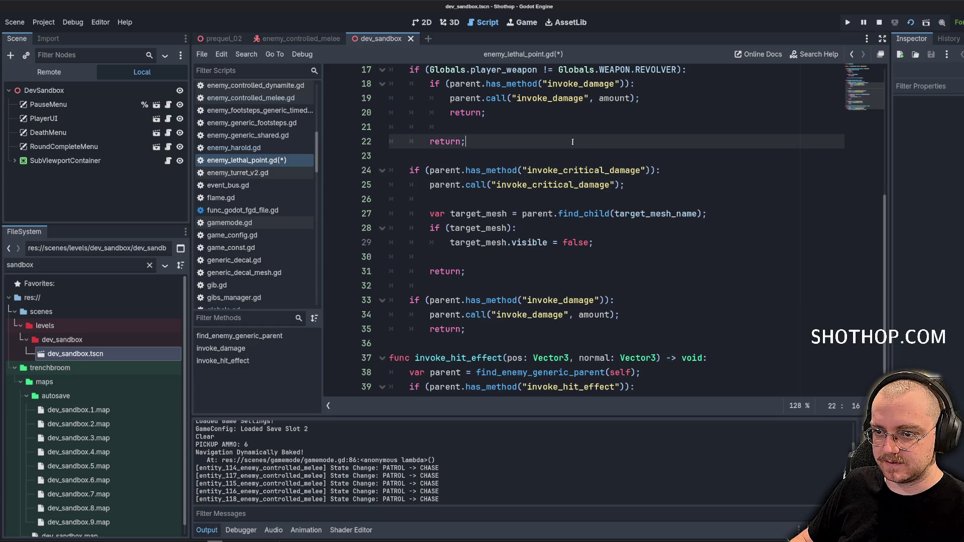
scroll(573, 142, up, 2)
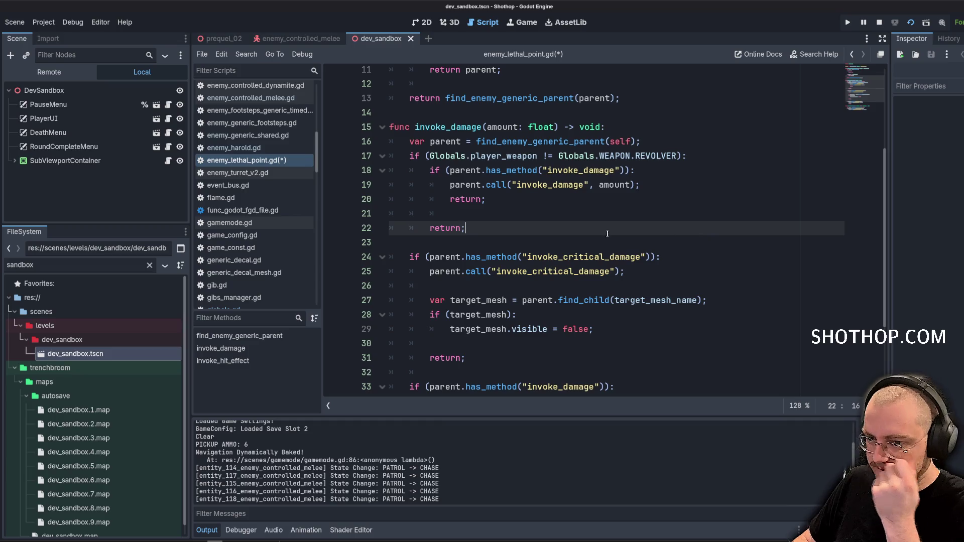
scroll(607, 233, down, 2)
drag(448, 165, 452, 332)
click(448, 163)
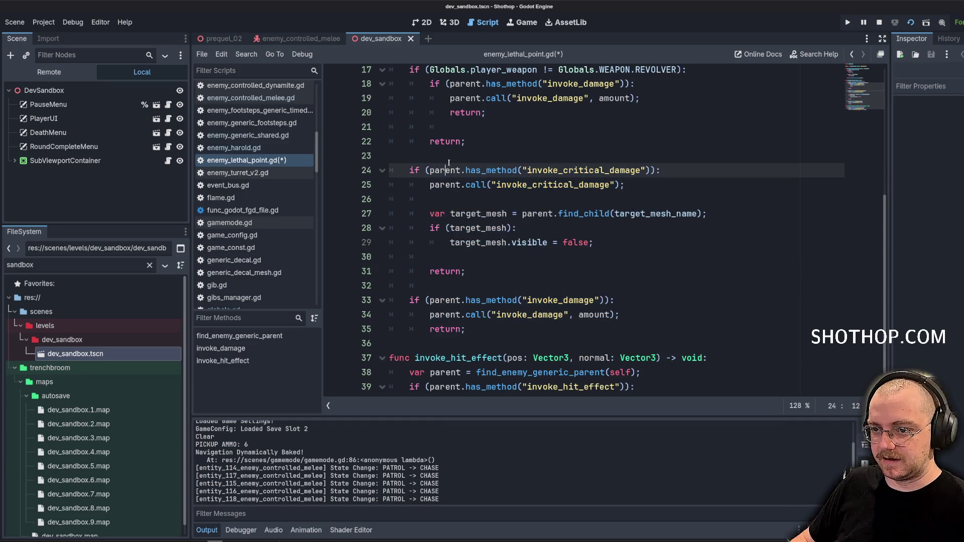
key(Home)
key(Return)
key(Up)
Add comments for the revolver critical-point case and the invoke_critical_damage-unavailable fallback, then save.
text(# Cas)
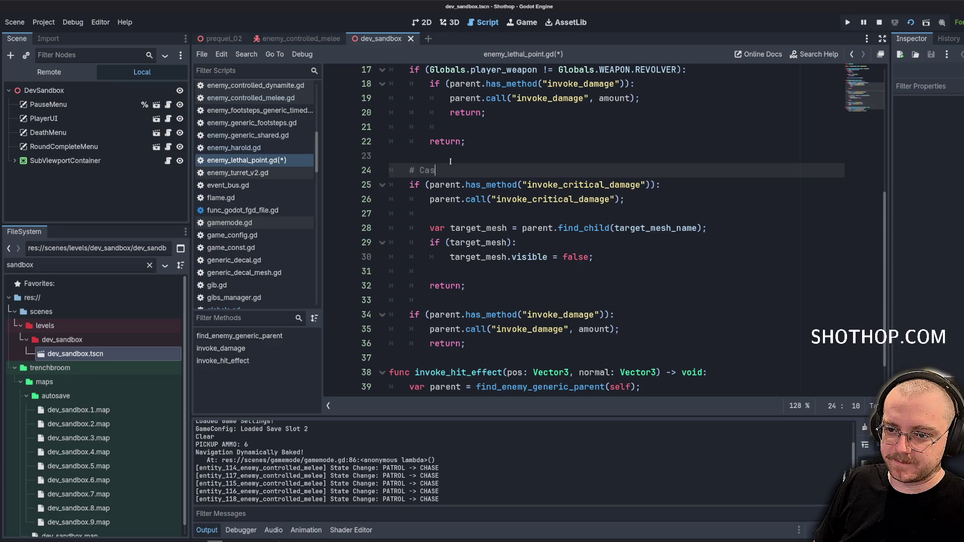
text(e where)
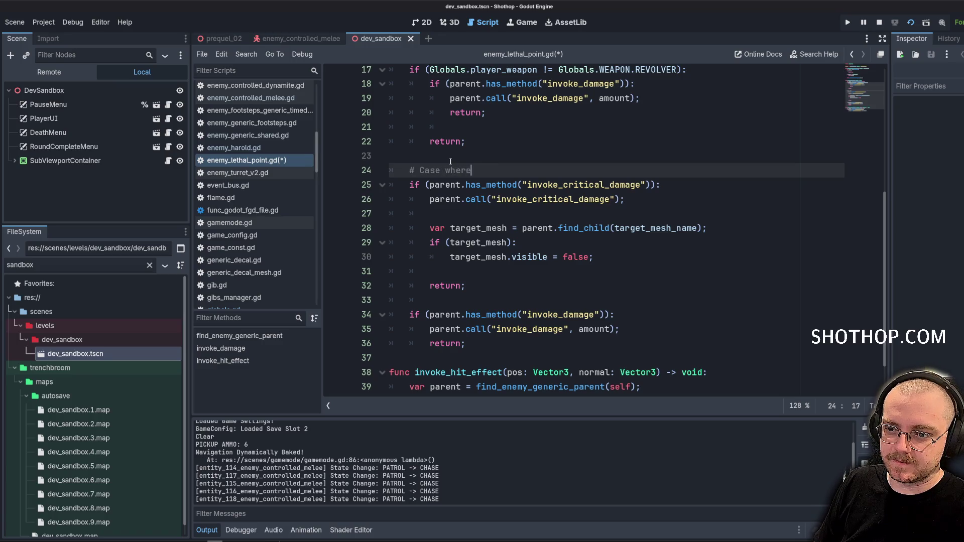
text( revolver is out, and )
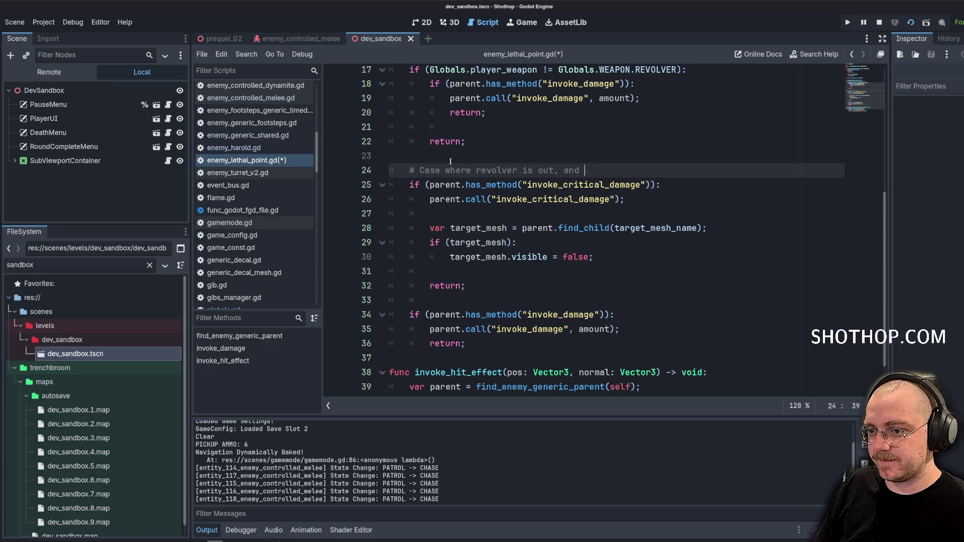
text(hi)
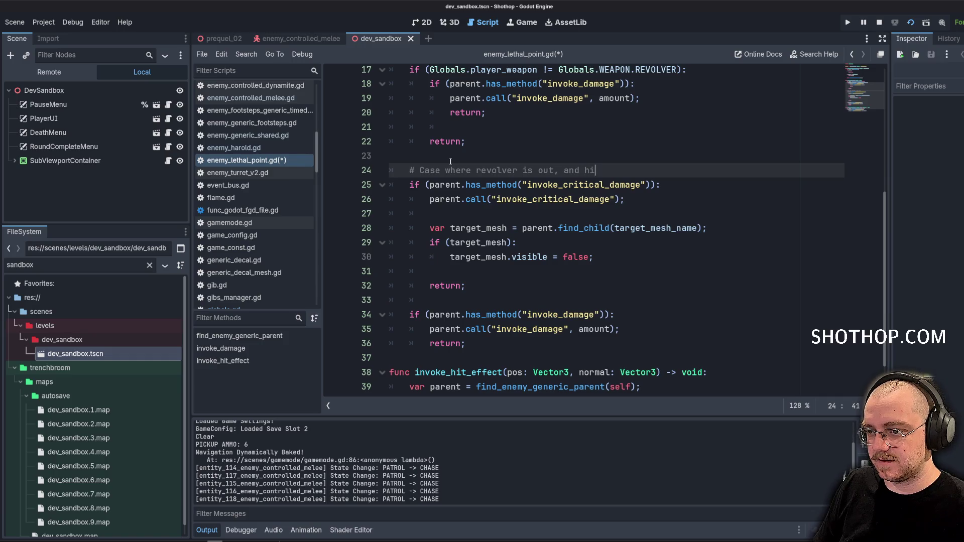
text(tting critical point)
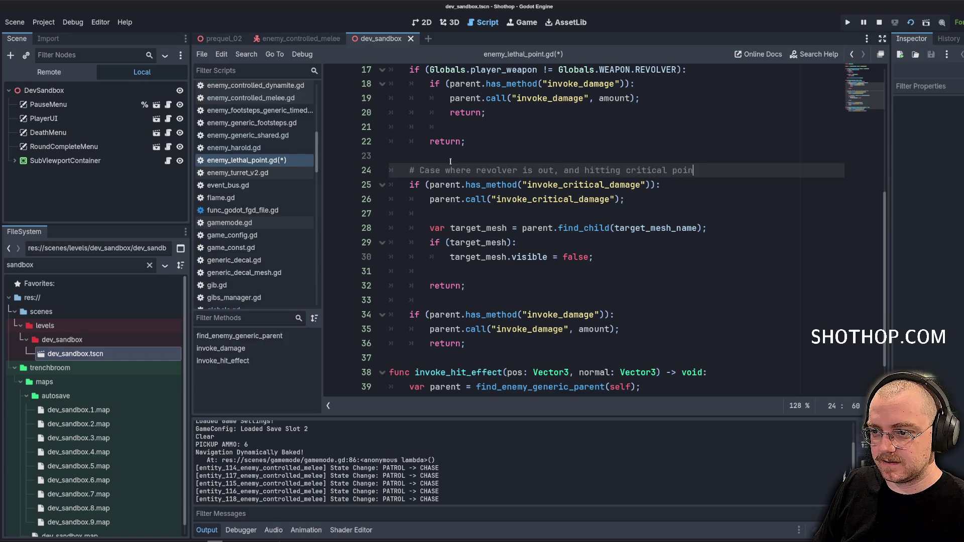
key(Return)
key(BackSpace)
click(463, 301)
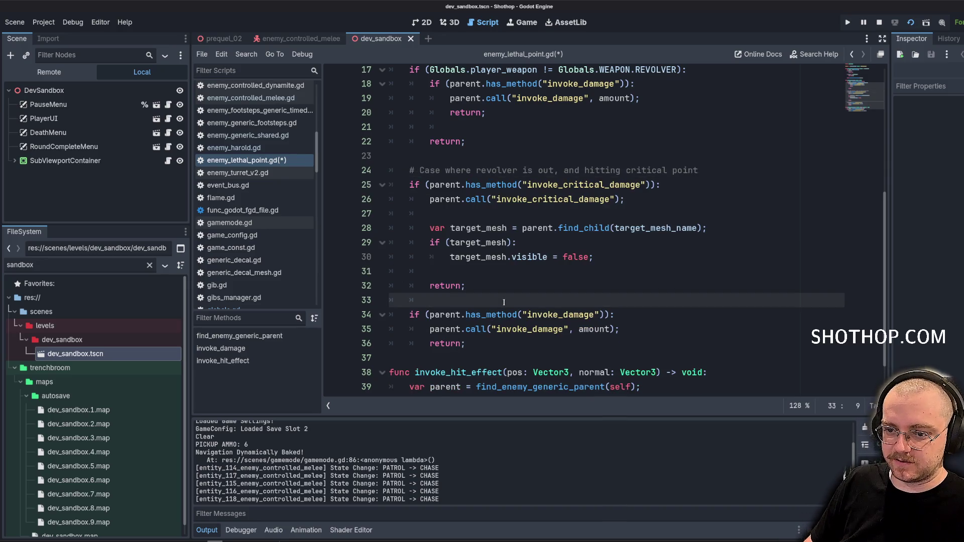
key(Return)
text(# Case where)
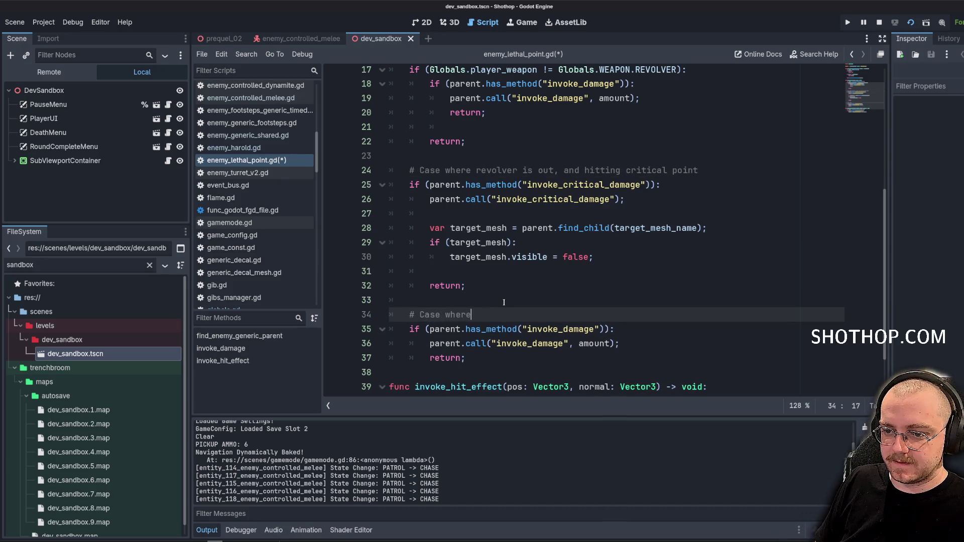
text( invoke_c)
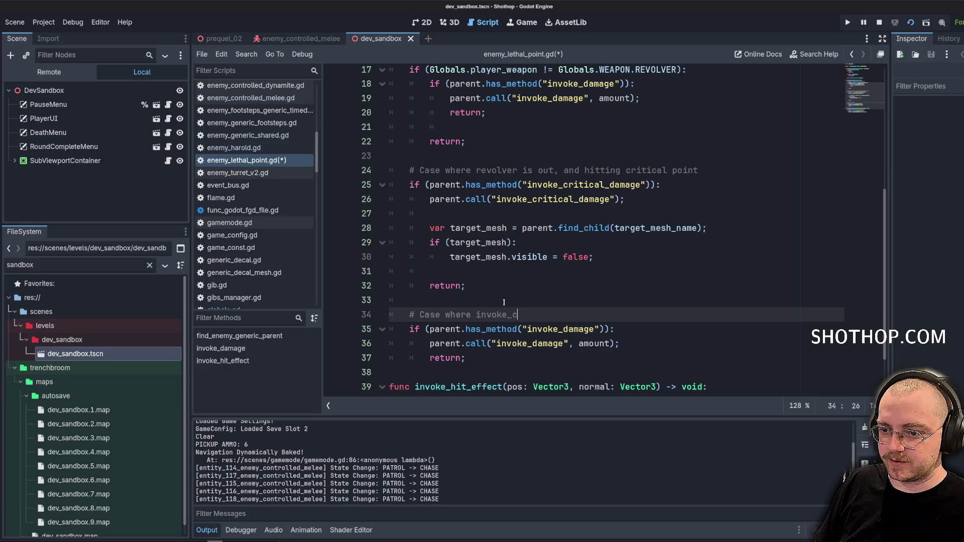
text(ritical_daamg)
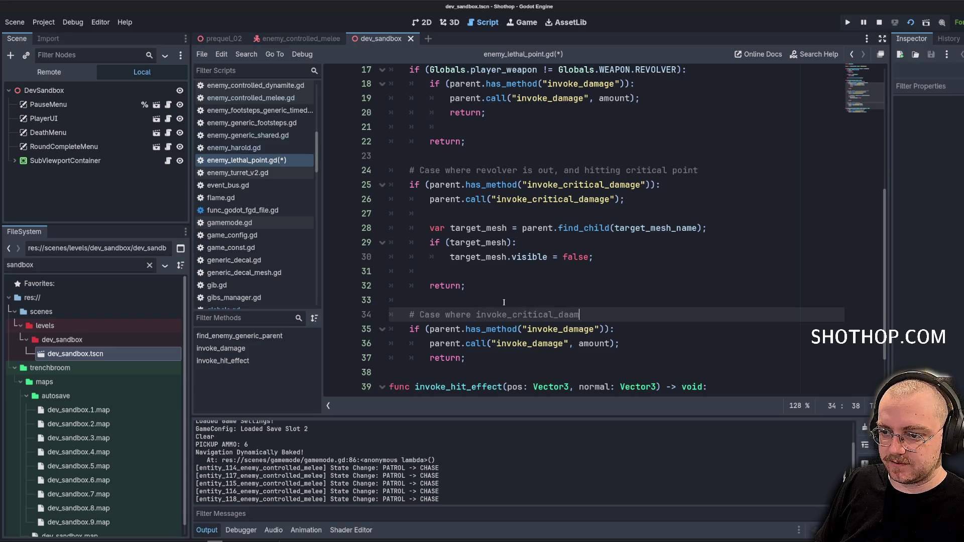
key(BackSpace)
key(BackSpace)
text(mage is not available)
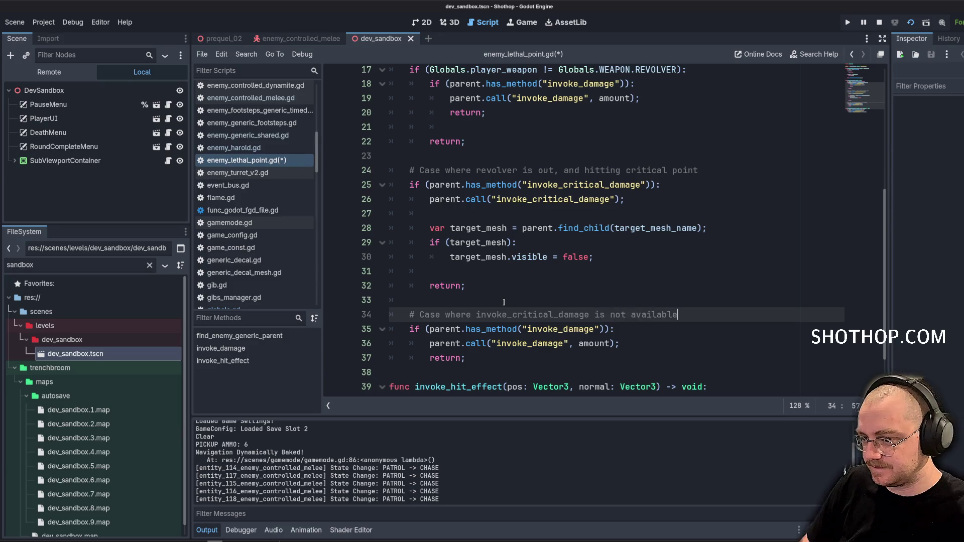
key(ctrl+s)
Add a 'Case where not revolver' comment below the var parent line.
click(603, 213)
scroll(744, 282, up, 4)
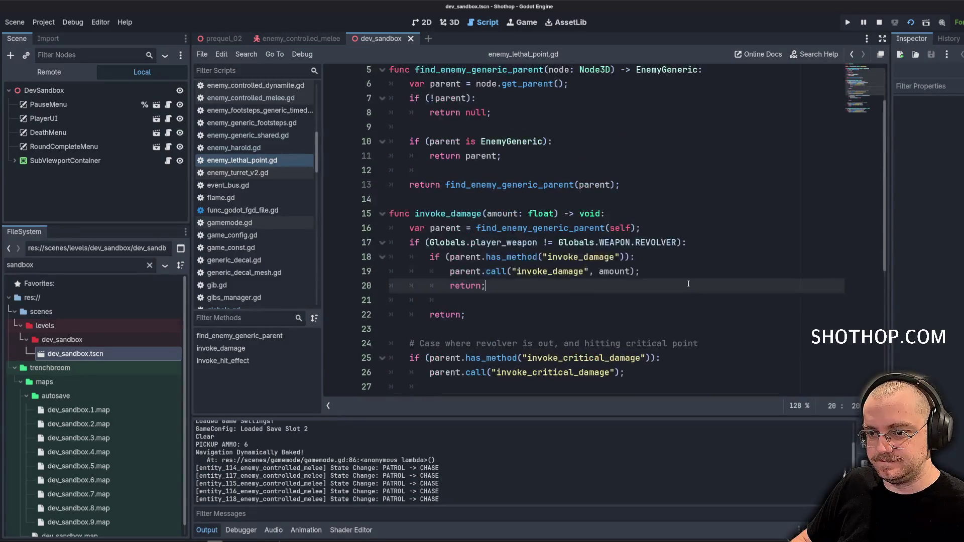
click(682, 226)
scroll(688, 221, down, 1)
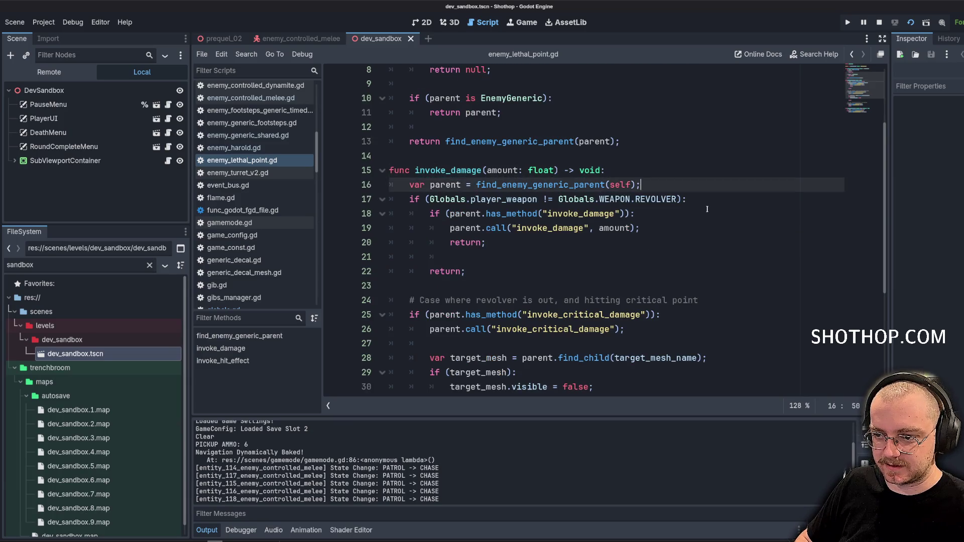
key(Return)
text(Case)
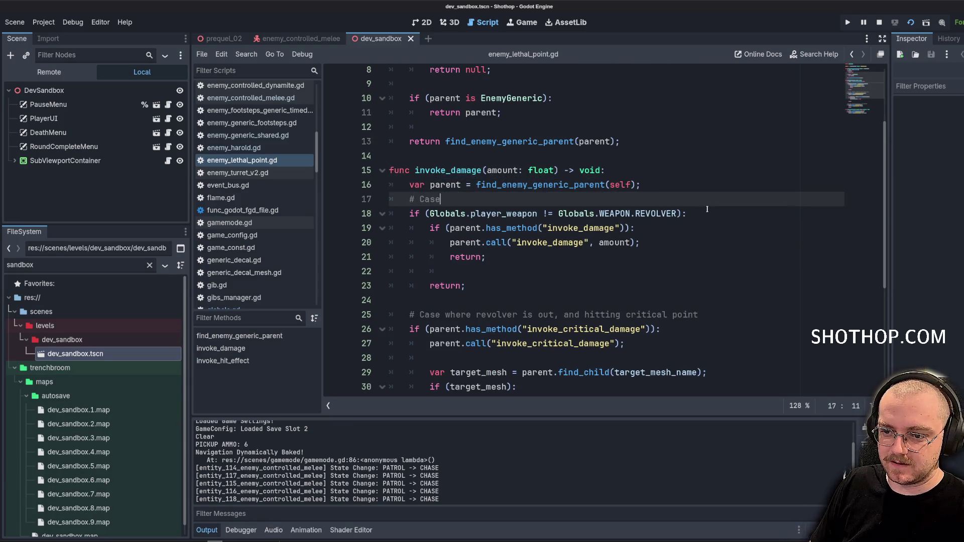
text( where not revolver)
Review the revolver branches and settle the caret after the invoke_critical_damage call.
click(707, 209)
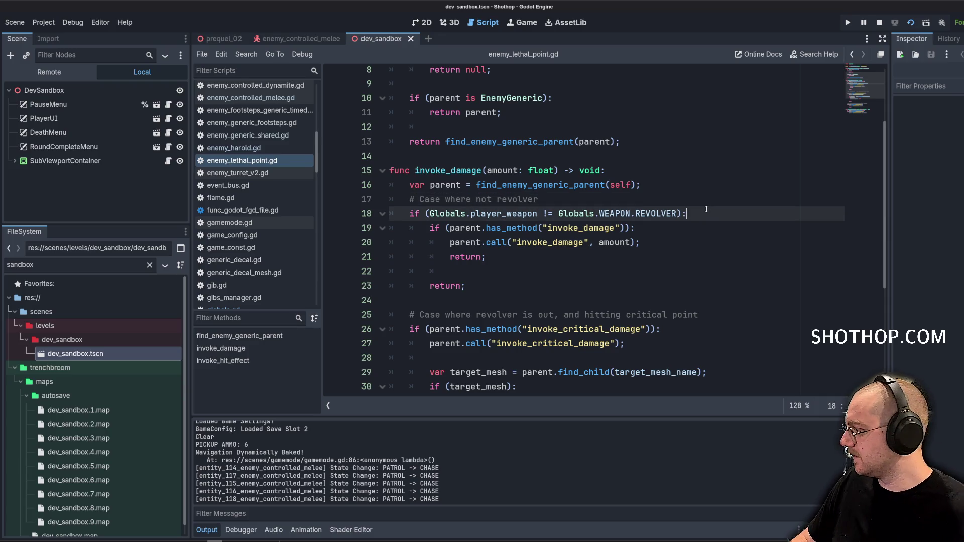
scroll(703, 172, down, 3)
click(486, 168)
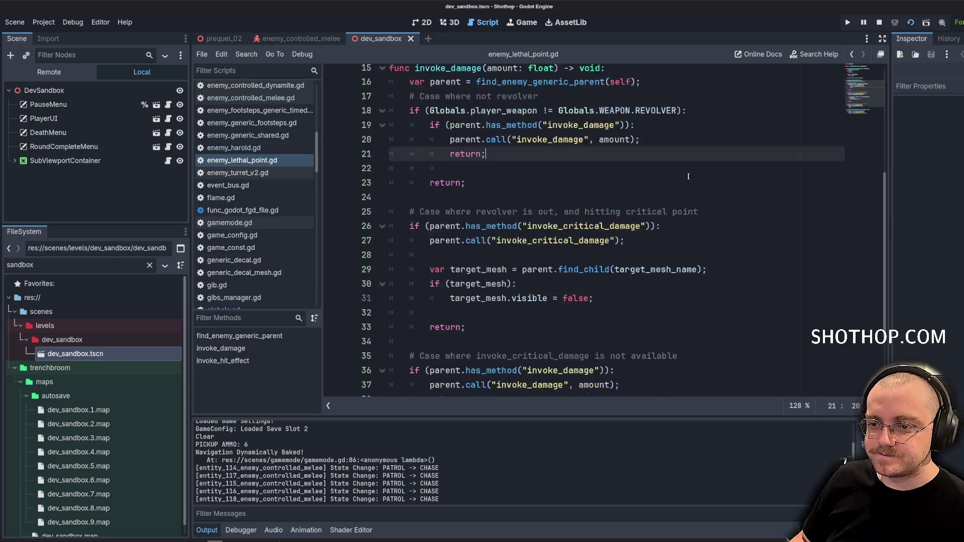
drag(430, 121, 390, 190)
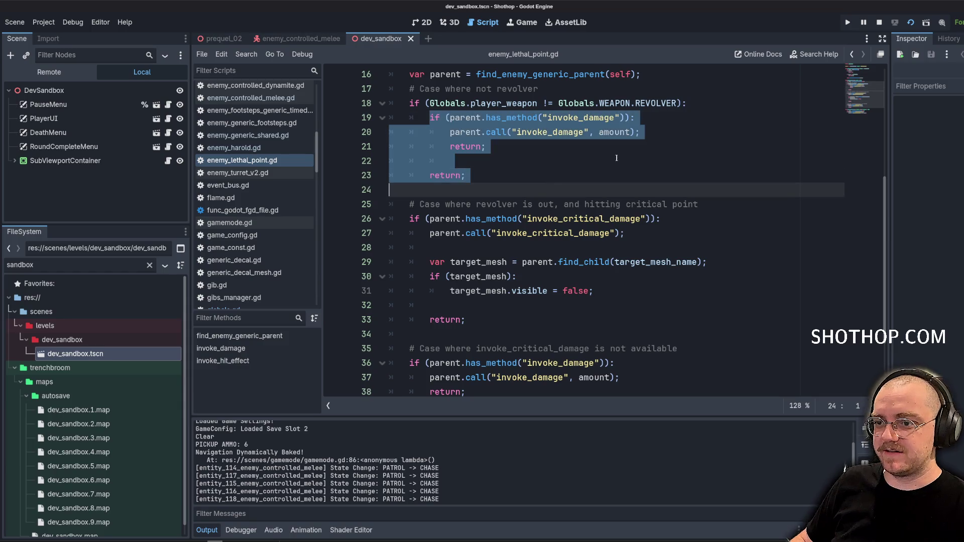
click(658, 146)
click(703, 103)
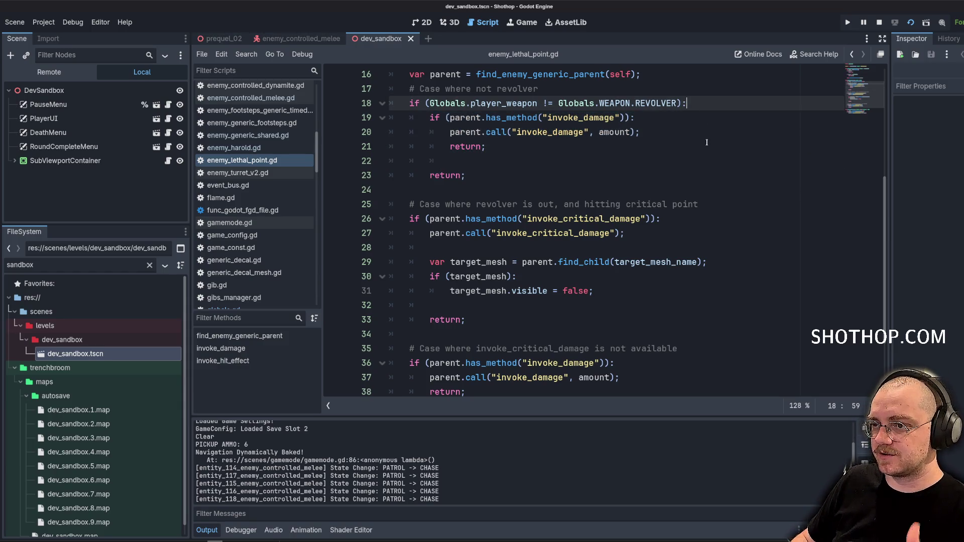
click(707, 141)
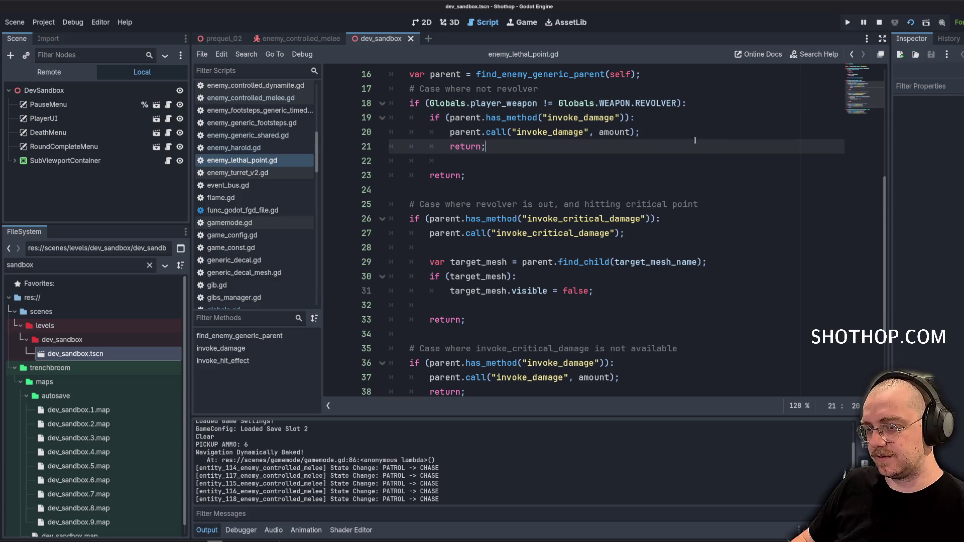
scroll(686, 149, down, 2)
click(686, 149)
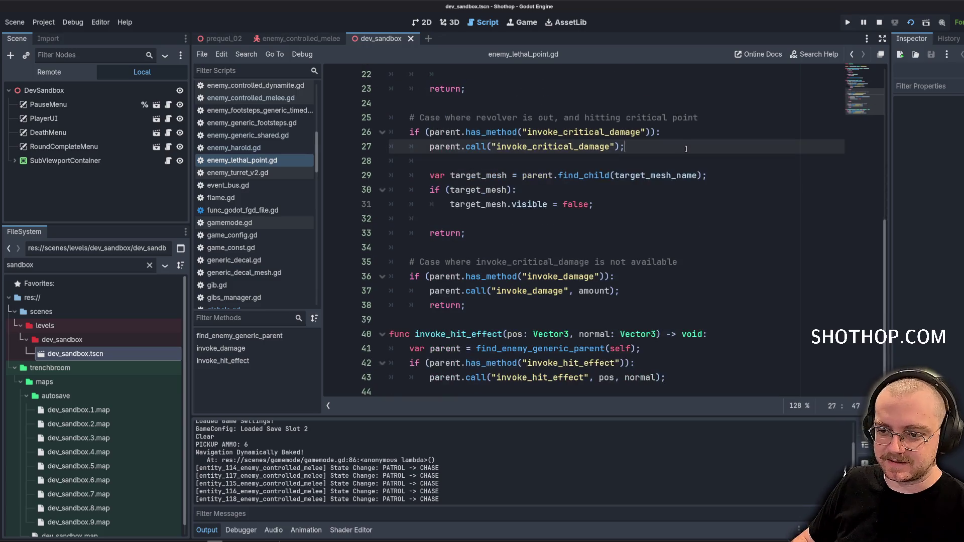
click(734, 205)
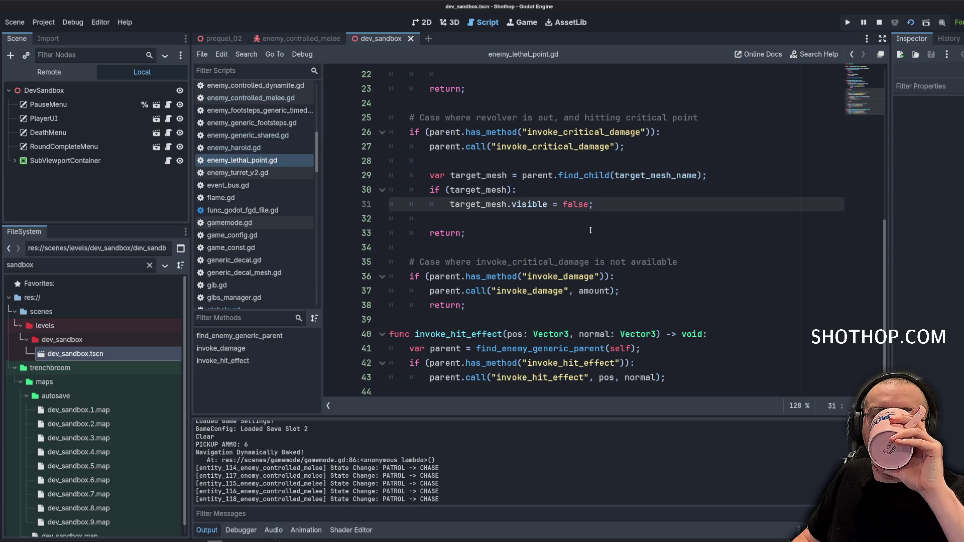
scroll(590, 230, up, 3)
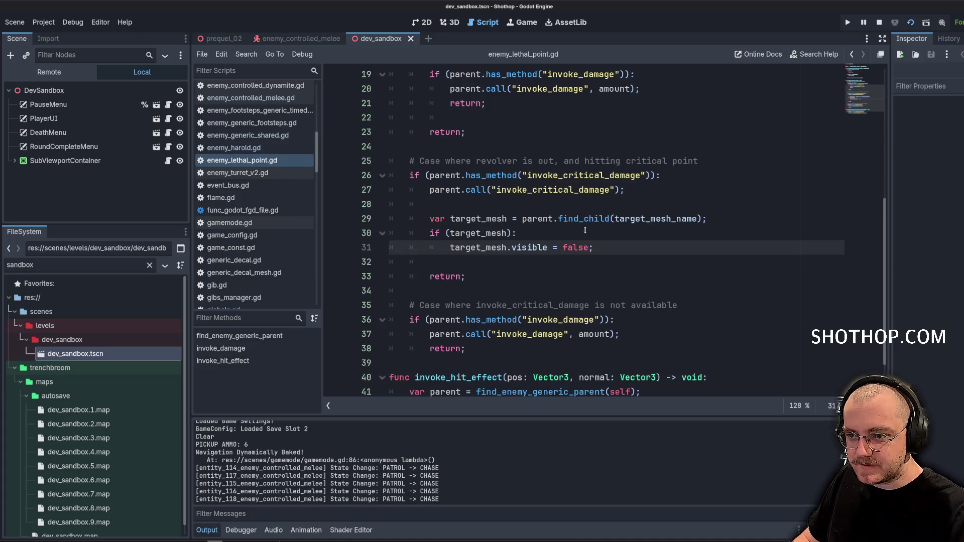
click(568, 219)
click(716, 189)
scroll(726, 208, up, 2)
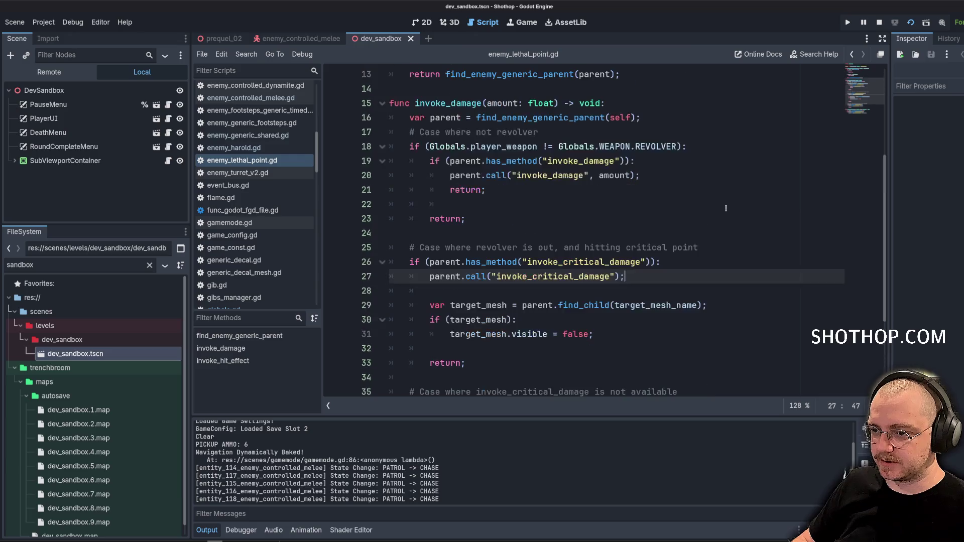
Insert a line above the critical damage call adding 2.0 to Globals.player_revolver_multiplier.
click(689, 257)
key(Return)
key(Return)
key(Up)
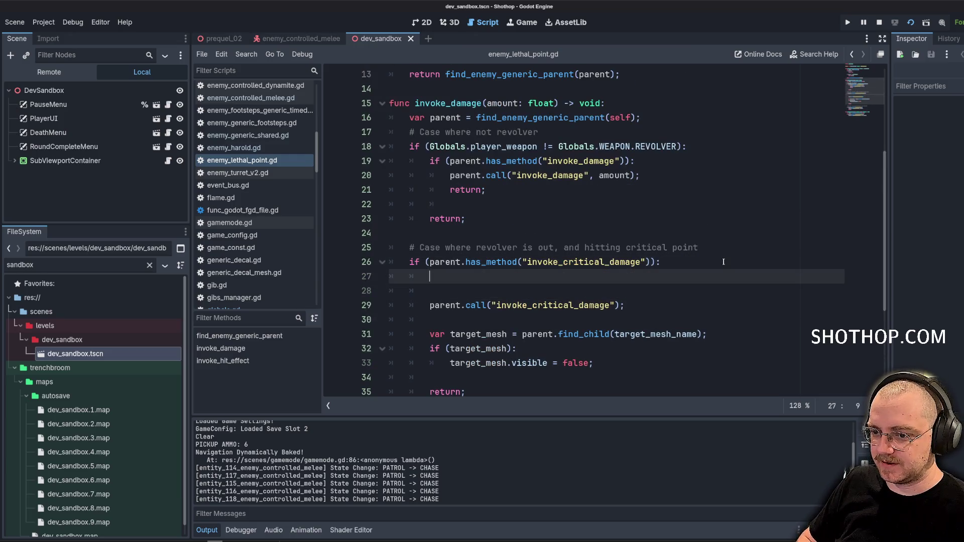
text(Globals.)
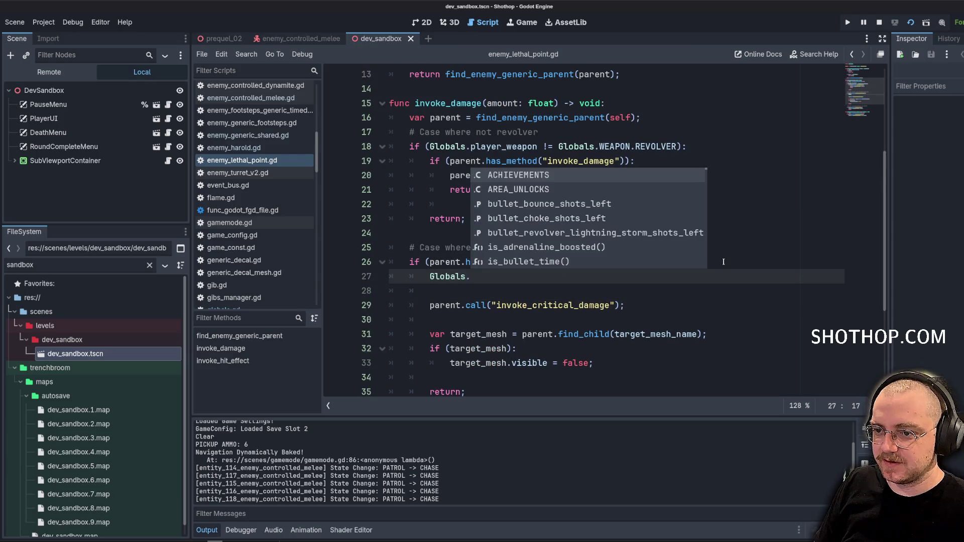
text(revolver_)
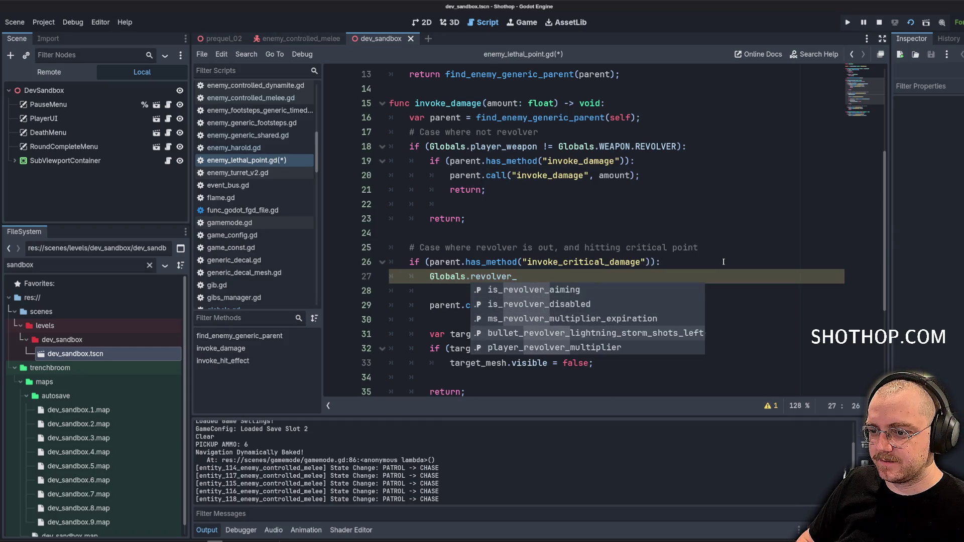
key(Down)
key(Down)
key(Down)
key(Return)
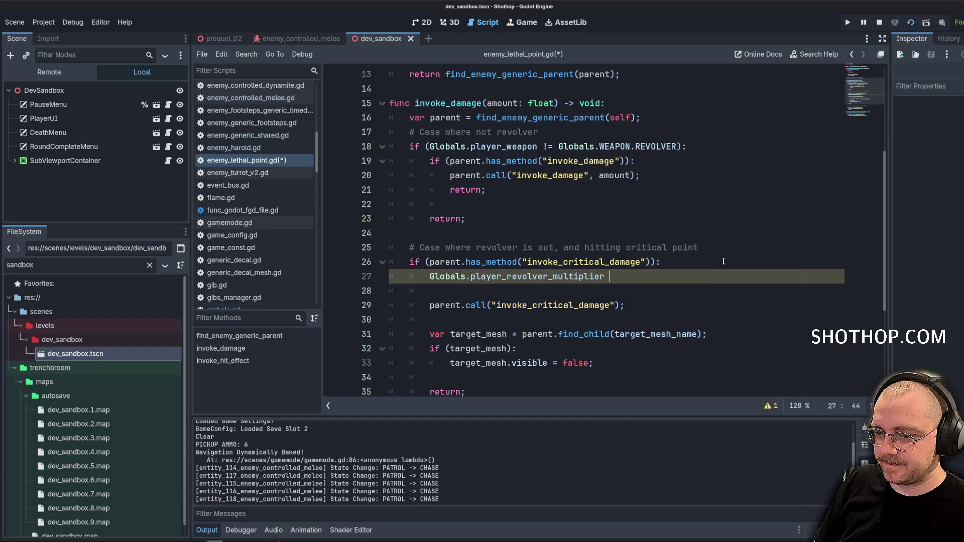
text(++)
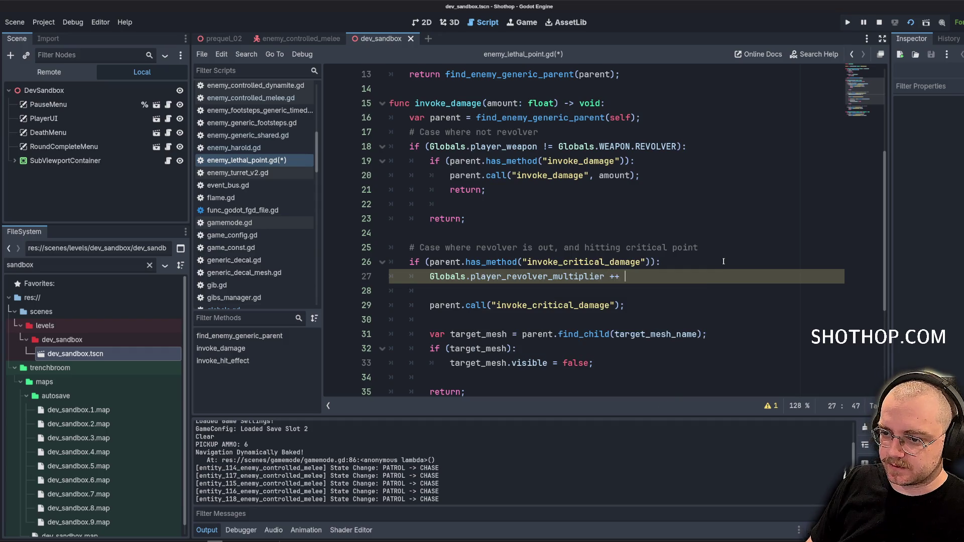
key(BackSpace)
key(BackSpace)
text(= 0.2;)
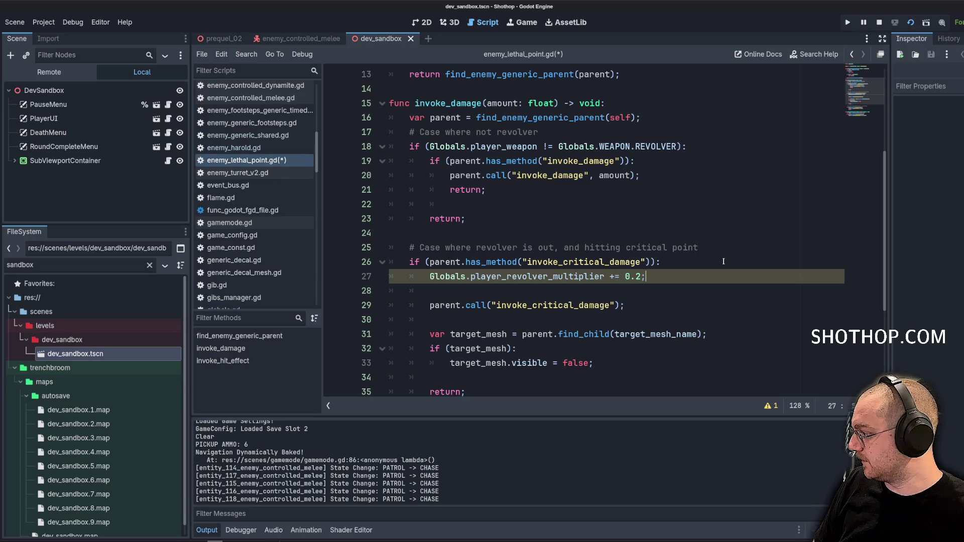
key(BackSpace)
key(BackSpace)
key(BackSpace)
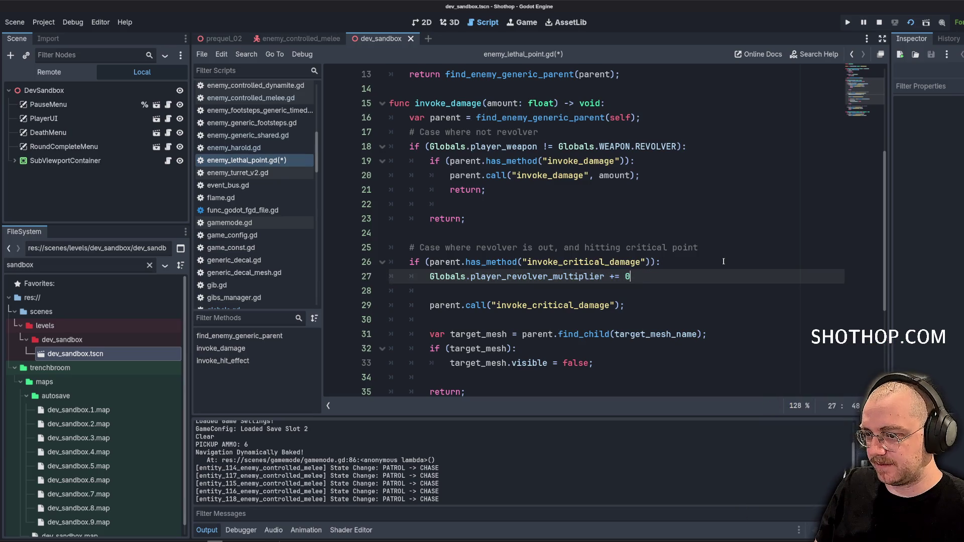
text(2;)
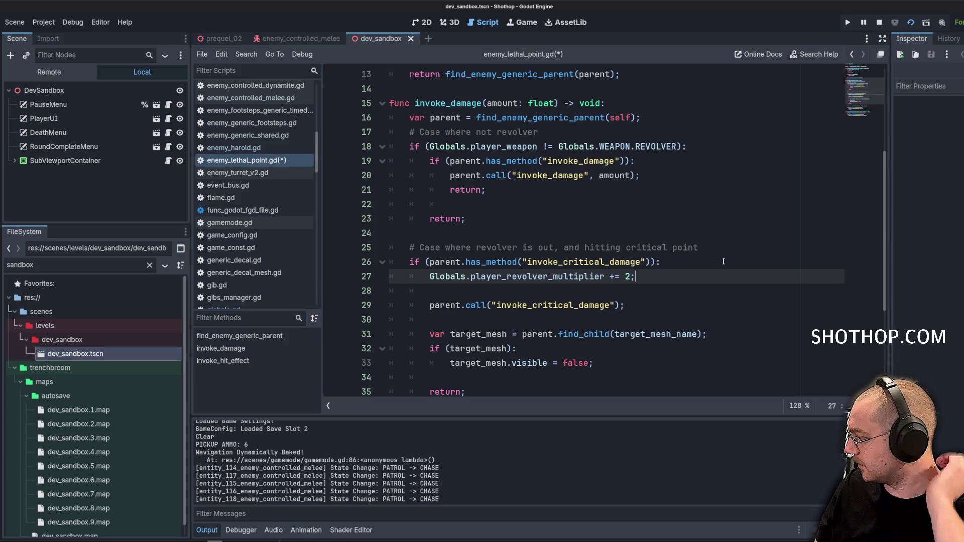
key(BackSpace)
text(.0;)
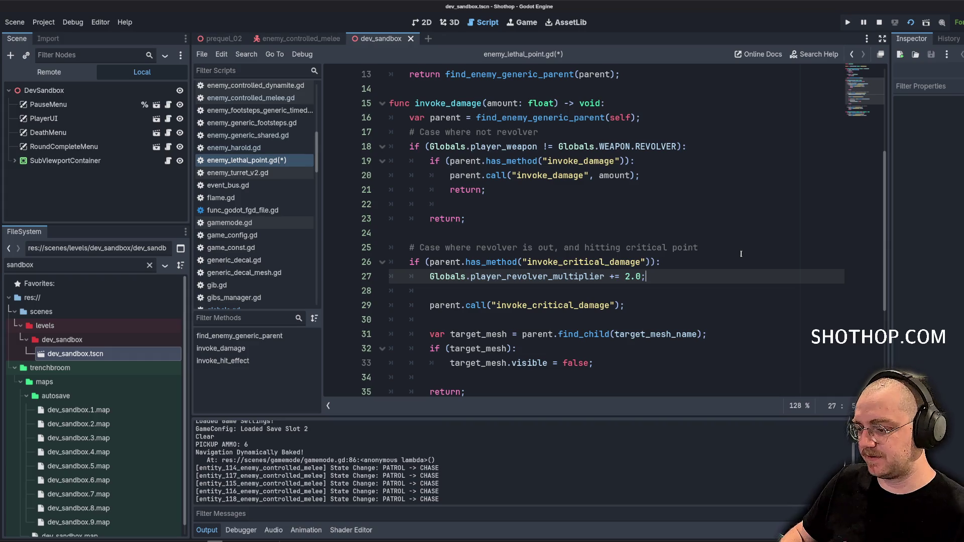
Change the multiplier increment from 2.0 to 1.0 and save the script.
click(460, 297)
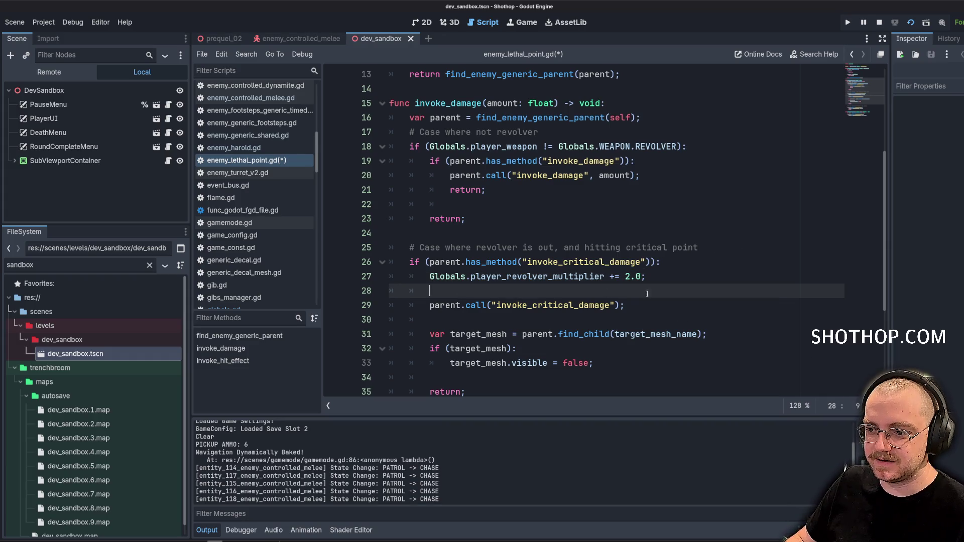
click(671, 280)
key(Return)
scroll(670, 286, down, 2)
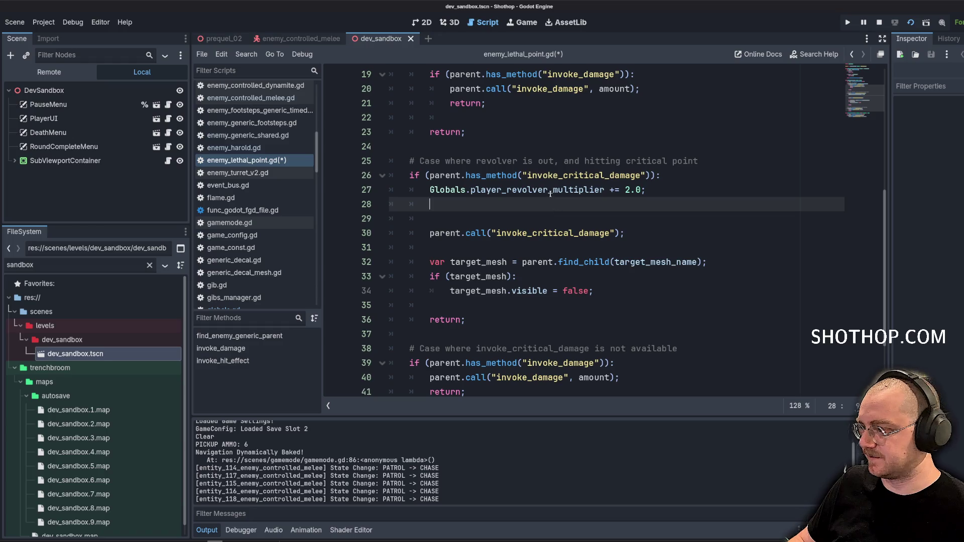
click(610, 165)
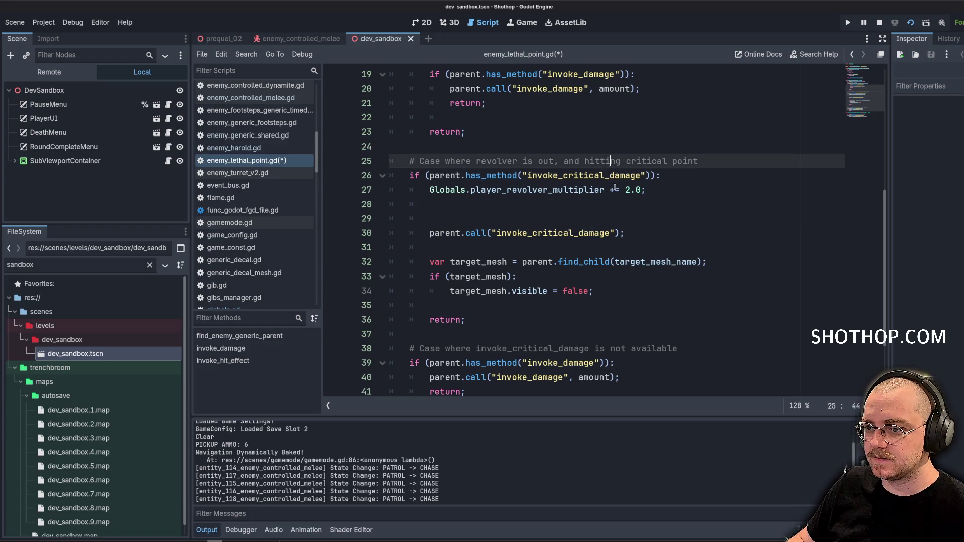
click(615, 189)
double_click(626, 189)
text(1)
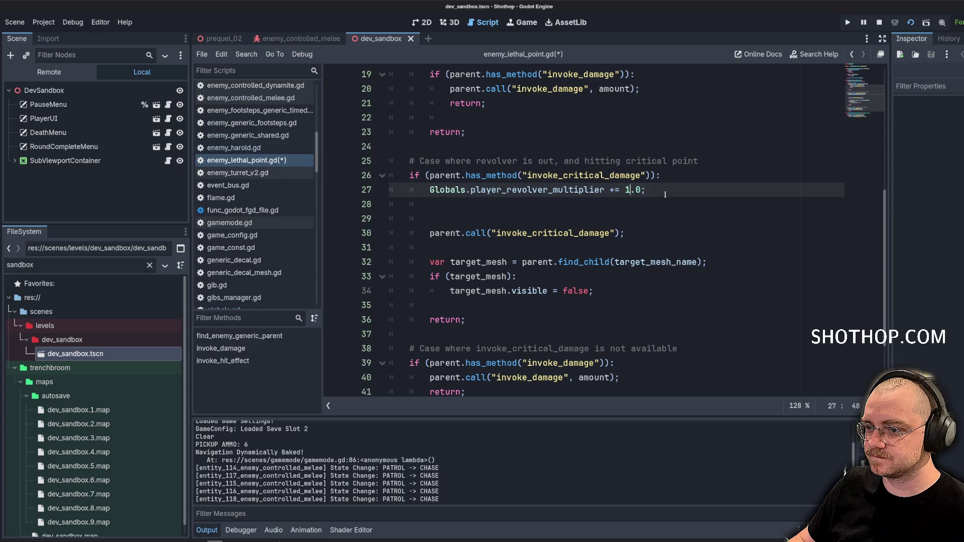
key(ctrl+s)
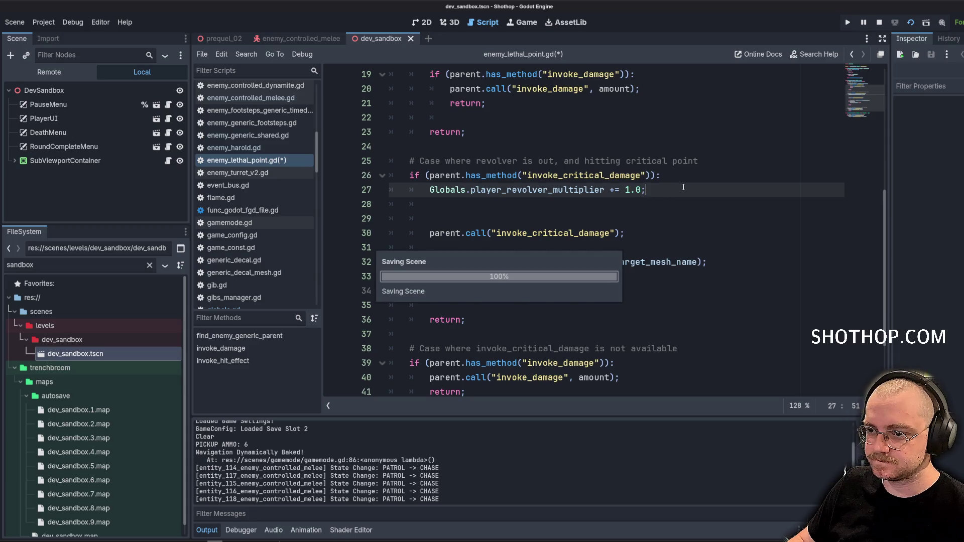
key(Return)
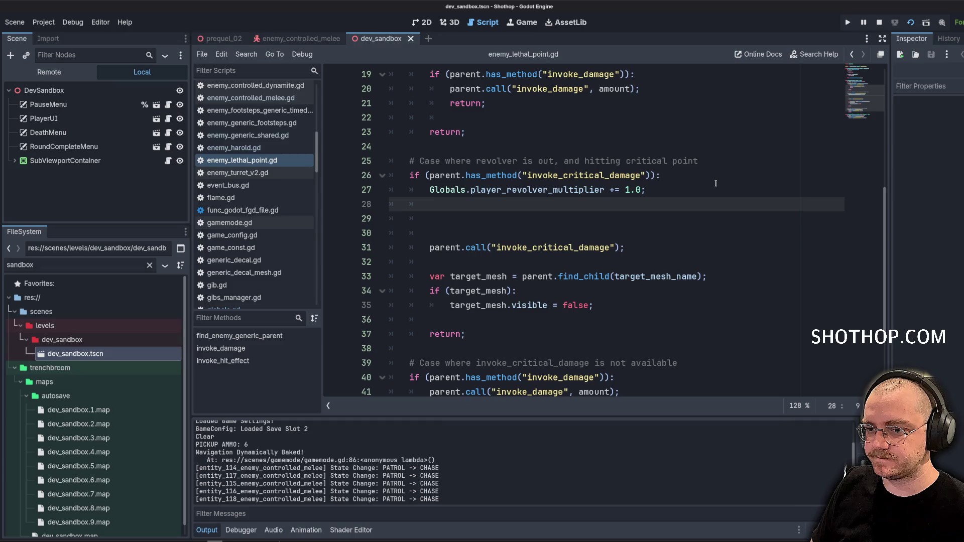
Write Globals.ms_revolver_multiplier_expiration = Time.get_ticks_msec() on the new line.
text(Globals.)
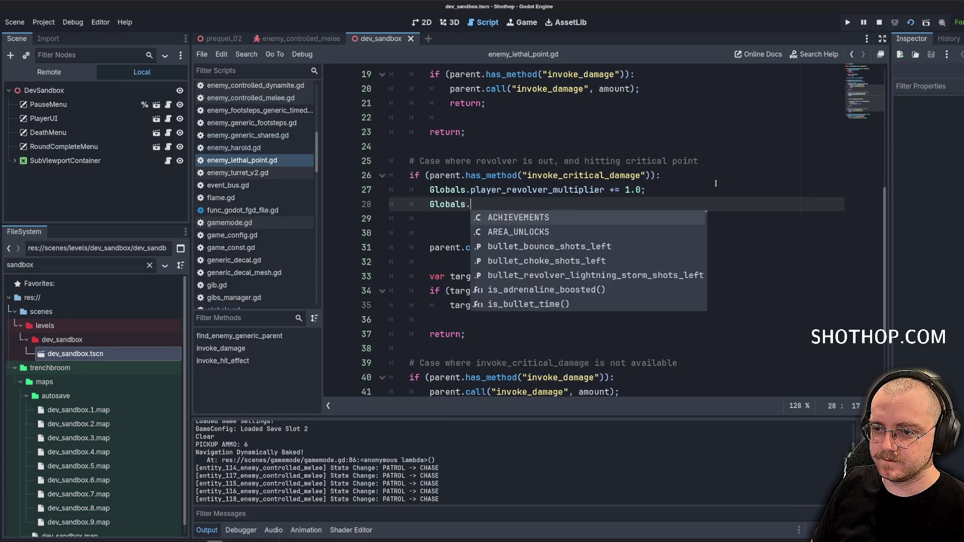
text(ms_revolve)
key(Return)
text(= )
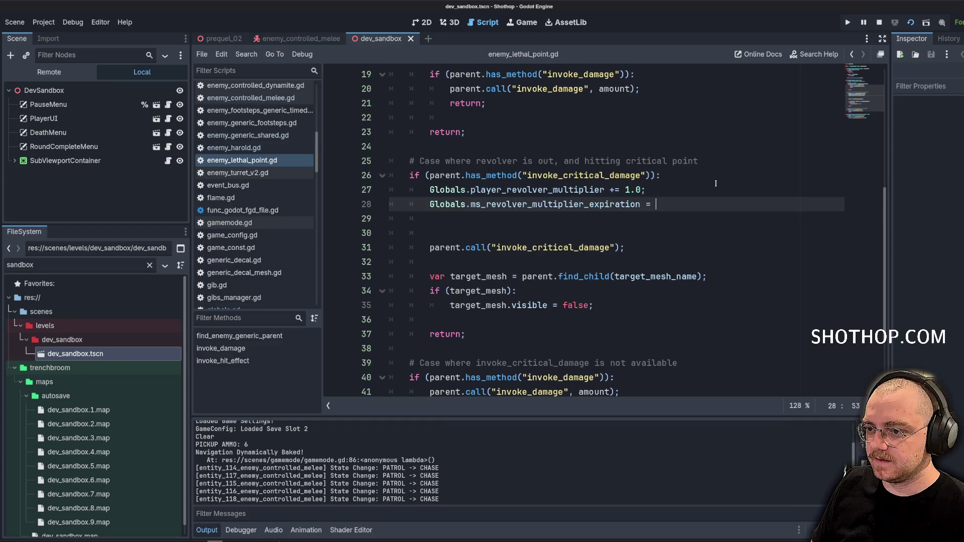
text(Time.get_ti)
key(Return)
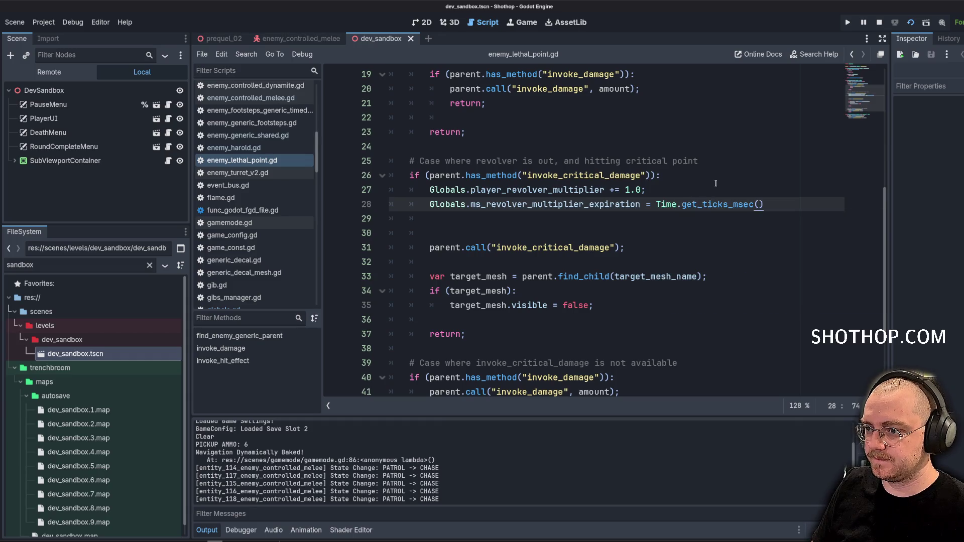
text(+)
Look back over the revolver branches and focus the Filter Scripts field.
click(713, 176)
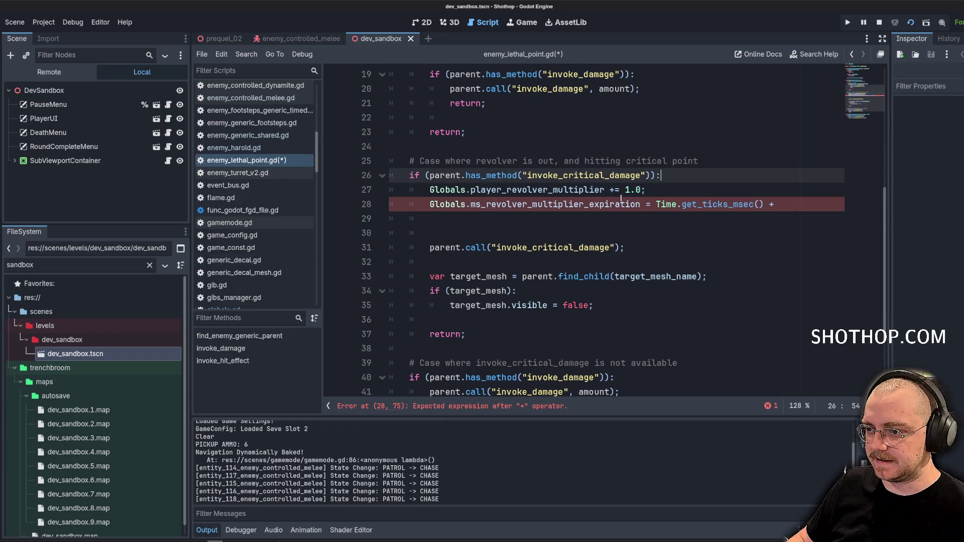
scroll(613, 203, up, 4)
scroll(613, 203, up, 2)
scroll(615, 205, down, 3)
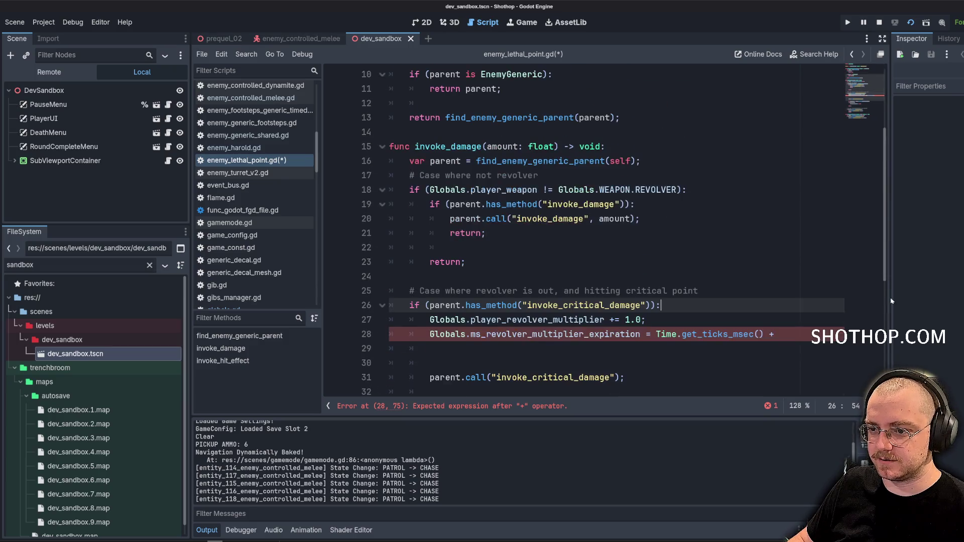
click(552, 233)
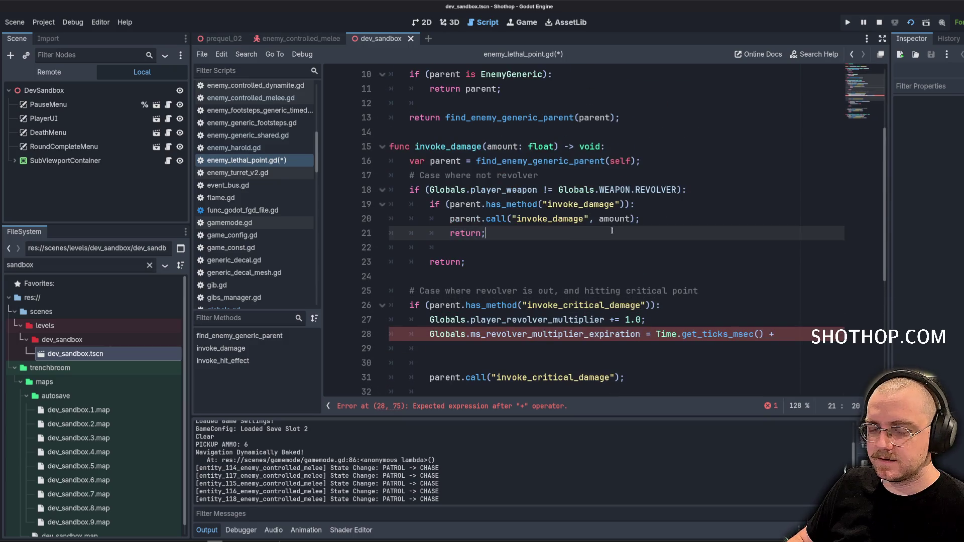
click(236, 70)
In game_const.gd, add const PLAYER_REVOLVER_MULTIPLIER_EXPIRATION = 3_000; and save.
text(const)
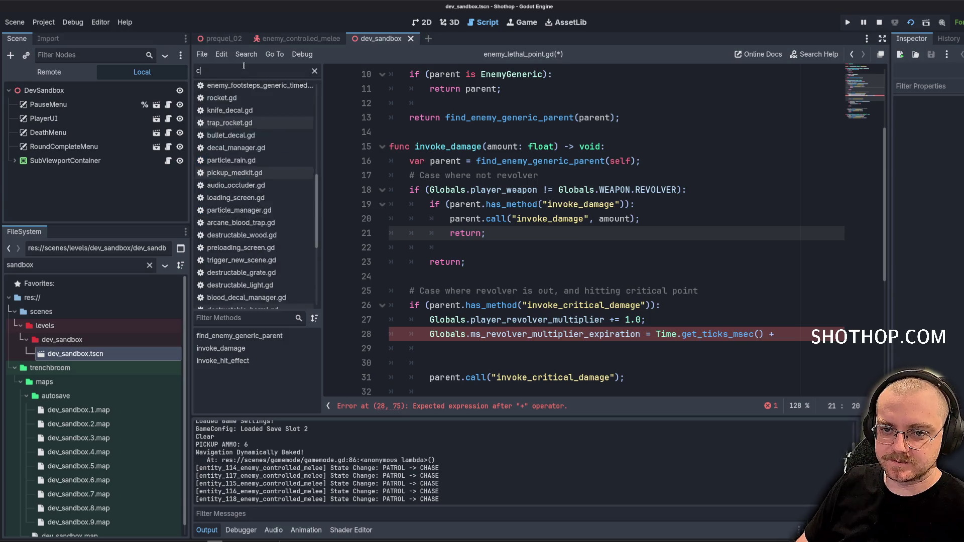
key(Return)
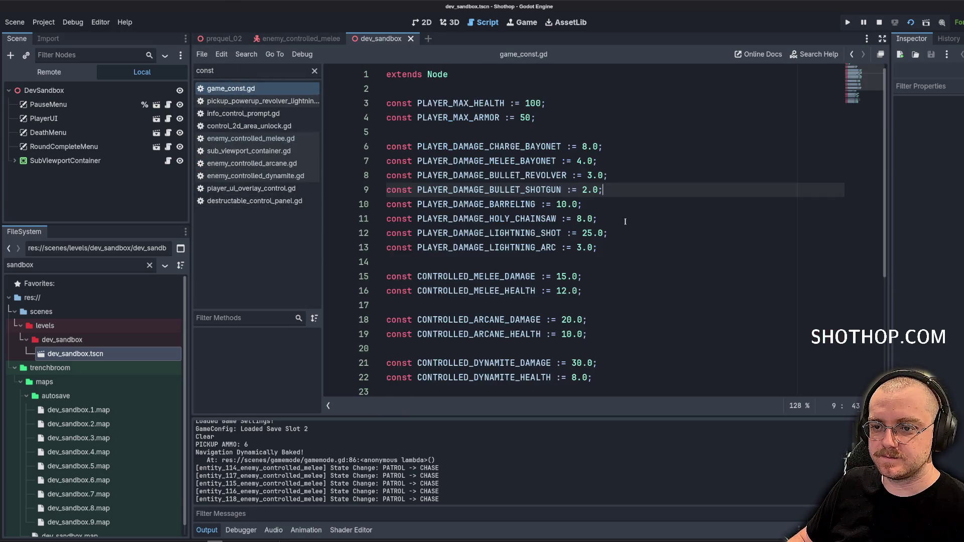
click(601, 247)
scroll(653, 193, down, 4)
scroll(655, 193, up, 4)
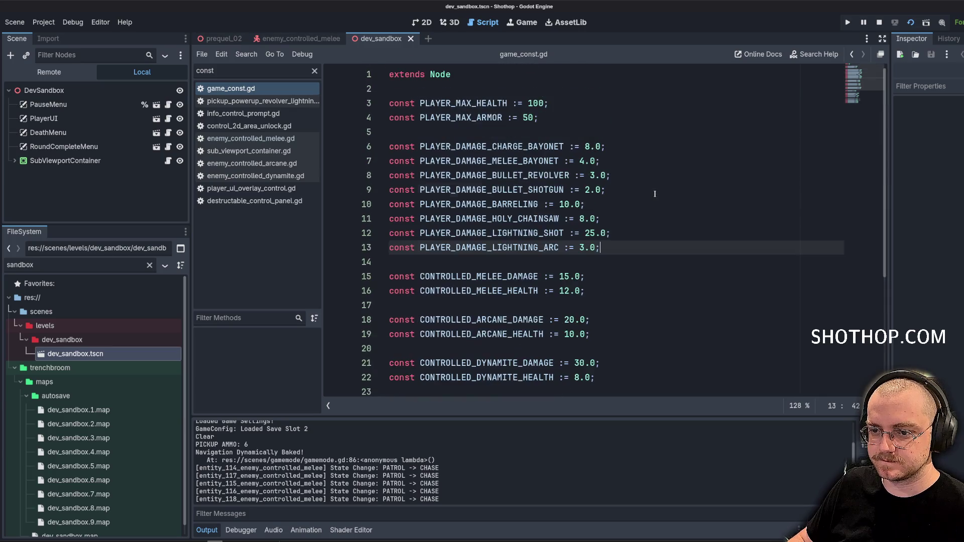
click(571, 131)
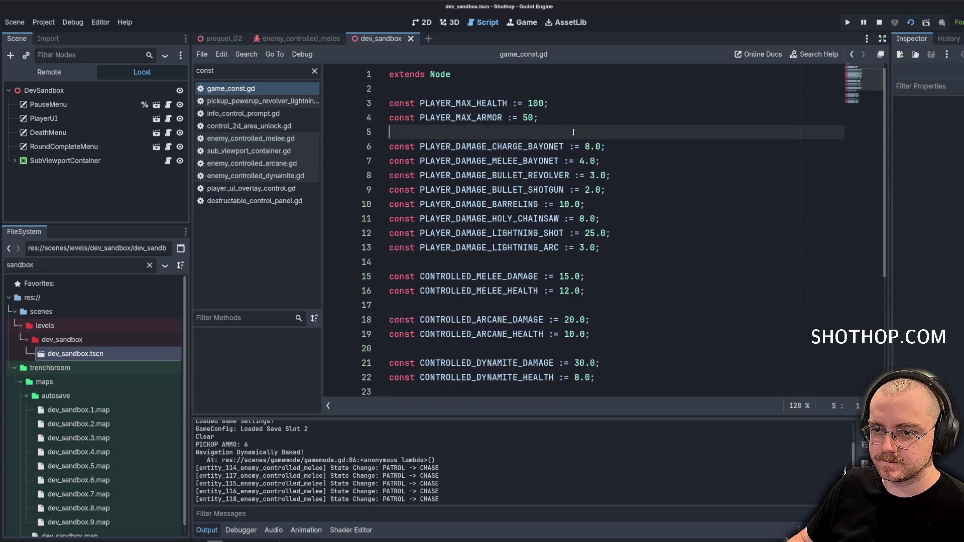
key(Return)
key(Return)
key(Up)
text(const PLAYER_)
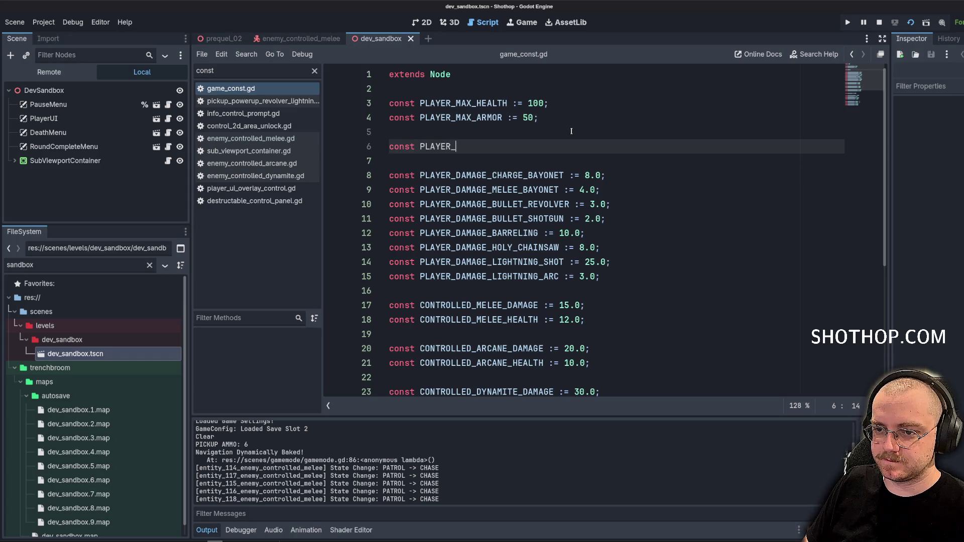
text(REVOLVER_MULTIP)
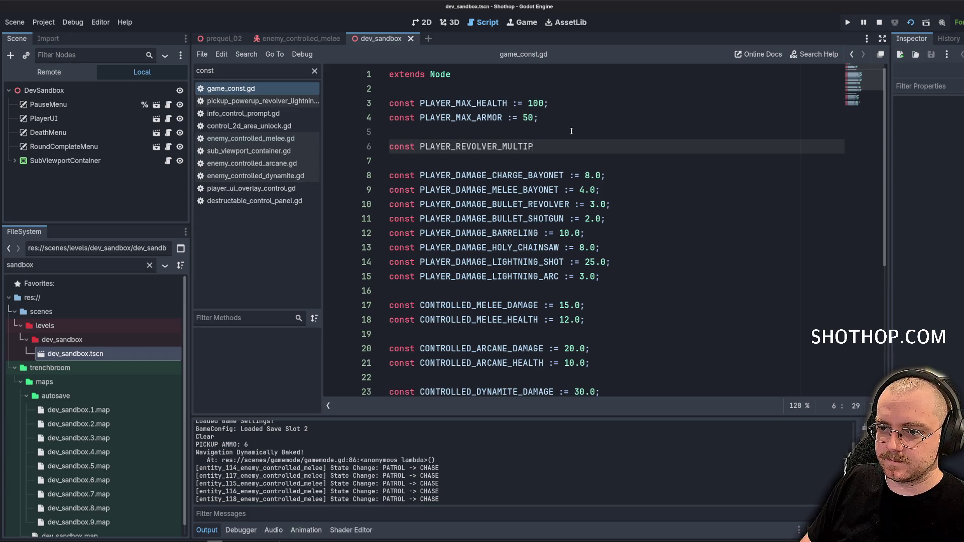
text(LIER_EXPIRATION = )
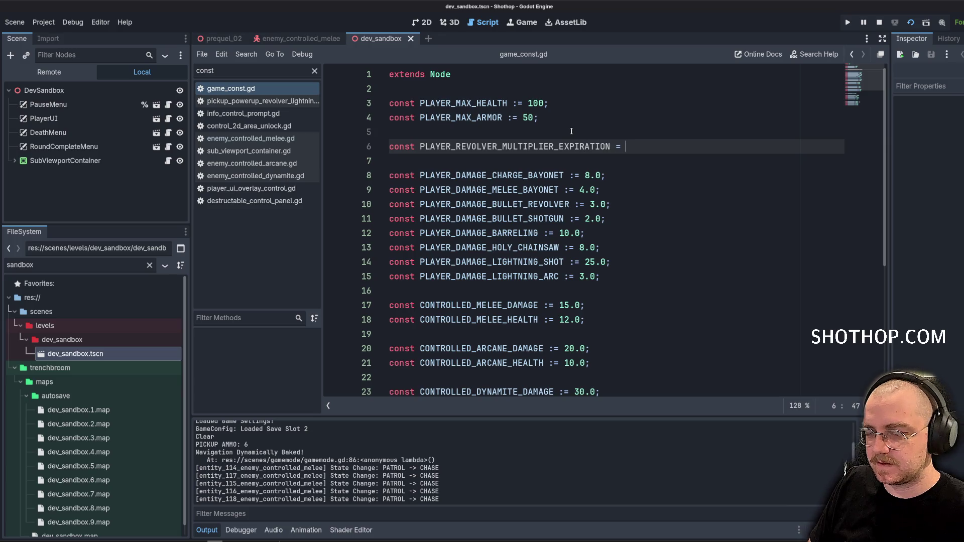
text(3_)
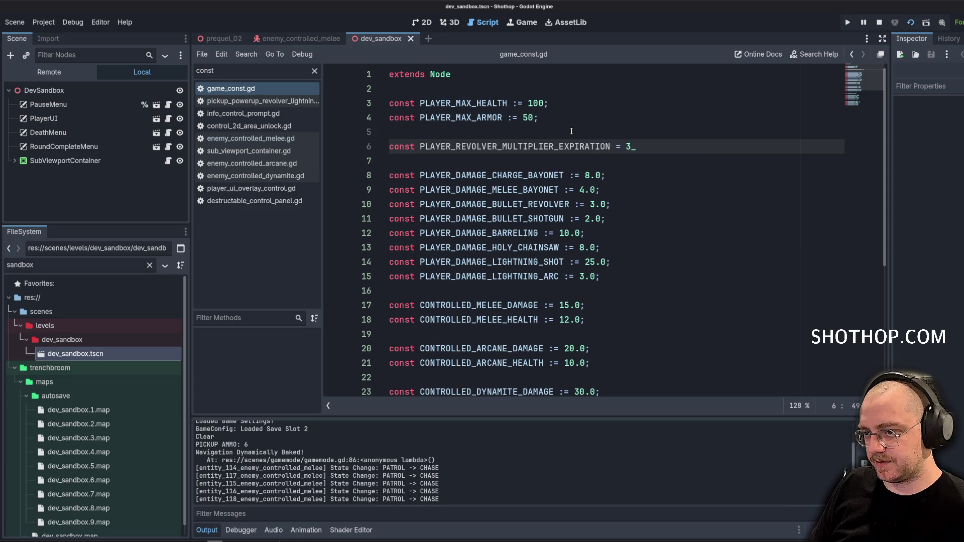
text(000;)
double_click(560, 146)
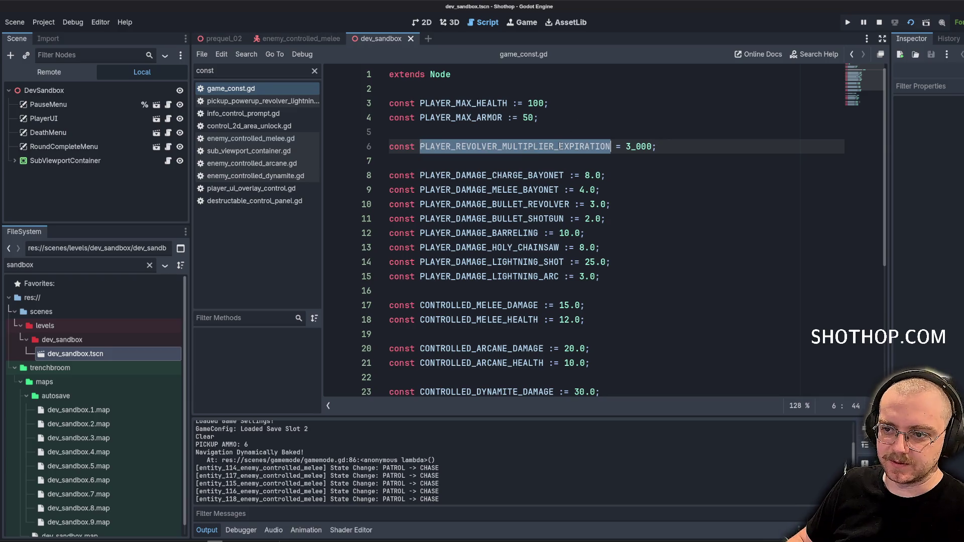
key(ctrl+s)
Append _MS to the constant name and save game_const.gd.
click(510, 134)
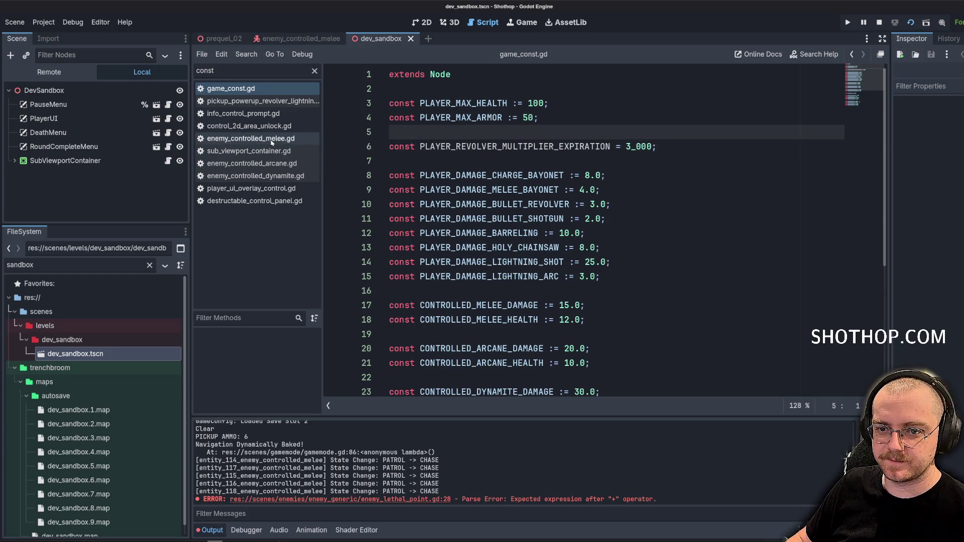
double_click(515, 146)
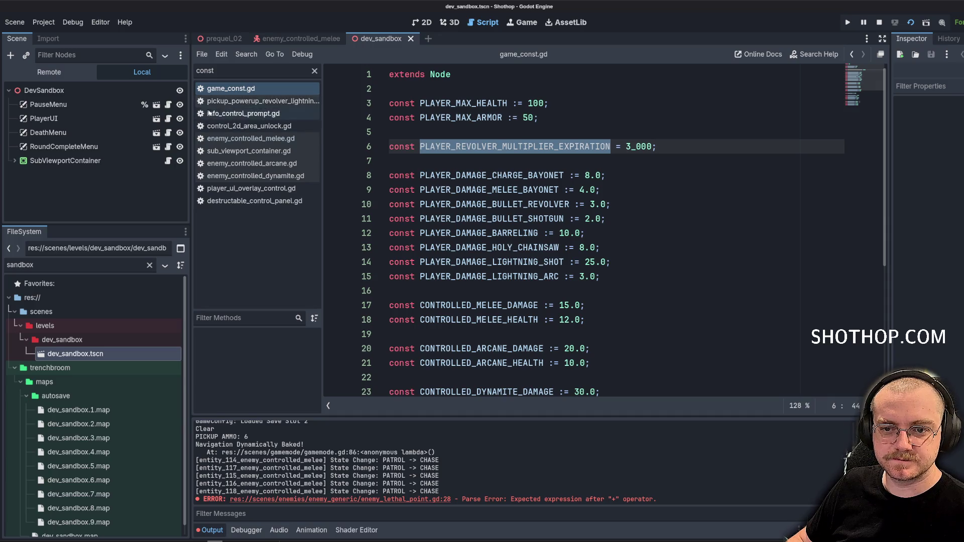
click(464, 146)
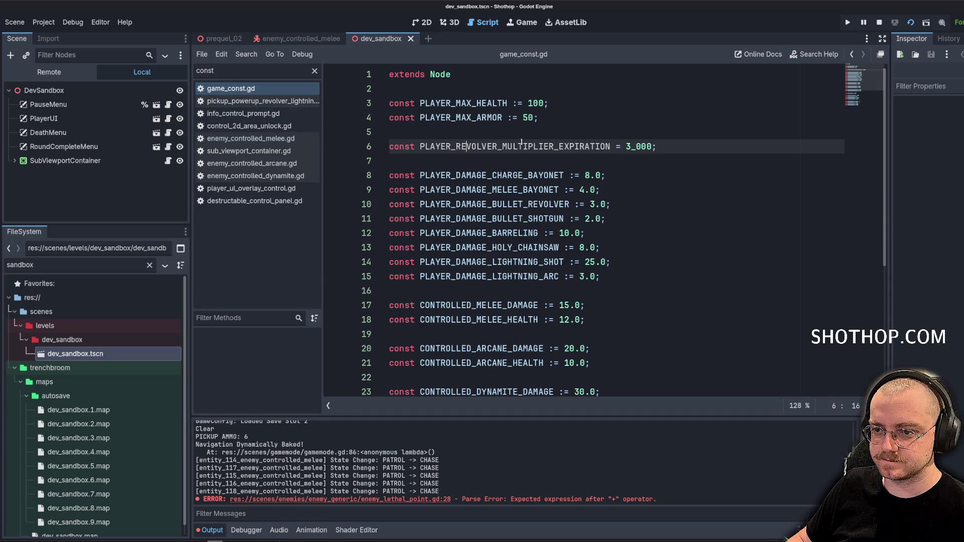
text(_MS)
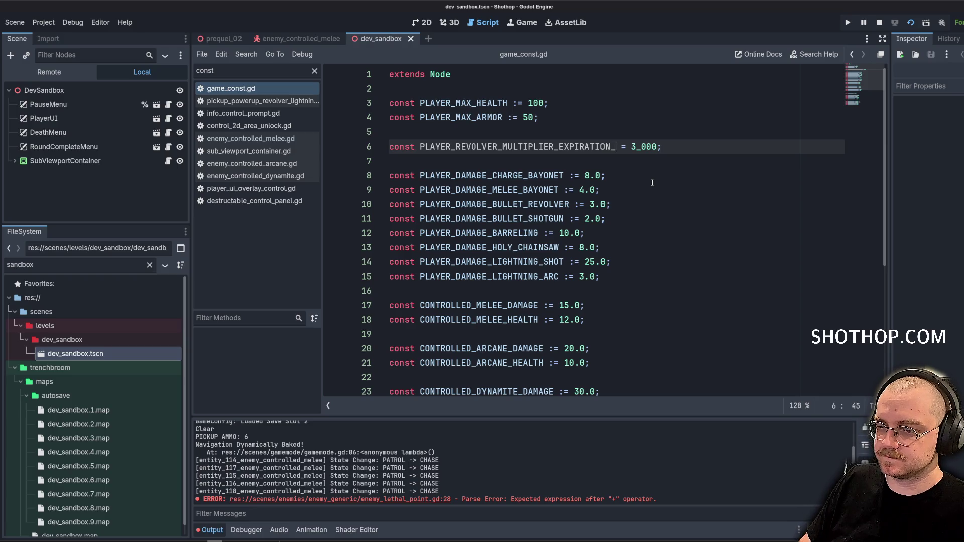
double_click(531, 146)
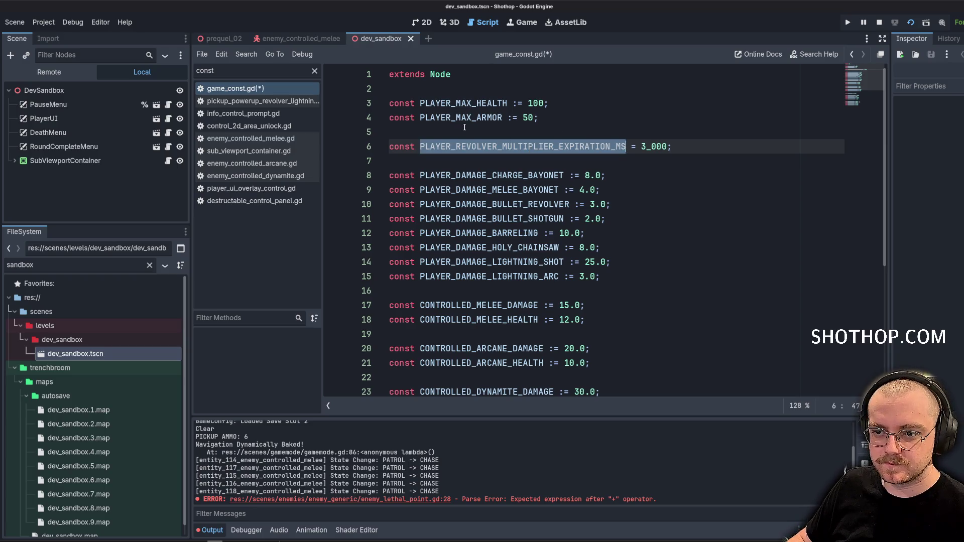
key(ctrl+s)
click(465, 119)
click(253, 138)
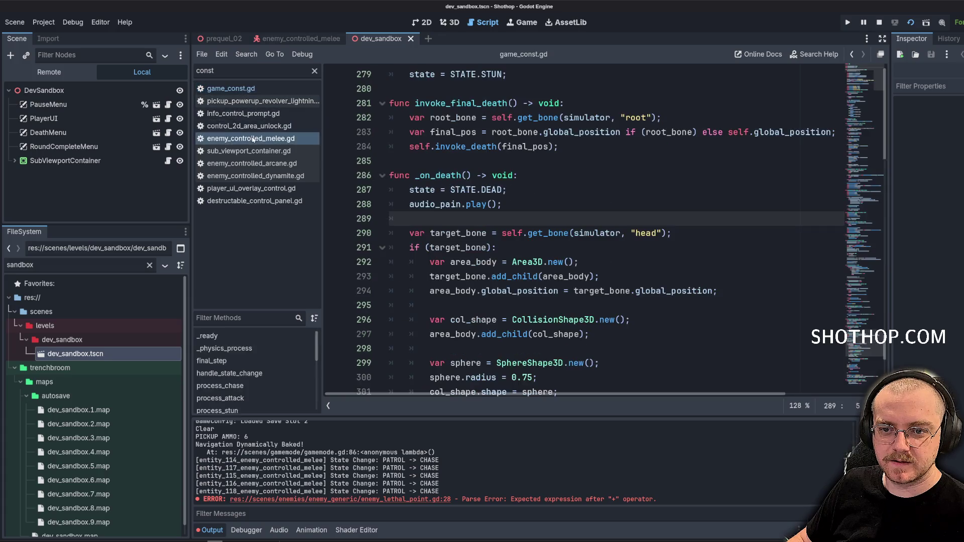
In enemy_lethal_point.gd, finish line 28 with GameConst.PLAYER_REVOLVER_MULTIPLIER_EXPIRATION_MS and save.
double_click(248, 70)
text(re)
key(BackSpace)
key(BackSpace)
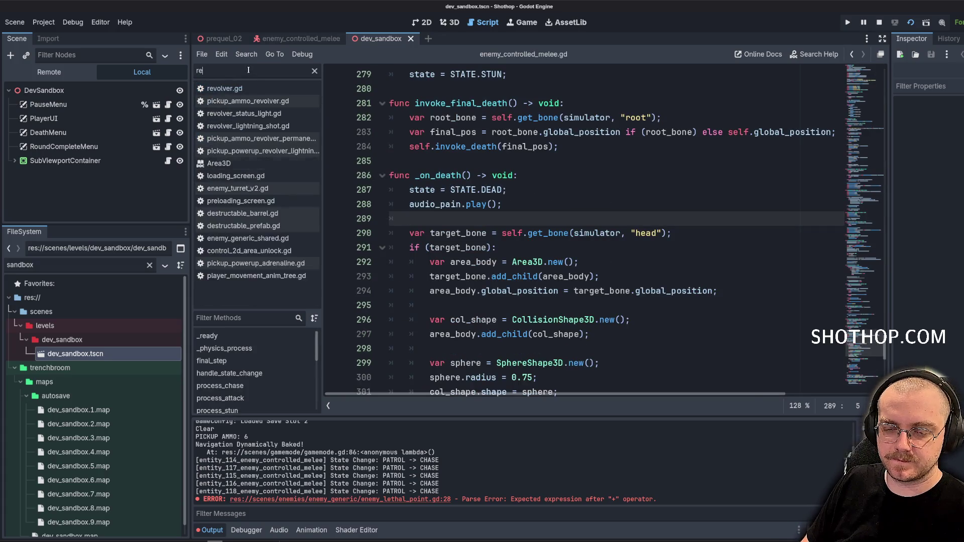
text(lethal)
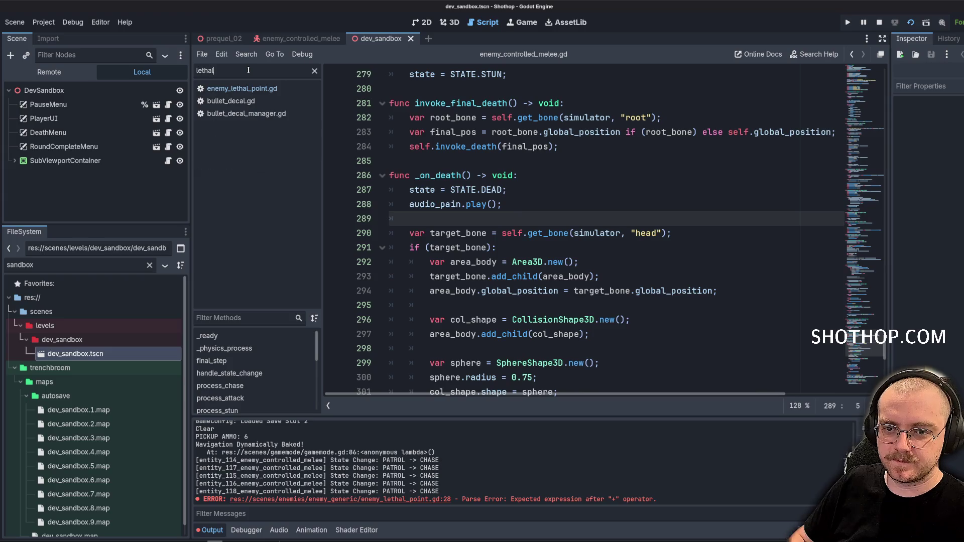
click(241, 88)
scroll(628, 248, down, 3)
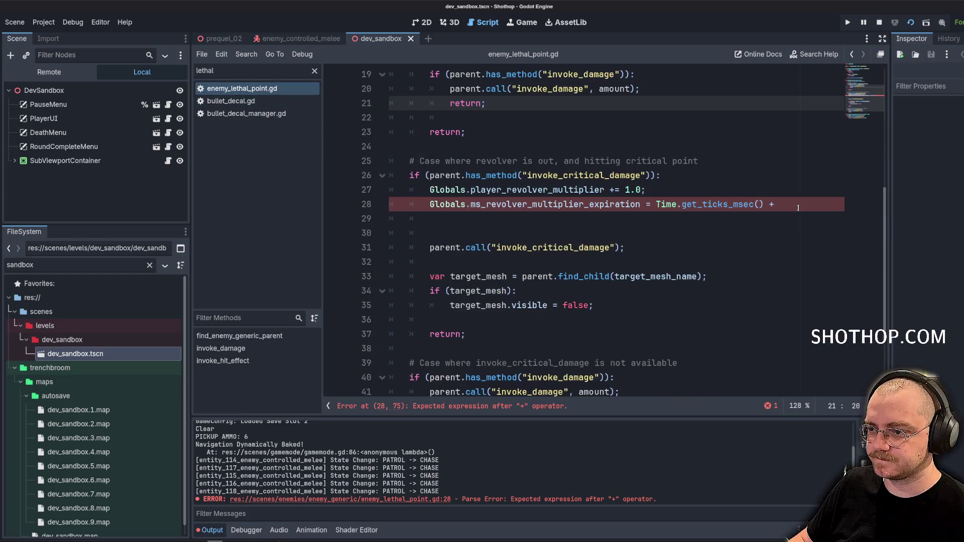
click(803, 204)
text(GameConst)
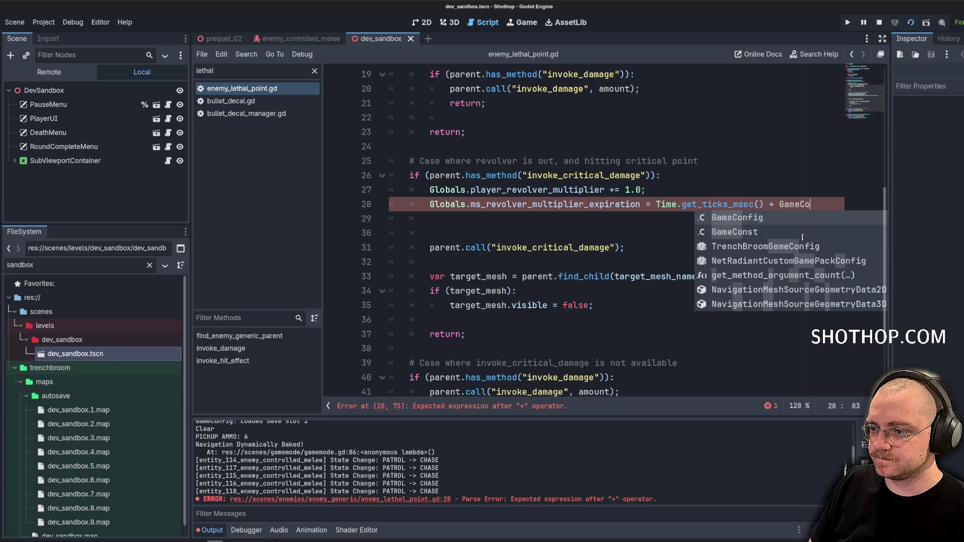
text(.)
key(Return)
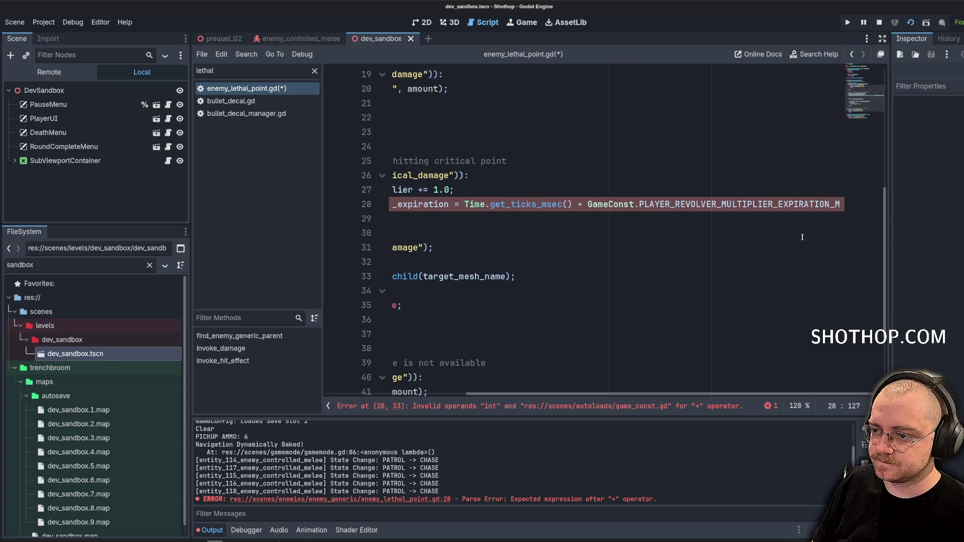
key(Down)
key(ctrl+s)
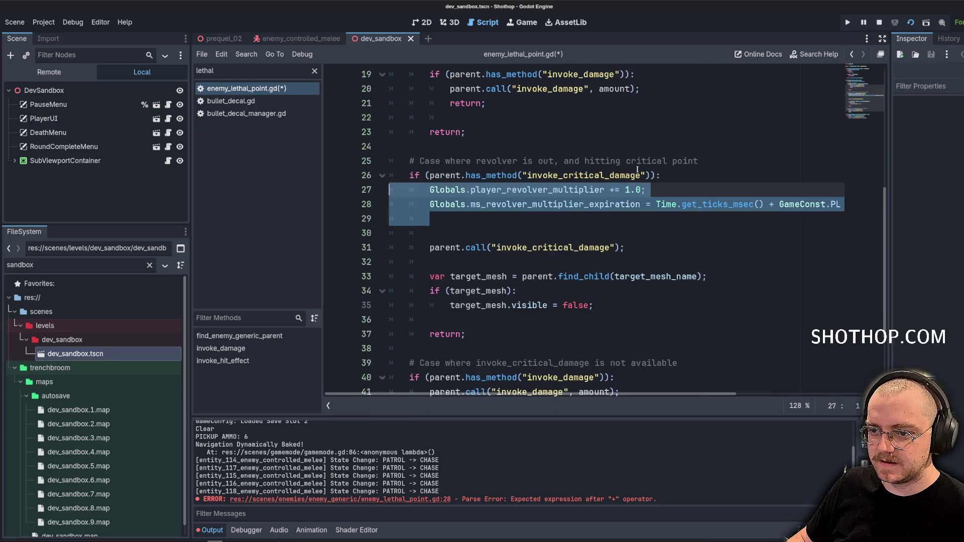
Move the expiration line above the multiplier increment.
key(BackSpace)
key(BackSpace)
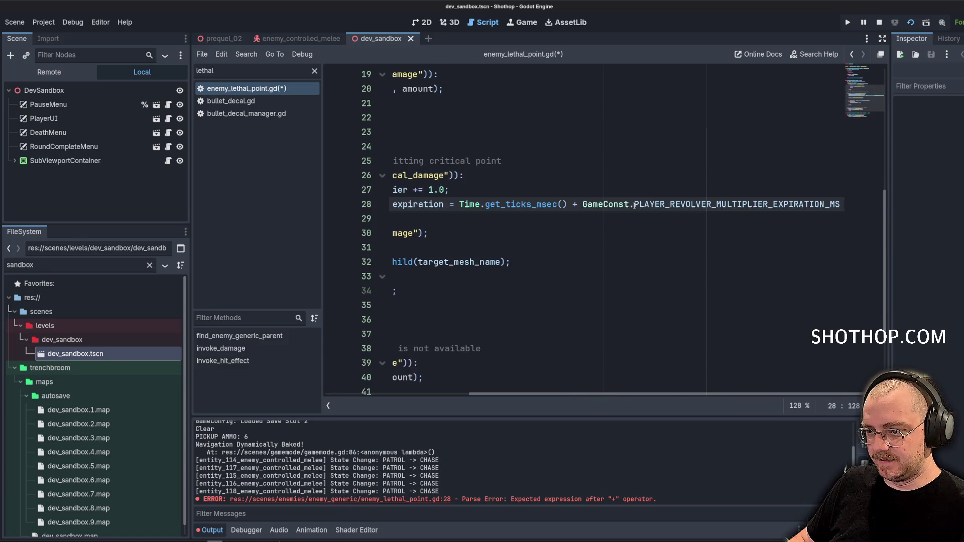
click(573, 243)
click(645, 204)
key(alt+Up)
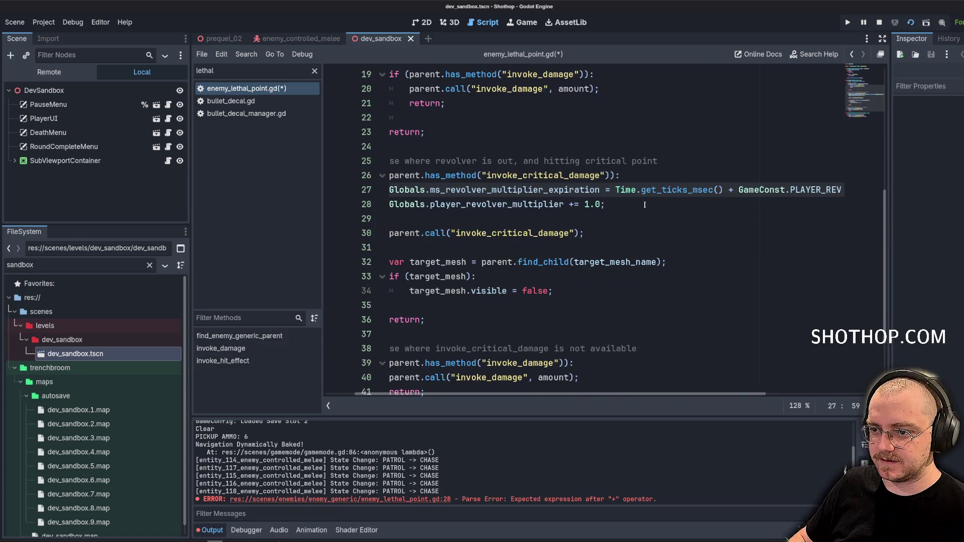
key(ctrl+z)
key(ctrl+z)
key(ctrl+z)
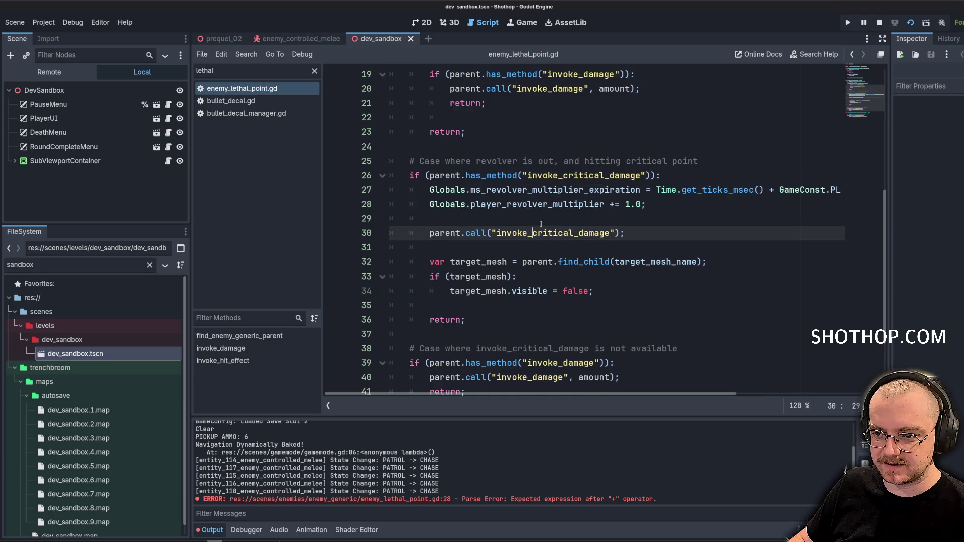
Add print(Globals.player_revolver_multiplier); before the return and launch the game.
click(563, 204)
click(482, 224)
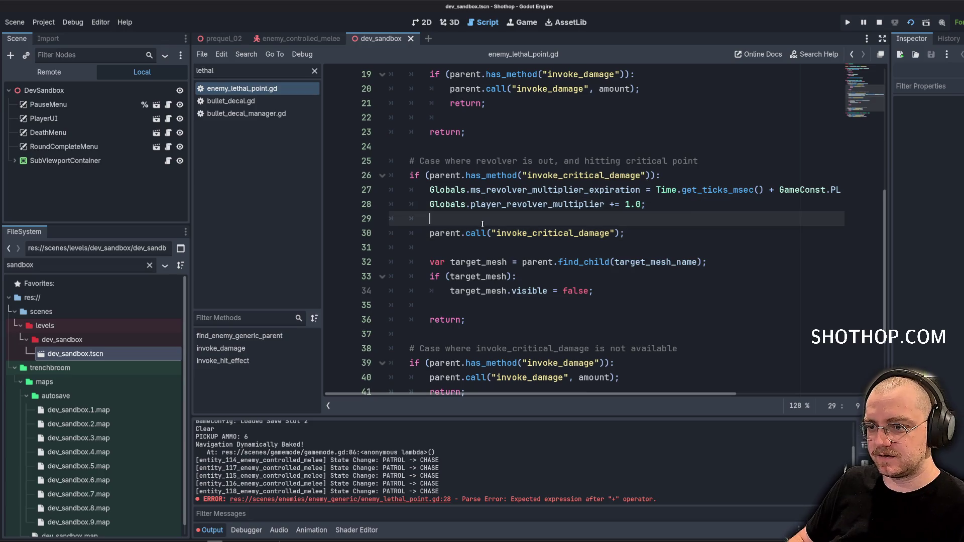
click(501, 205)
drag(430, 204, 605, 204)
key(ctrl+c)
click(706, 162)
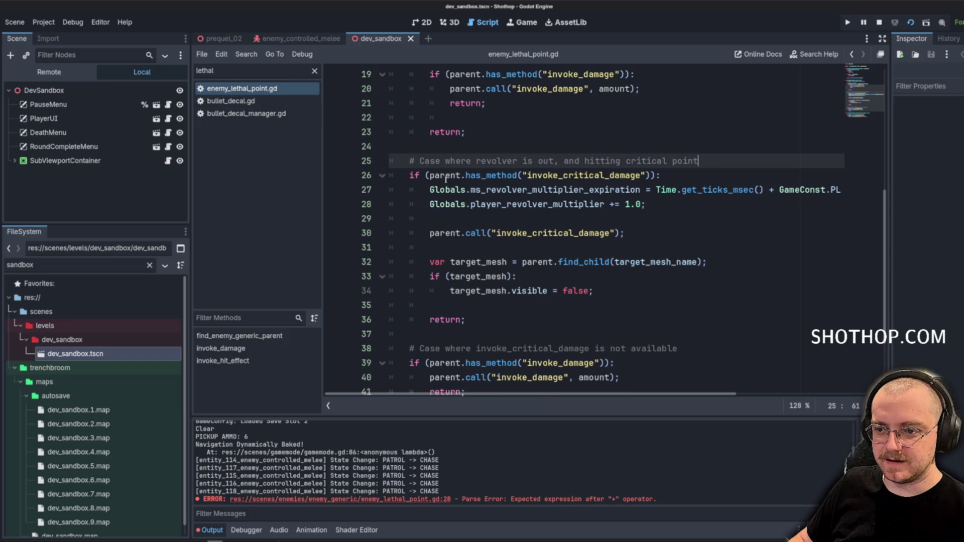
click(575, 205)
drag(434, 205, 605, 204)
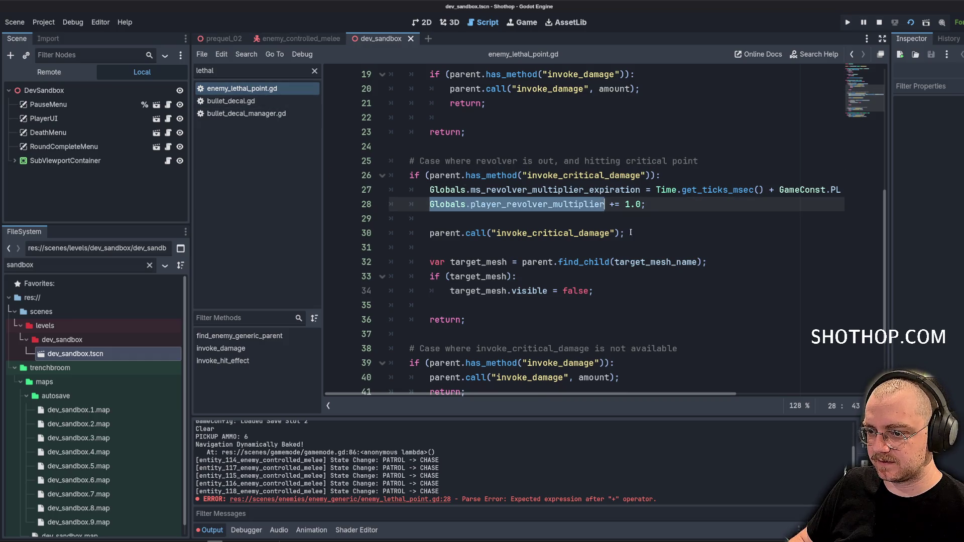
scroll(631, 243, down, 1)
click(531, 189)
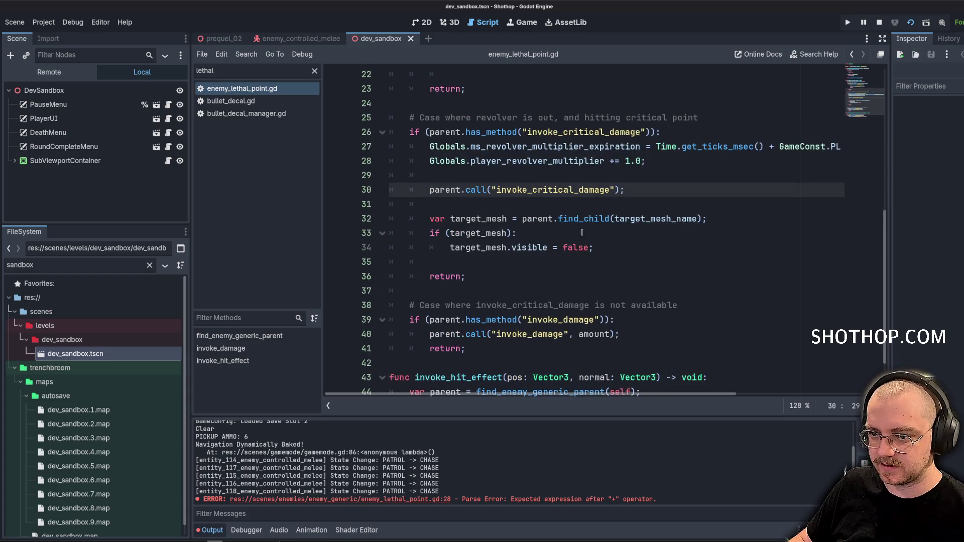
click(595, 260)
key(Return)
text(print()
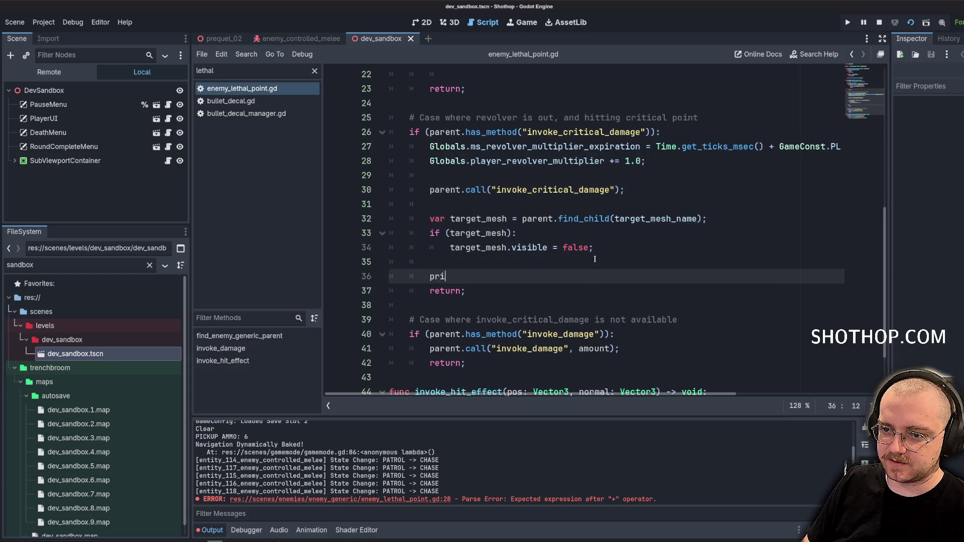
key(ctrl+v)
text();)
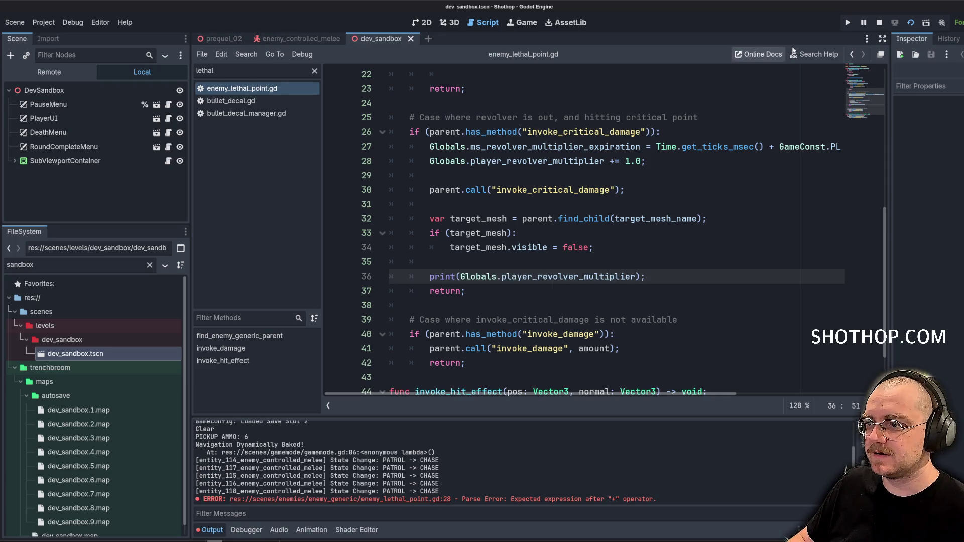
click(879, 23)
key(F5)
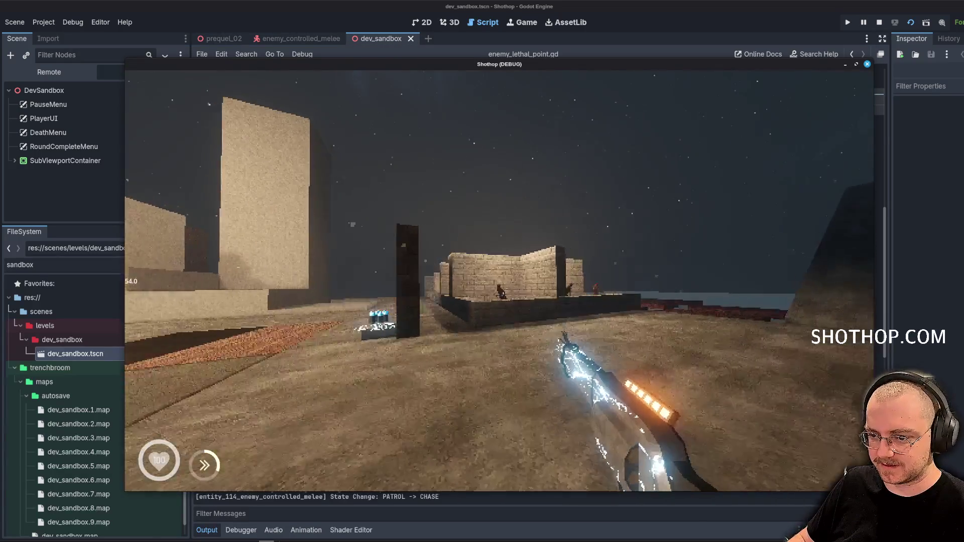
Advance on the enemies and land critical hits, then pause and close the game.
key(w)
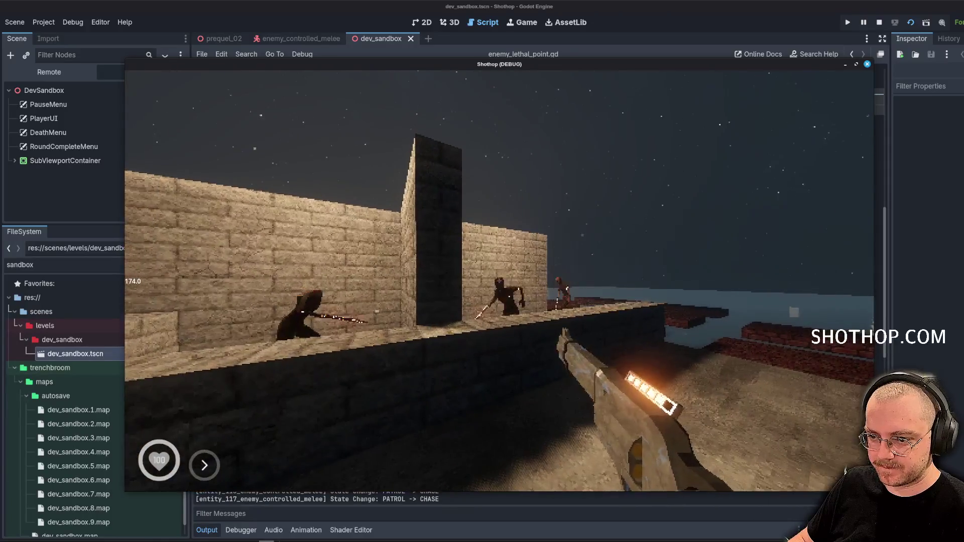
key(w)
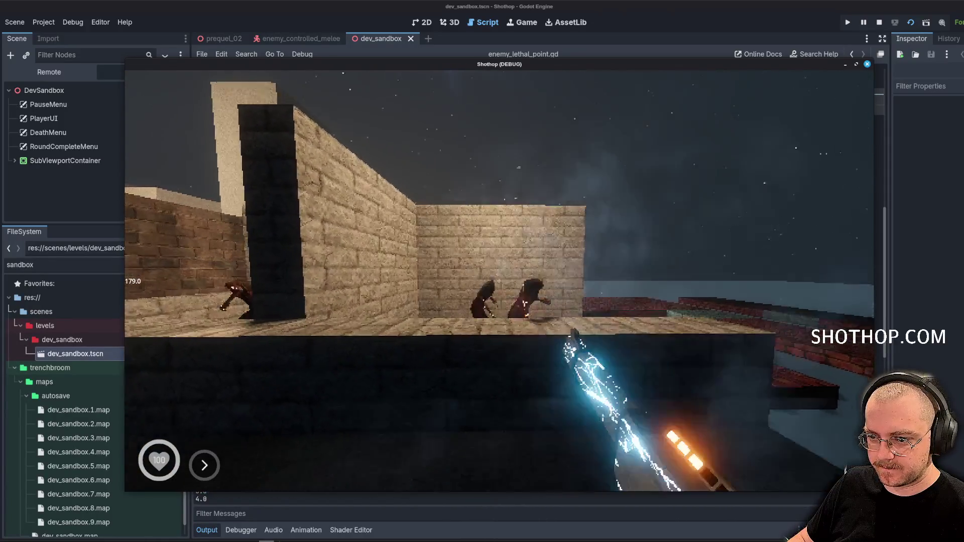
key(Escape)
key(F8)
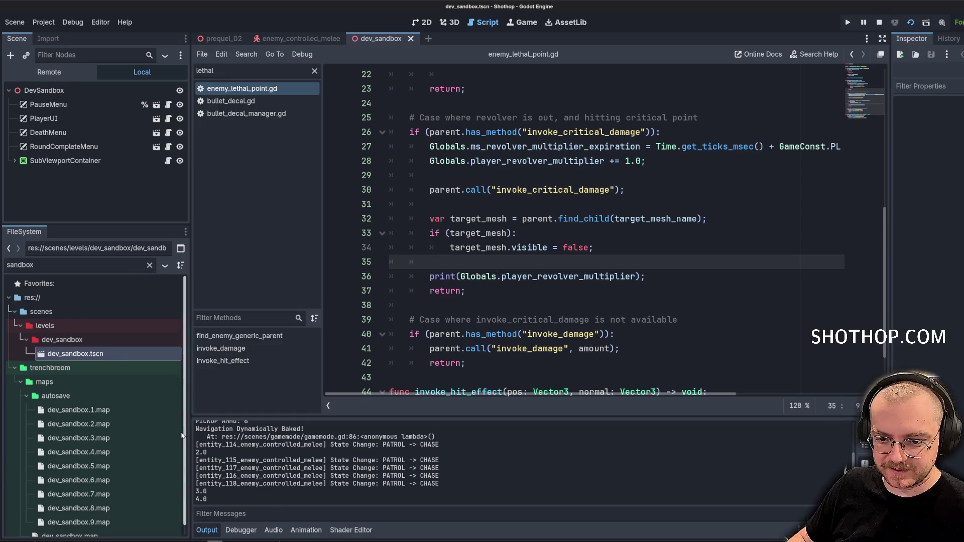
Clear the 'lethal' script filter and open revolver.gd.
click(537, 204)
click(539, 177)
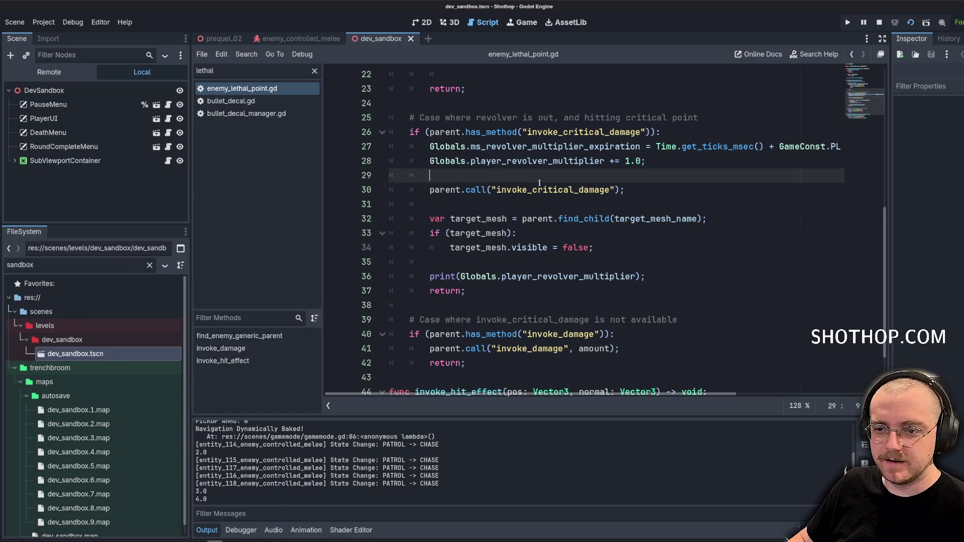
click(315, 71)
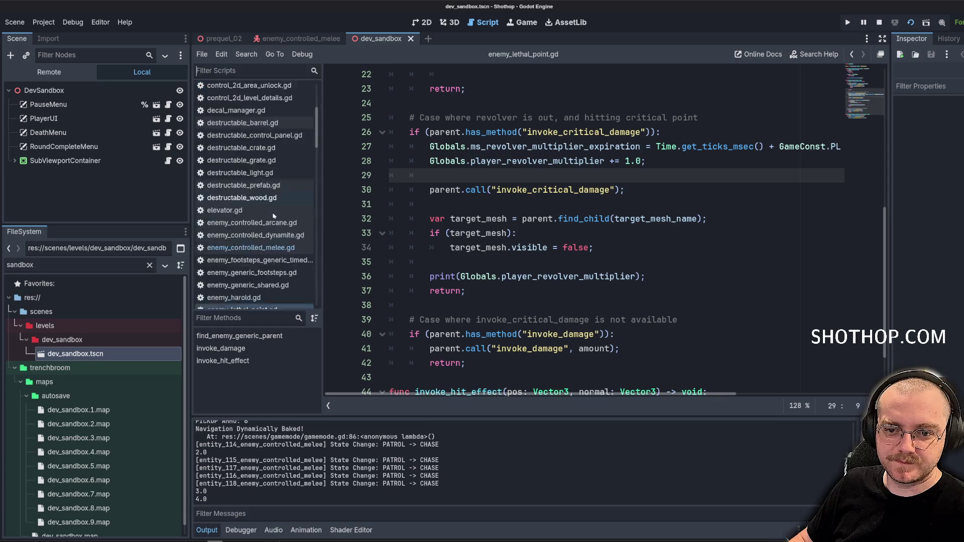
scroll(290, 208, down, 5)
scroll(291, 209, down, 3)
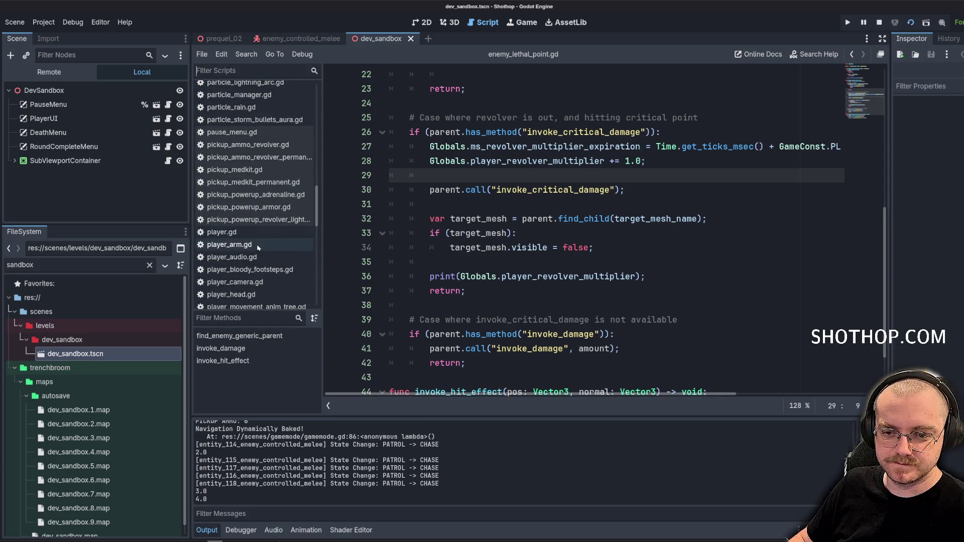
scroll(251, 240, down, 4)
scroll(251, 240, down, 5)
click(231, 281)
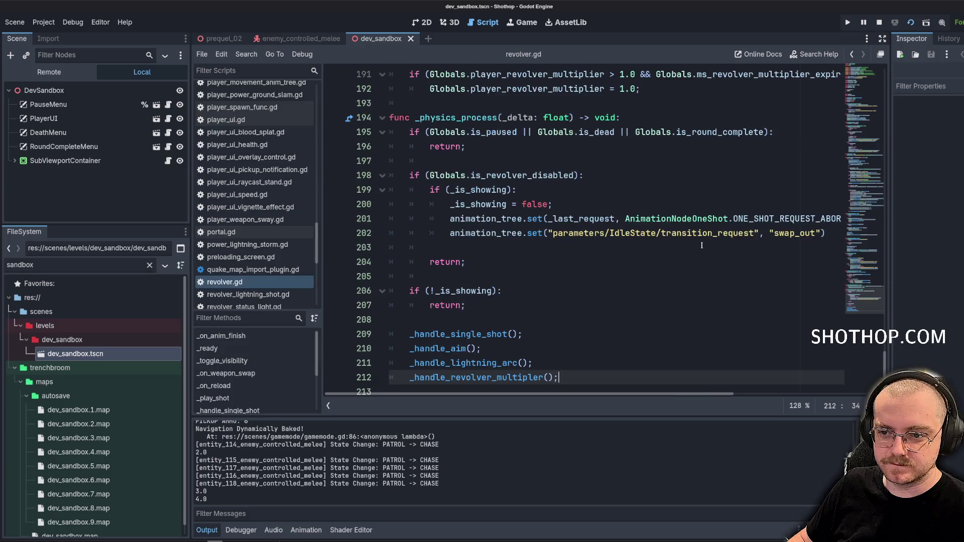
scroll(726, 270, up, 12)
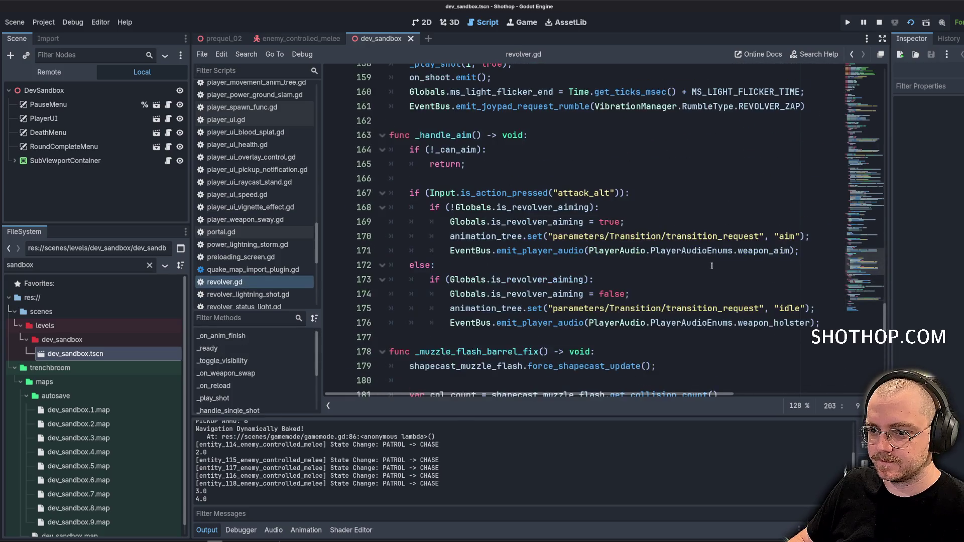
scroll(711, 266, up, 3)
Look over lines 156–159 of revolver.gd, then jump back to the top of the file.
click(669, 247)
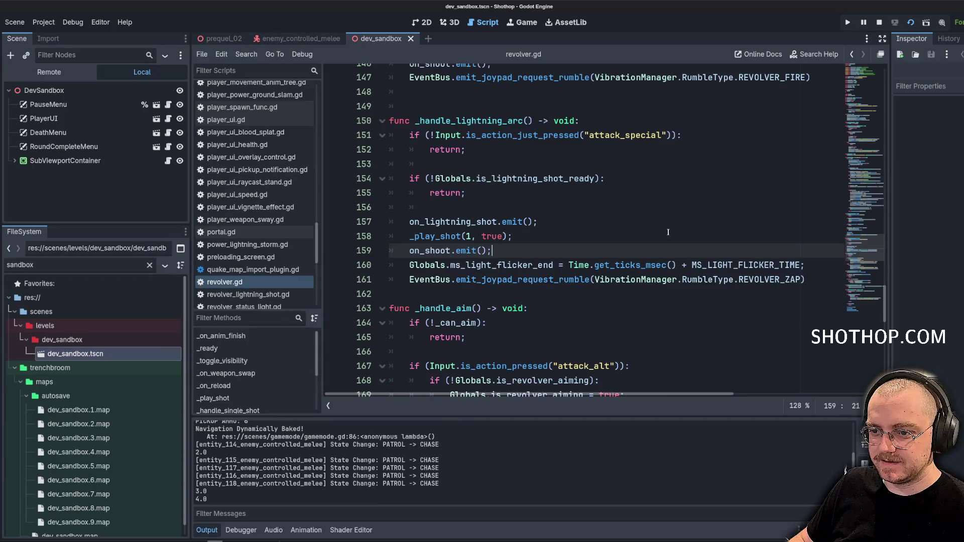
click(663, 222)
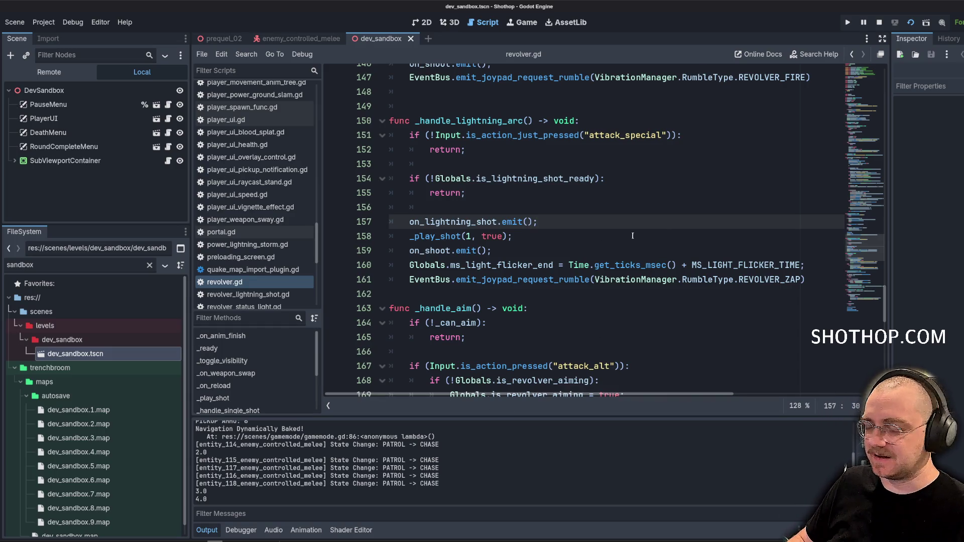
click(606, 204)
click(689, 248)
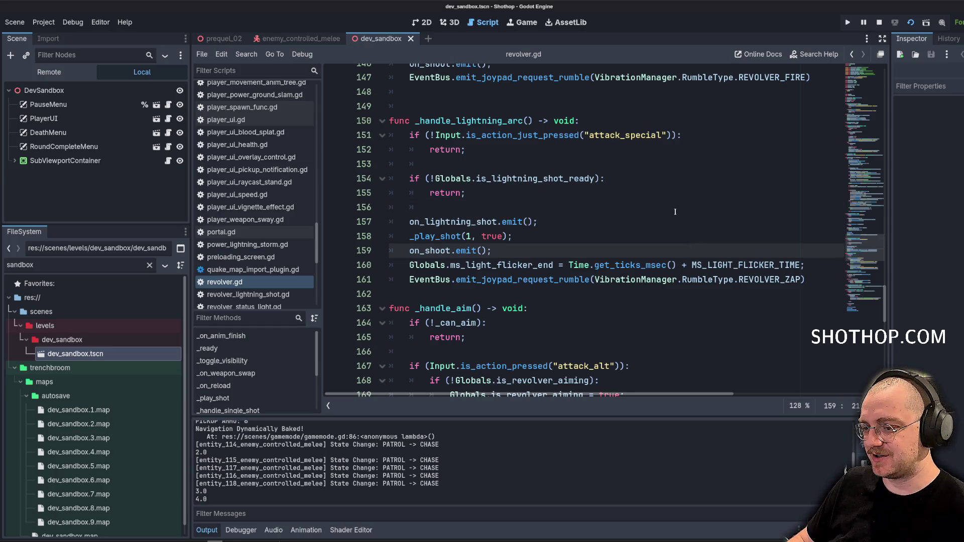
click(675, 211)
scroll(692, 236, up, 3)
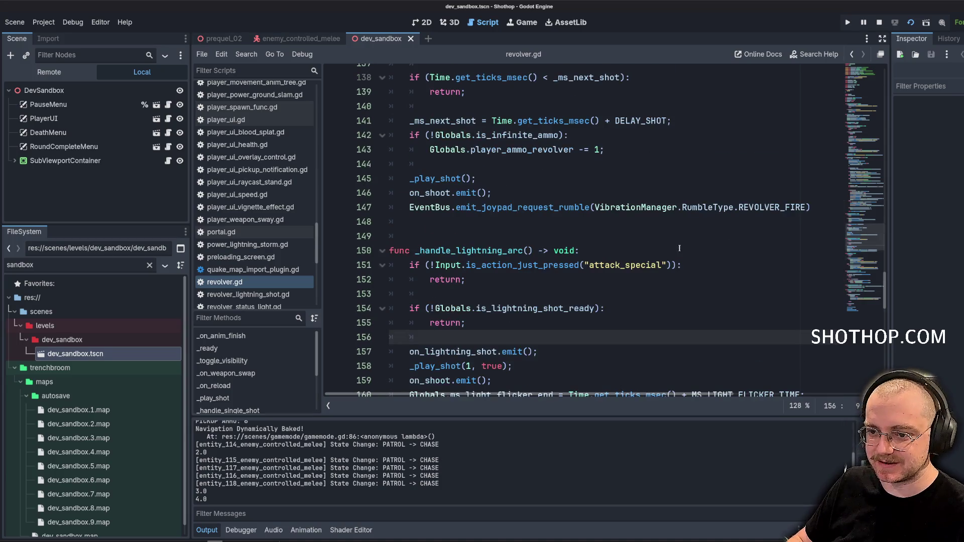
scroll(602, 211, up, 7)
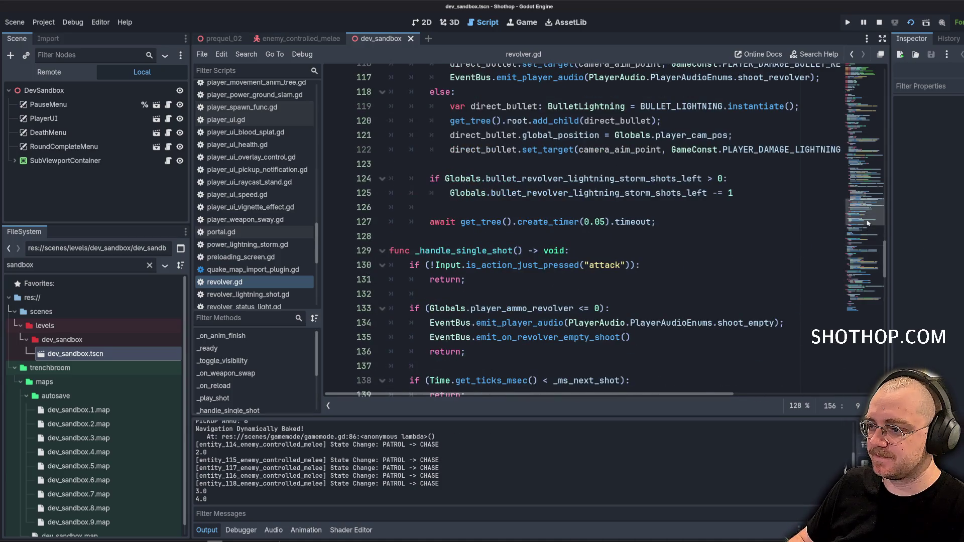
scroll(864, 215, up, 3)
drag(864, 214, 866, 122)
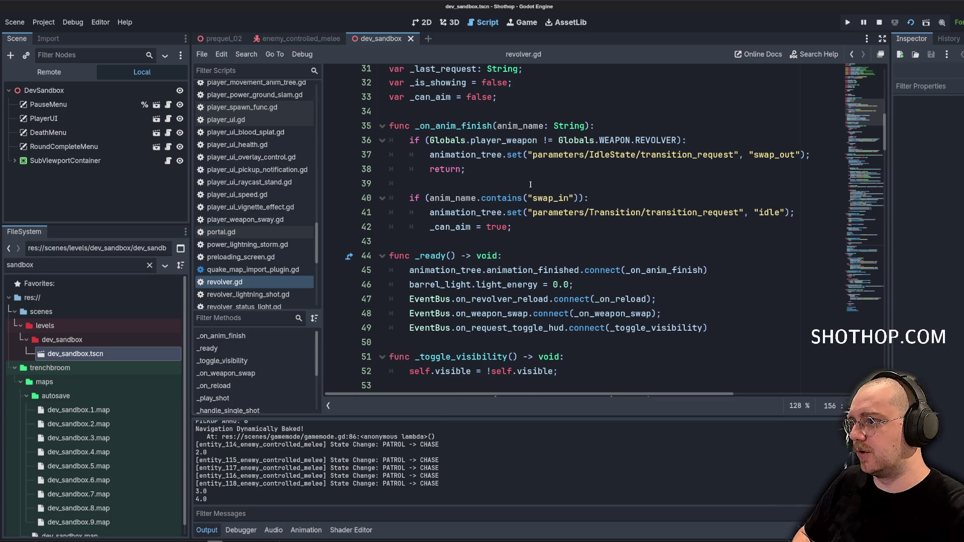
Scroll down past _ready and _on_weapon_swap toward the _play_shot function.
click(554, 270)
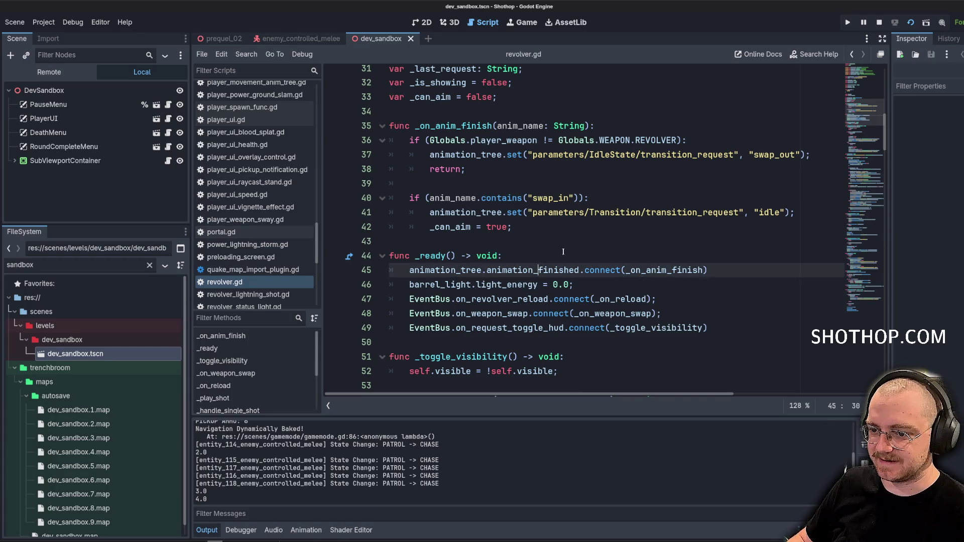
scroll(555, 241, down, 4)
click(555, 241)
scroll(555, 242, down, 5)
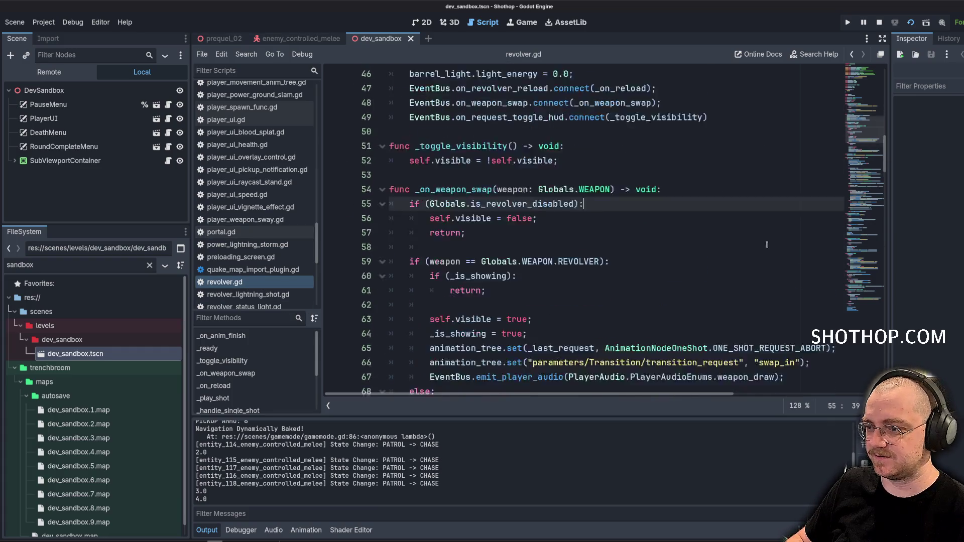
scroll(708, 174, down, 3)
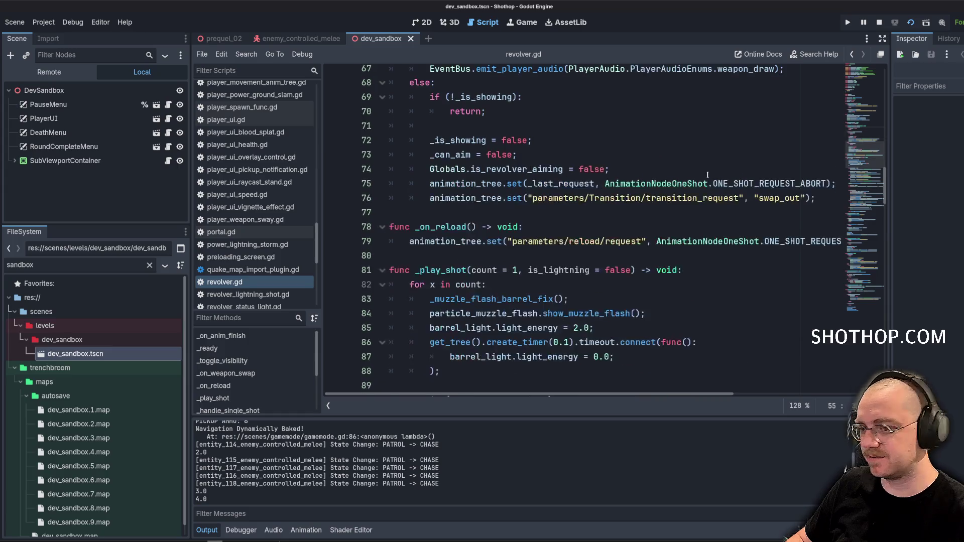
scroll(689, 165, down, 4)
click(828, 198)
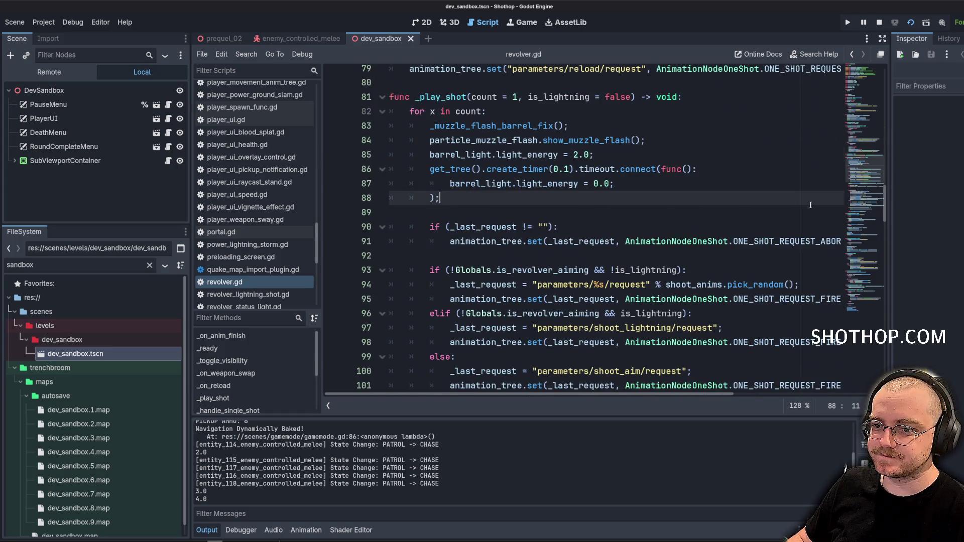
scroll(828, 197, down, 1)
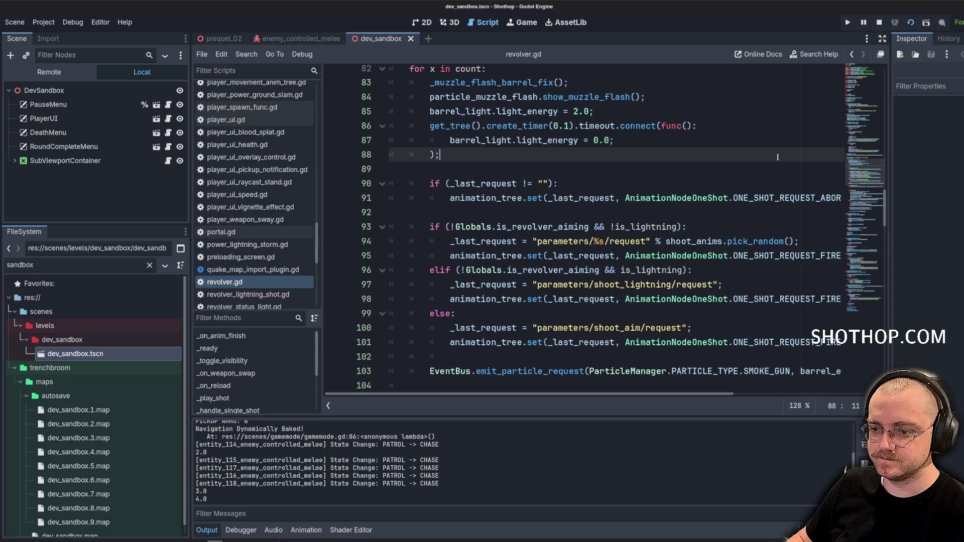
scroll(777, 157, down, 1)
scroll(703, 156, up, 3)
click(508, 154)
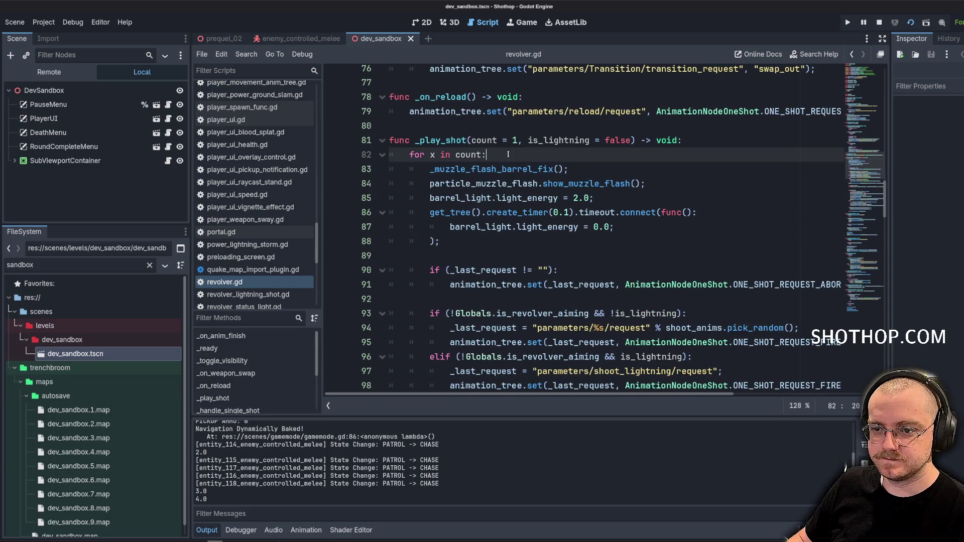
scroll(552, 176, down, 3)
scroll(595, 195, down, 3)
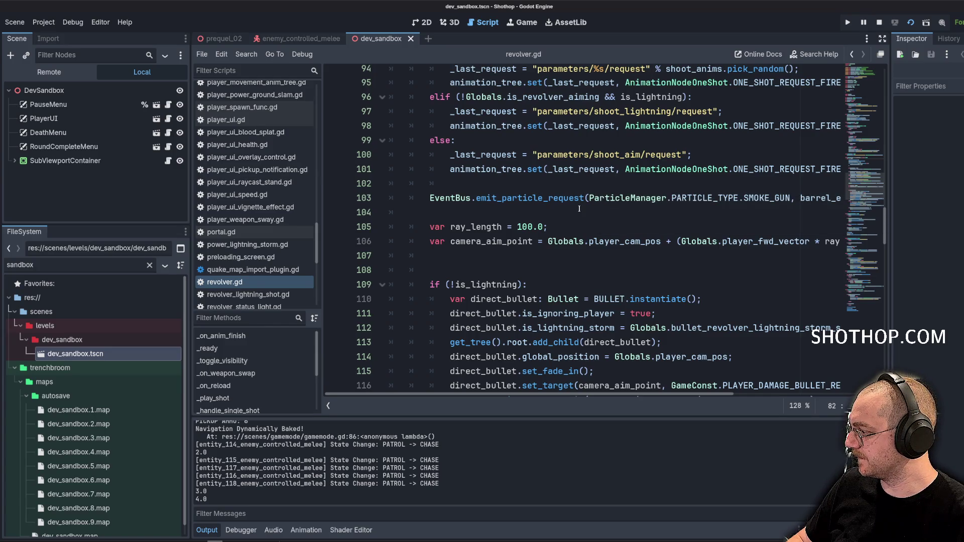
Delete the empty line 108 above the if (!is_lightning) check in _play_shot.
click(583, 215)
scroll(562, 203, down, 2)
click(542, 190)
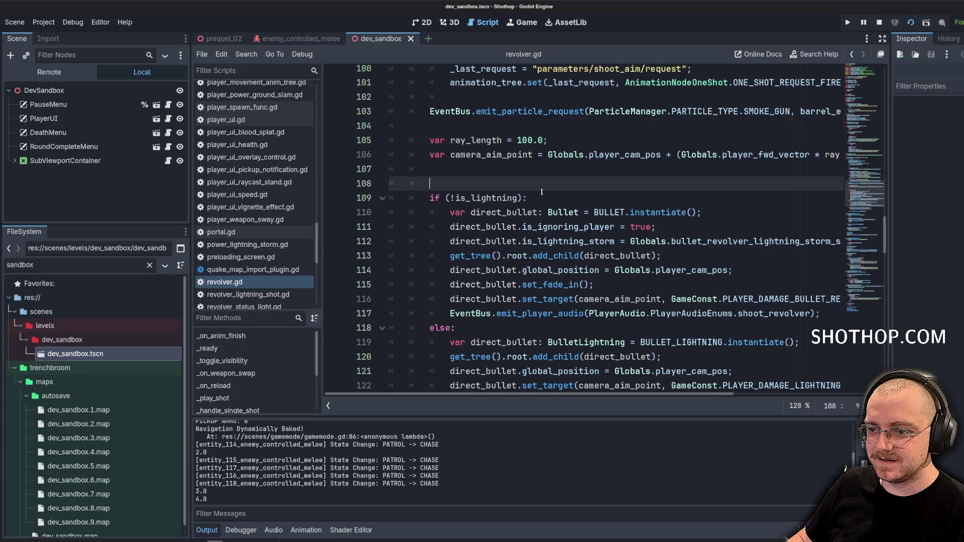
key(BackSpace)
scroll(751, 208, down, 1)
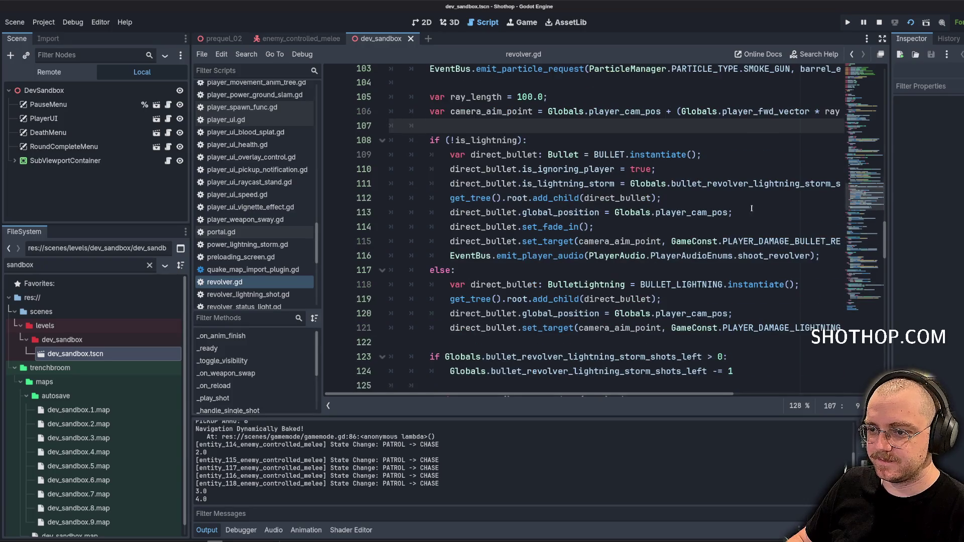
Multiply PLAYER_DAMAGE_BULLET_REVOLVER on line 115 by Globals.player_revolver_multiplier, using autocomplete.
click(555, 183)
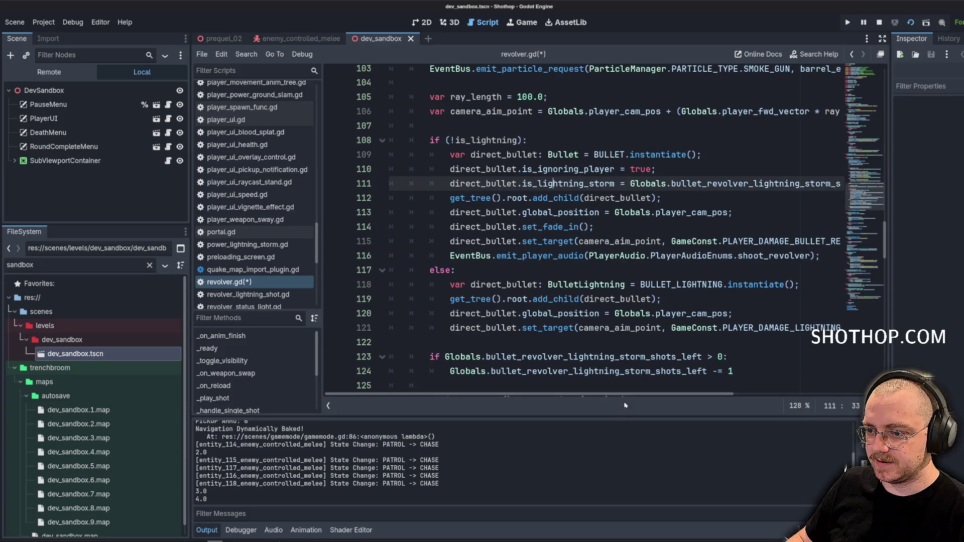
scroll(689, 385, right, 3)
scroll(689, 384, left, 3)
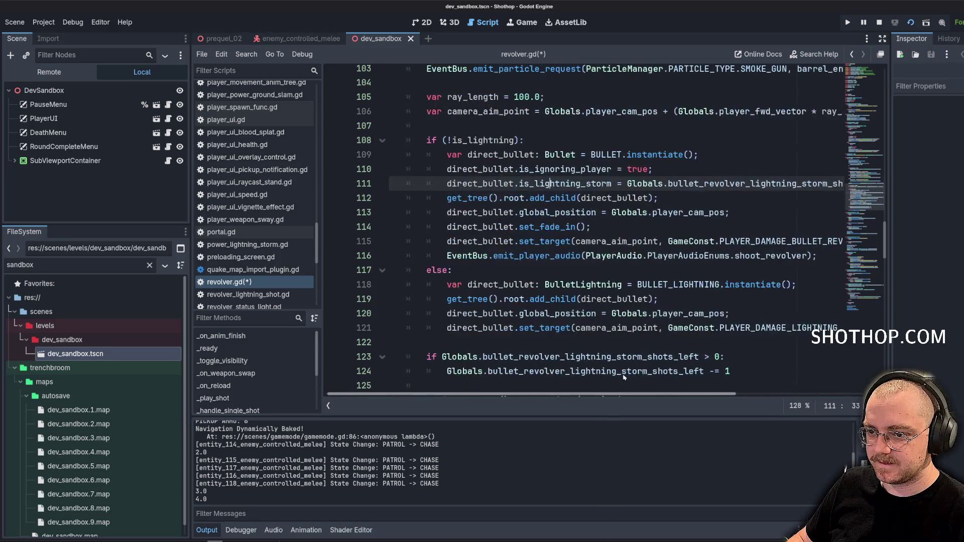
scroll(558, 256, down, 1)
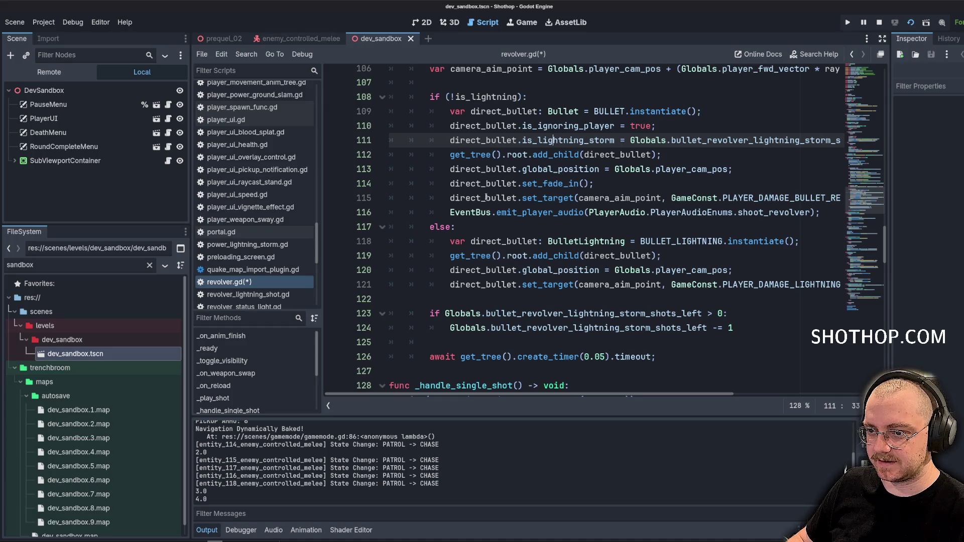
click(822, 212)
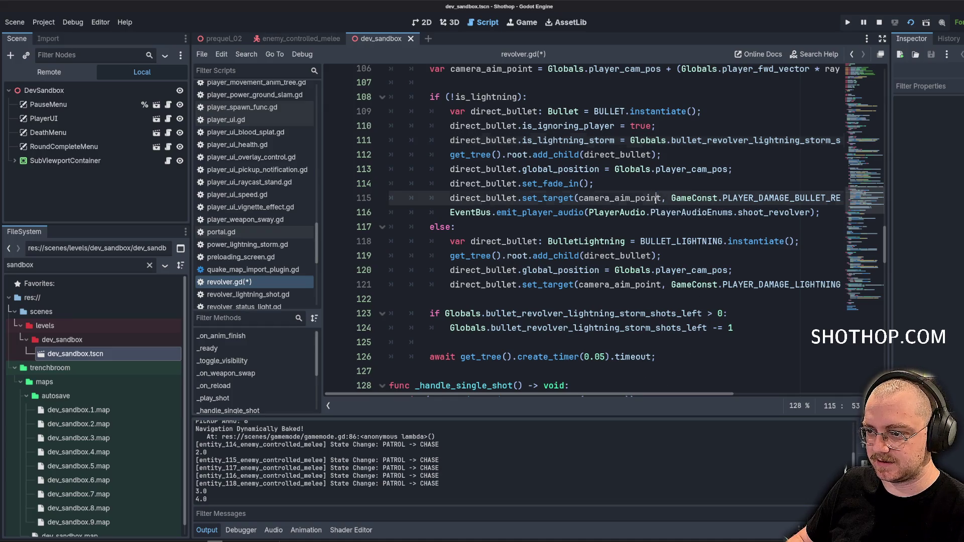
scroll(723, 201, right, 3)
click(723, 201)
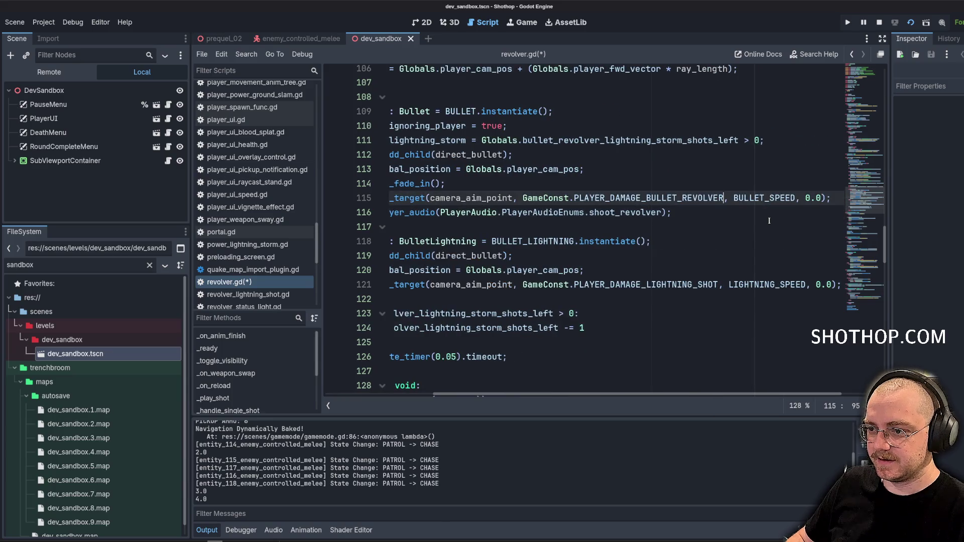
text(+ )
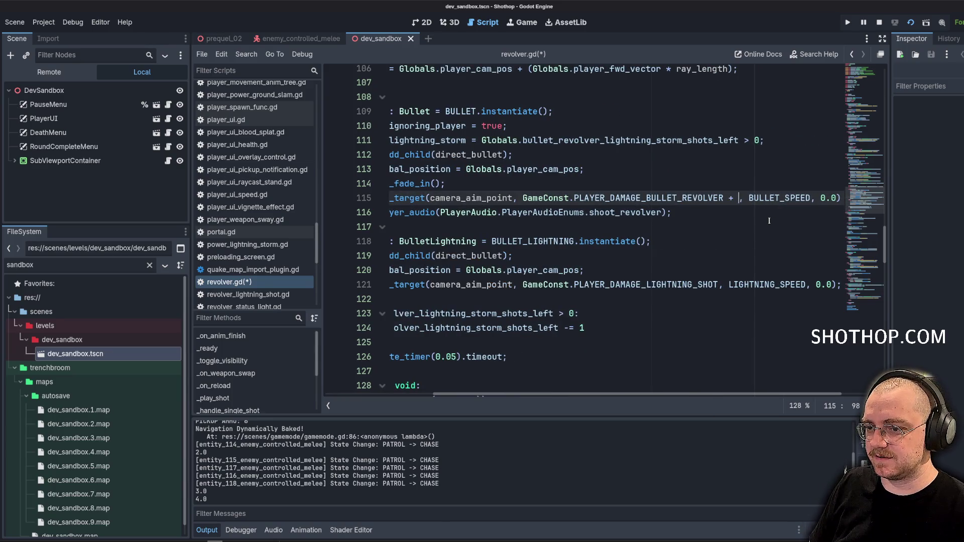
text(Globals.)
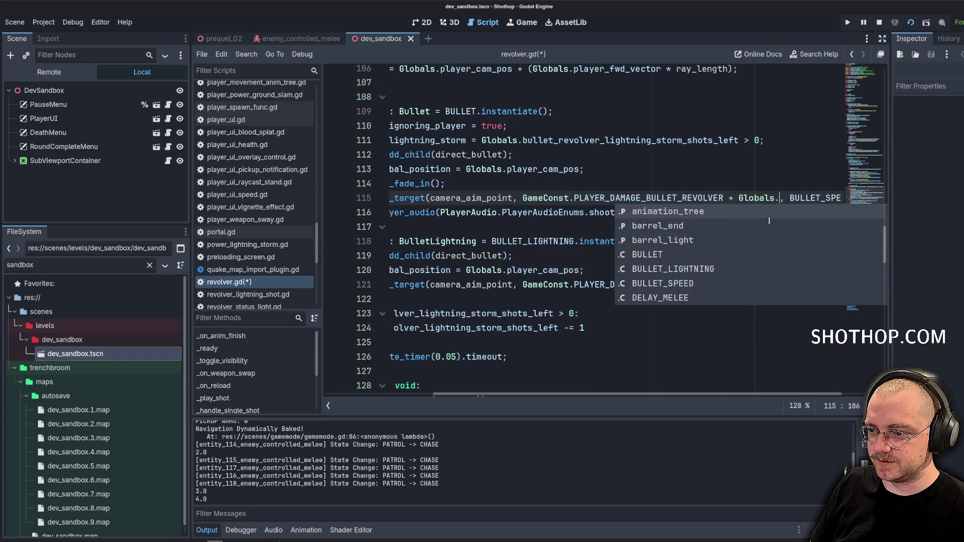
text(revolve)
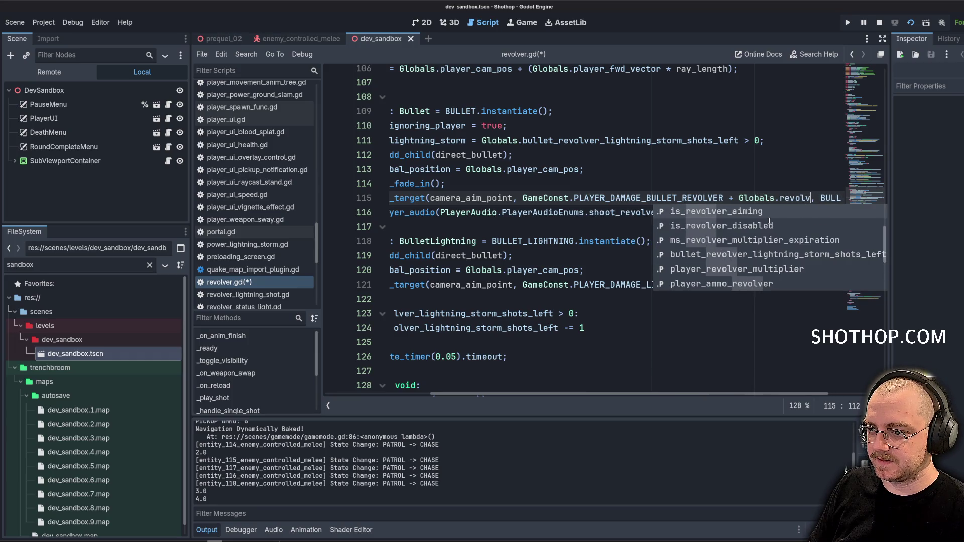
key(Down)
key(Down)
key(Down)
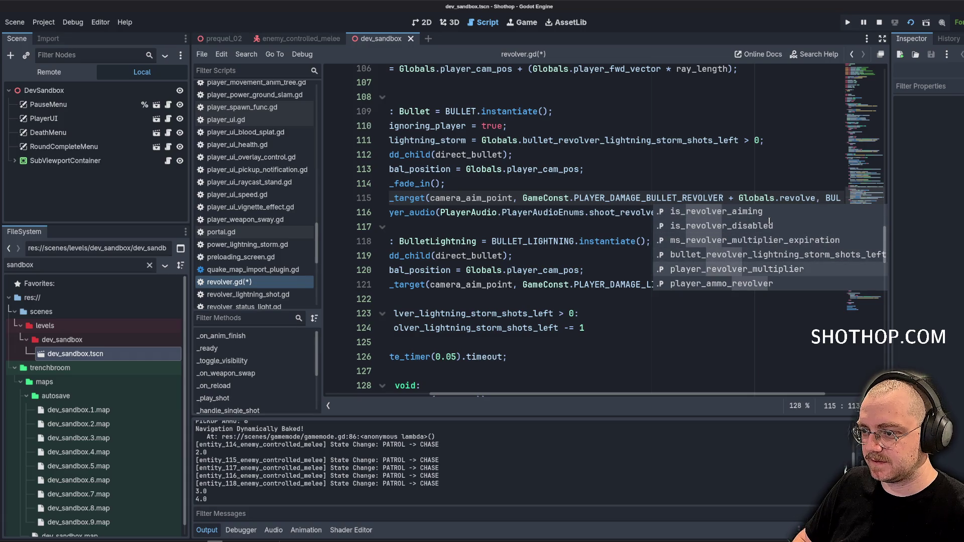
key(Return)
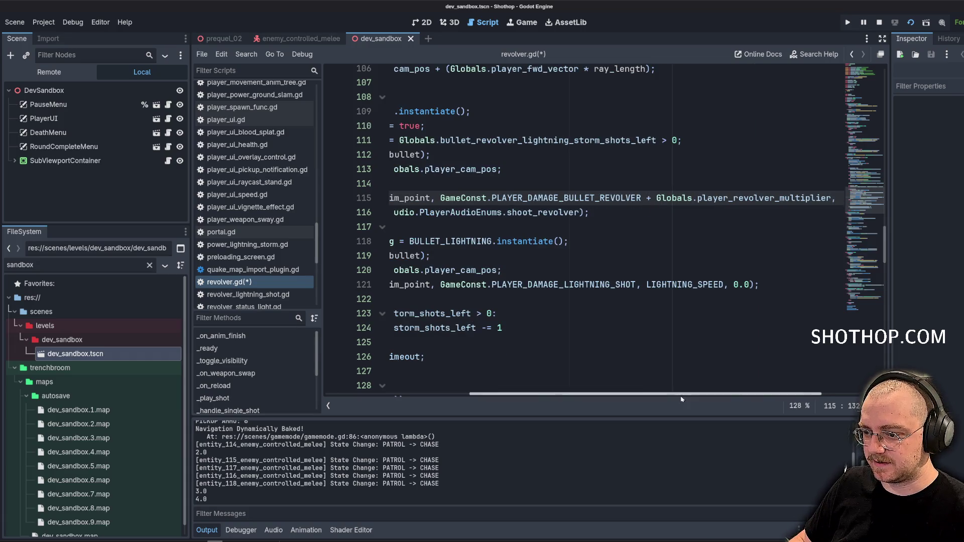
Save revolver.gd and jump to the PLAYER_DAMAGE_BULLET_REVOLVER definition in game_const.gd.
scroll(658, 266, right, 3)
scroll(583, 246, left, 1)
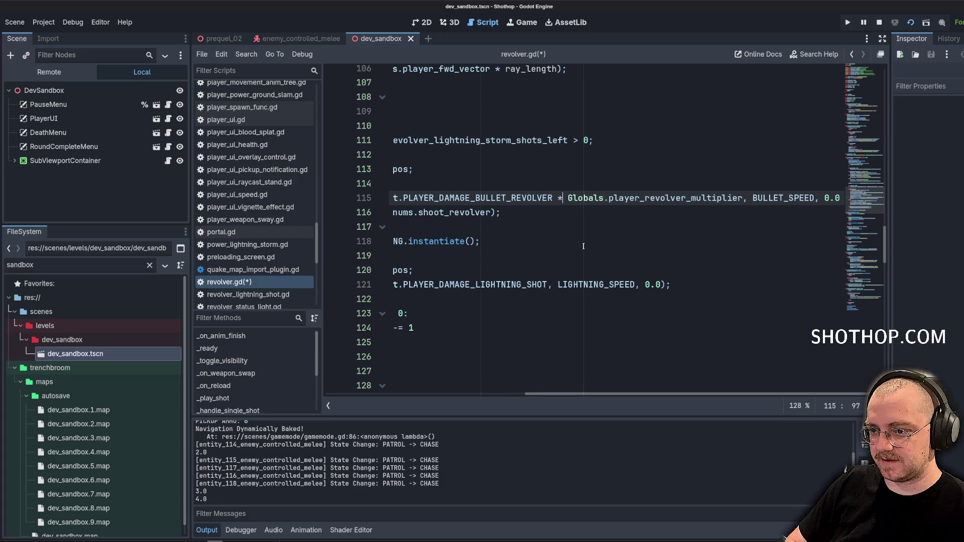
key(Up)
key(ctrl+s)
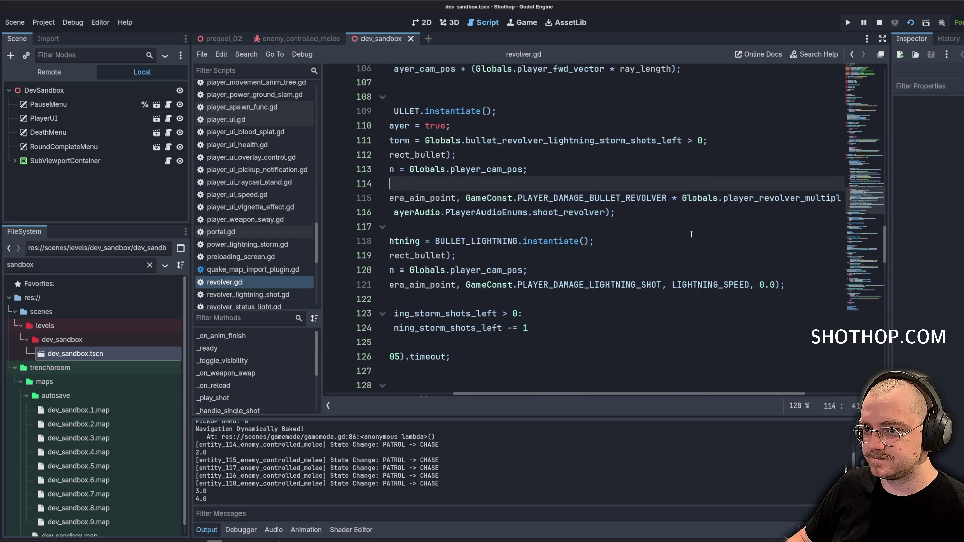
mouse_move(713, 394)
mouse_down()
mouse_move(830, 397)
mouse_move(533, 395)
mouse_move(809, 366)
mouse_up()
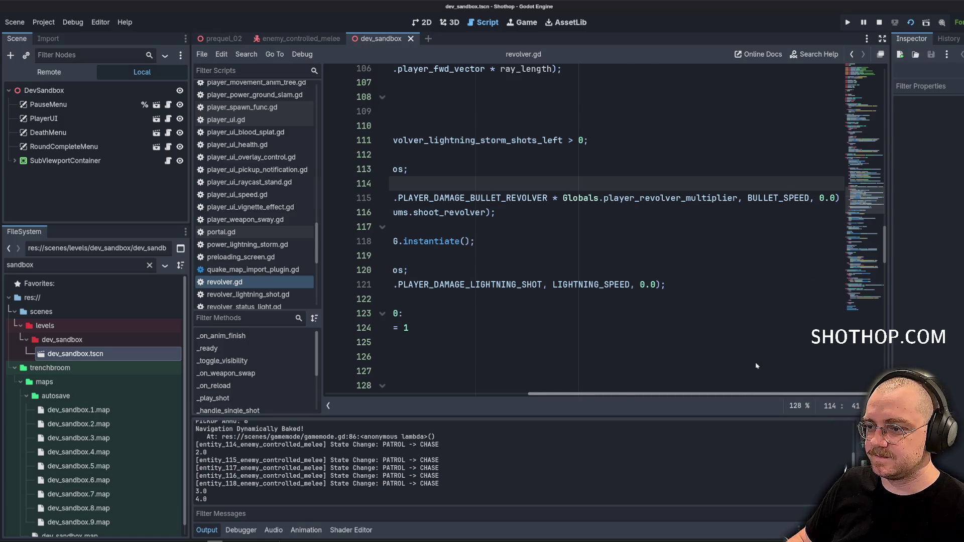
scroll(756, 366, left, 10)
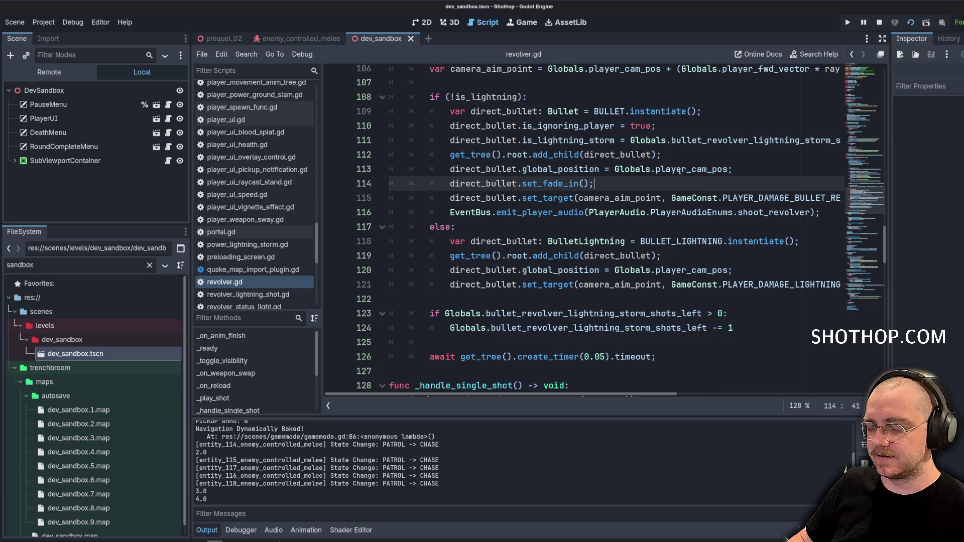
ctrl+click(798, 197)
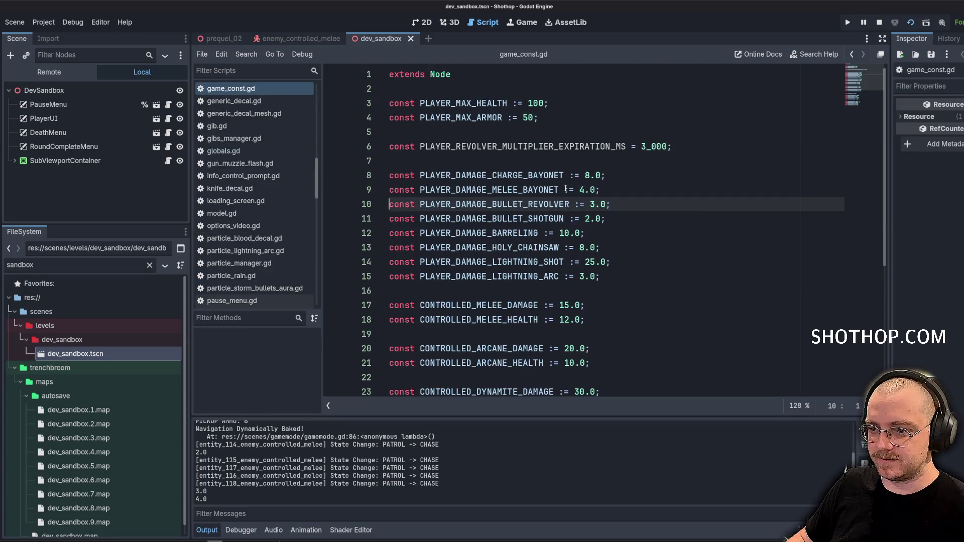
click(655, 194)
triple_click(587, 206)
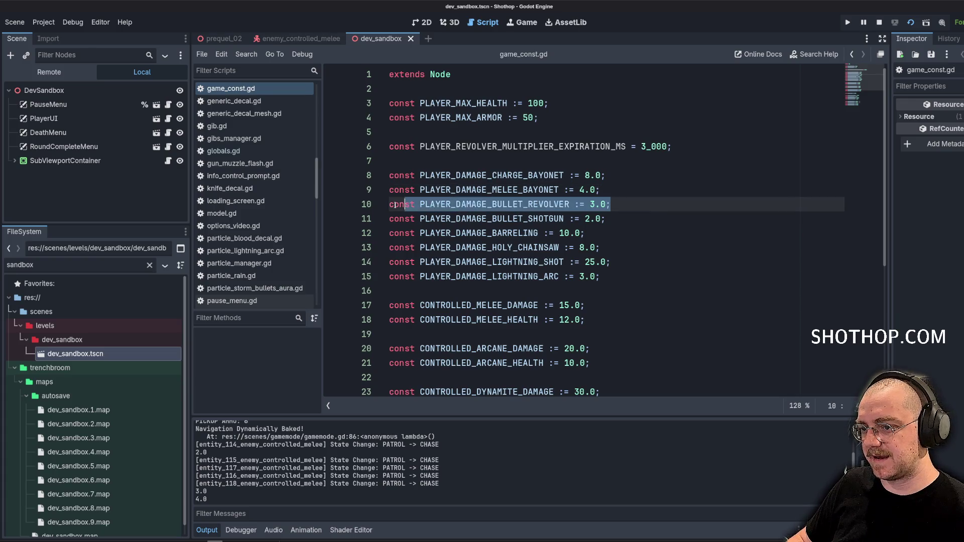
click(642, 186)
click(654, 198)
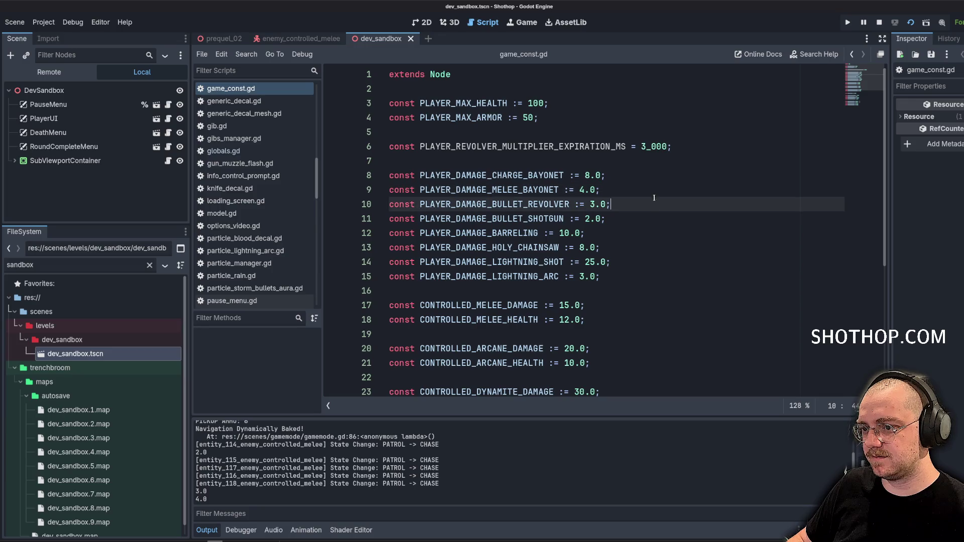
drag(615, 205, 455, 205)
click(653, 175)
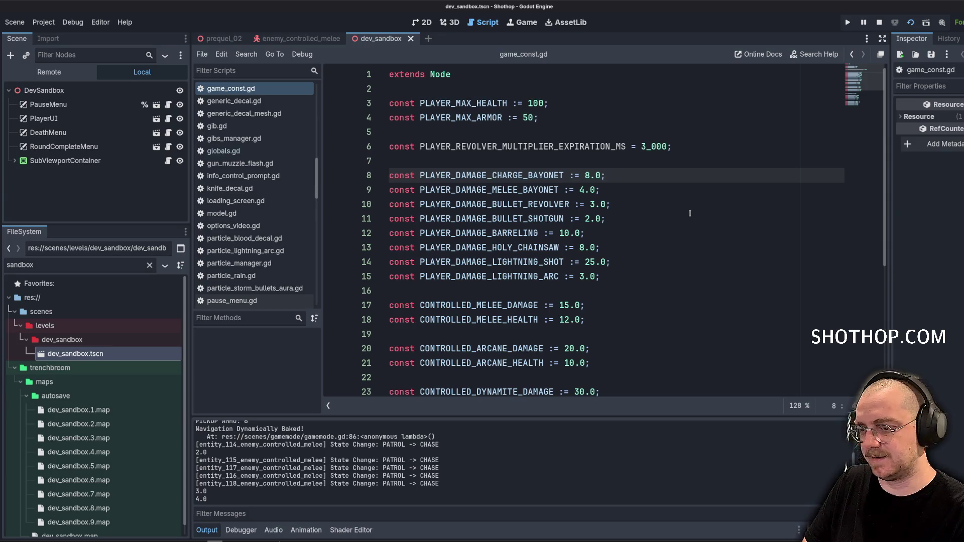
click(690, 215)
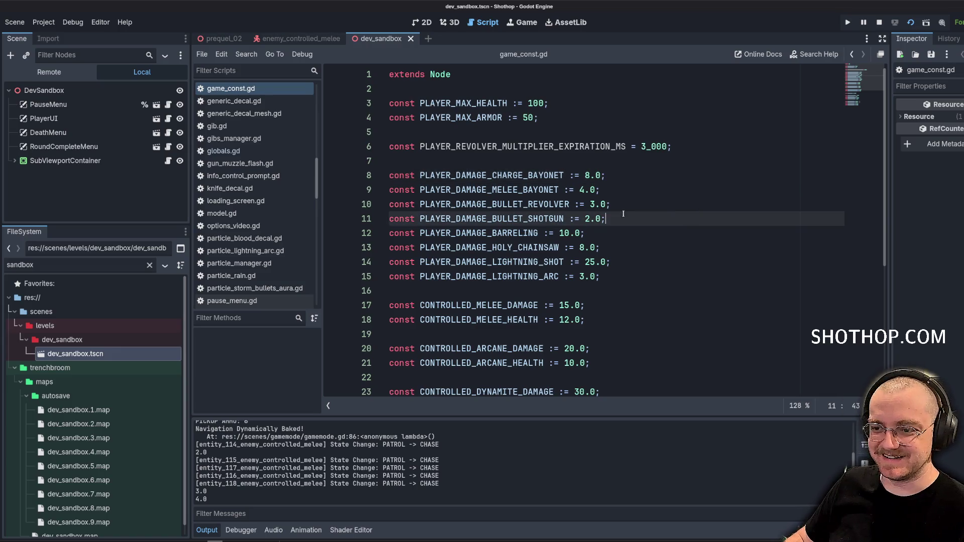
click(419, 158)
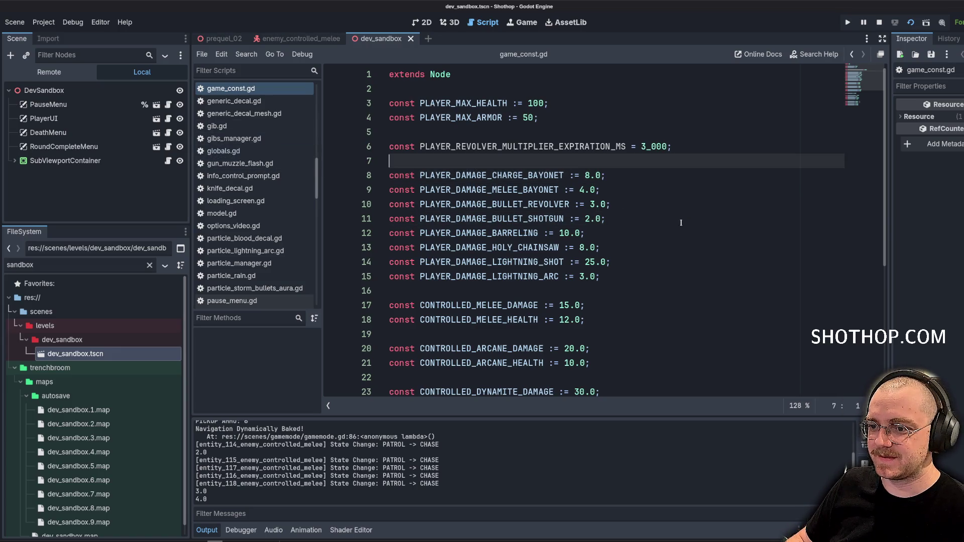
scroll(248, 185, up, 5)
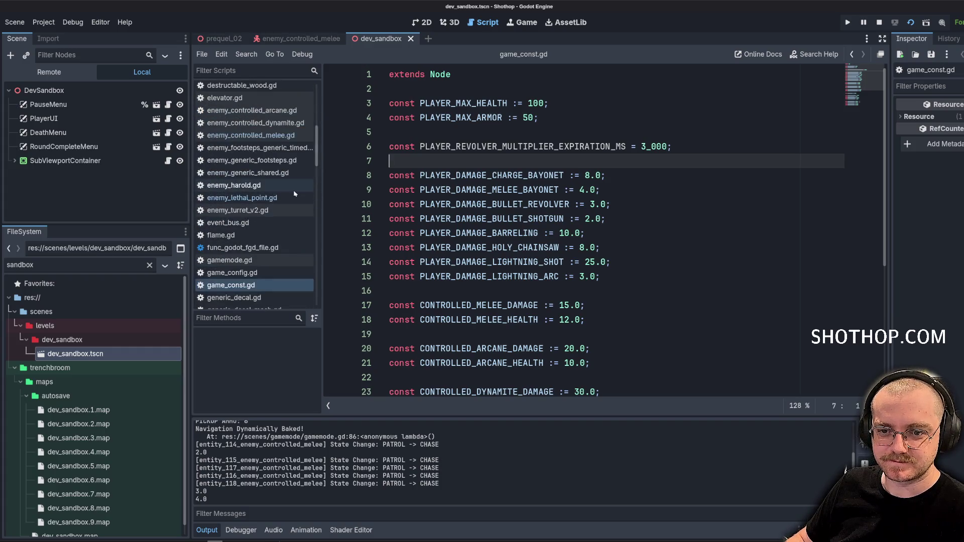
scroll(247, 185, down, 10)
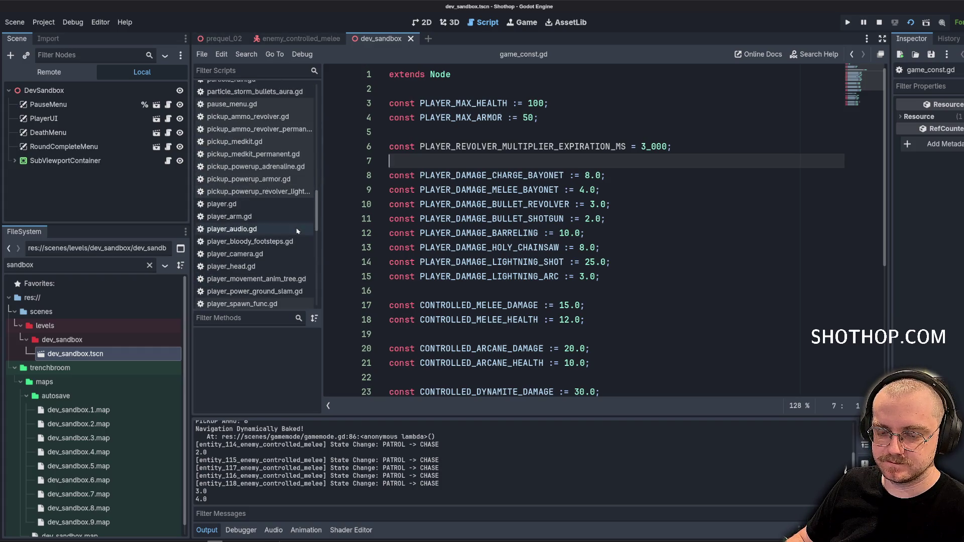
scroll(283, 217, down, 5)
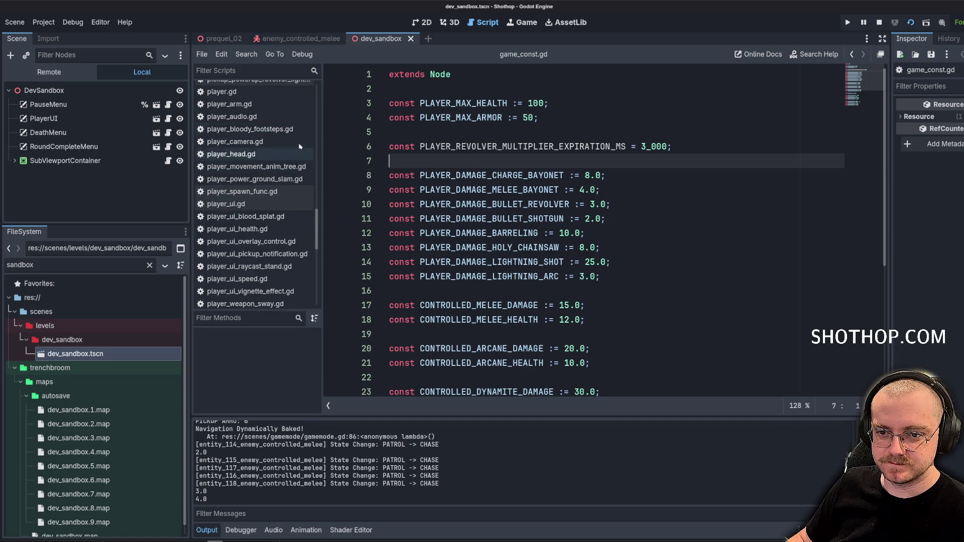
scroll(291, 158, down, 8)
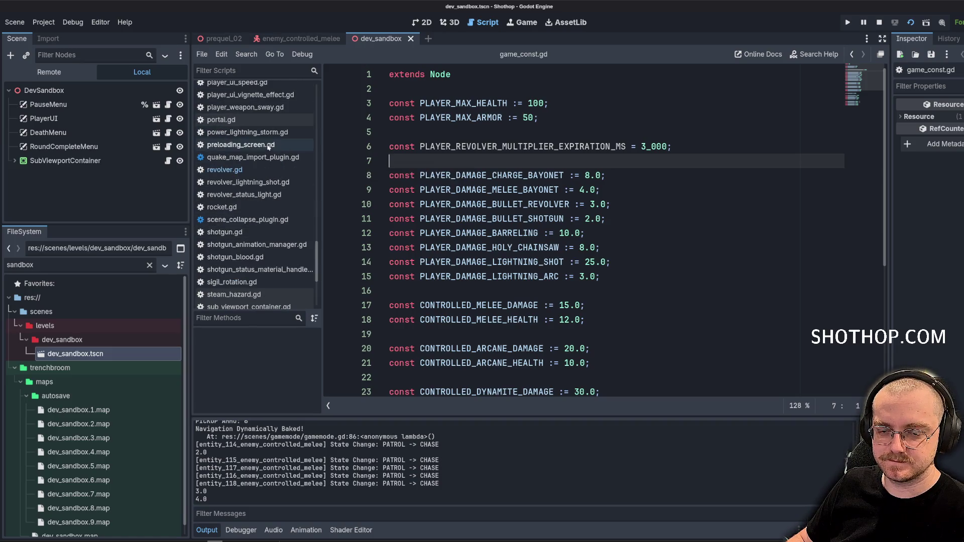
scroll(271, 178, down, 3)
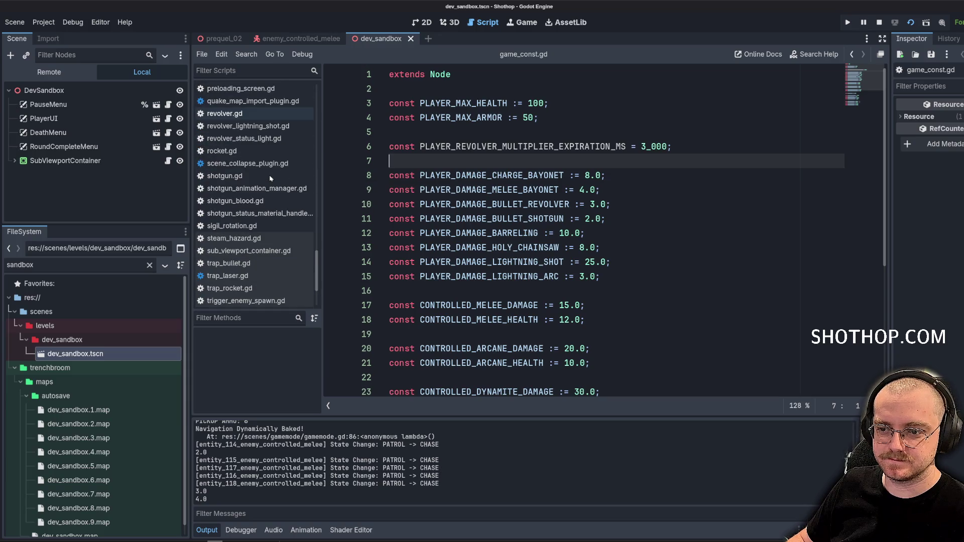
scroll(230, 184, up, 8)
scroll(263, 216, down, 8)
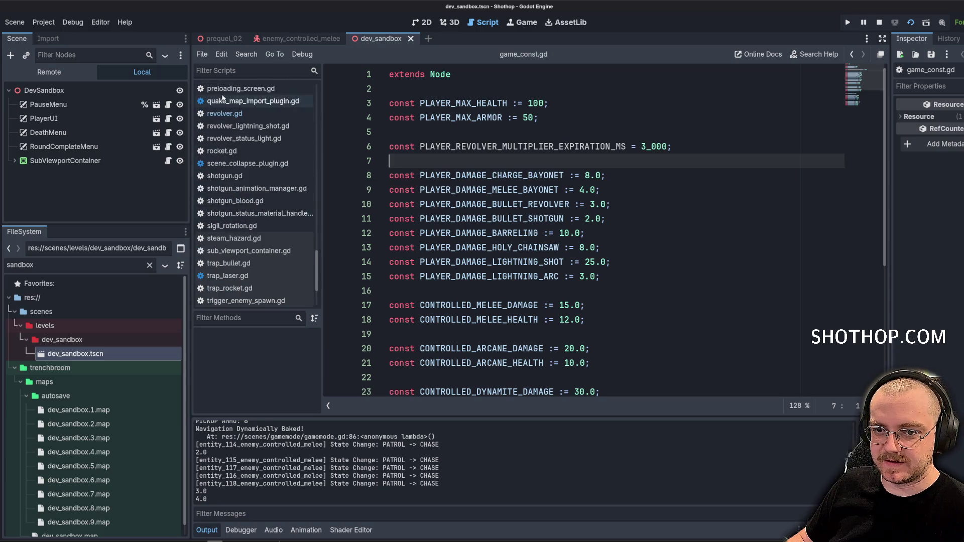
click(242, 75)
text(lethal)
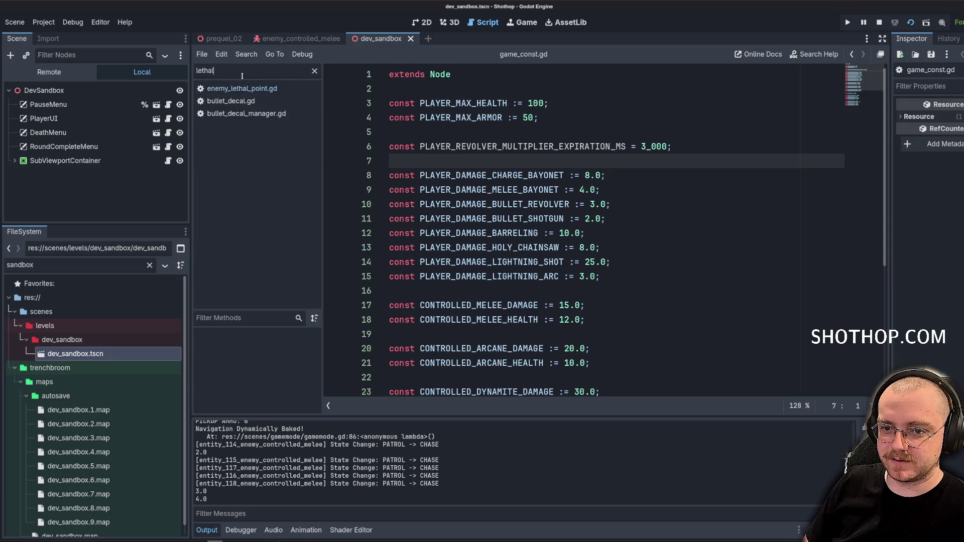
Open enemy_lethal_point.gd and review its critical-damage branch.
click(259, 89)
click(726, 191)
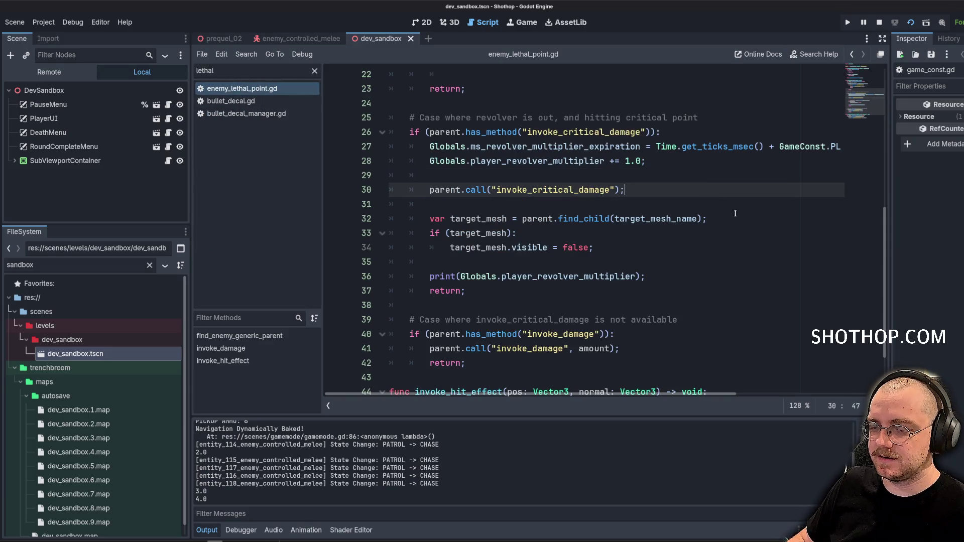
click(621, 166)
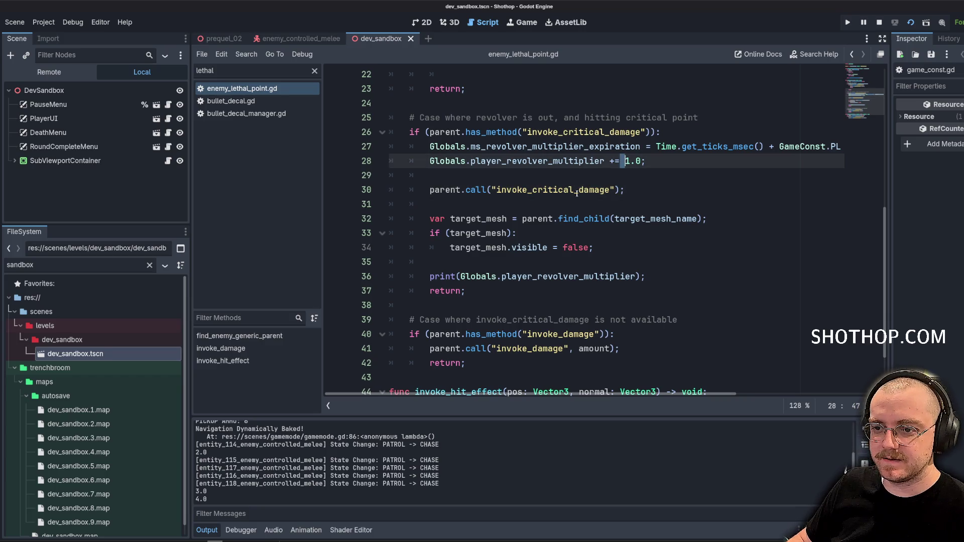
scroll(581, 202, up, 4)
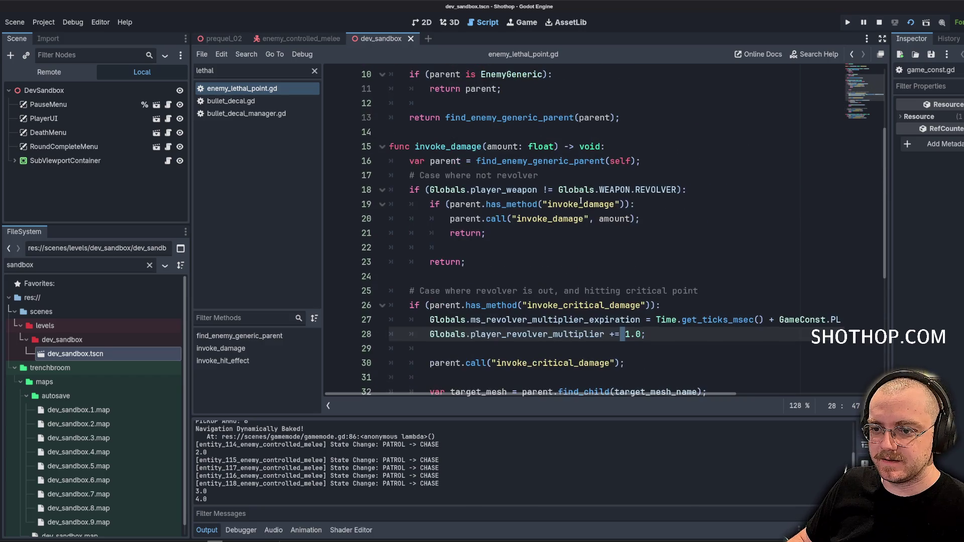
click(315, 71)
scroll(607, 149, down, 6)
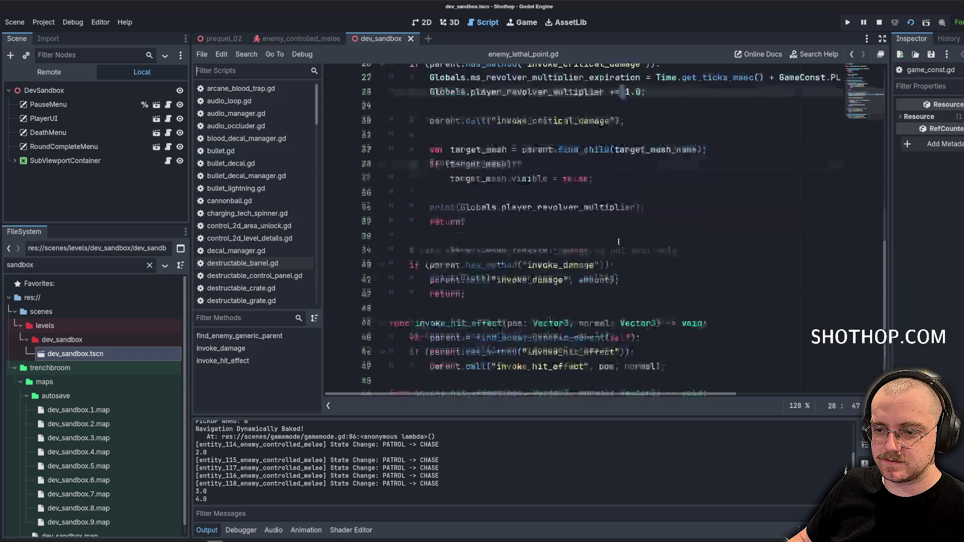
click(605, 136)
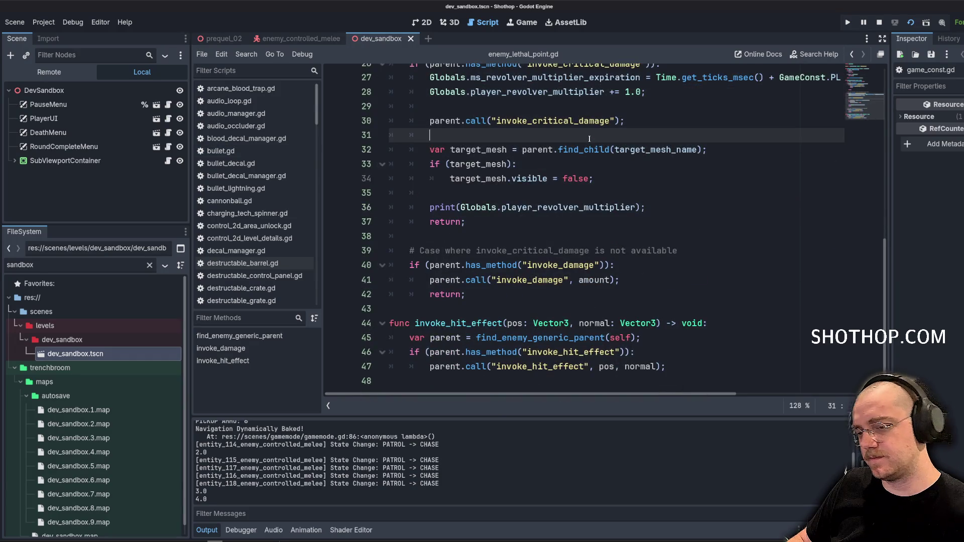
Delete the print(Globals.player_revolver_multiplier) line and save the script.
click(655, 203)
key(shift+Home)
key(shift+Home)
key(BackSpace)
key(BackSpace)
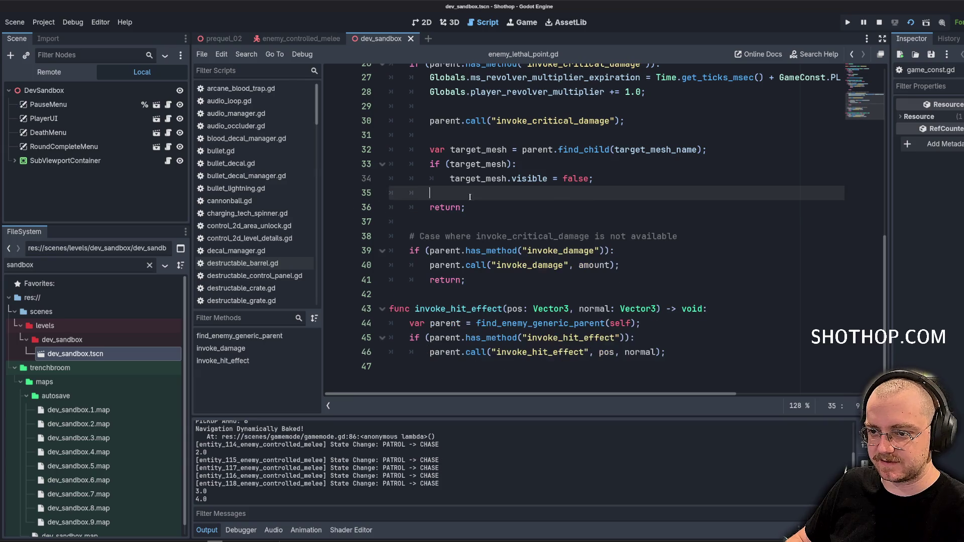
key(Up)
key(Up)
key(End)
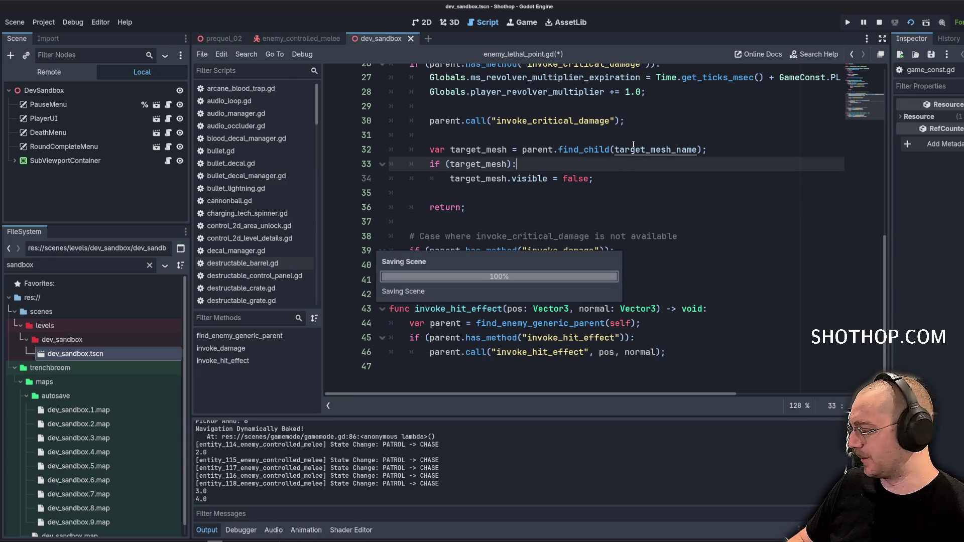
scroll(247, 190, down, 5)
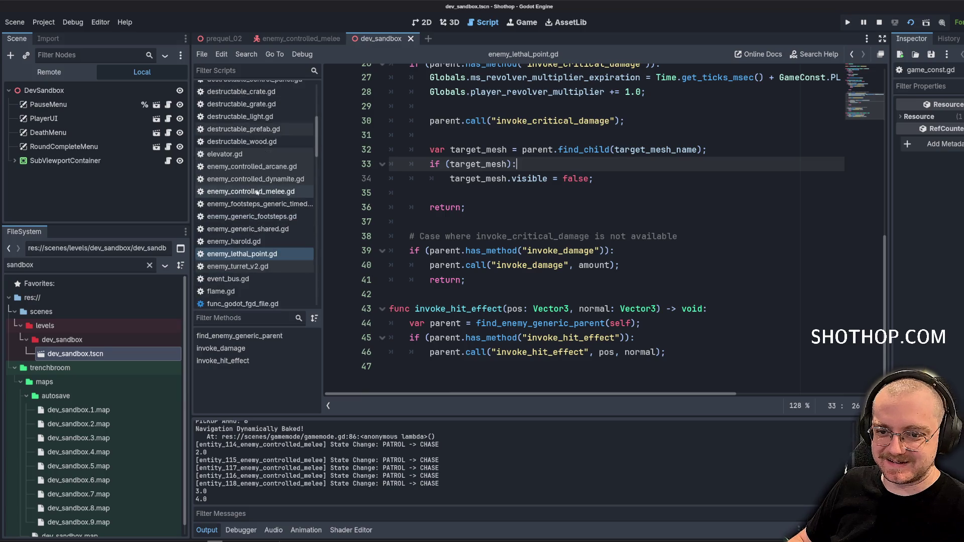
scroll(258, 193, up, 4)
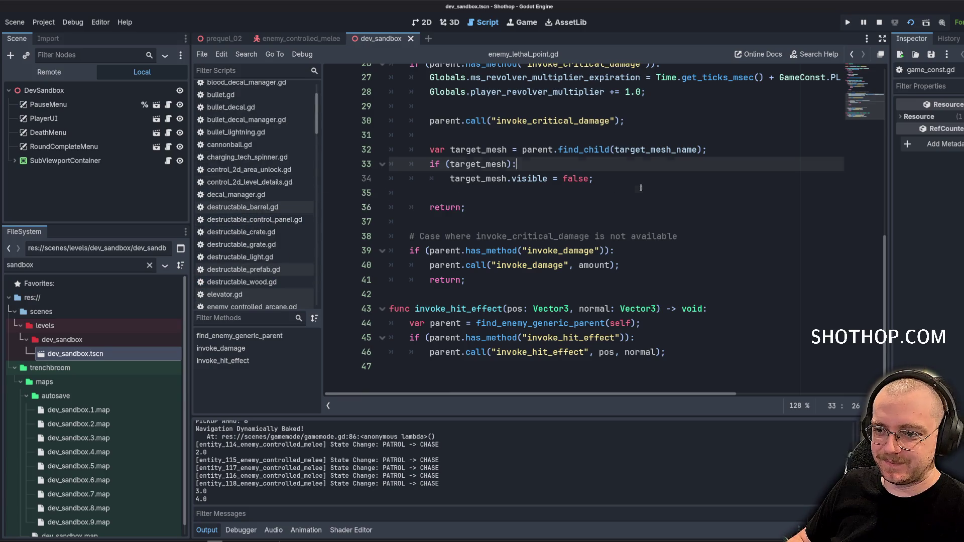
key(Down)
key(Down)
scroll(271, 176, down, 3)
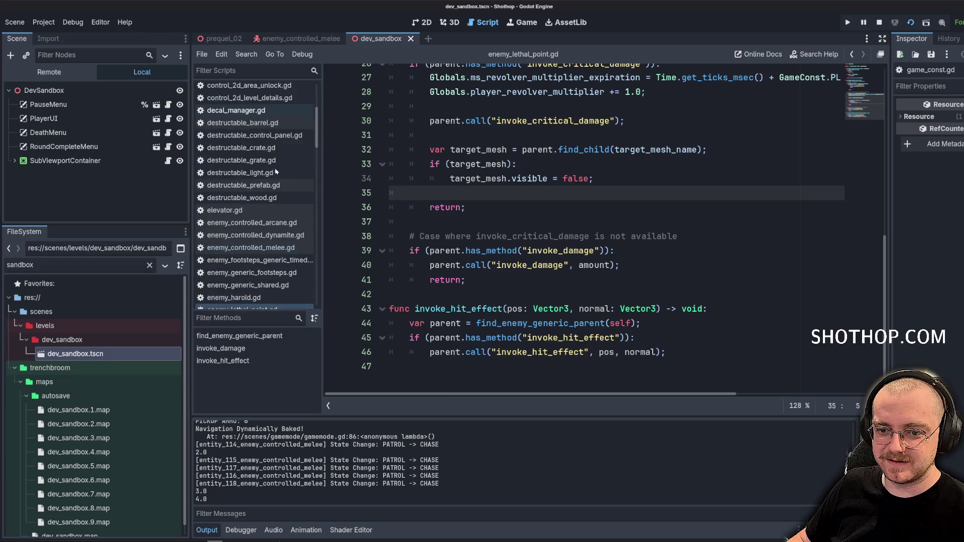
click(259, 248)
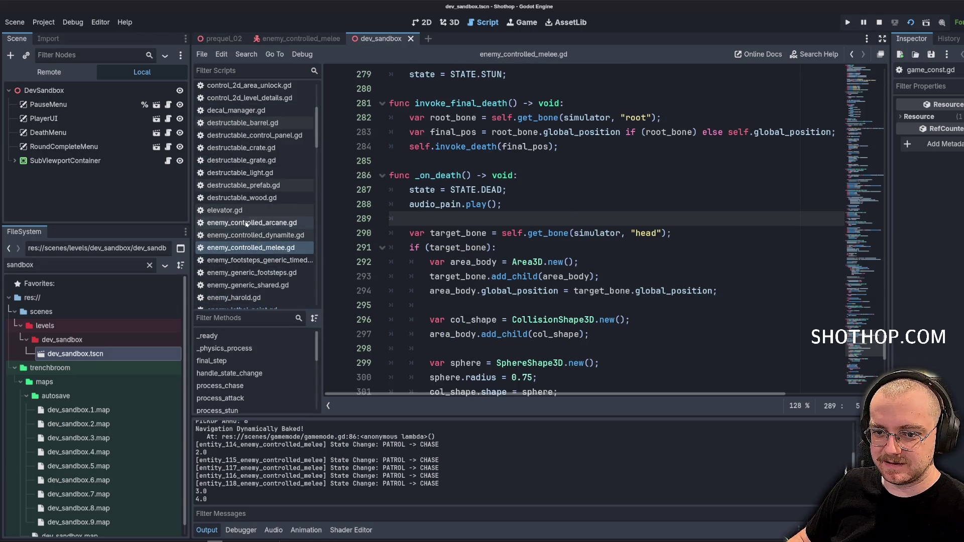
Check invoke_critical_damage in enemy_lethal_point.gd, then add a new line after line 62 in the melee _ready.
scroll(251, 223, down, 5)
click(242, 170)
double_click(552, 136)
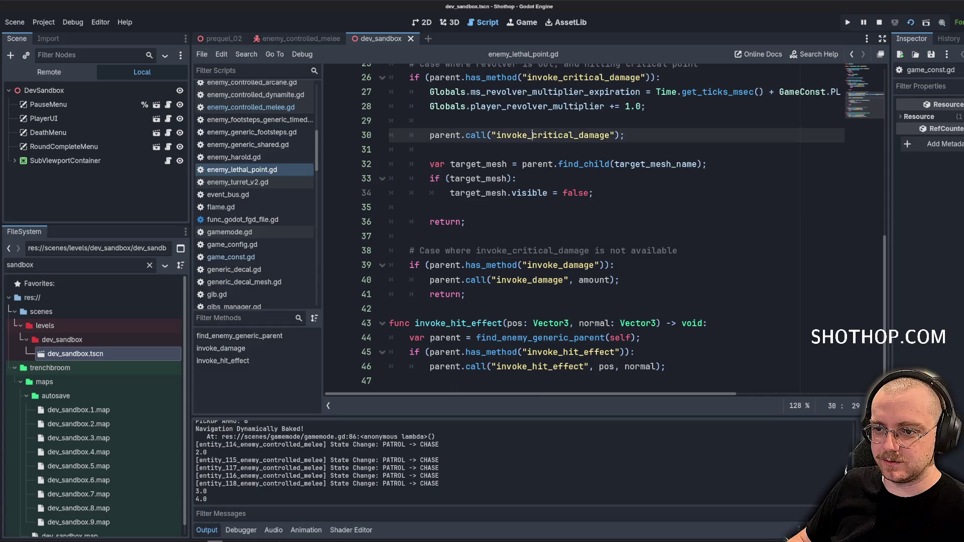
click(251, 107)
scroll(607, 221, up, 5)
scroll(606, 221, up, 20)
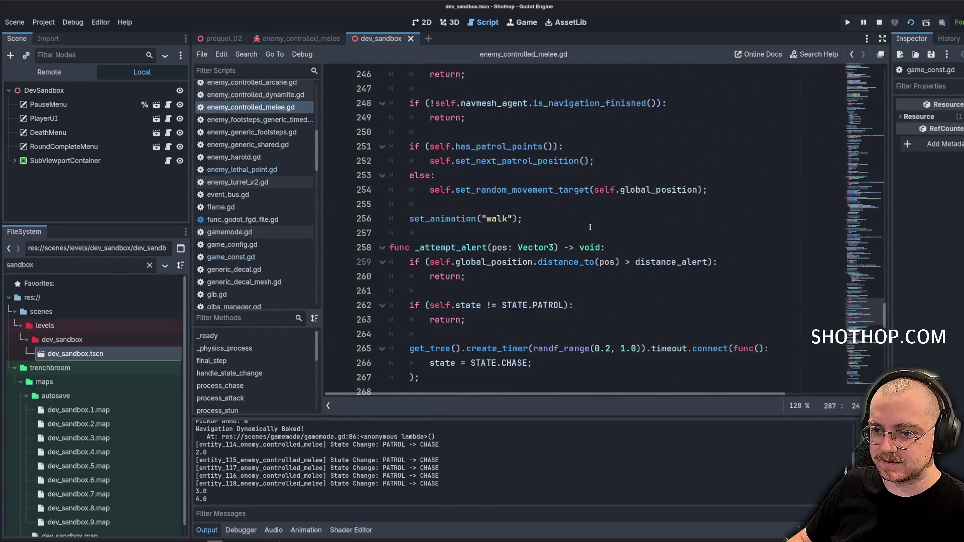
scroll(639, 192, down, 10)
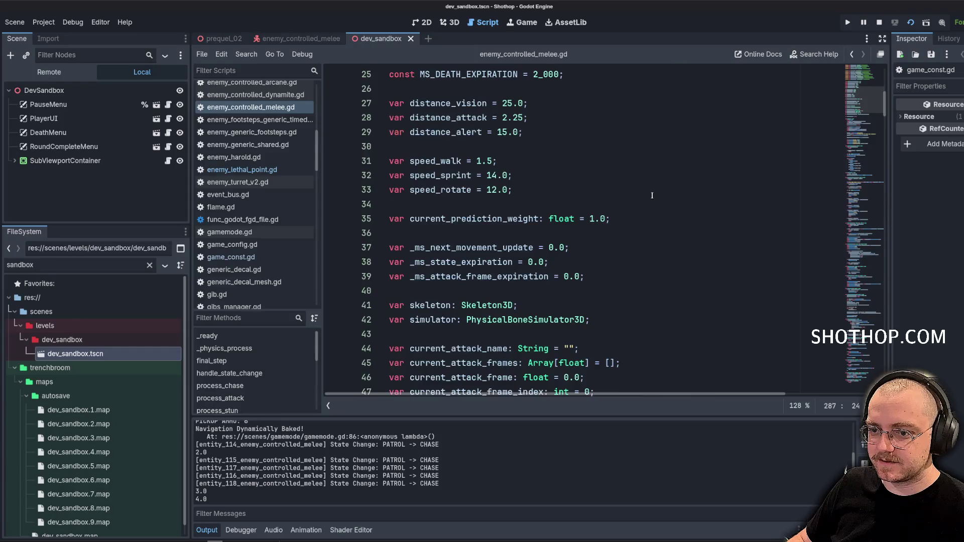
scroll(639, 192, up, 2)
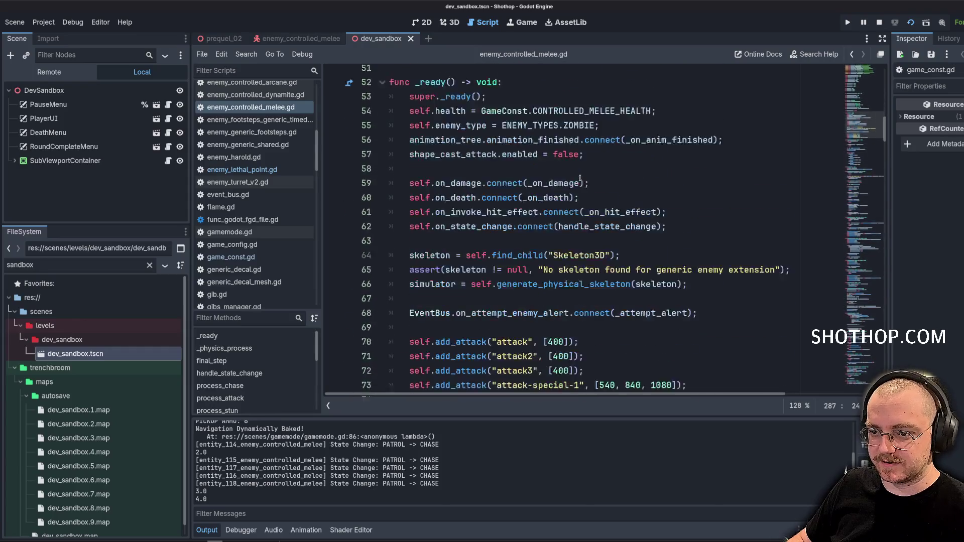
click(723, 221)
key(Return)
Complete line 63 as self.on_damage_critical.connect(handle_damage_critical) using autocomplete.
text(self.on)
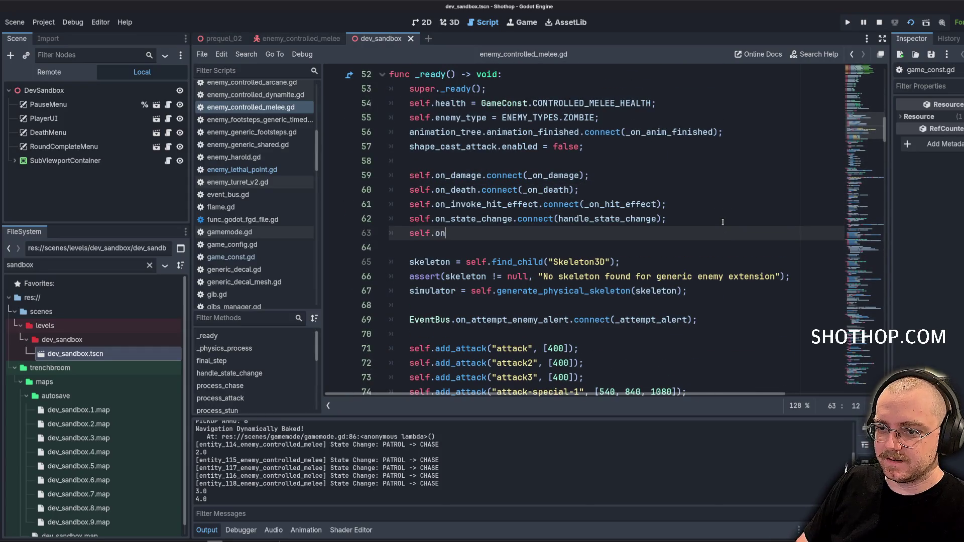
text(_crit)
key(Return)
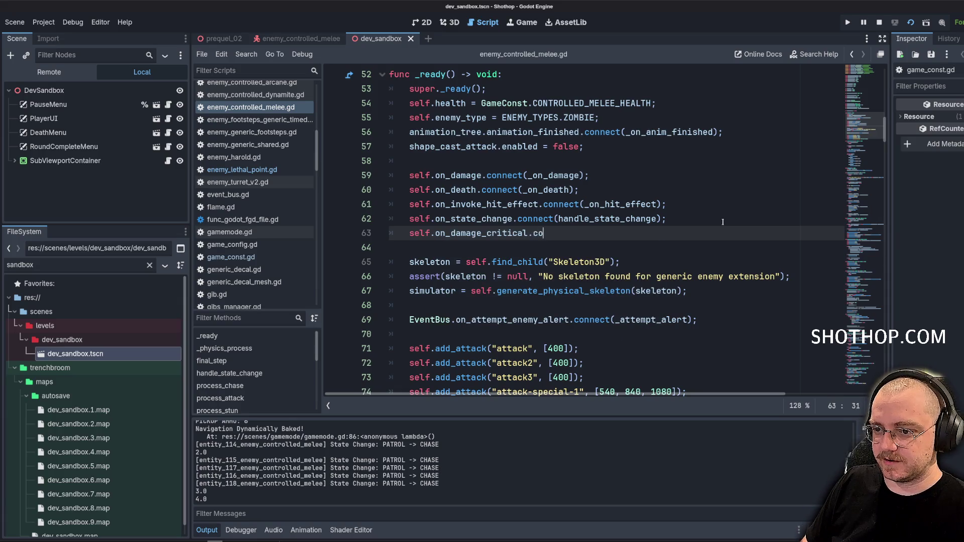
text(nnect(handle_)
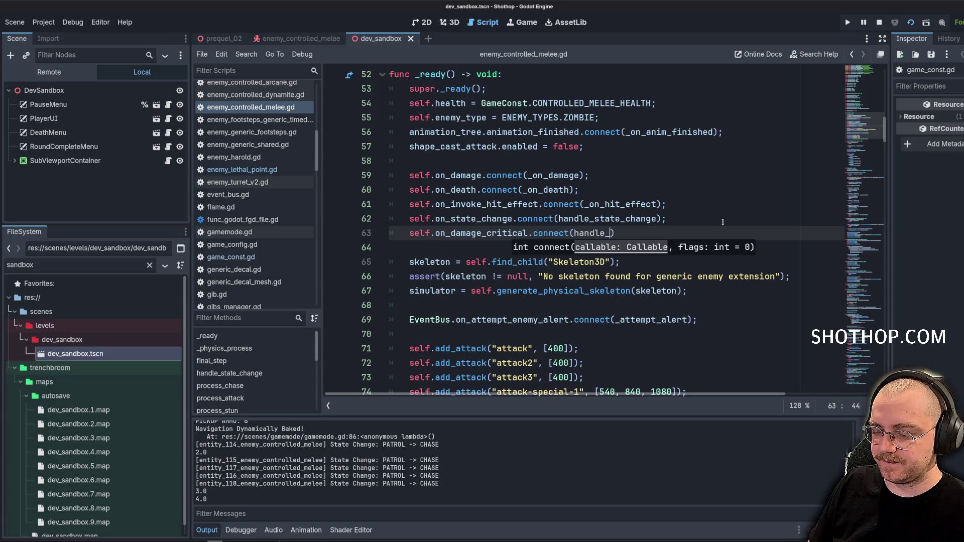
text(damage_critical)
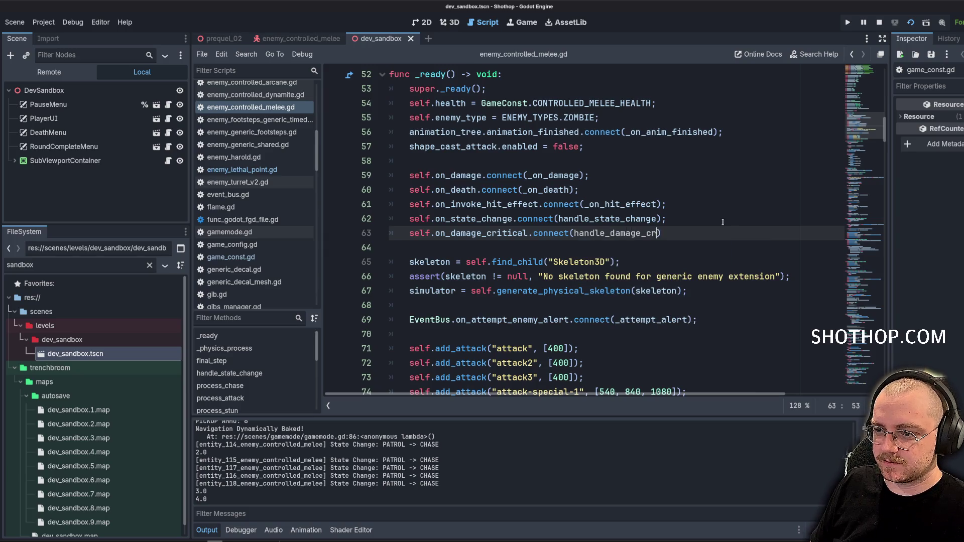
click(572, 233)
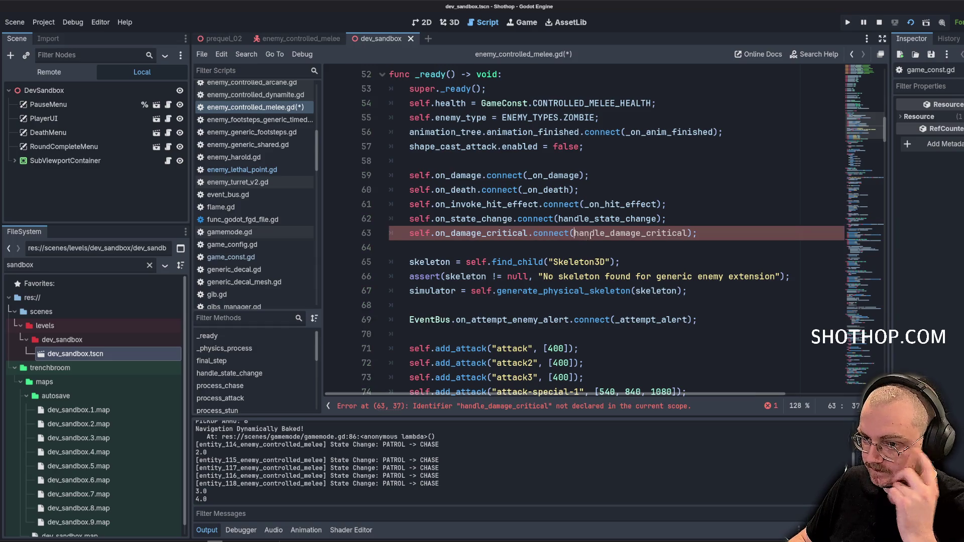
key(ctrl+Right)
Search the melee script for 'death' to reach invoke_final_death.
scroll(485, 237, down, 4)
scroll(438, 237, down, 10)
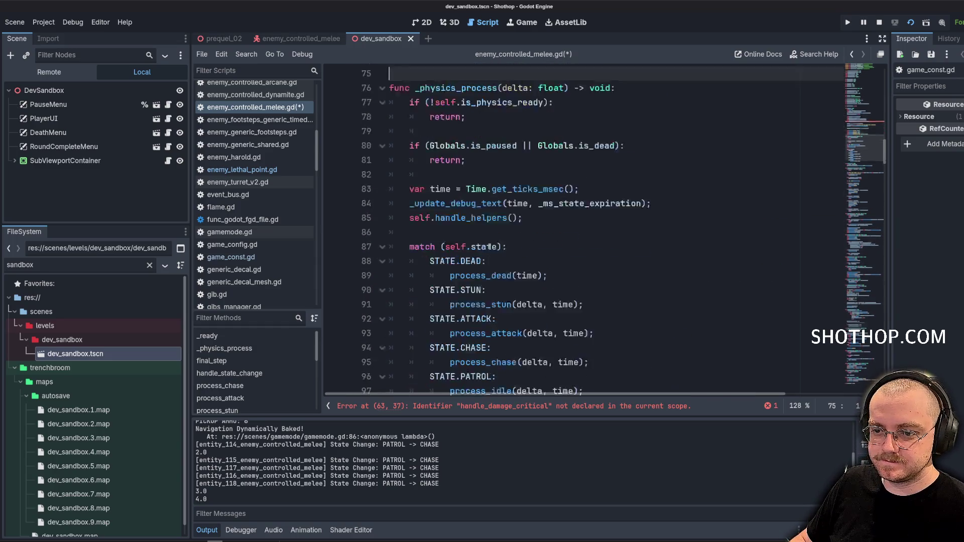
click(444, 138)
key(Down)
key(Down)
key(Down)
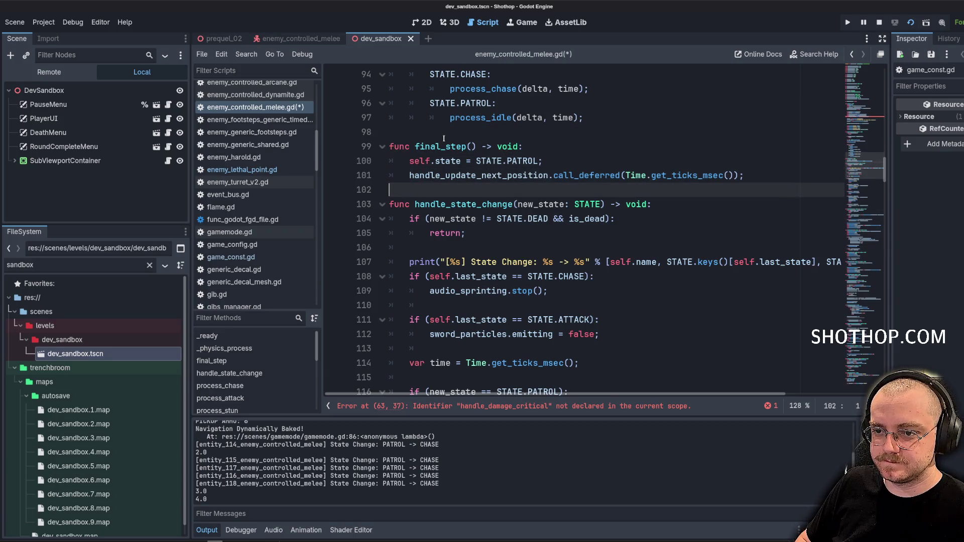
scroll(493, 368, down, 10)
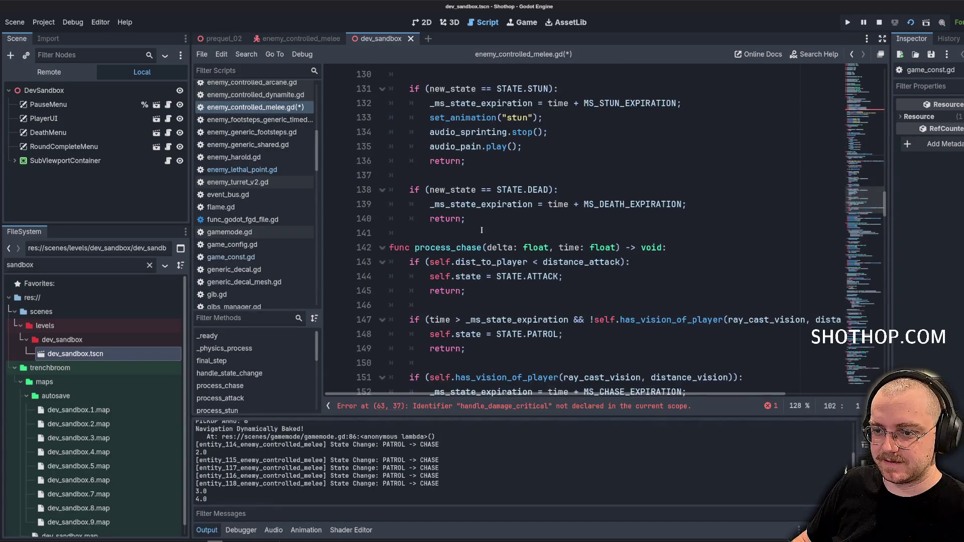
key(ctrl+f)
text(death)
key(Return)
key(Return)
key(Return)
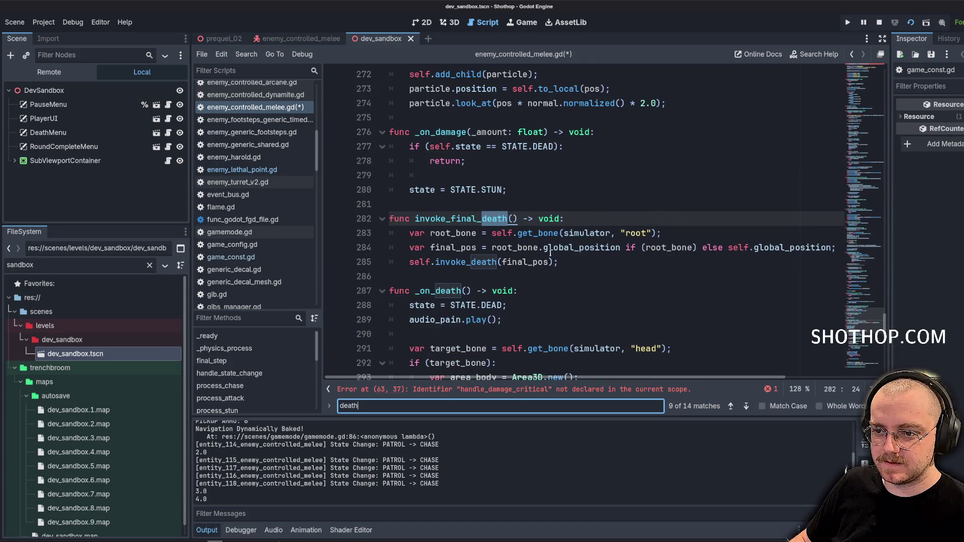
Paste the handle_damage_critical name on a new line below _on_damage.
click(471, 268)
click(468, 206)
key(Return)
key(Return)
key(Up)
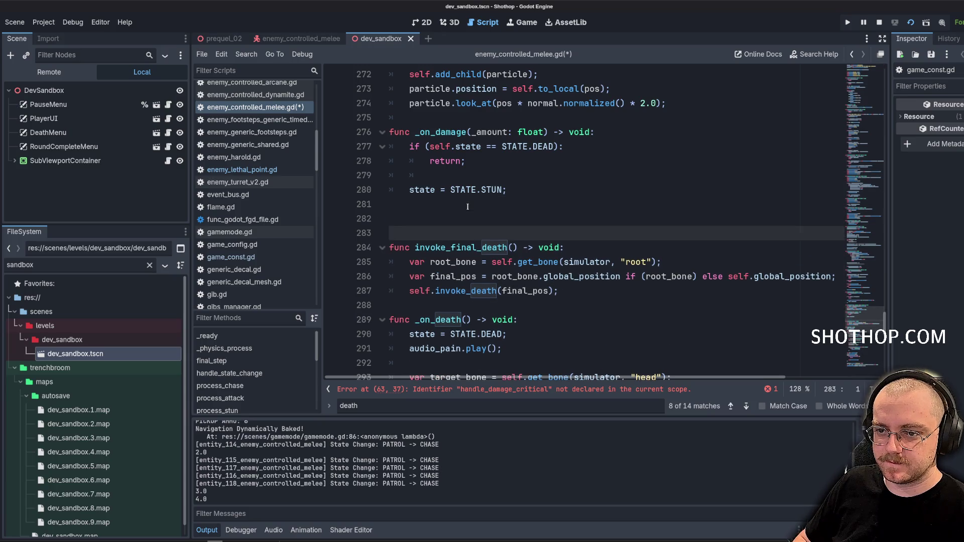
text(handle_damage_critical)
key(ctrl+z)
text(handle_damage_critical)
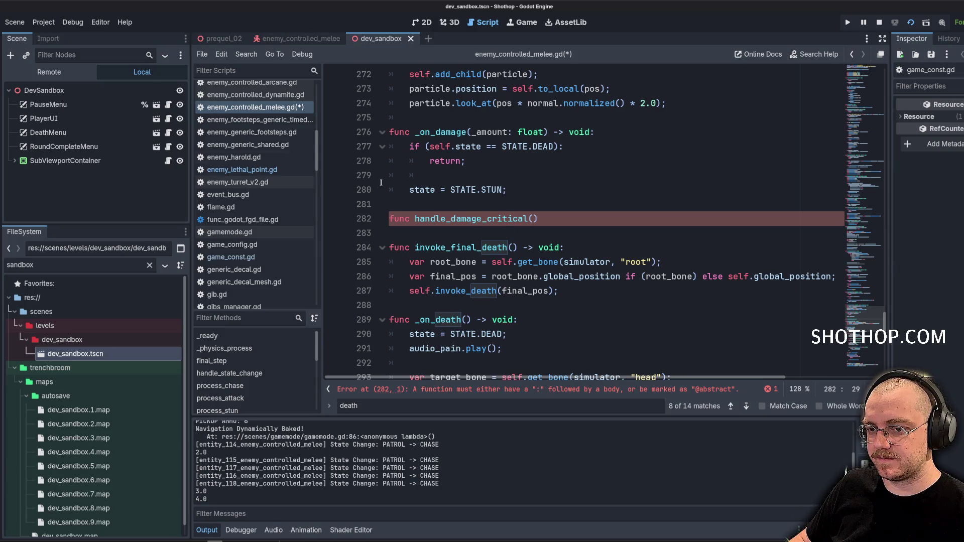
Check invoke_critical_damage in enemy_generic_shared.gd, then complete the signature with -> void: and start the body.
click(247, 145)
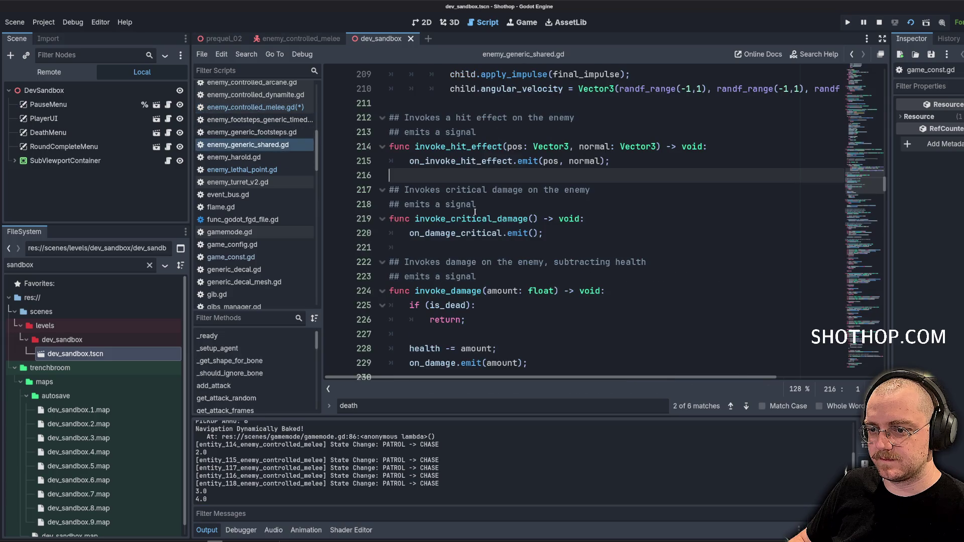
double_click(474, 146)
double_click(472, 219)
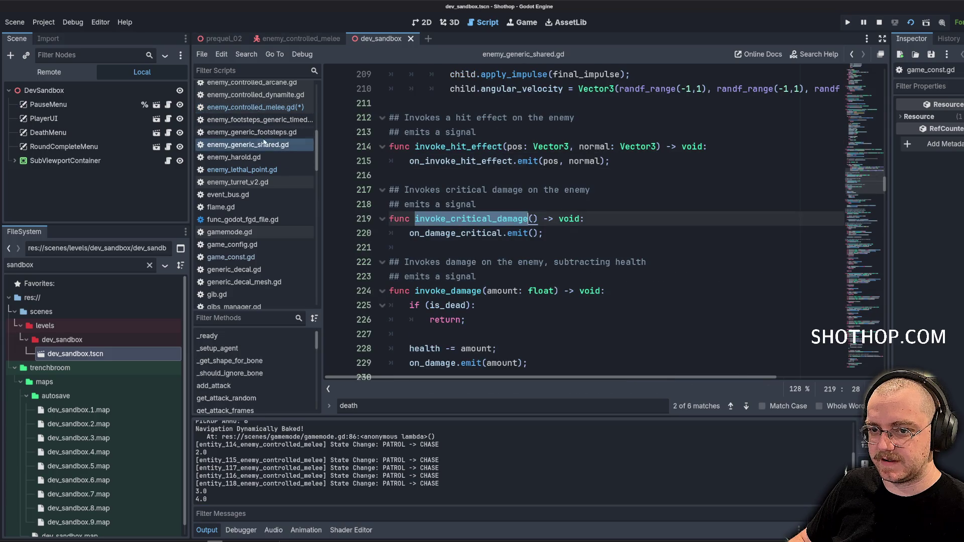
click(255, 107)
text(func handle_damage_critical() -)
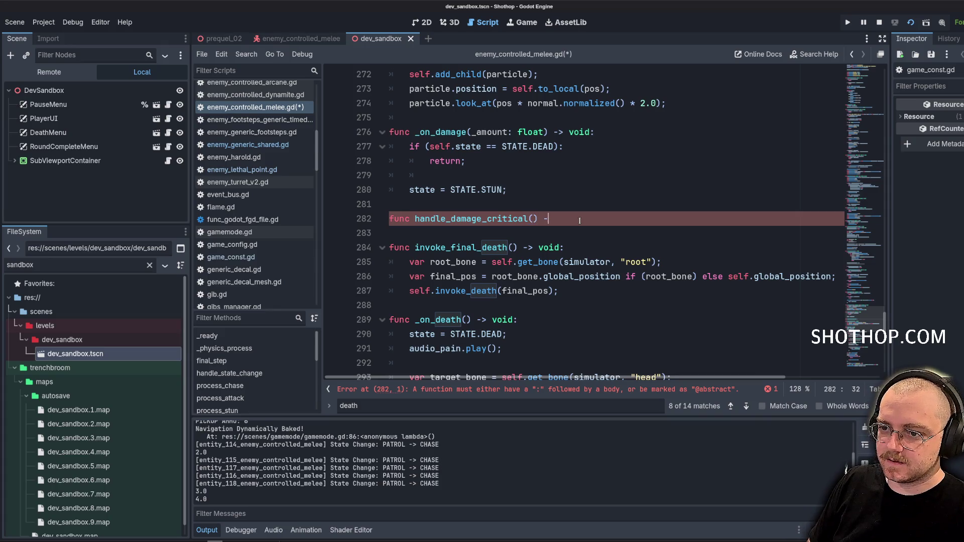
text(> void:)
key(Return)
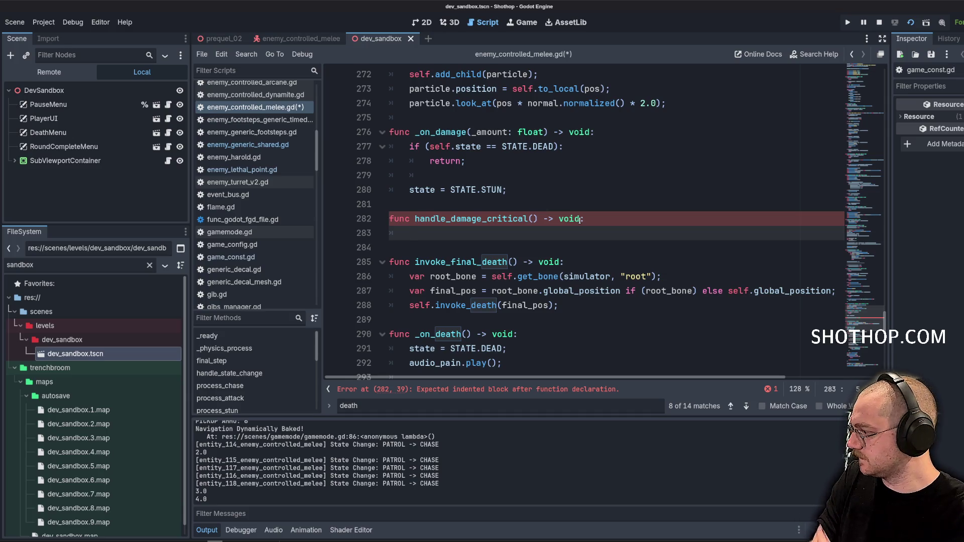
scroll(612, 197, down, 2)
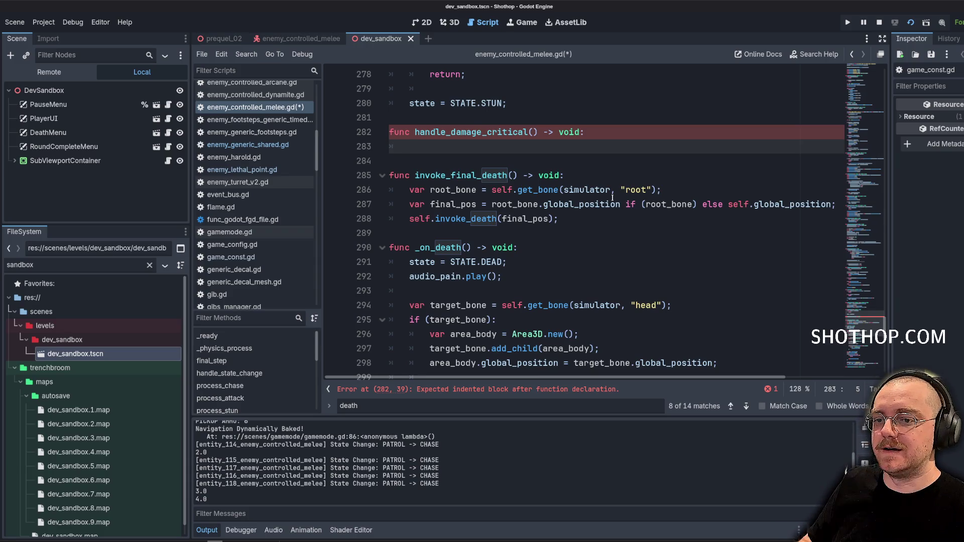
Try placeholder print and _on_death() calls in handle_damage_critical, then delete them.
text(print(")
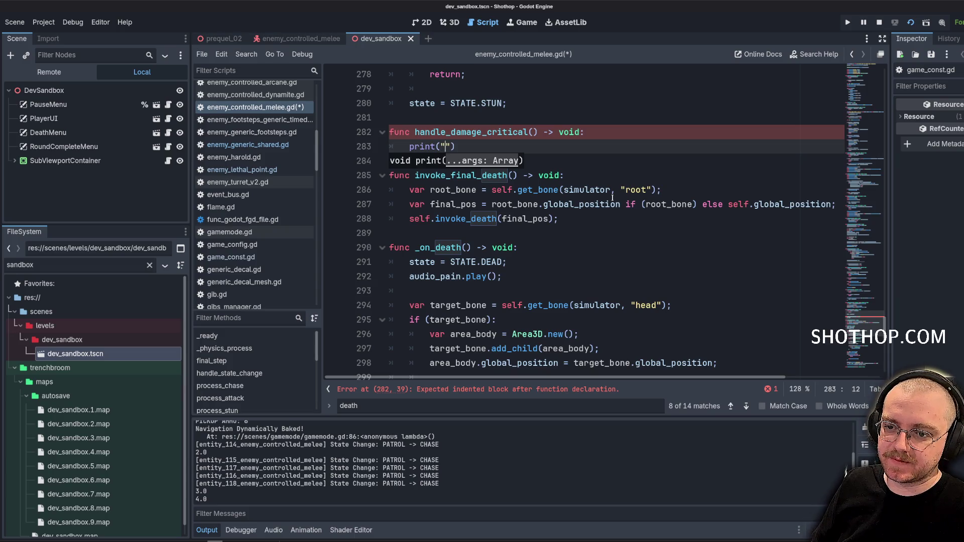
key(BackSpace)
key(BackSpace)
key(BackSpace)
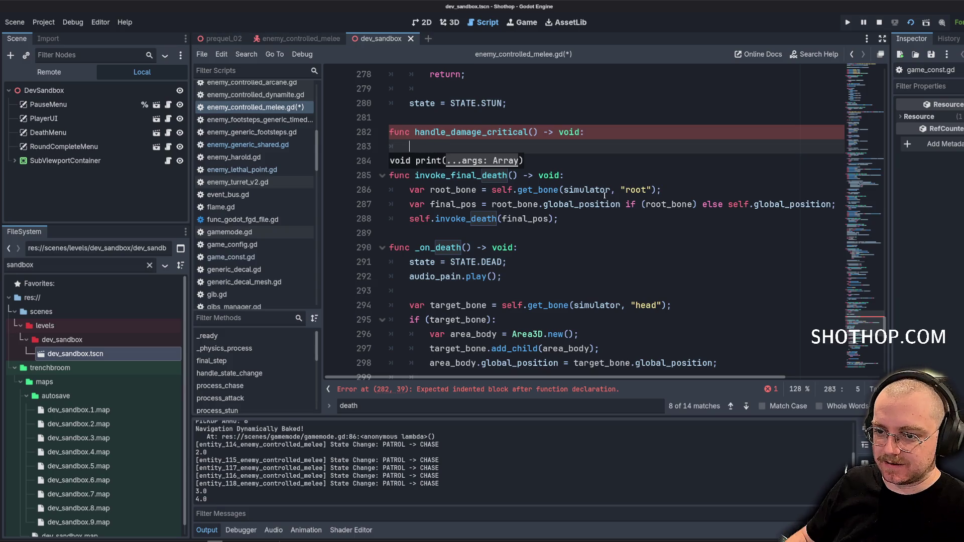
scroll(605, 195, down, 2)
double_click(437, 160)
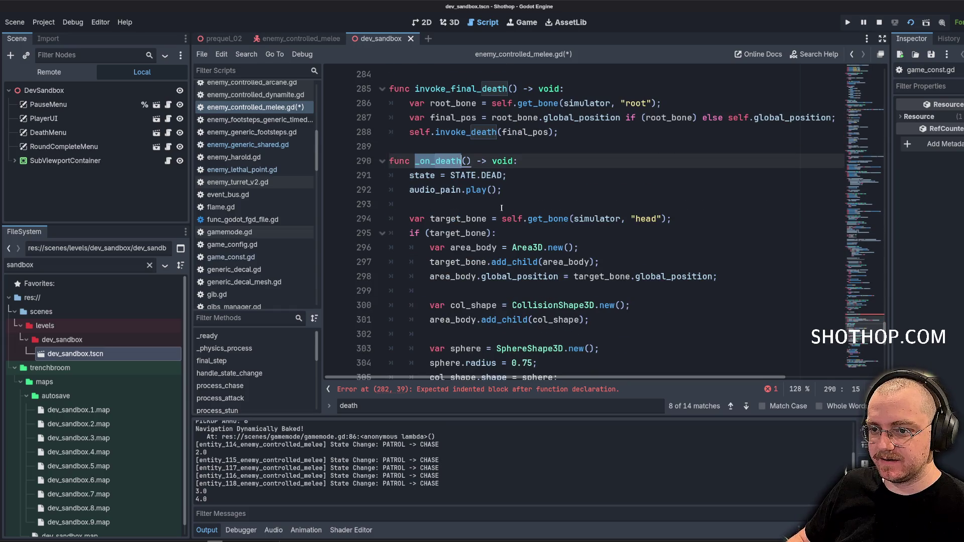
scroll(502, 211, up, 1)
mouse_move(407, 219)
mouse_down()
mouse_move(529, 236)
mouse_move(408, 221)
mouse_up()
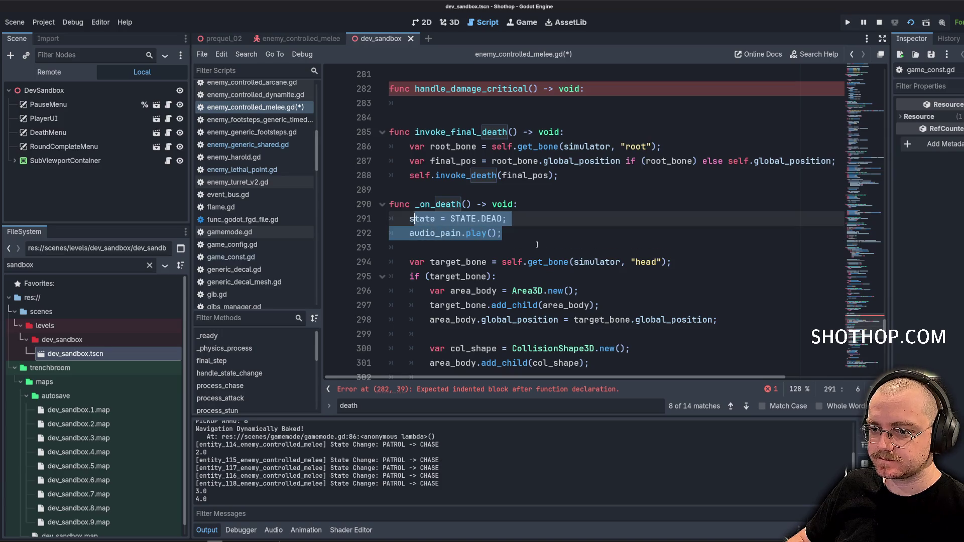
click(484, 193)
click(466, 105)
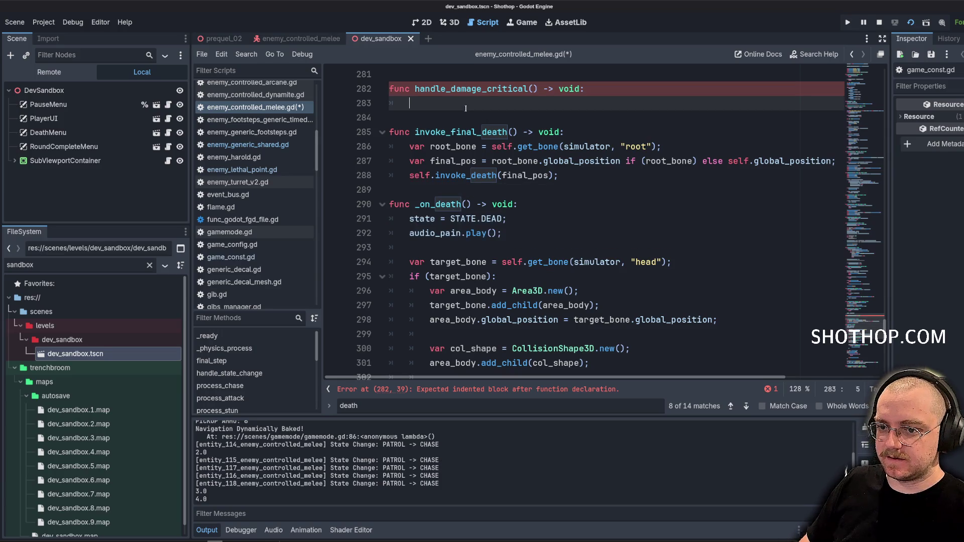
text(_on_dea)
key(Return)
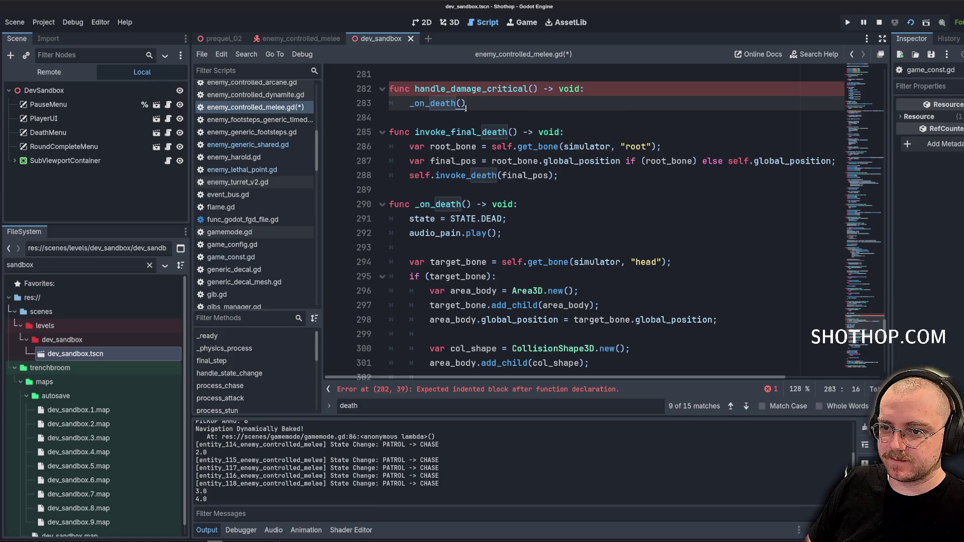
text(;)
key(shift+Home)
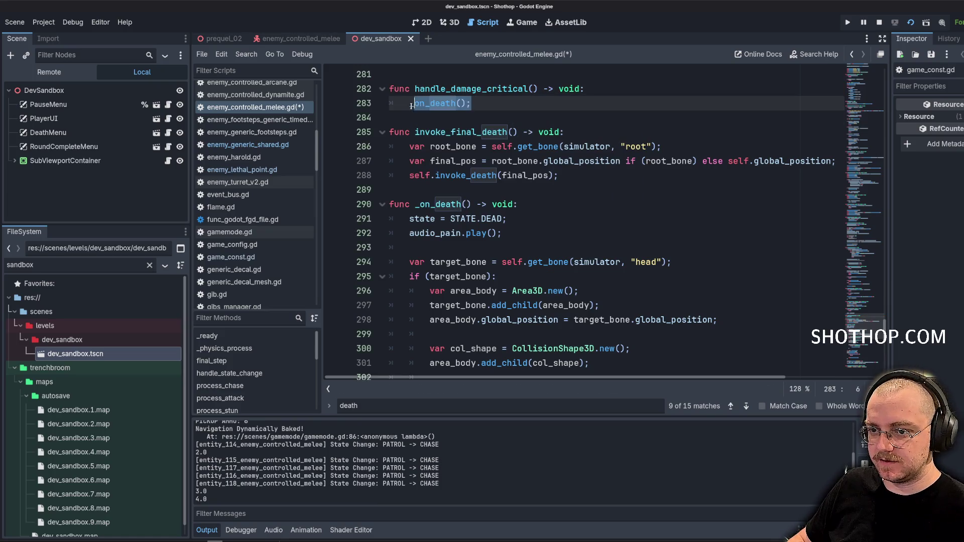
key(BackSpace)
Make handle_damage_critical call self.invoke_damage(99.0) and save the melee enemy script.
scroll(528, 203, up, 5)
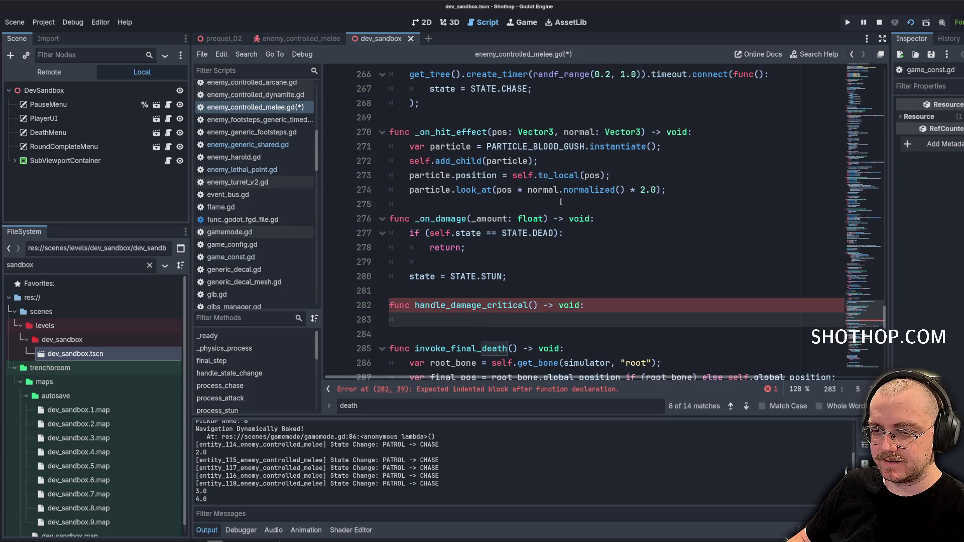
scroll(560, 202, up, 8)
scroll(560, 202, up, 17)
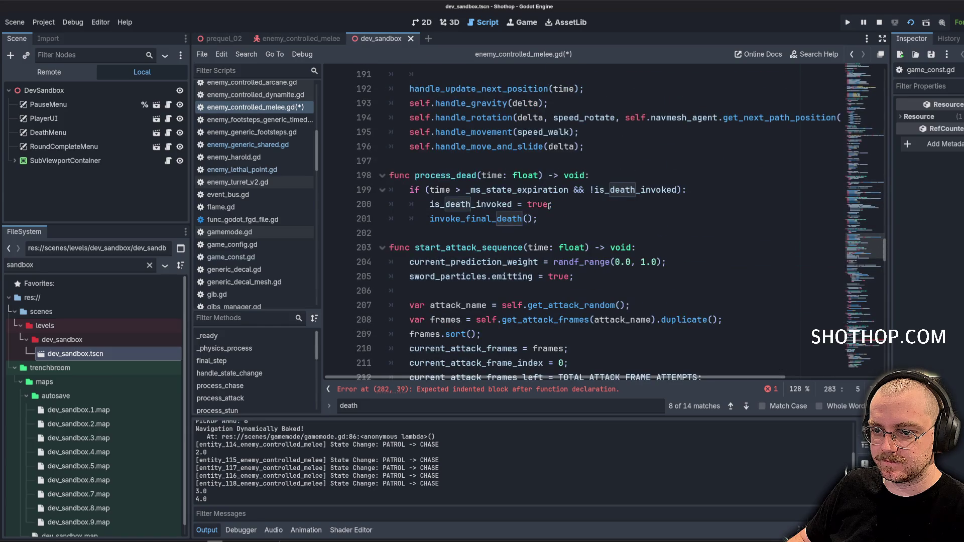
scroll(474, 163, up, 10)
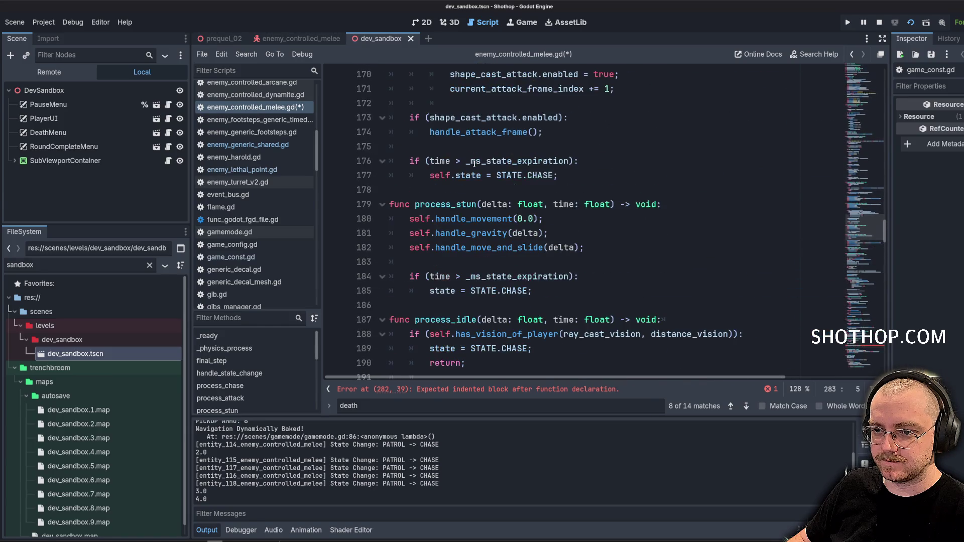
scroll(475, 164, up, 14)
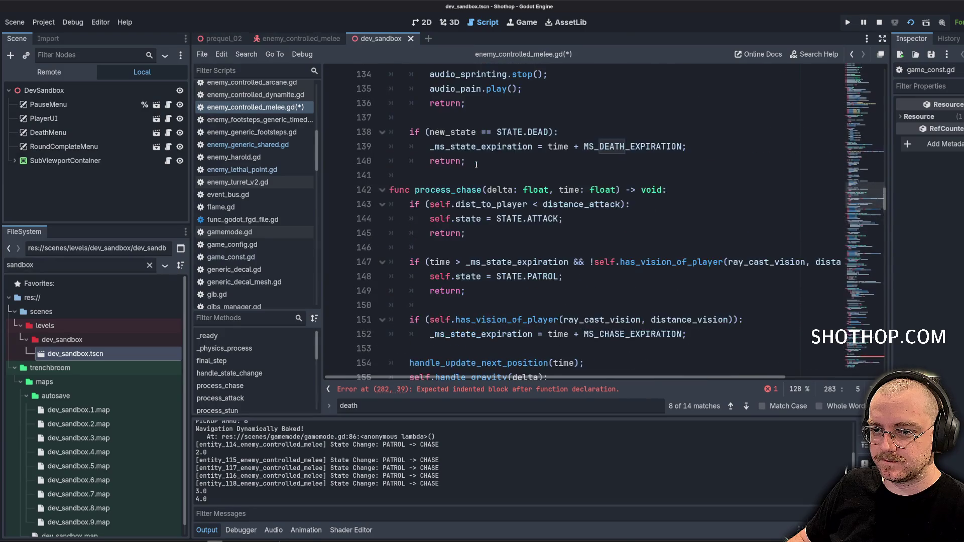
scroll(478, 165, up, 8)
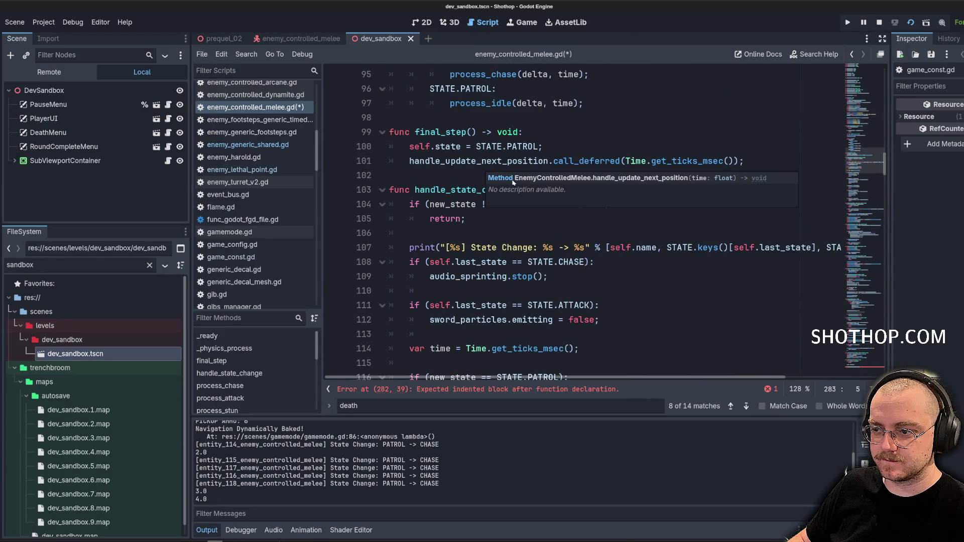
scroll(458, 246, down, 20)
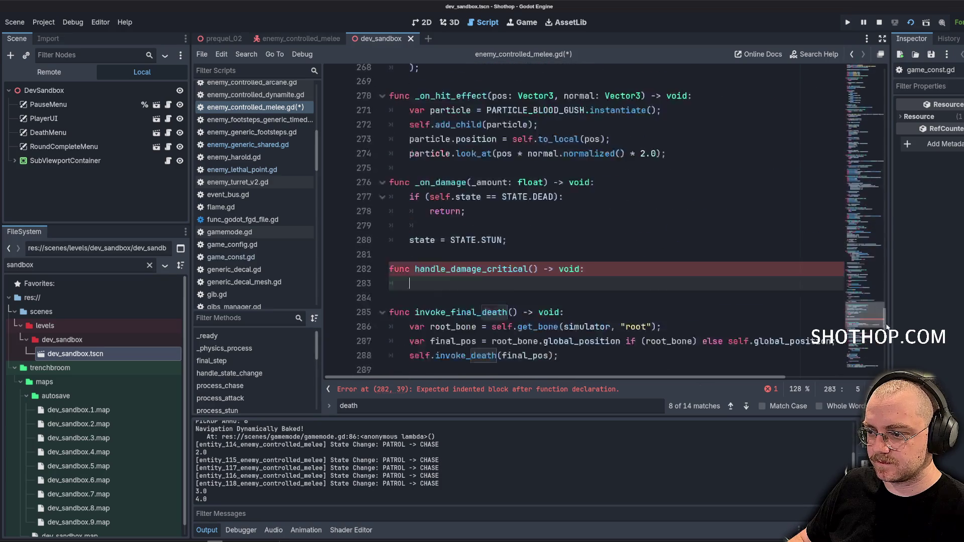
text(self.invo)
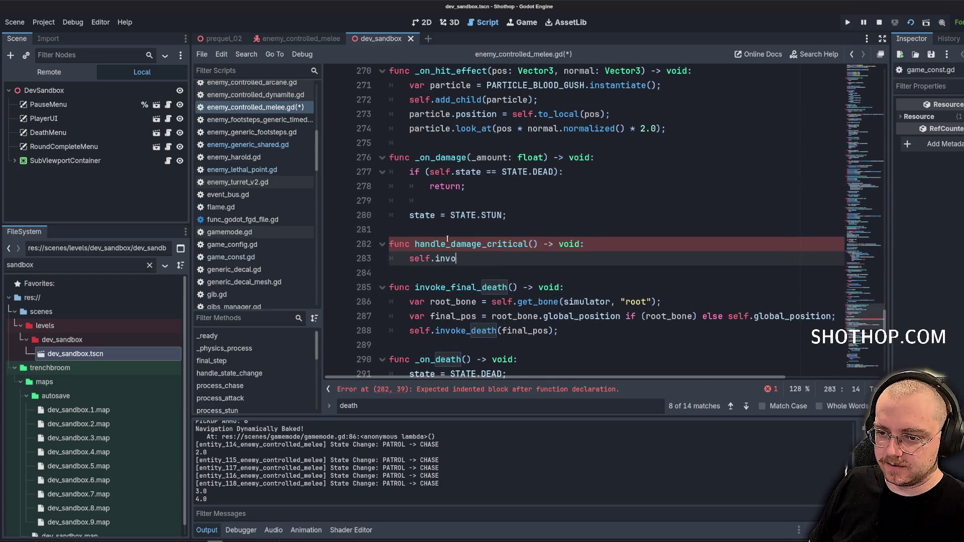
text(ke_dama)
key(Return)
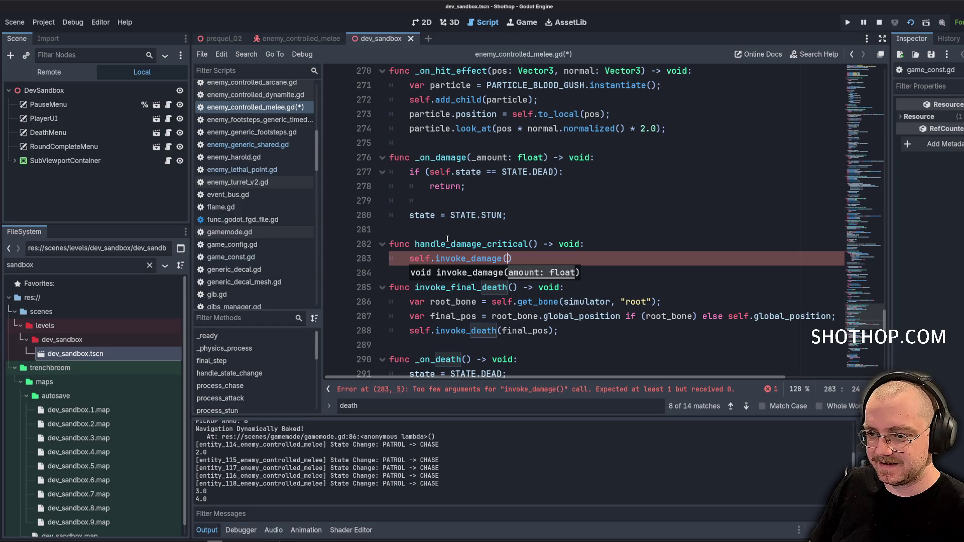
text(;)
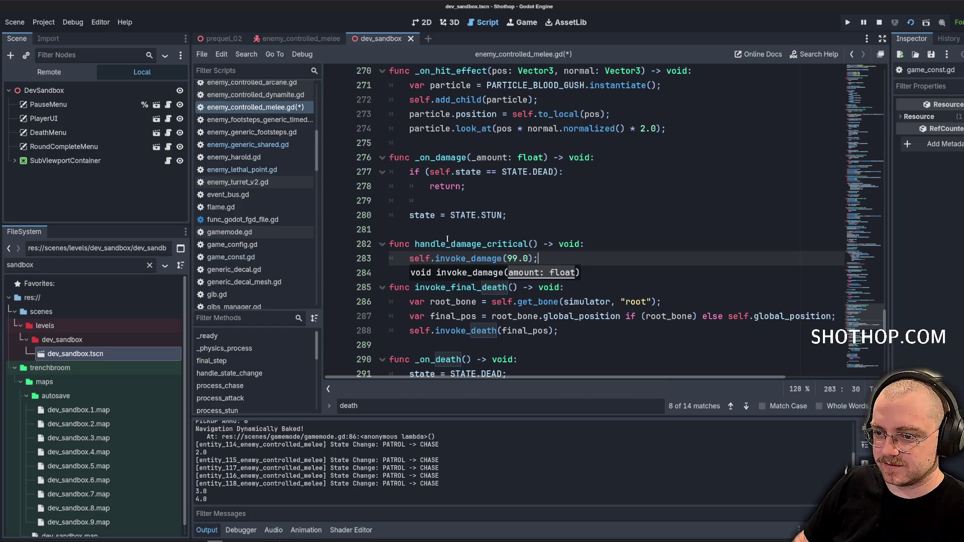
key(ctrl+s)
drag(538, 258, 369, 252)
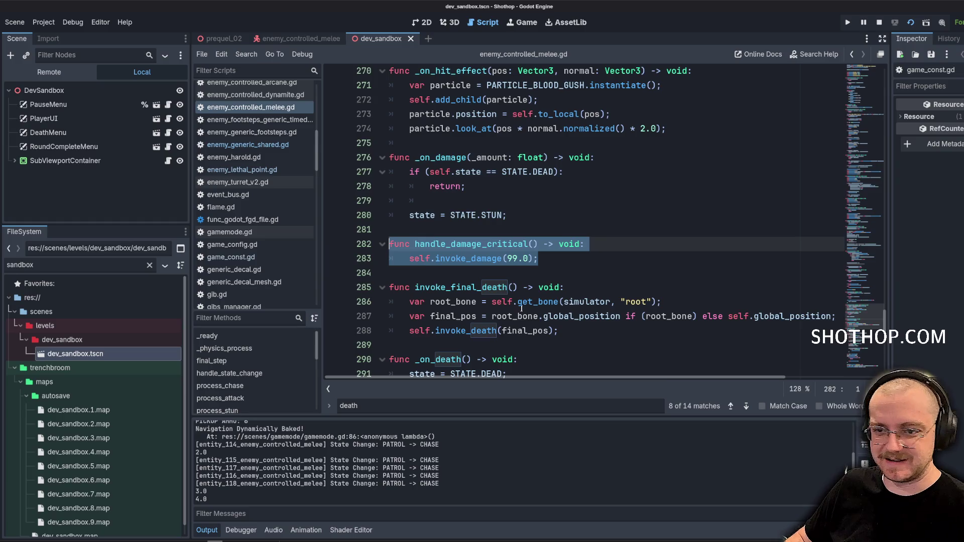
click(388, 43)
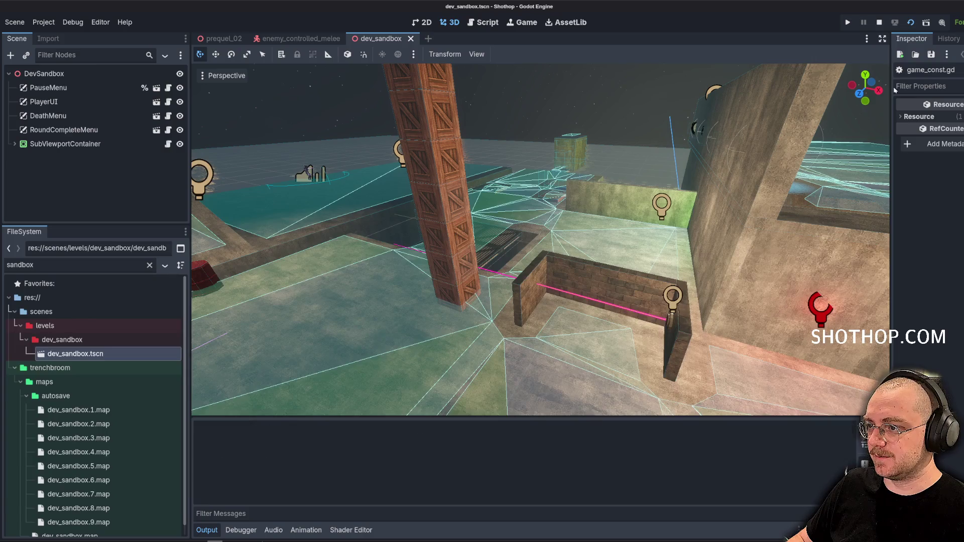
Run the game, land a critical hit that kills an enemy, then stop the playtest.
key(F5)
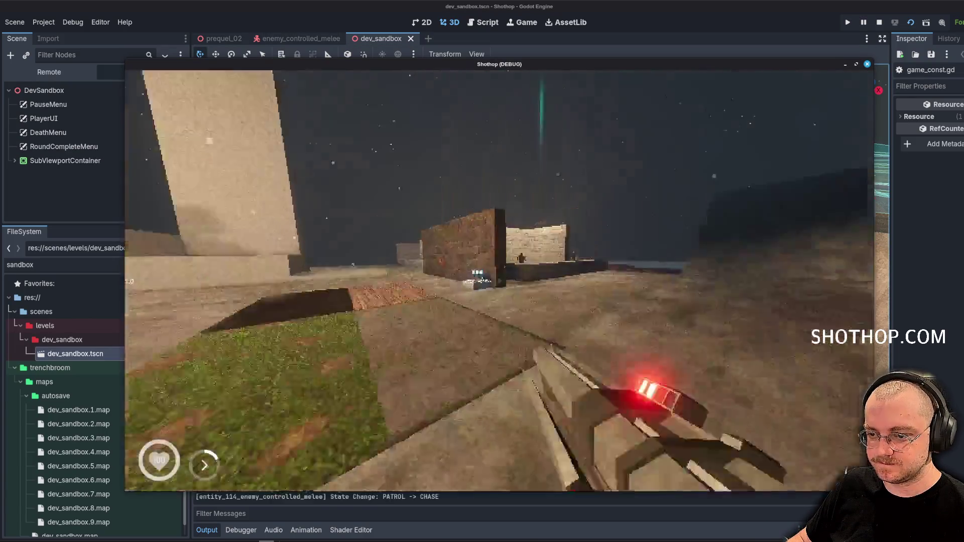
key(2)
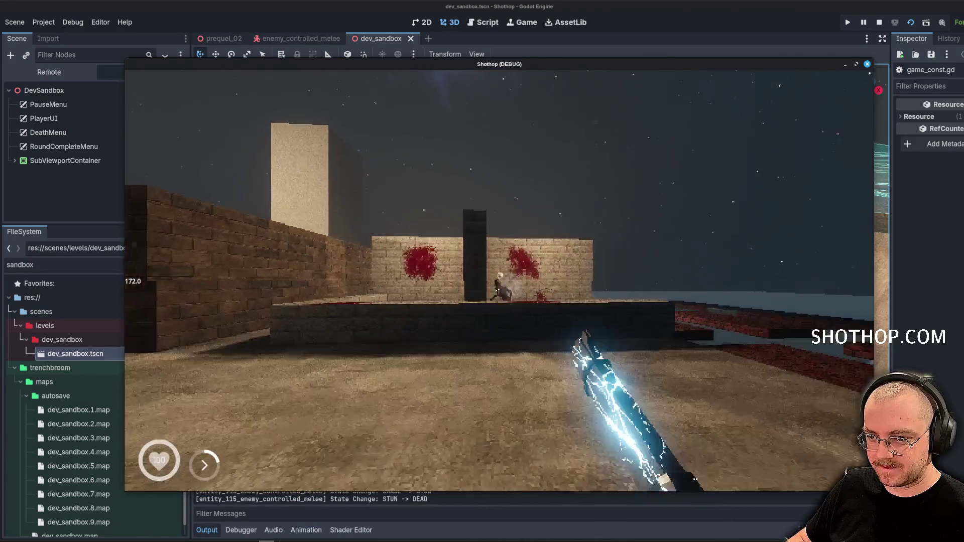
key(Escape)
key(F8)
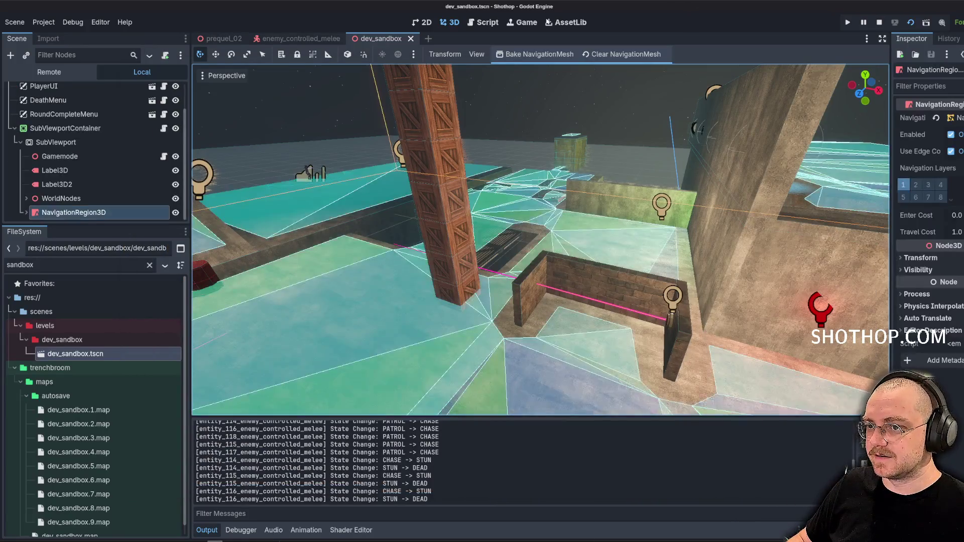
key(ctrl+F3)
Review line 283 of enemy_controlled_melee.gd, where handle_damage_critical calls self.invoke_damage(99.0).
click(631, 267)
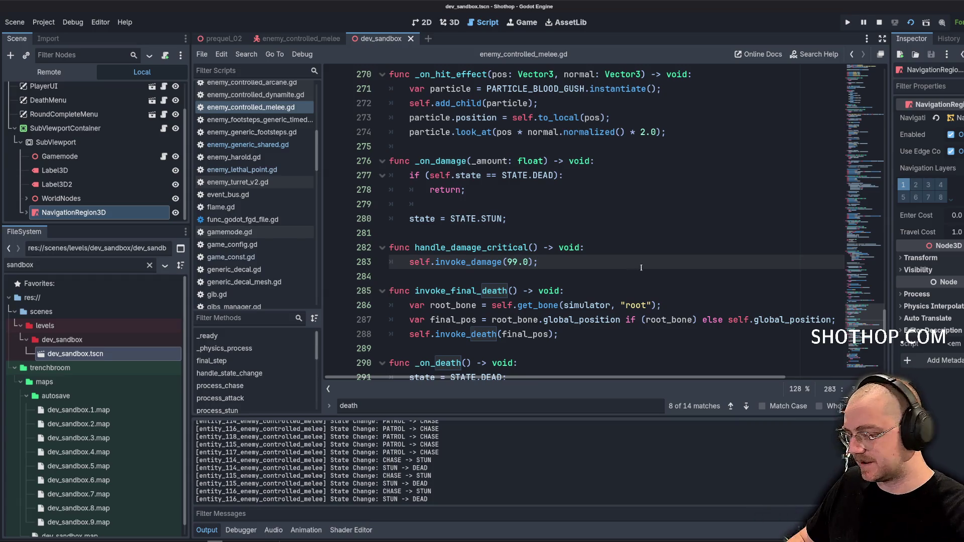
key(shift+Home)
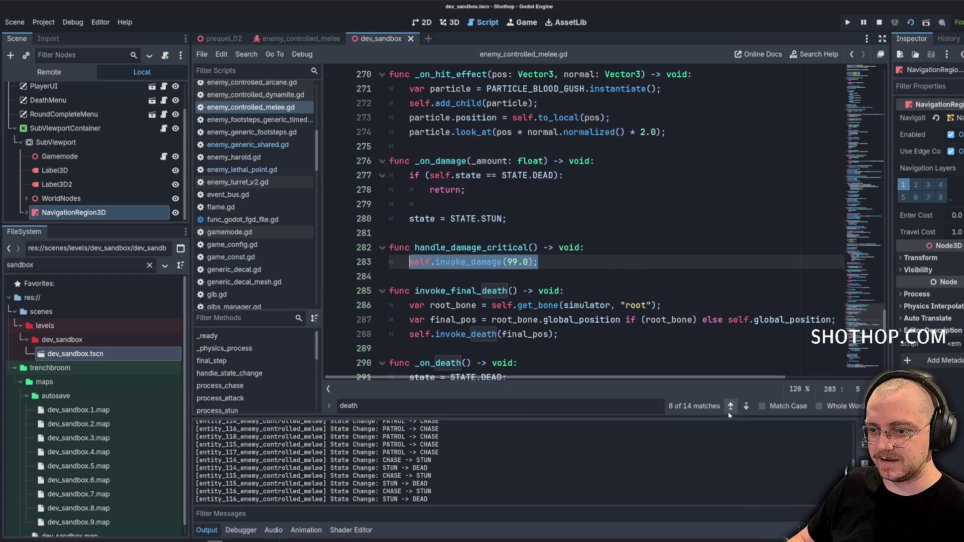
scroll(595, 287, up, 5)
scroll(595, 287, up, 5)
scroll(602, 284, down, 12)
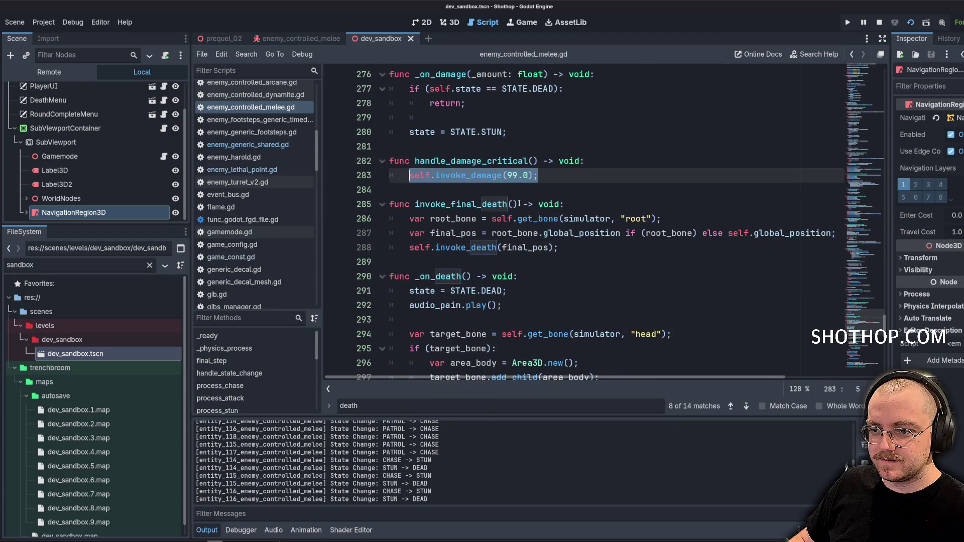
click(519, 203)
click(594, 178)
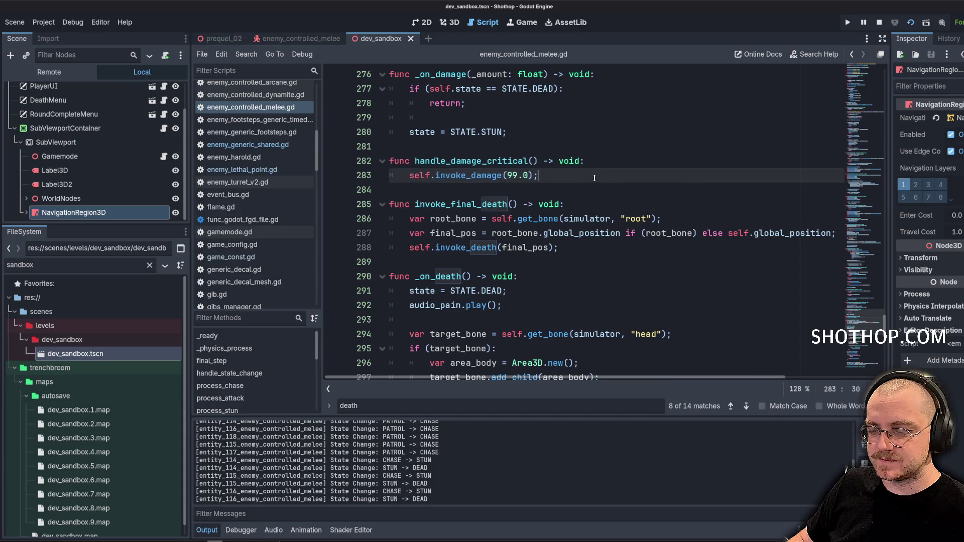
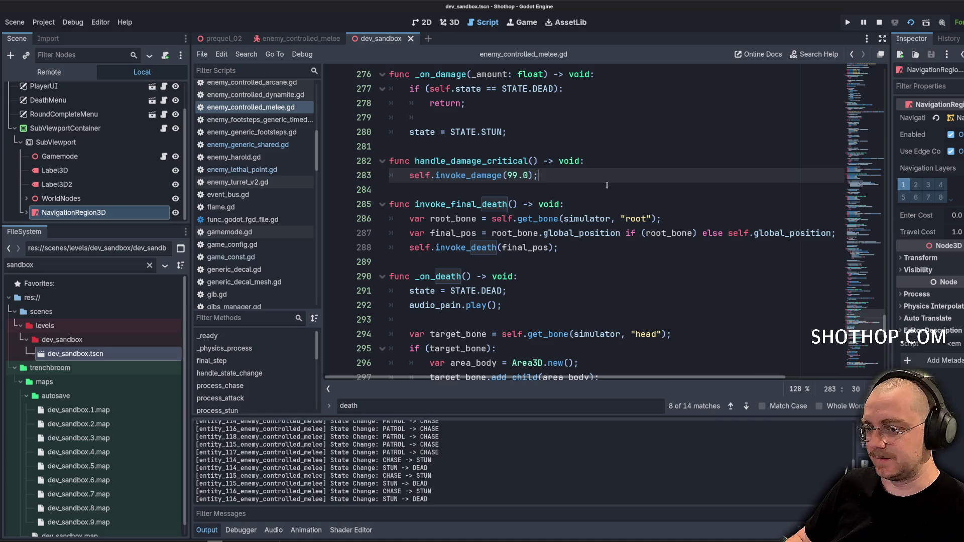
Review handle_damage_critical's invoke_damage(99.0) on line 283, then open Nemo at the home folder.
double_click(558, 180)
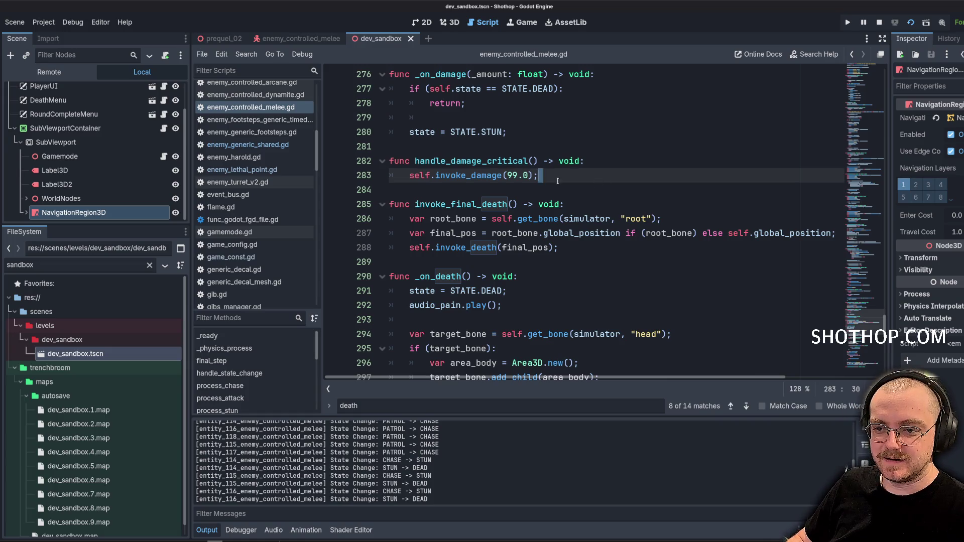
key(ctrl+z)
key(ctrl+z)
key(ctrl+z)
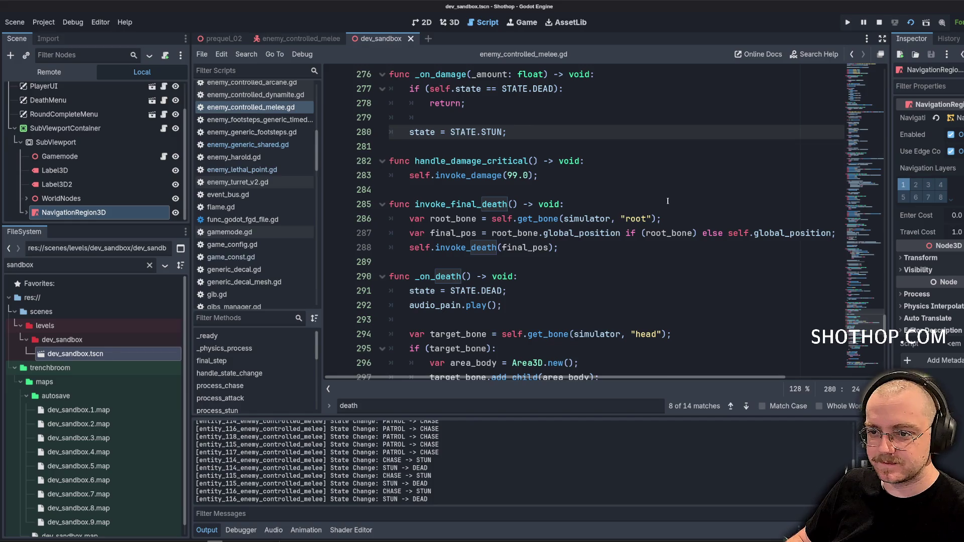
click(577, 173)
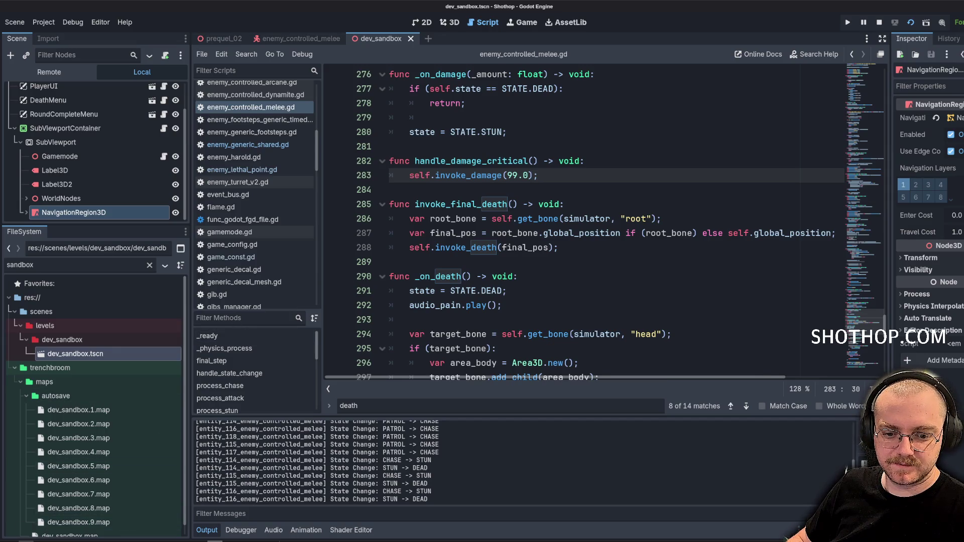
key(super+e)
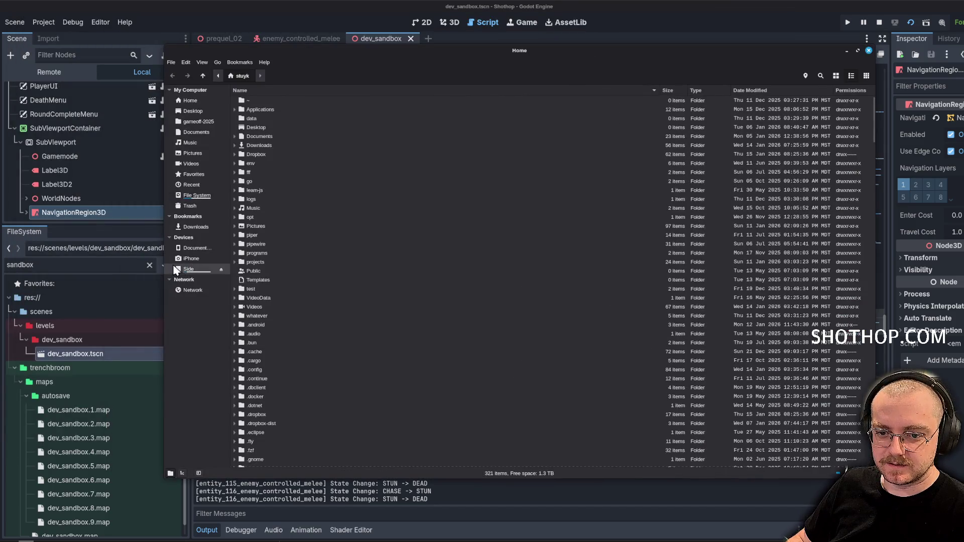
Search the sounds folder on the Side drive for files named 'bone'.
click(190, 270)
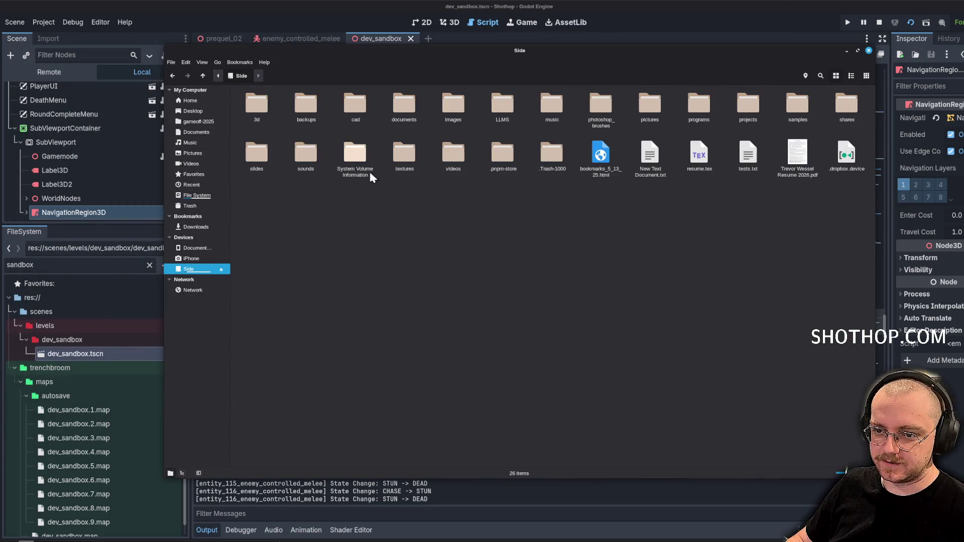
double_click(289, 154)
click(820, 75)
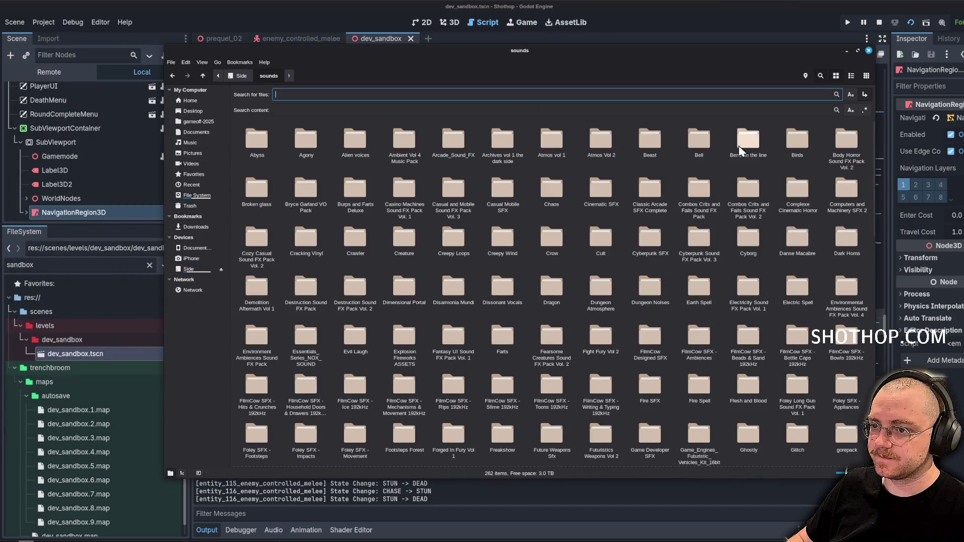
text(bone)
key(Return)
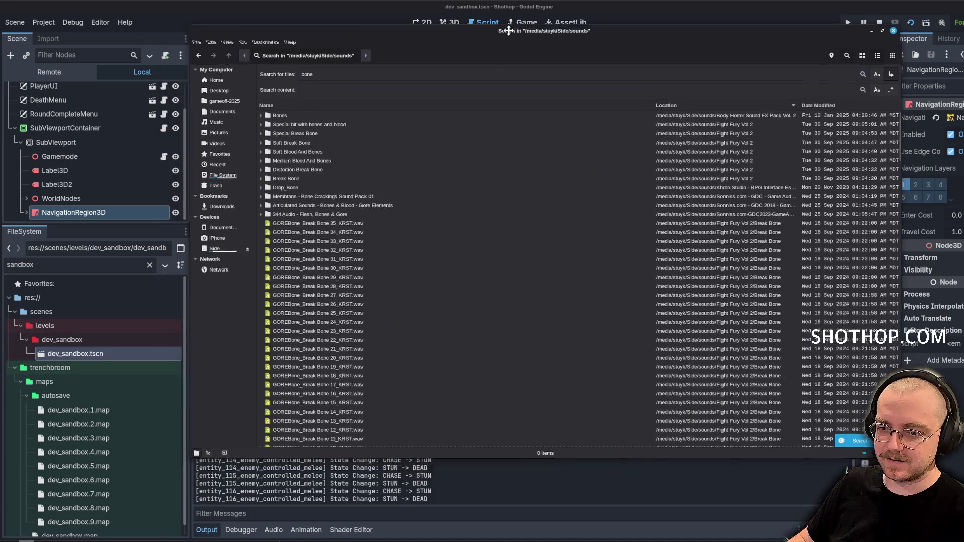
Browse the 290 bone results and select Bones Splinter G.wav.
scroll(425, 251, down, 4)
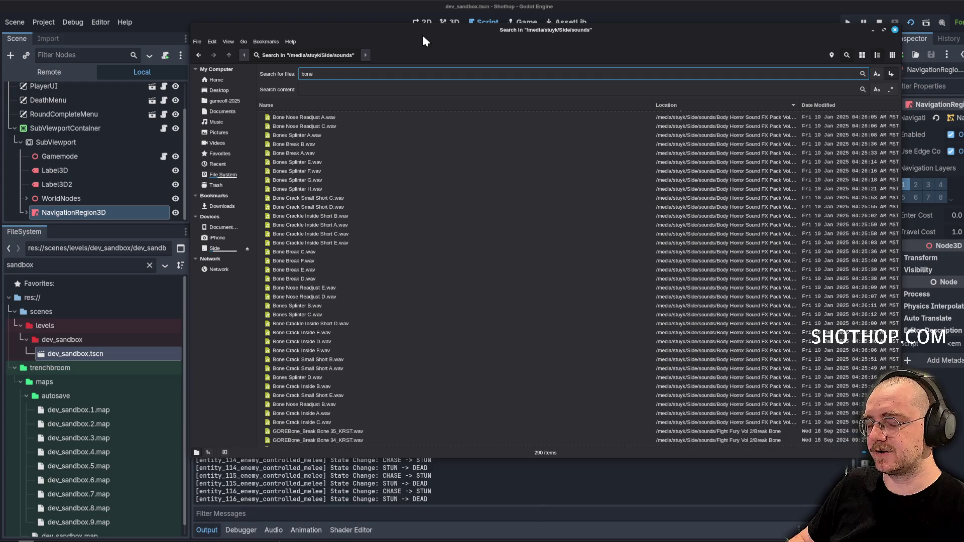
key(alt+Tab)
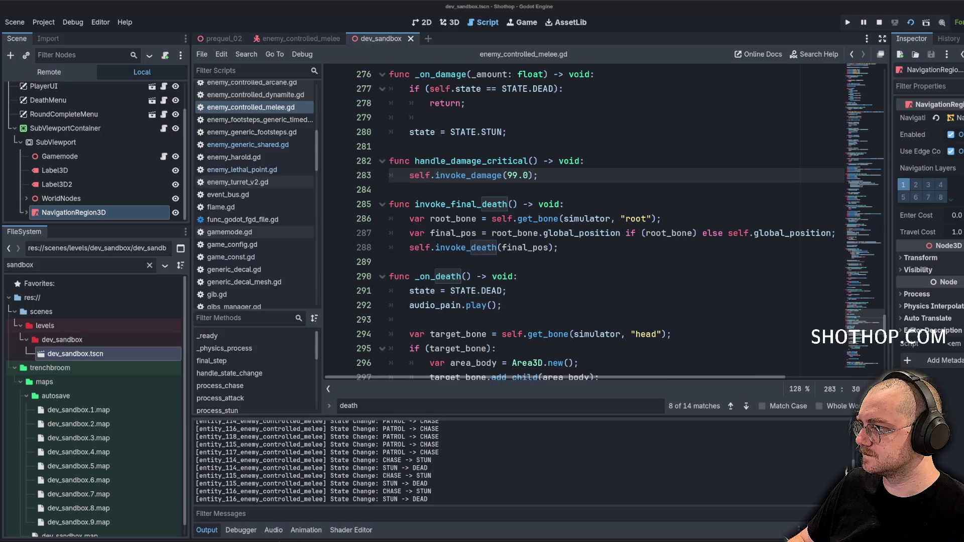
key(alt+Tab)
click(346, 206)
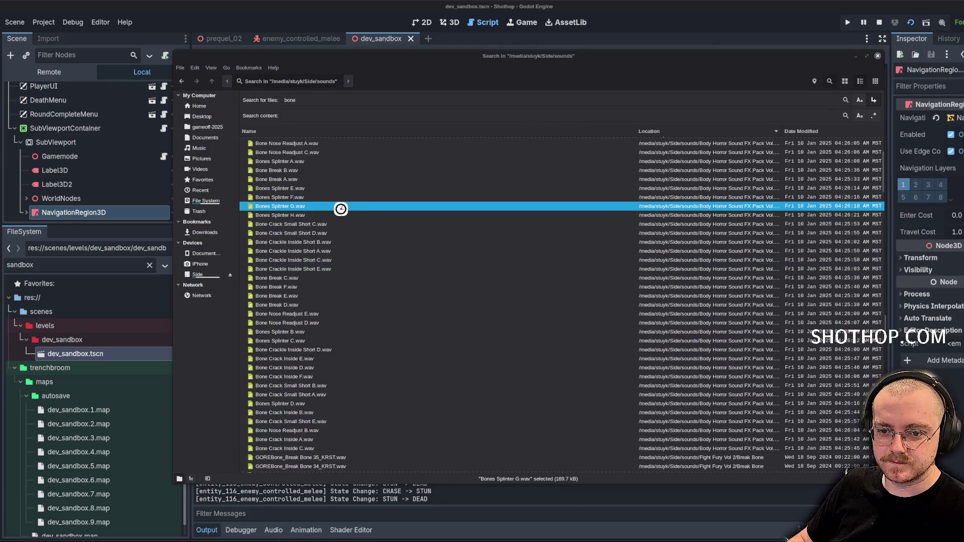
Preview Bones Splinter G, Break Bone 31, 28, 24, 22, 18, 07, 02 and Distortion Break Bone 09, 01.
double_click(447, 208)
click(448, 173)
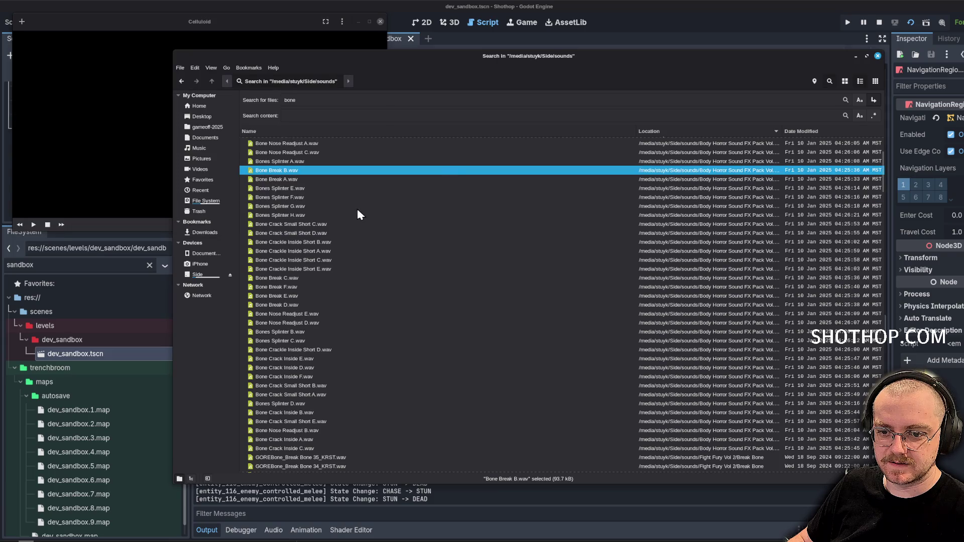
scroll(356, 216, down, 6)
double_click(350, 246)
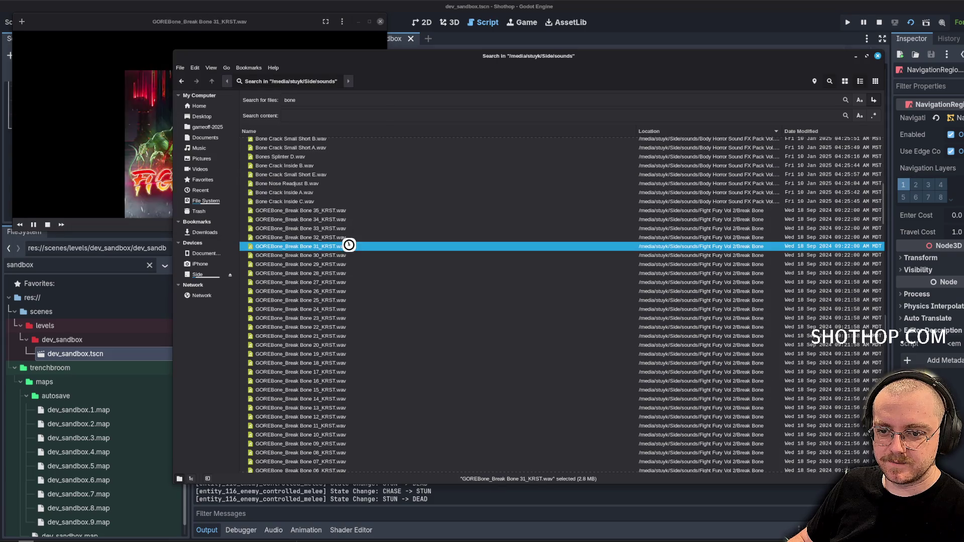
double_click(352, 274)
double_click(336, 309)
double_click(327, 326)
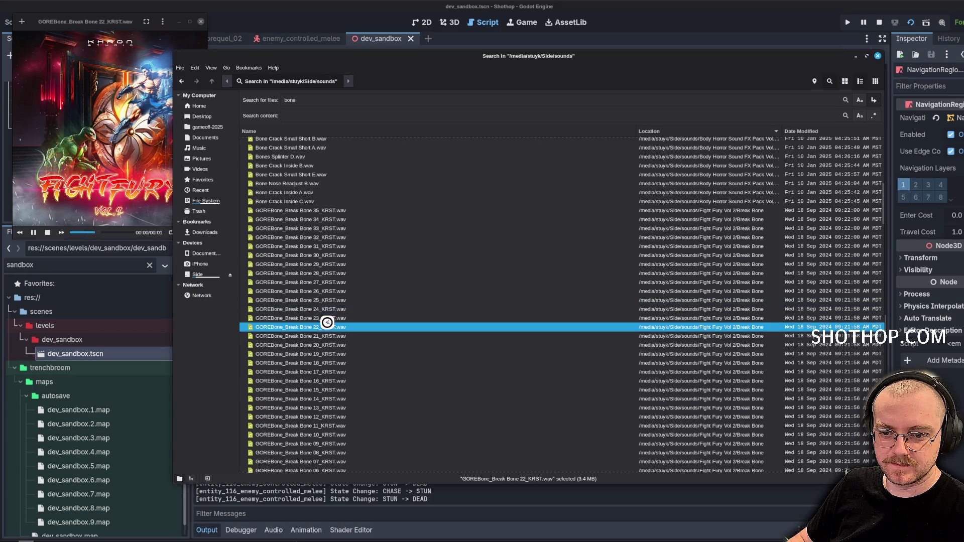
double_click(328, 363)
scroll(332, 366, down, 3)
double_click(324, 357)
scroll(324, 382, down, 2)
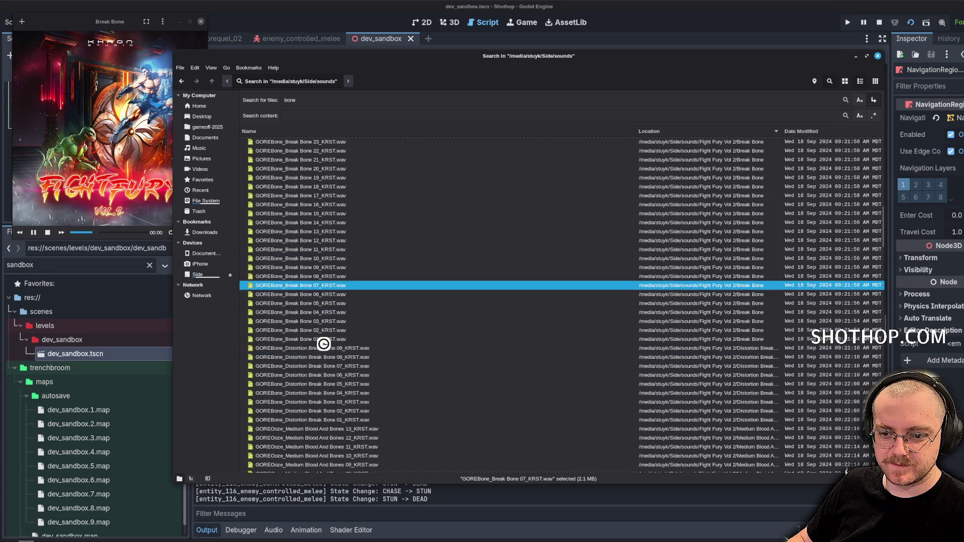
double_click(323, 330)
double_click(329, 348)
scroll(382, 342, down, 4)
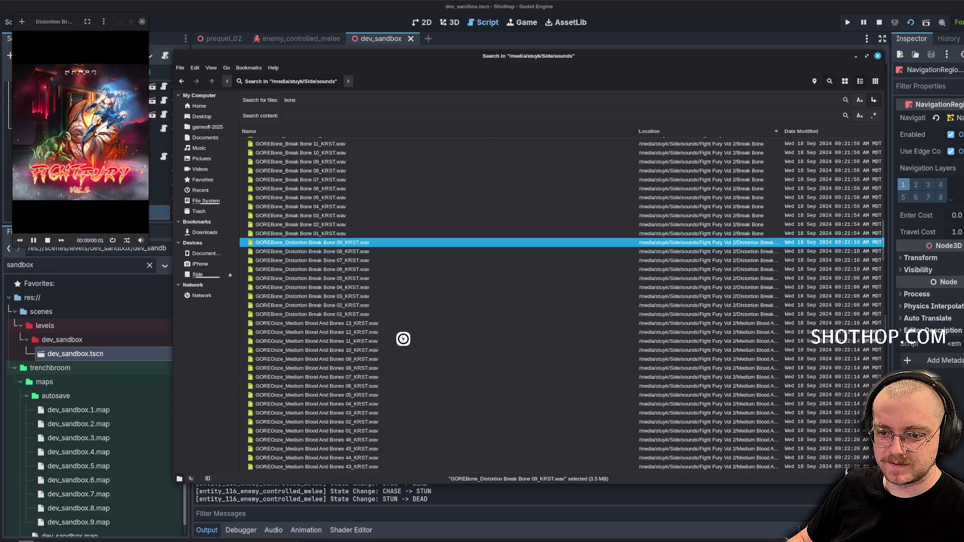
double_click(340, 314)
Preview the Medium Blood And Bones 44 and 31 sounds.
click(330, 325)
scroll(362, 316, down, 5)
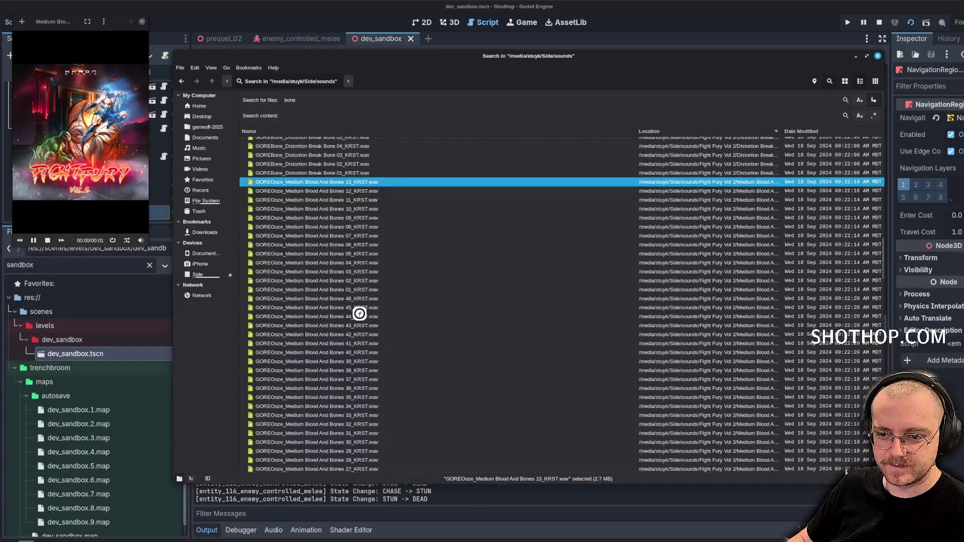
double_click(362, 317)
scroll(436, 304, down, 1)
scroll(436, 304, down, 4)
double_click(362, 291)
scroll(361, 291, down, 8)
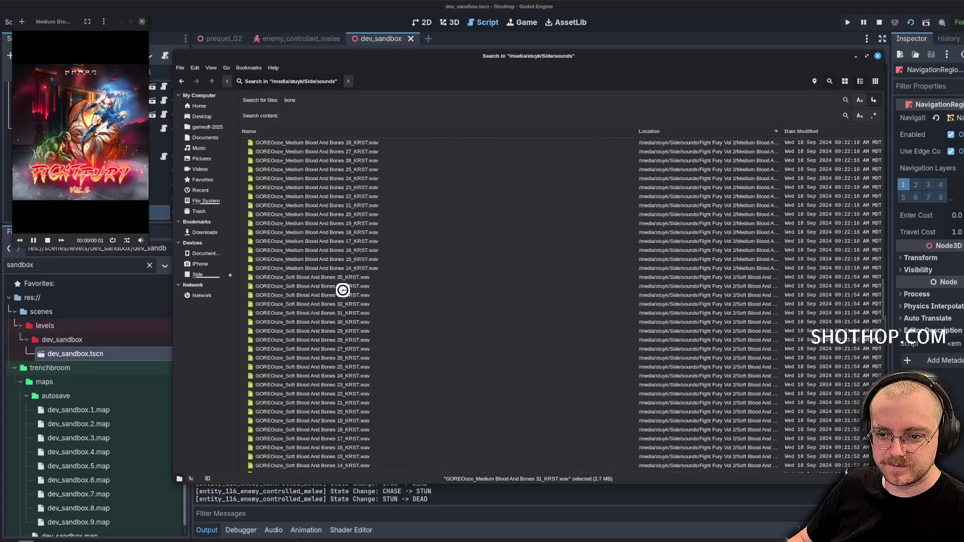
scroll(349, 299, down, 10)
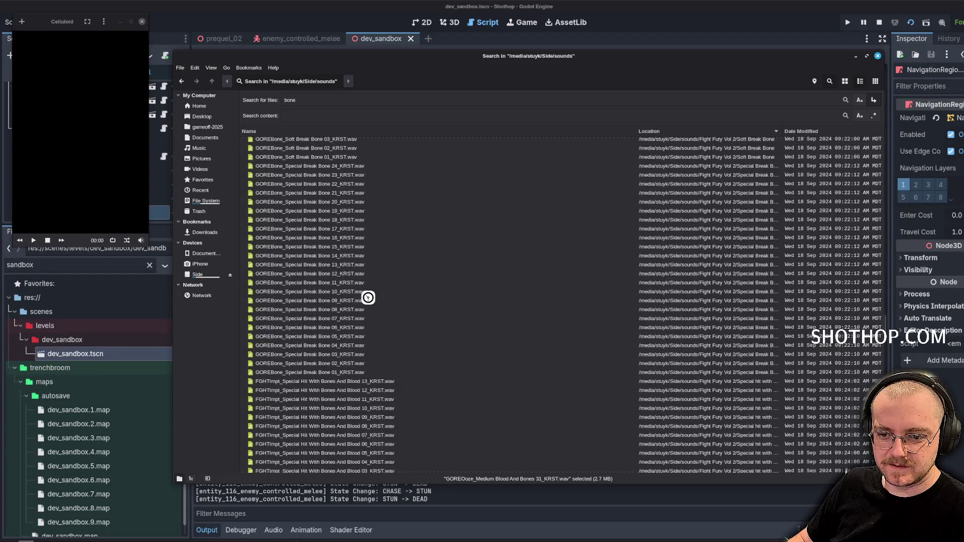
Preview Special Break Bone 01 and compare files 02, 03 and 04.
click(361, 283)
double_click(351, 372)
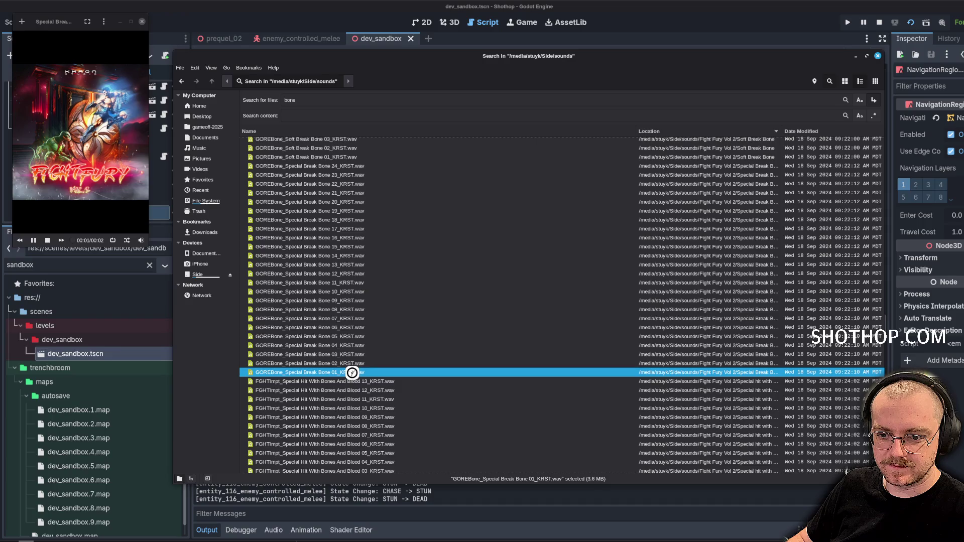
scroll(396, 293, down, 4)
click(366, 242)
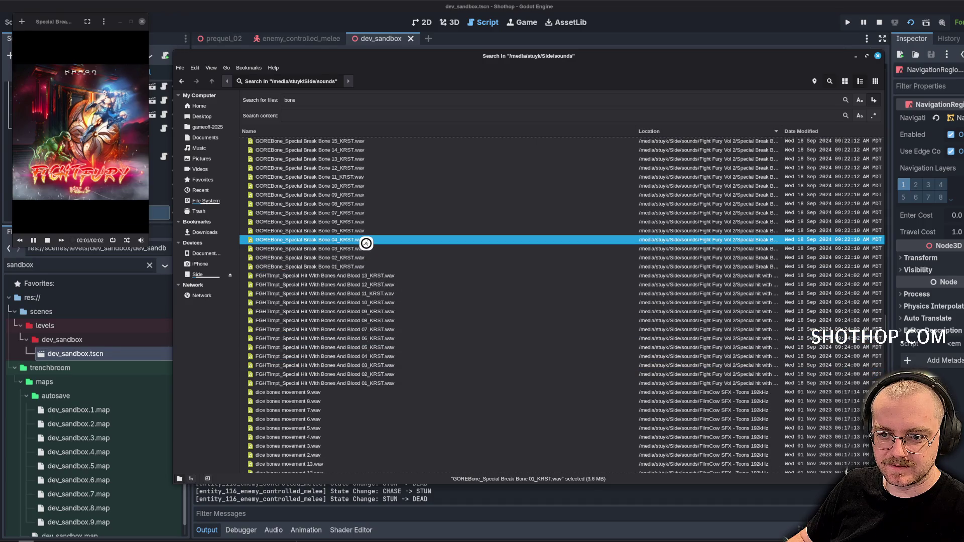
key(Up)
key(Up)
key(Up)
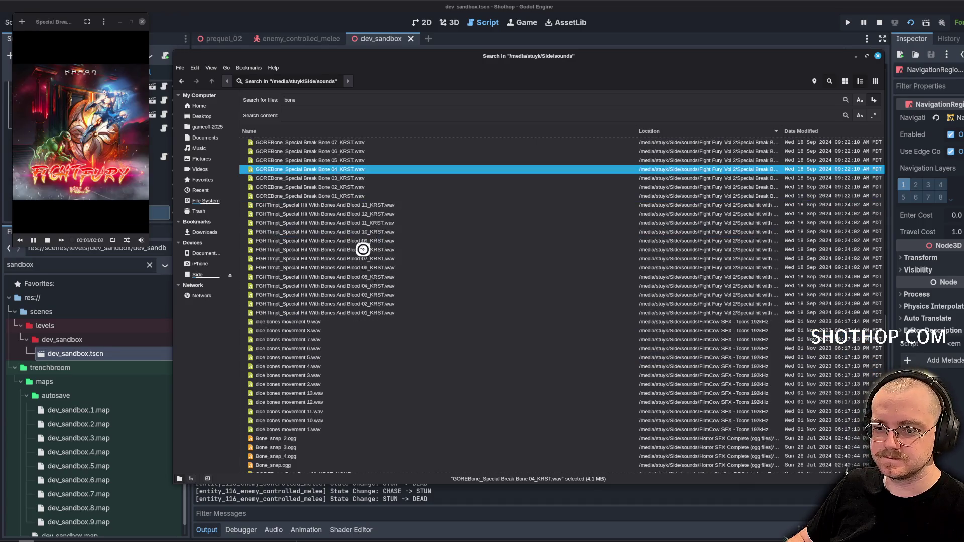
key(Down)
key(Down)
key(Down)
double_click(354, 266)
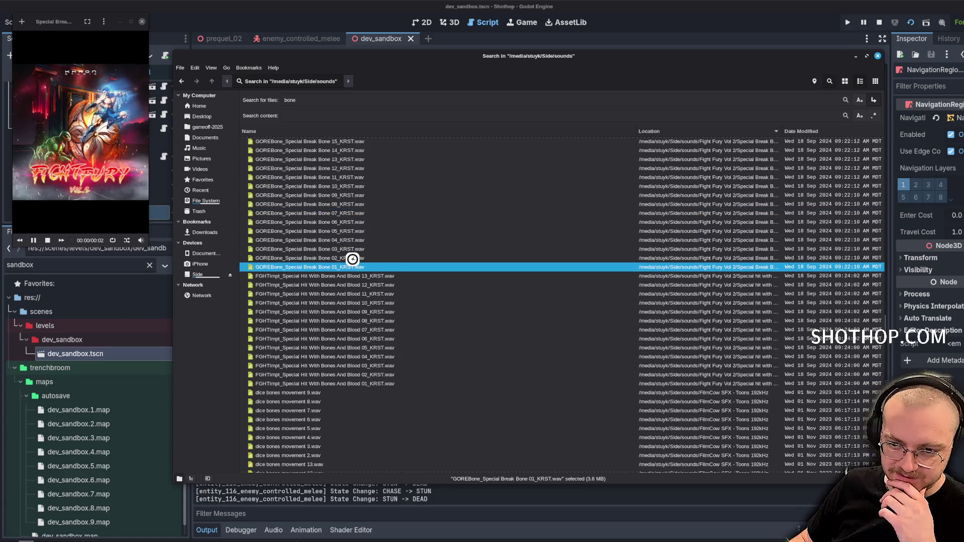
click(350, 258)
click(340, 249)
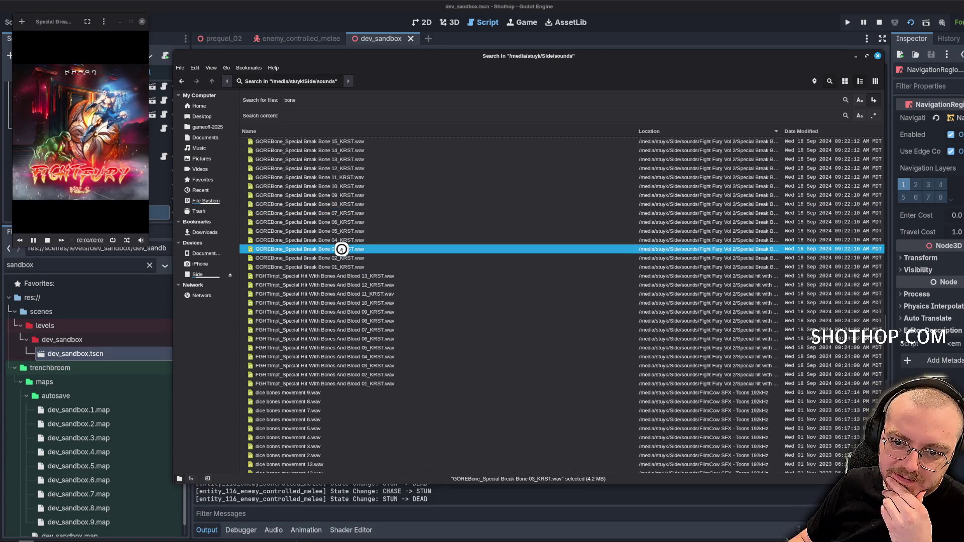
click(338, 240)
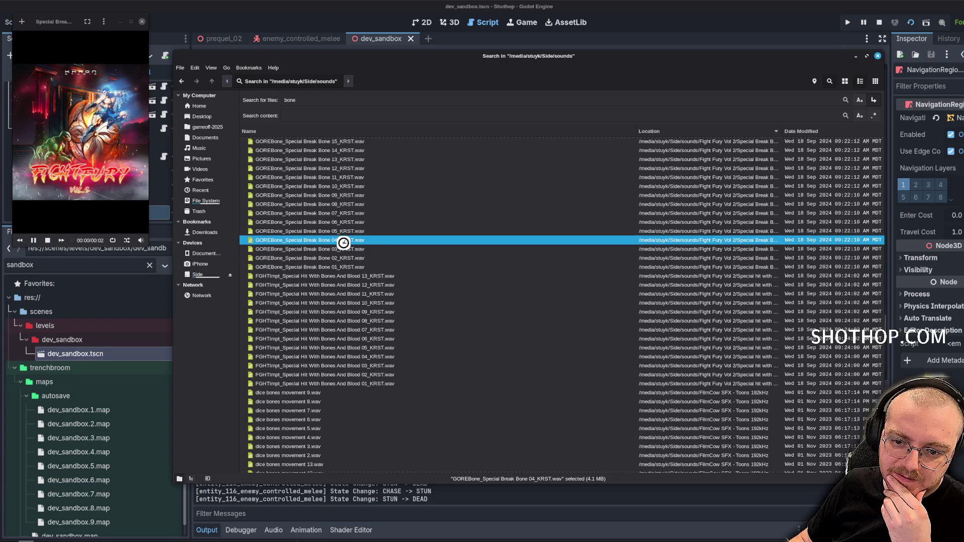
Preview Special Hit With Bones And Blood 01 and 03, close the player, and switch to Audacity.
double_click(385, 383)
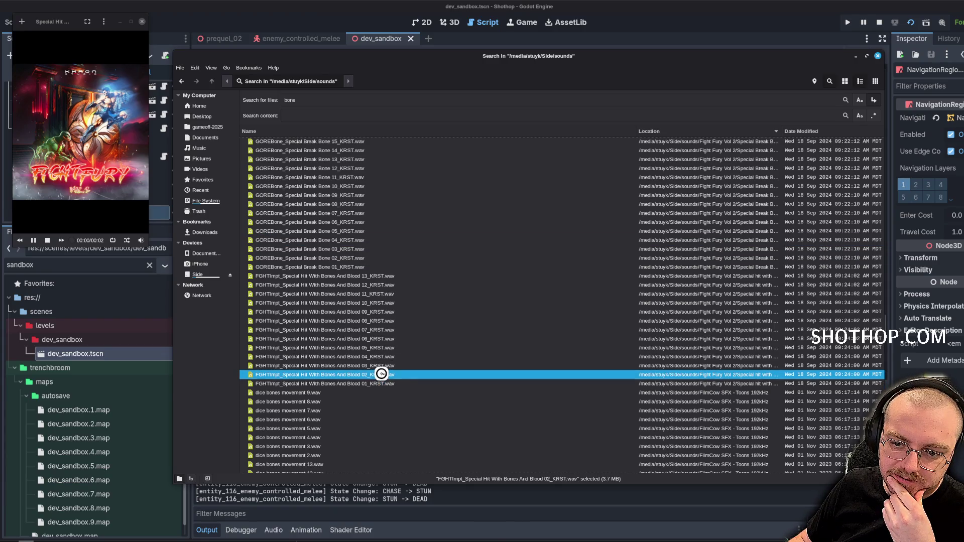
click(364, 365)
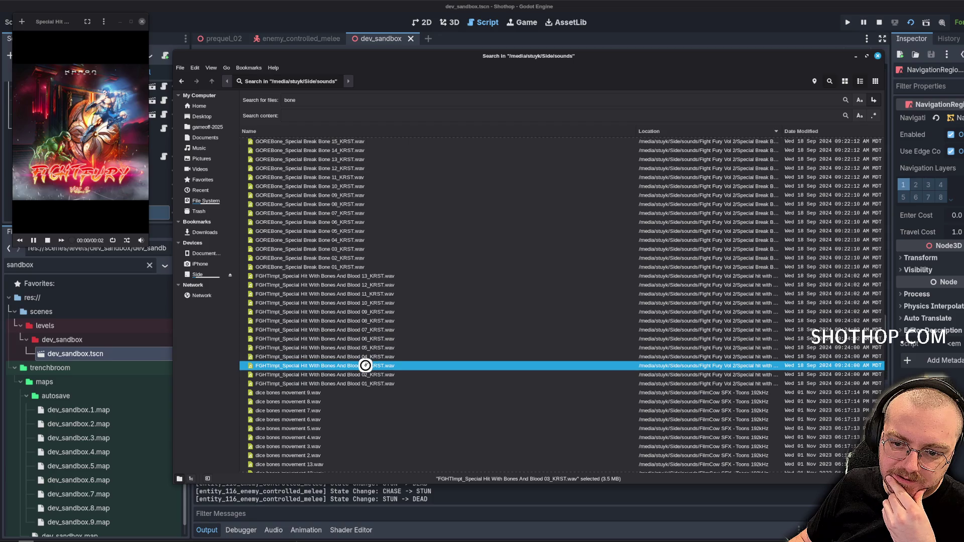
click(142, 21)
click(95, 515)
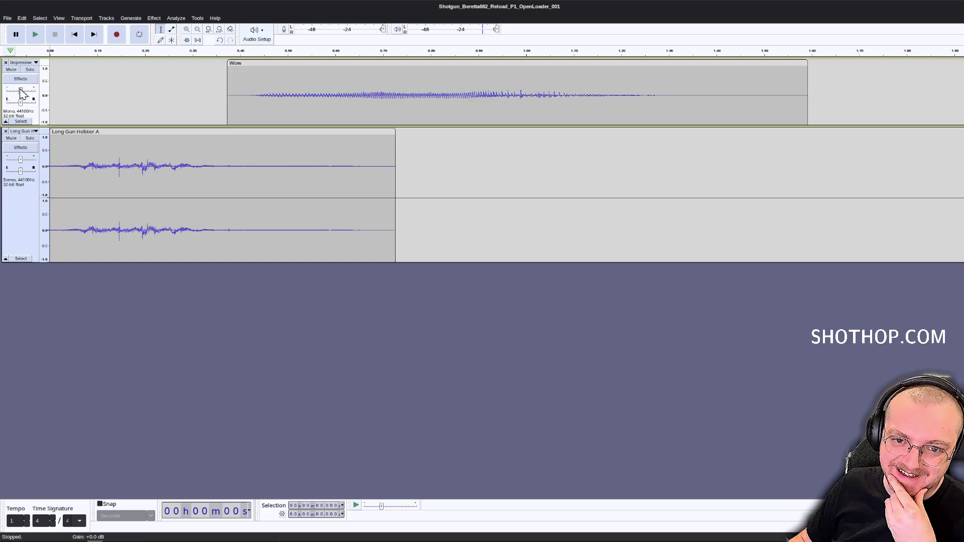
Replace the existing tracks with Special Hit With Bones And Blood 01, 02 and 03 imported from Nemo.
click(5, 63)
click(5, 63)
key(alt+Tab)
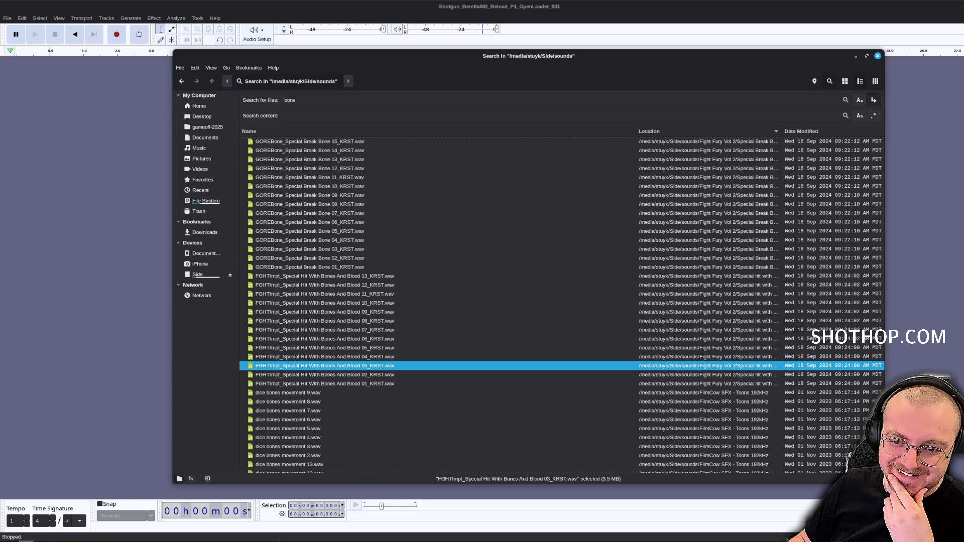
drag(331, 384, 105, 271)
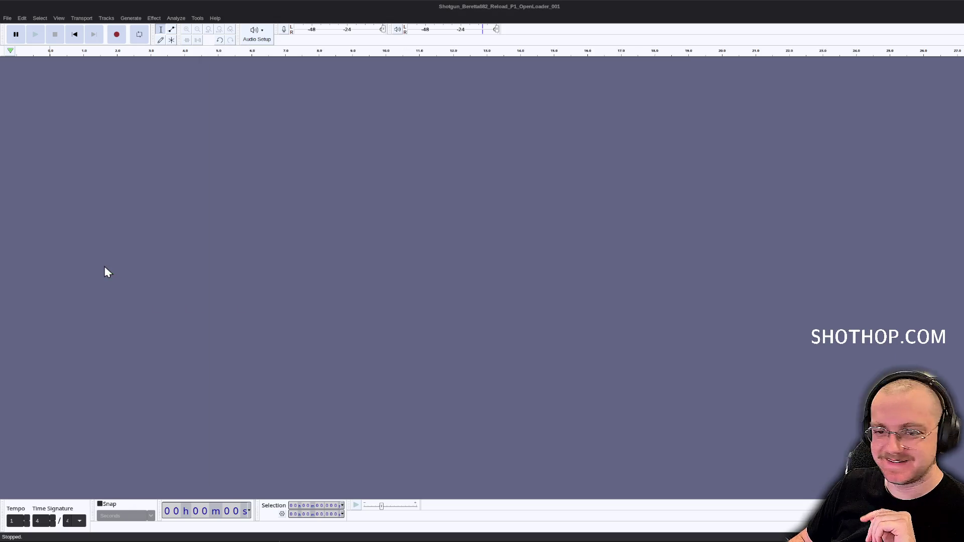
key(alt+Tab)
drag(321, 375, 111, 327)
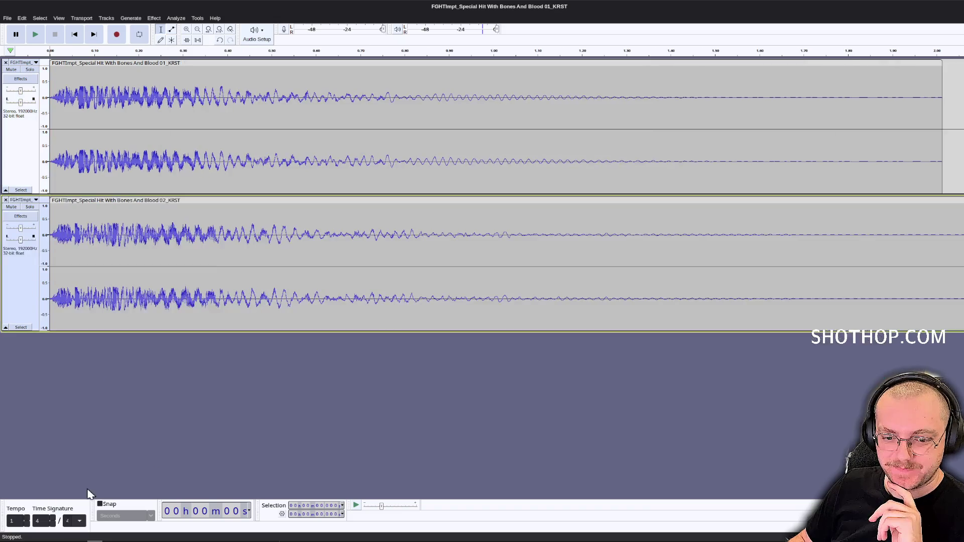
key(alt+Tab)
drag(325, 368, 88, 424)
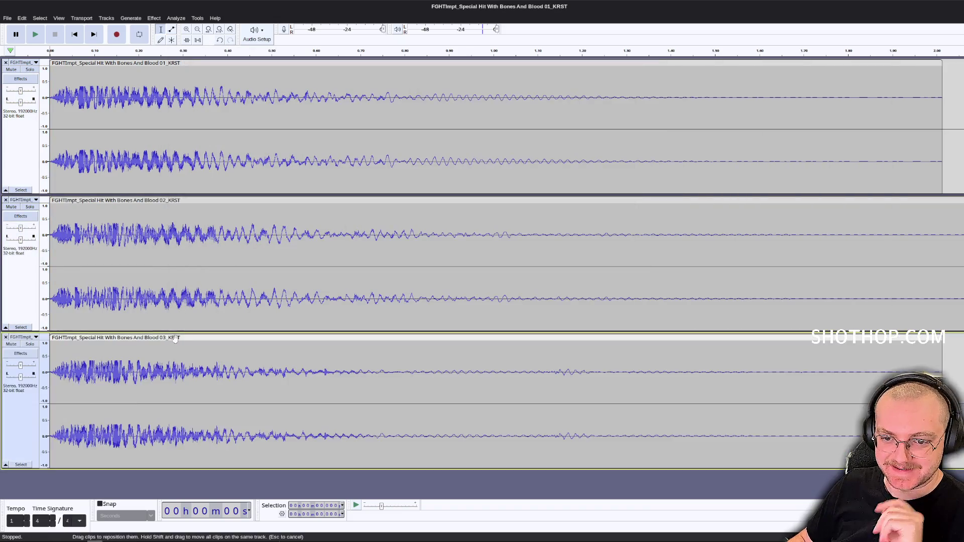
Line the three hit clips up back to back on track 1 and remove the empty tracks.
key(ctrl+3)
key(ctrl+3)
key(ctrl+3)
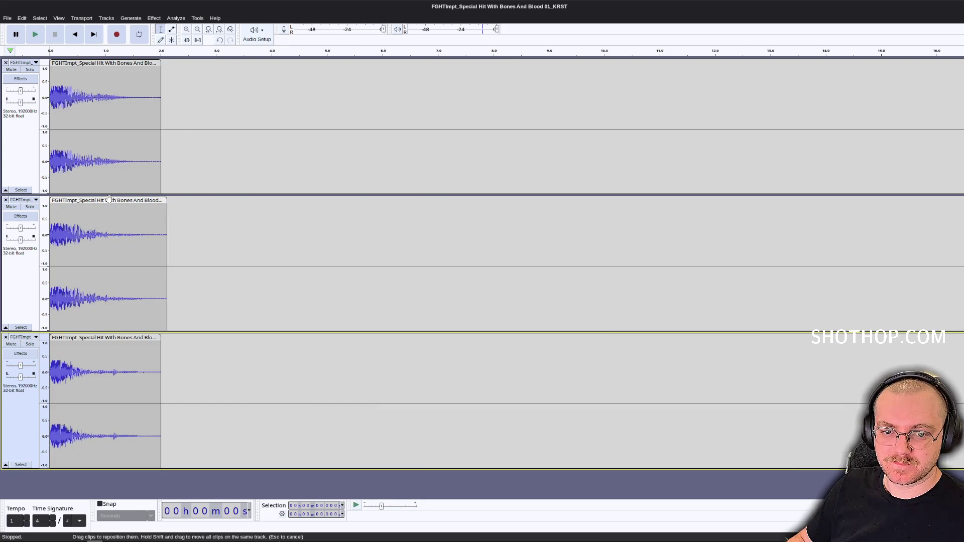
drag(108, 200, 219, 64)
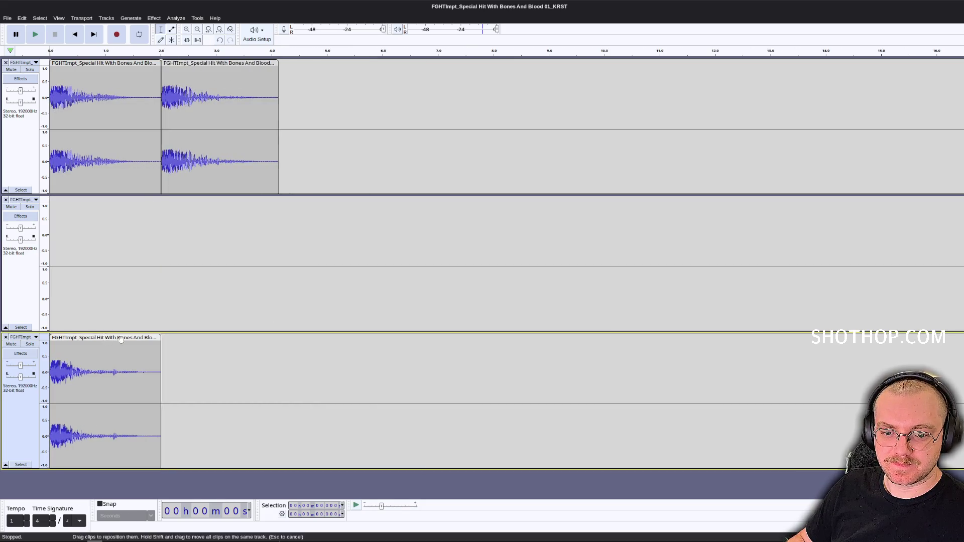
drag(111, 338, 340, 64)
click(6, 200)
click(5, 201)
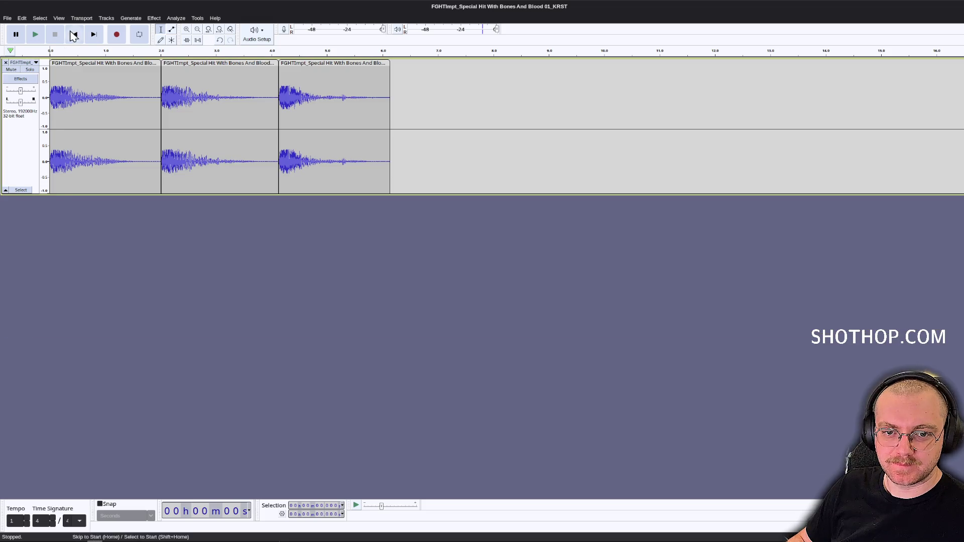
Play the combined hit clips from the start, then stop playback.
key(space)
click(40, 36)
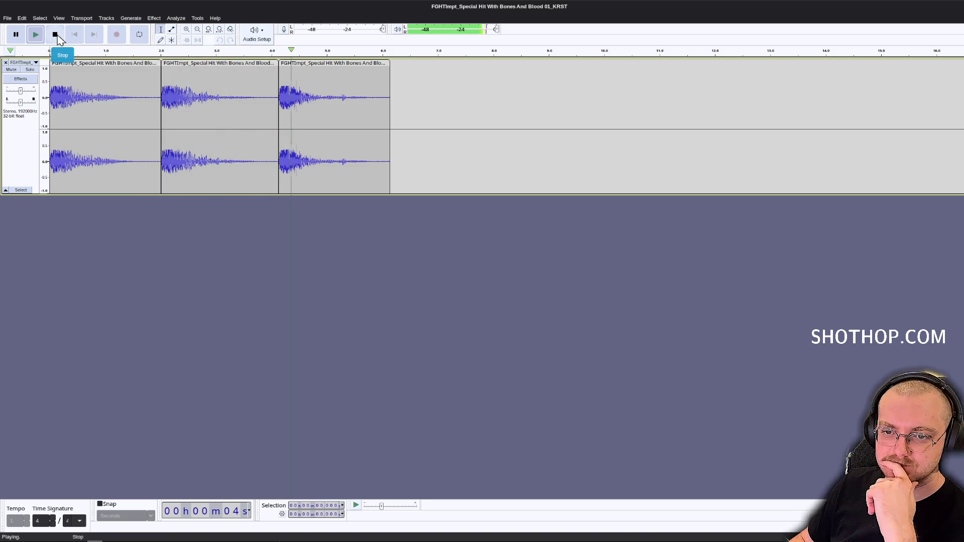
click(55, 35)
click(12, 18)
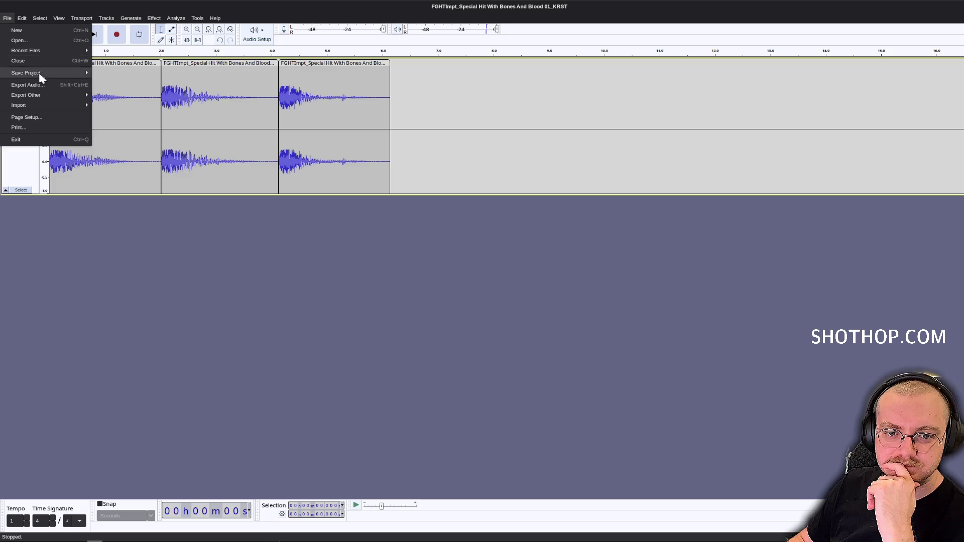
Label the first hit clip sfx_critical_a.
click(437, 211)
drag(140, 100, 161, 100)
key(shift+Home)
key(ctrl+b)
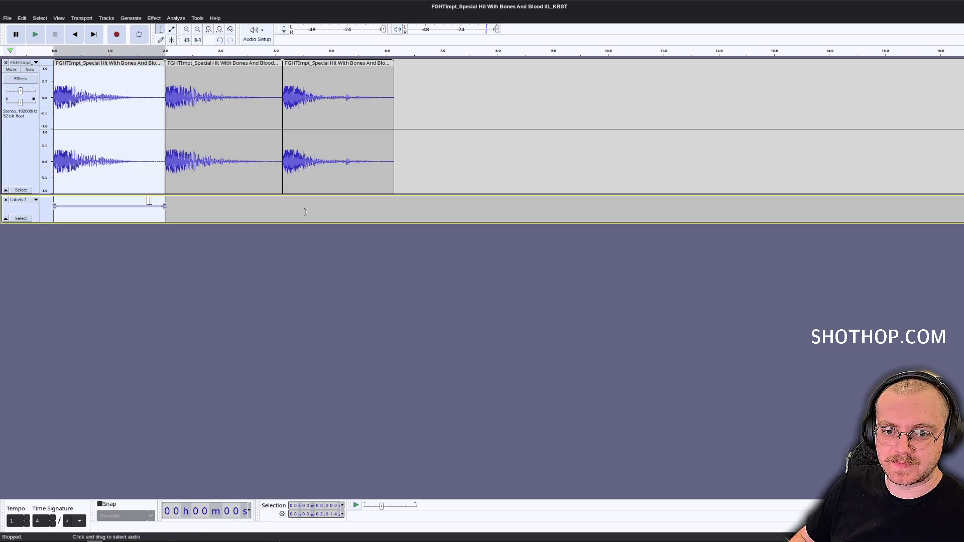
text(sfx_critical_a)
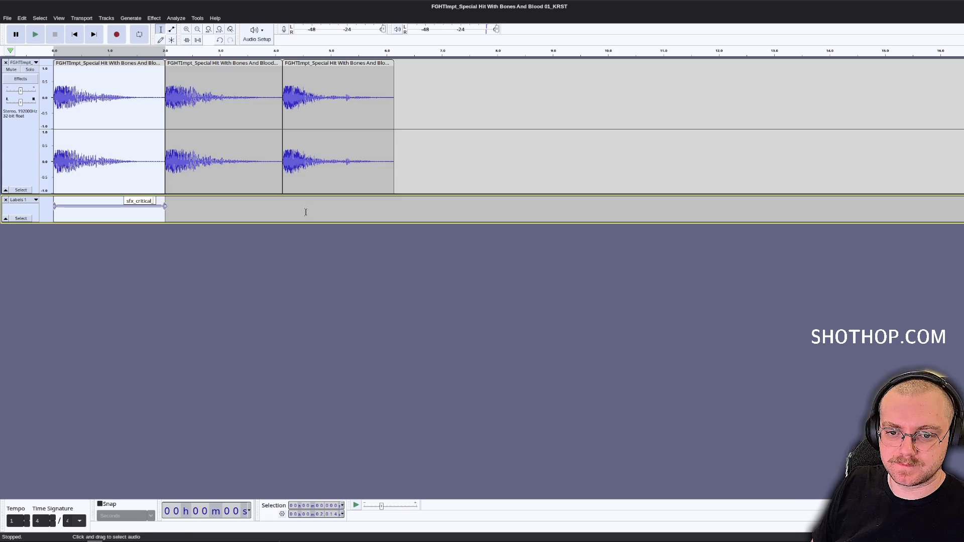
key(Return)
key(Up)
Label the second hit clip sfx_critical_b.
drag(165, 120, 282, 136)
key(ctrl+b)
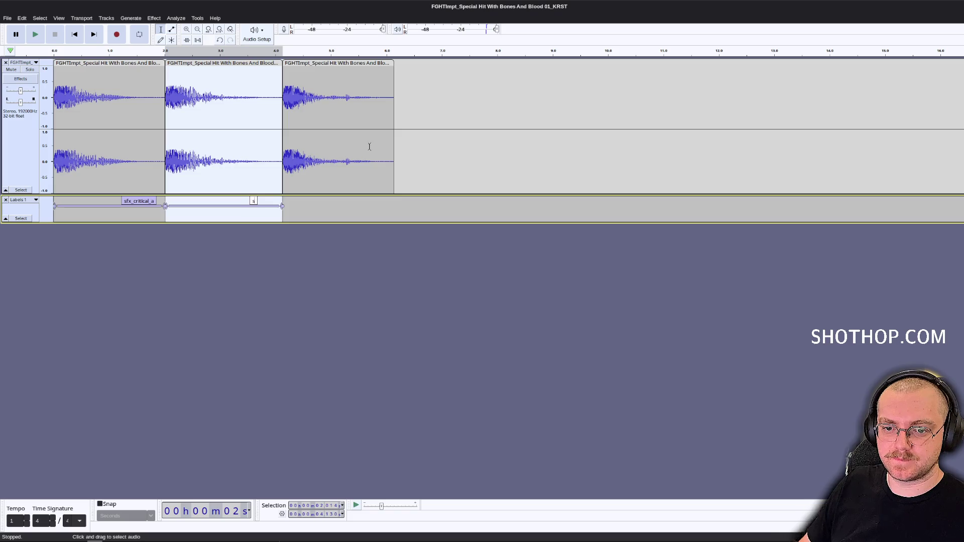
text(sfx_critical_b)
key(Return)
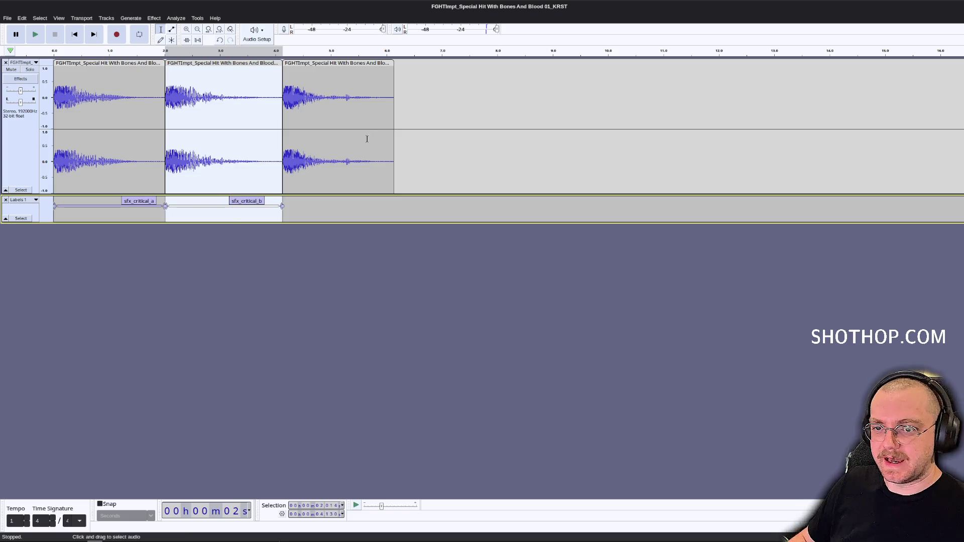
click(369, 146)
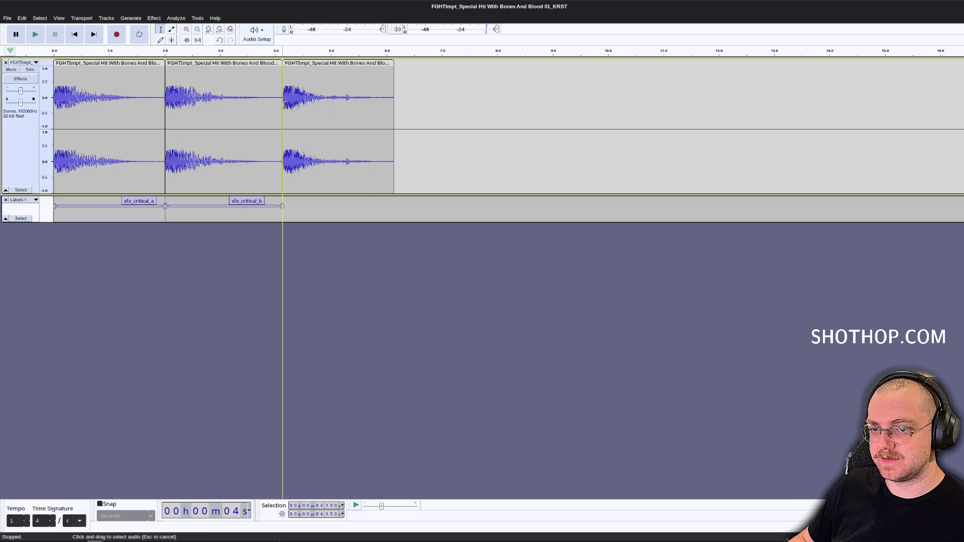
Label the third hit clip sfx_critical_c, then return to the Nemo search results.
drag(283, 105, 394, 105)
key(ctrl+b)
text(sfx_crit)
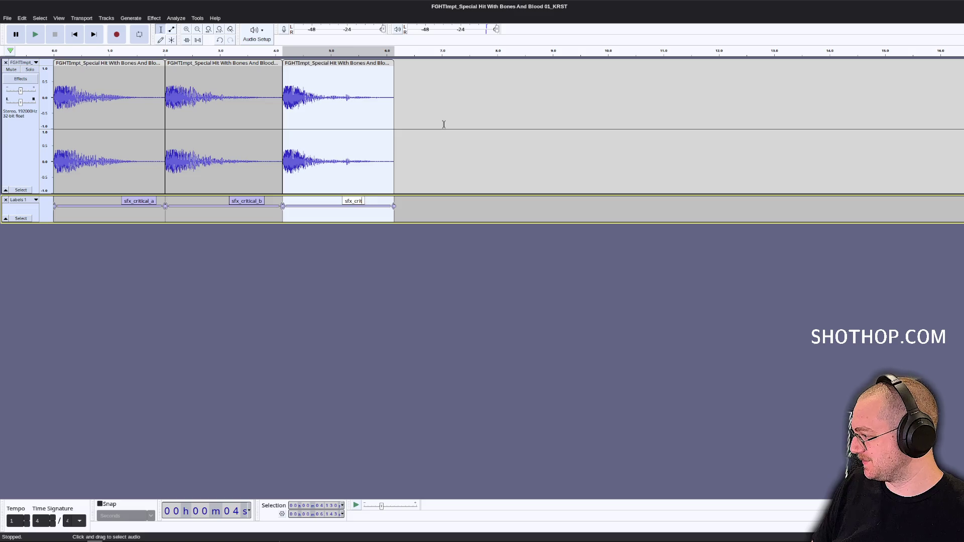
text(ical_)
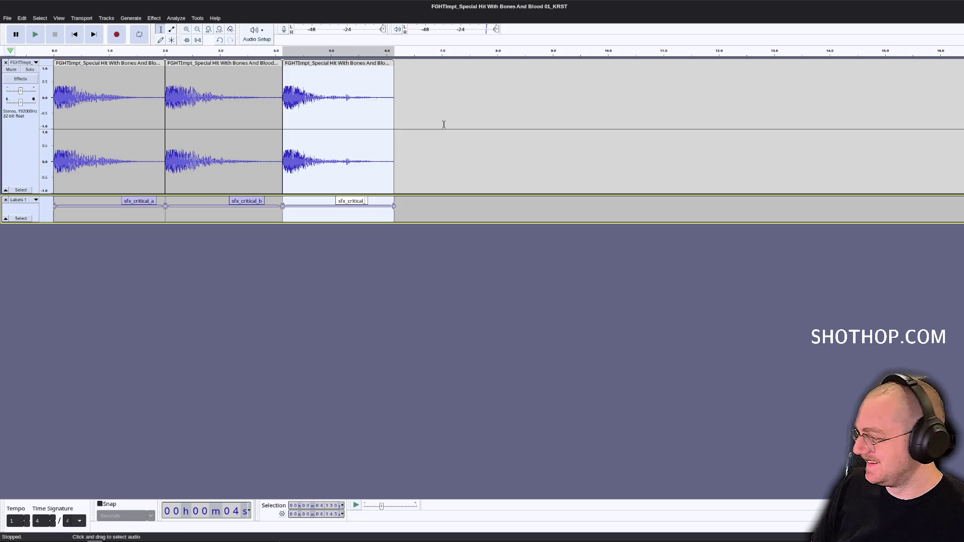
text(c)
key(Return)
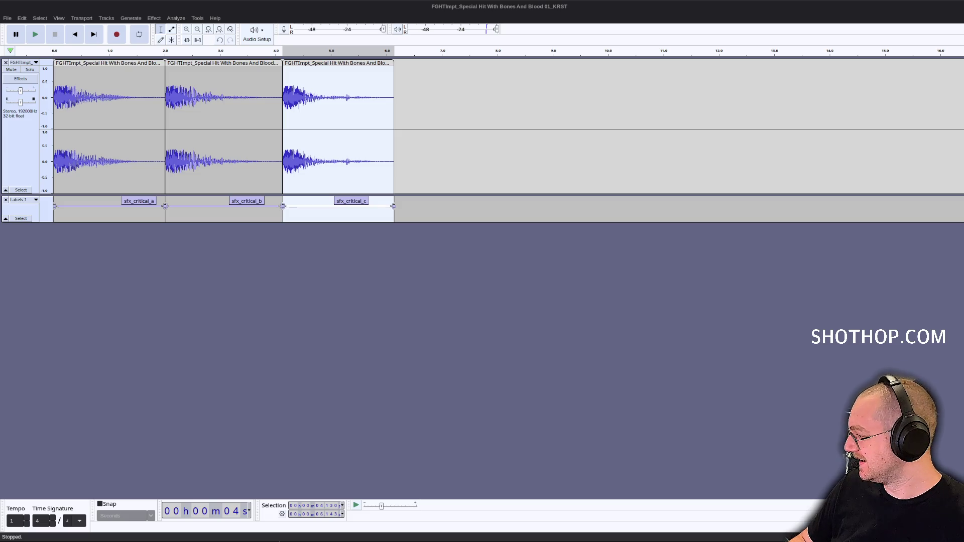
click(450, 134)
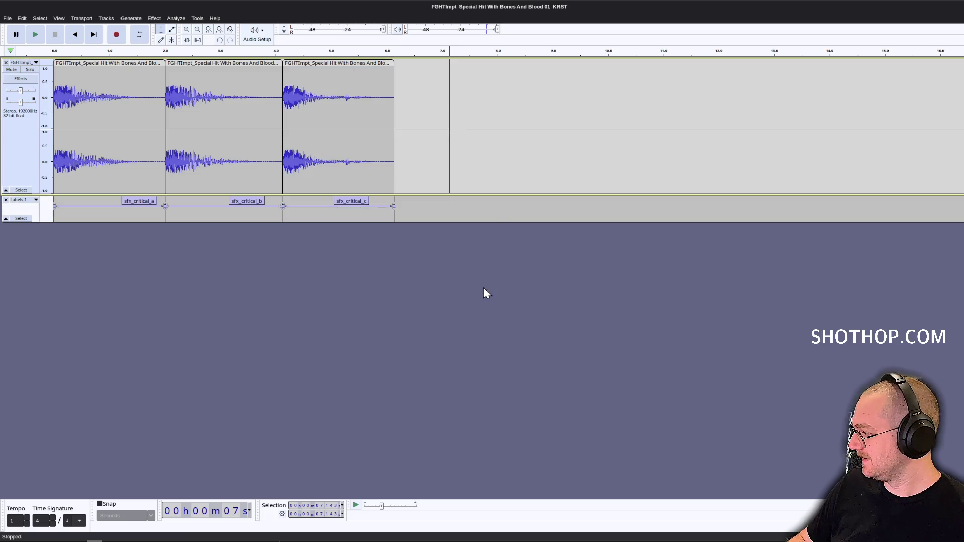
key(alt+Tab)
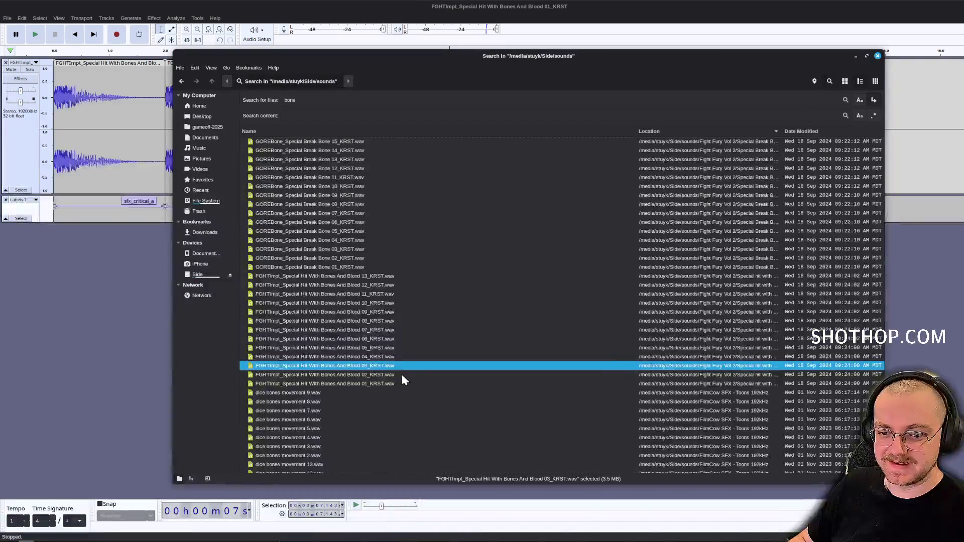
Preview Bone Cracking 18.wav and select the long wood breaking bones crack file.
scroll(381, 352, down, 8)
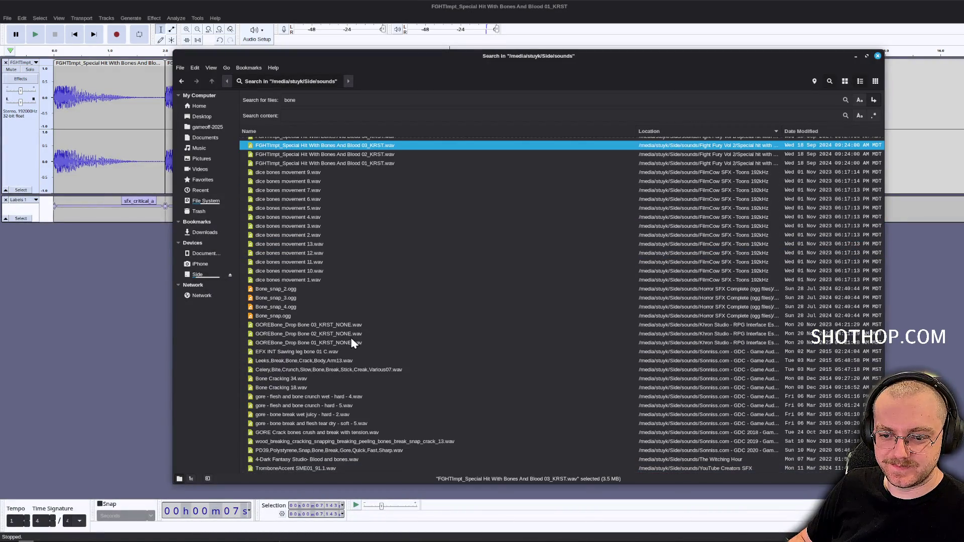
double_click(317, 388)
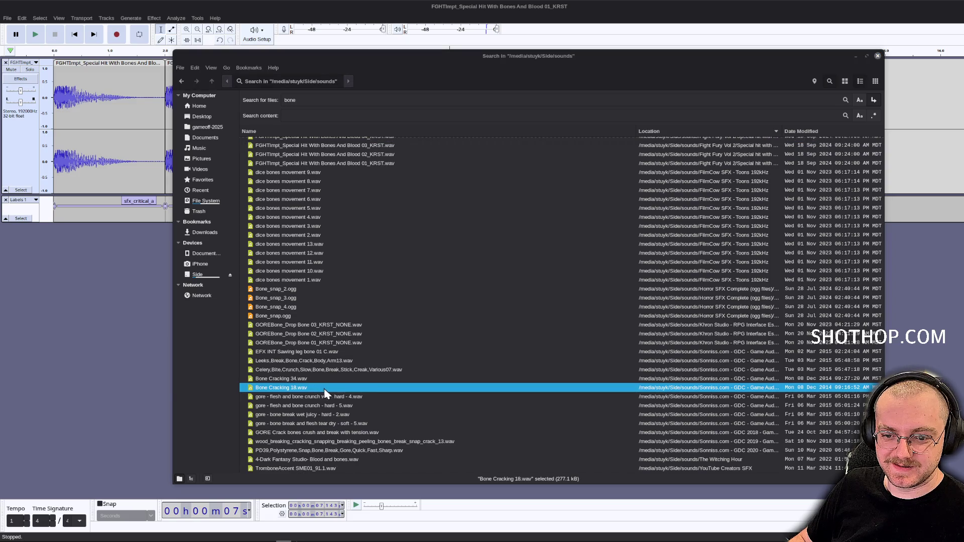
click(142, 22)
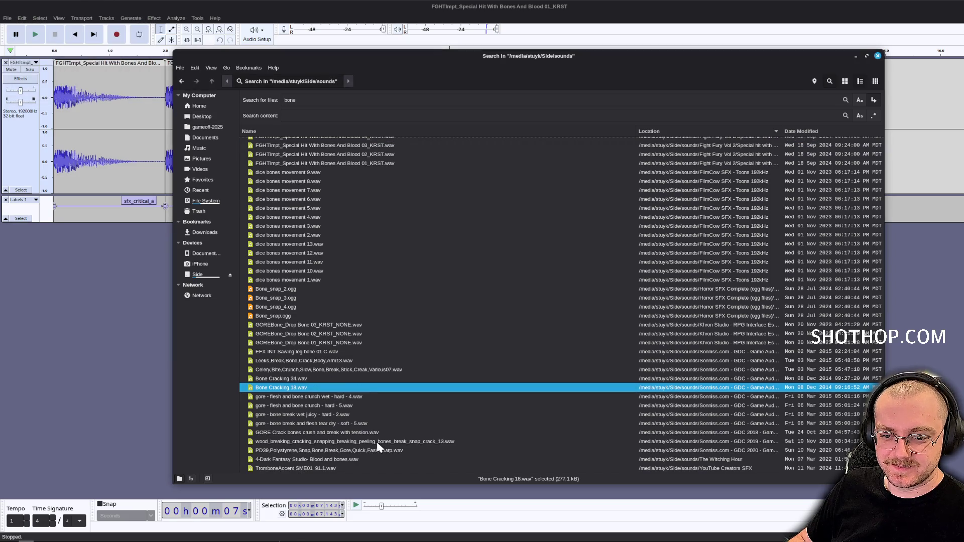
click(376, 441)
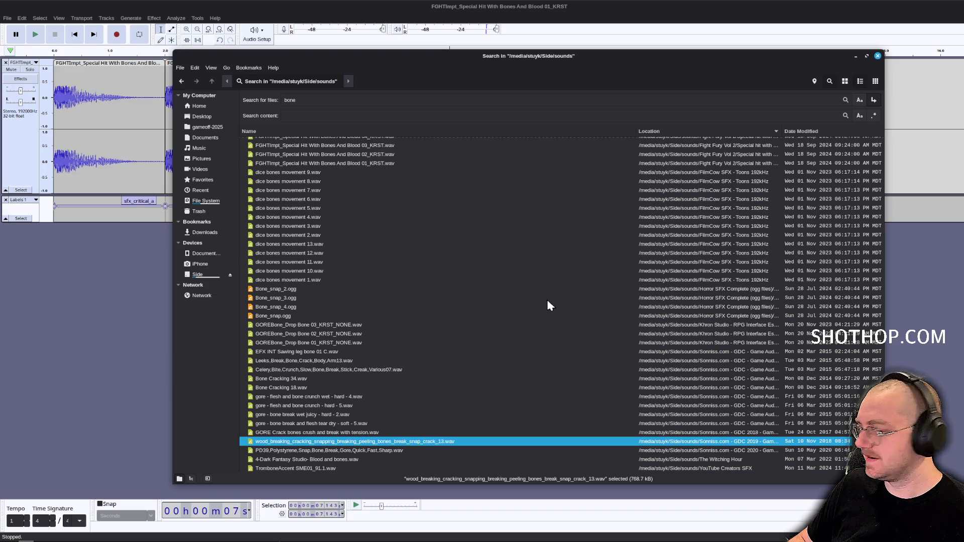
Change the search to 'ting' and preview bead hitting metal 3, resonating metal hit 1 and felt tip pen squiggle 11.
triple_click(369, 102)
key(BackSpace)
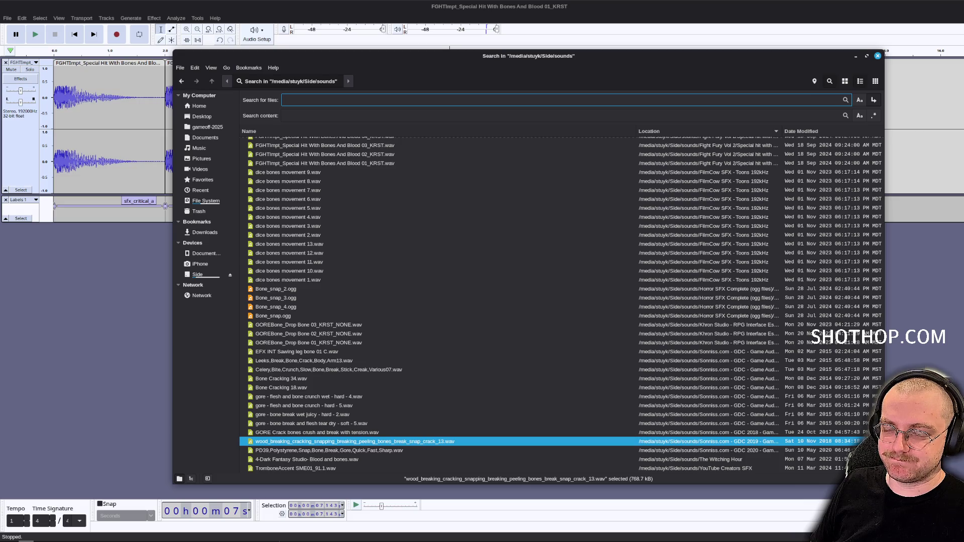
text(trg)
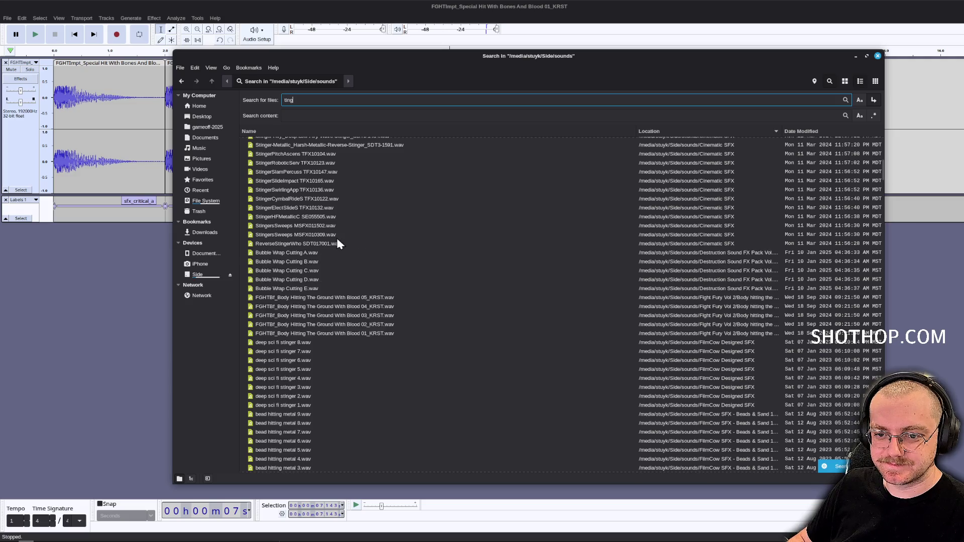
scroll(341, 264, up, 4)
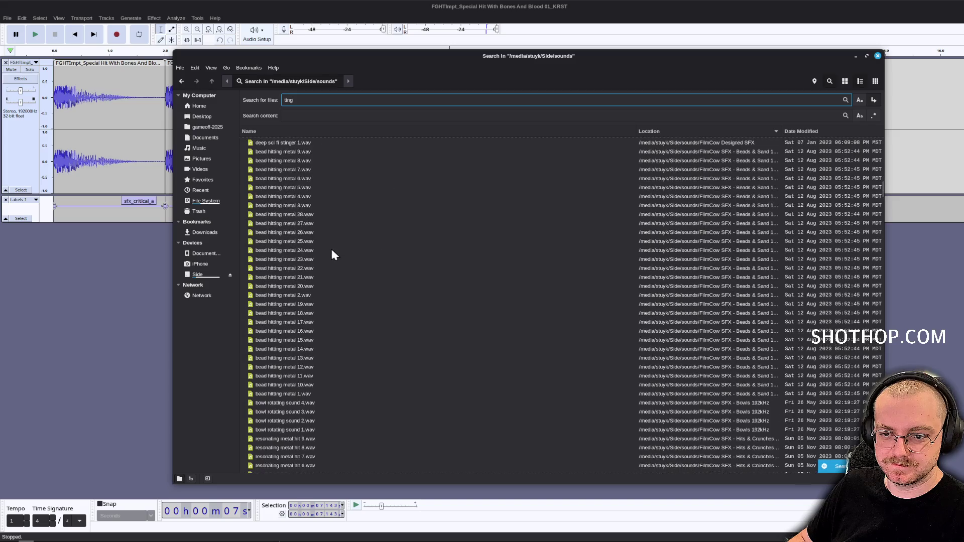
double_click(301, 206)
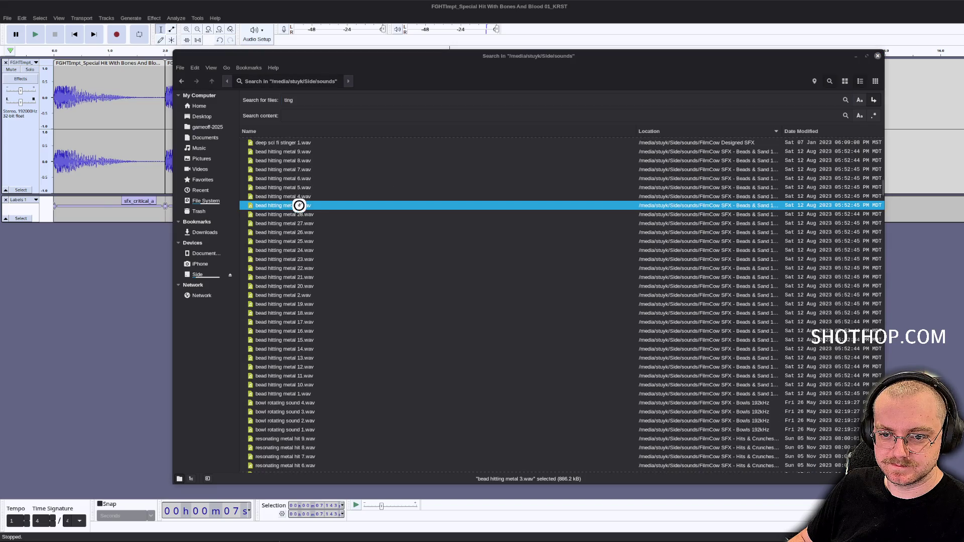
scroll(343, 278, down, 7)
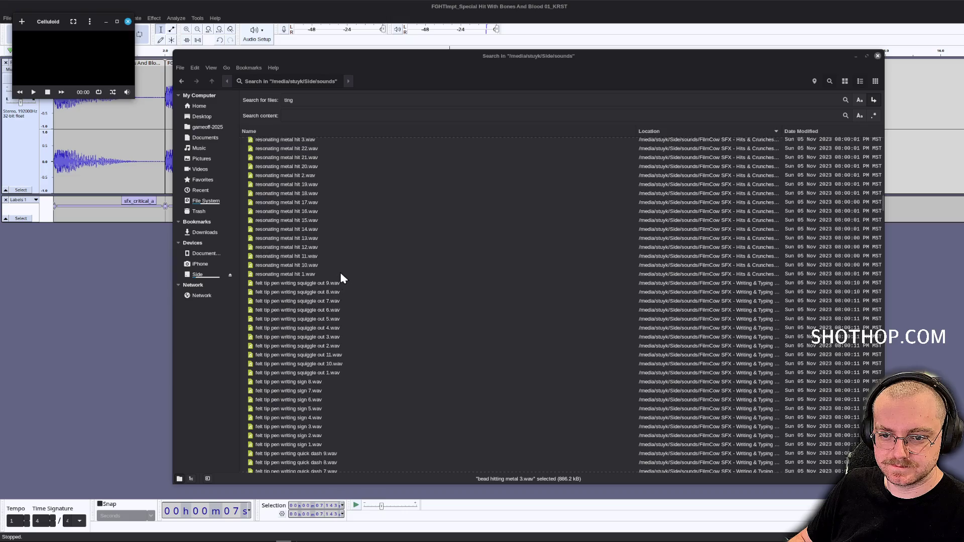
double_click(322, 274)
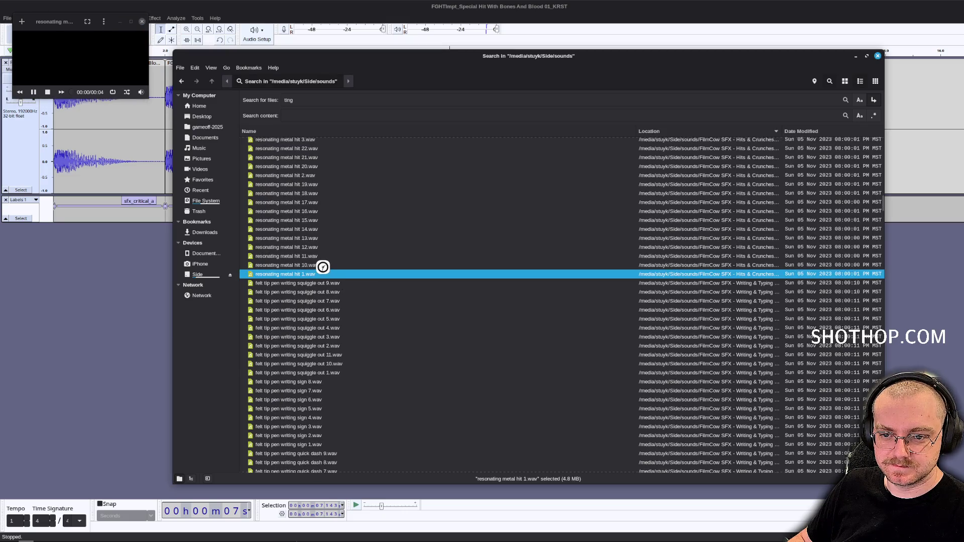
scroll(324, 265, up, 4)
scroll(324, 265, down, 7)
double_click(348, 286)
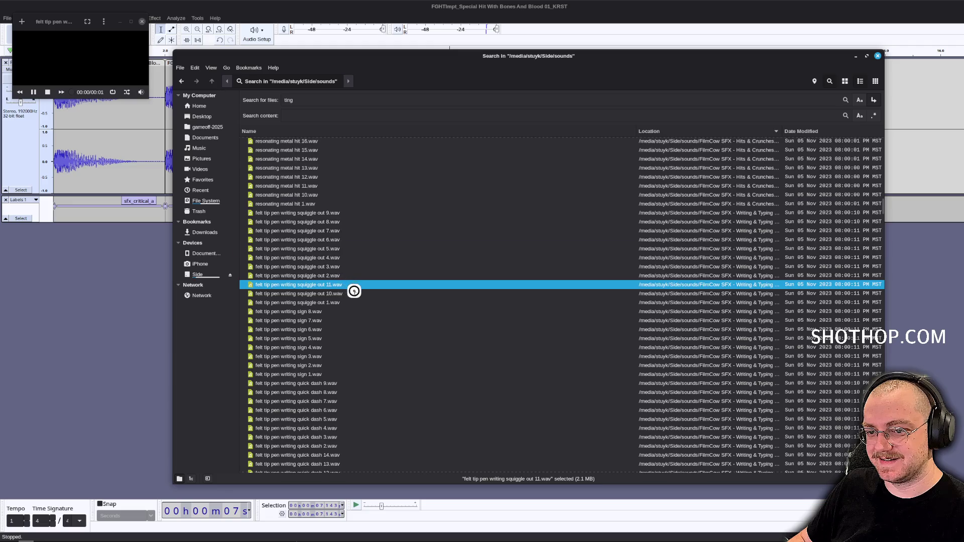
Scroll through the ting results, previewing several more sounds.
scroll(349, 286, down, 7)
click(348, 285)
scroll(372, 286, down, 5)
double_click(355, 265)
scroll(386, 281, down, 5)
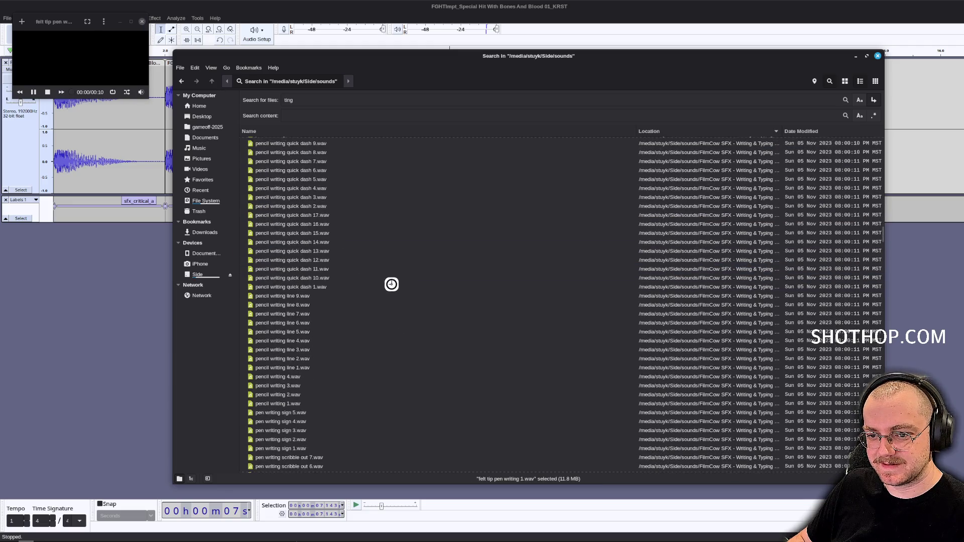
click(384, 276)
scroll(384, 276, down, 5)
click(383, 277)
scroll(383, 280, down, 5)
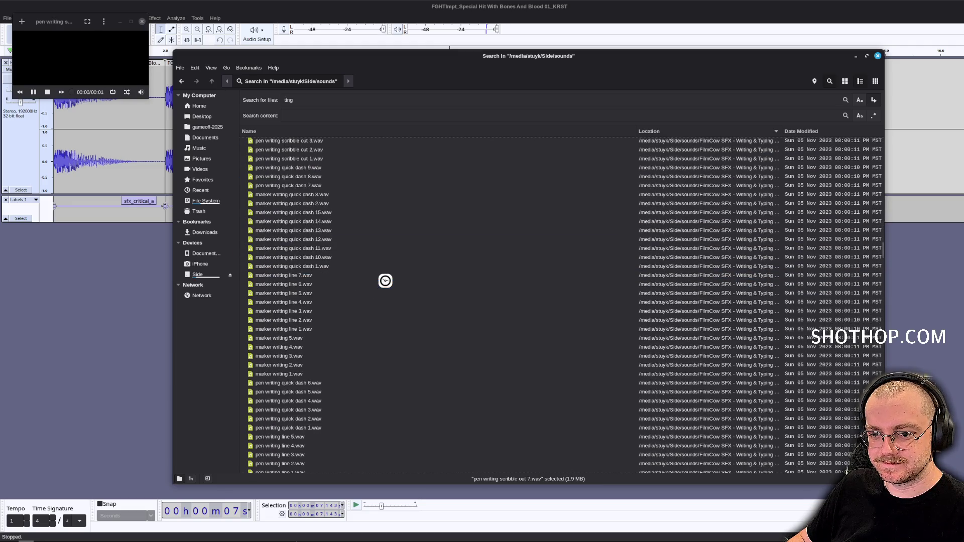
double_click(391, 284)
scroll(391, 284, down, 5)
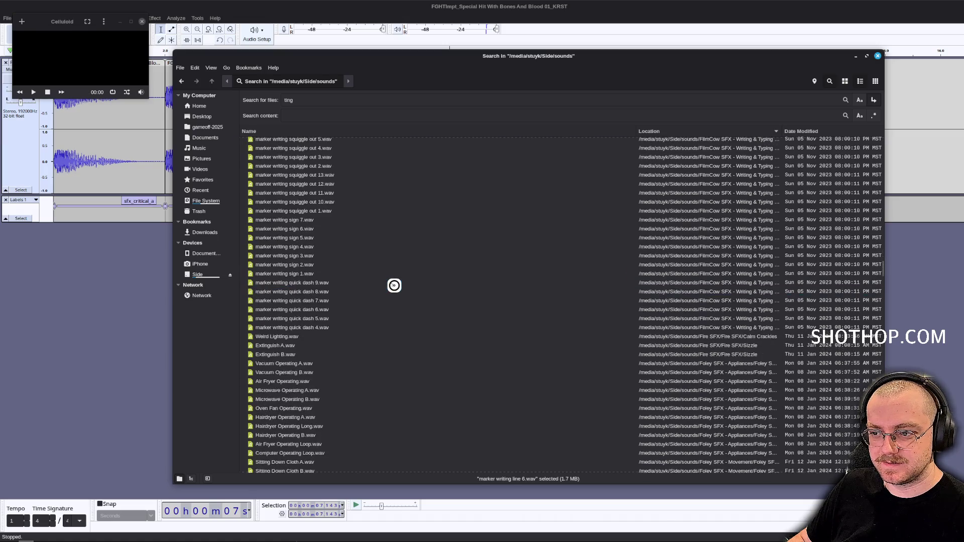
scroll(394, 285, down, 4)
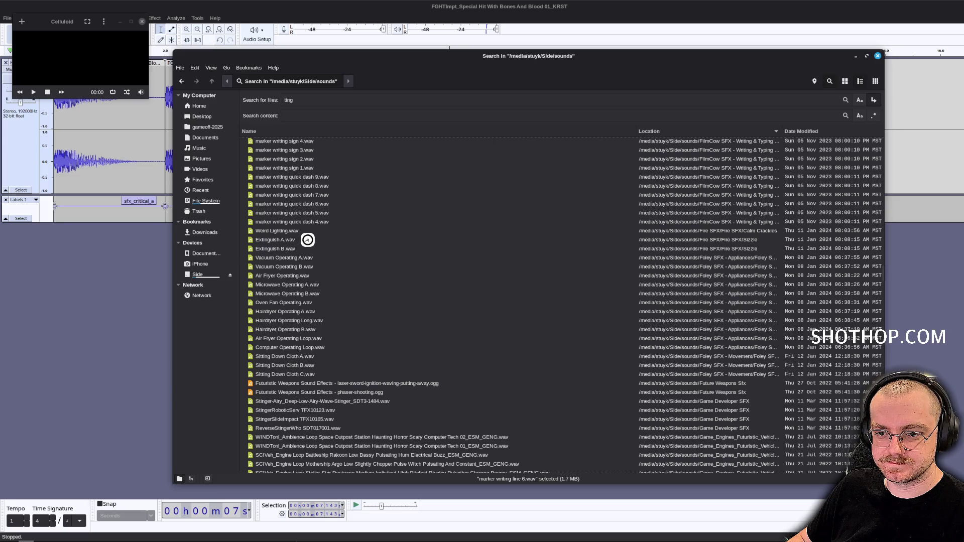
scroll(307, 240, down, 4)
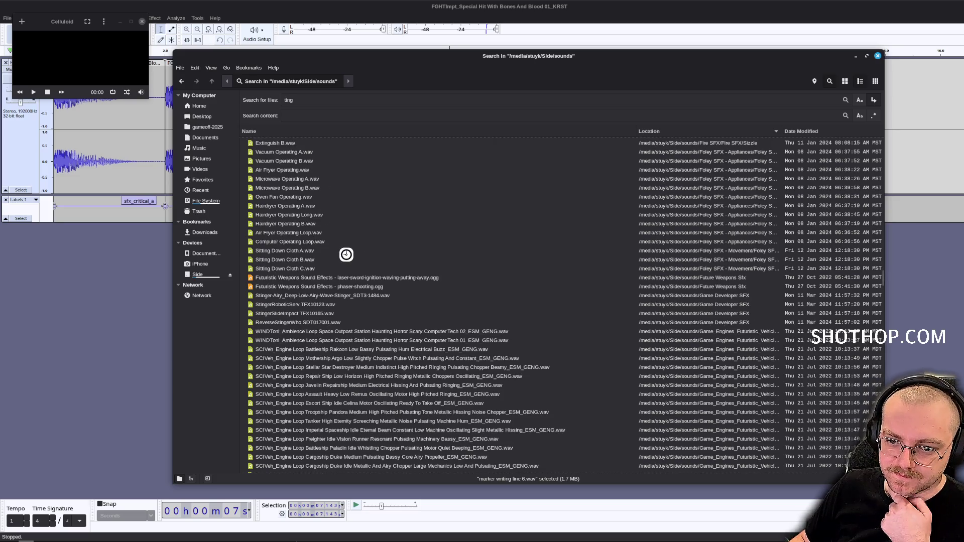
scroll(346, 255, down, 6)
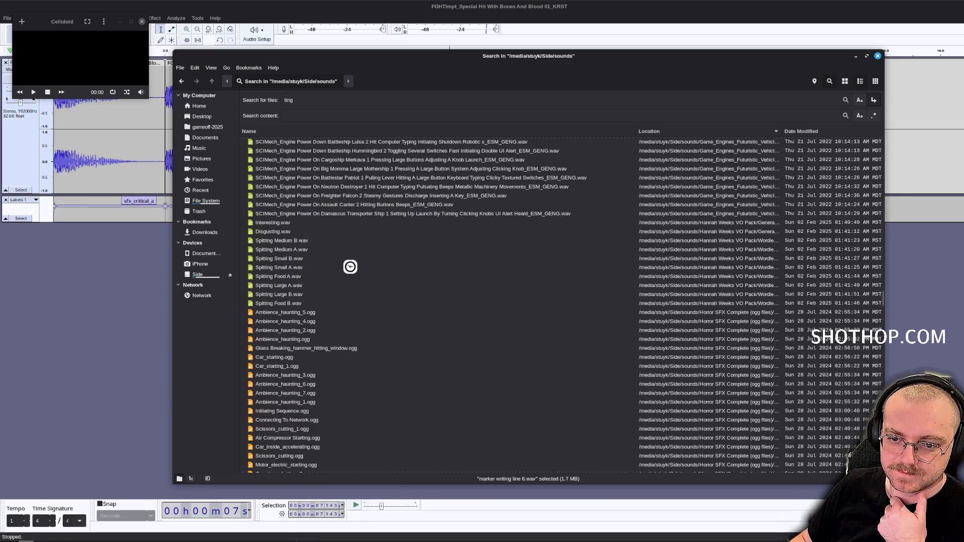
scroll(343, 267, down, 5)
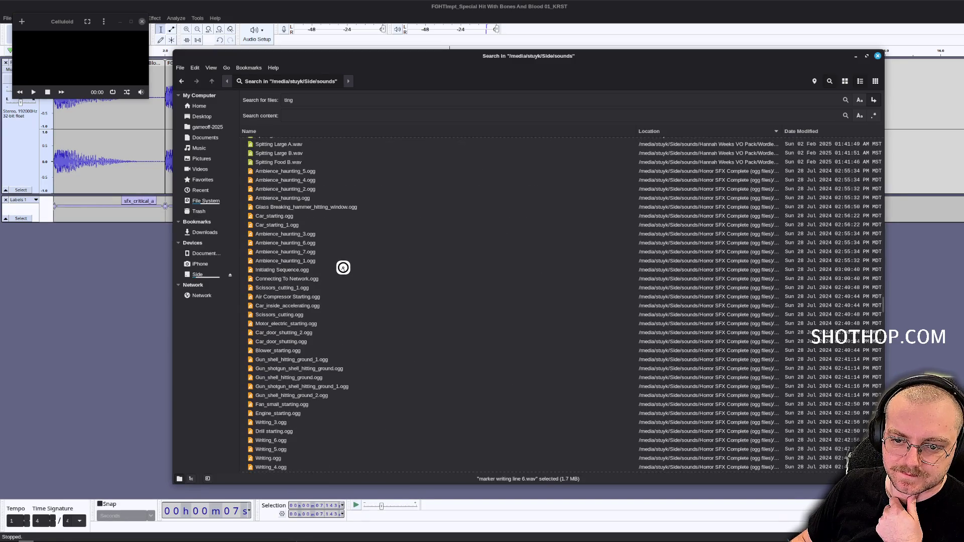
scroll(343, 268, down, 6)
scroll(344, 268, down, 10)
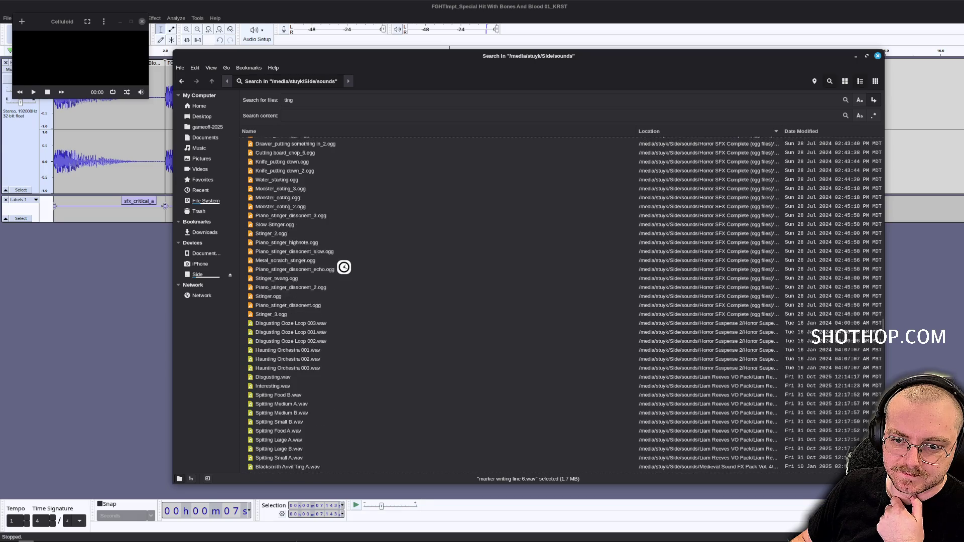
Preview Blacksmith Anvil Ting A, select Ting C, and close the player and search window.
click(321, 101)
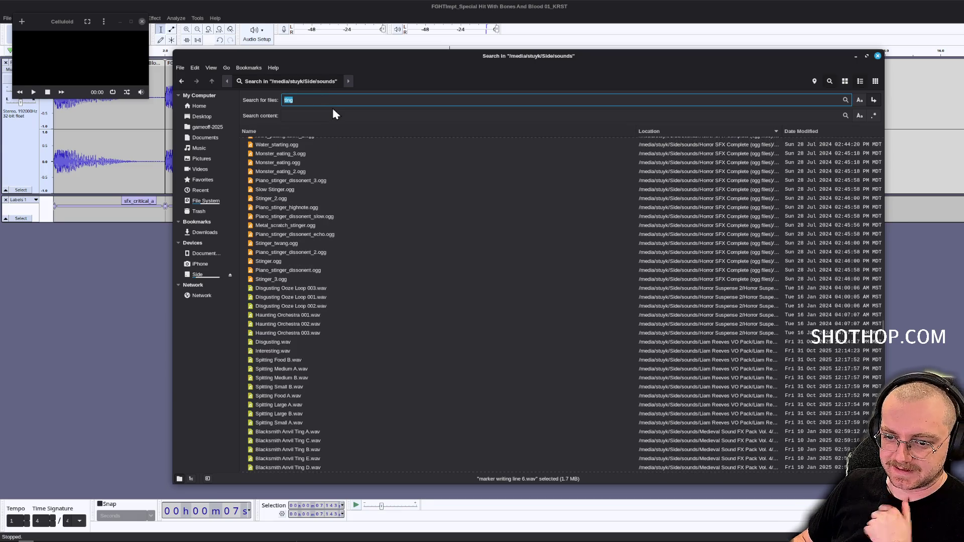
scroll(517, 306, down, 4)
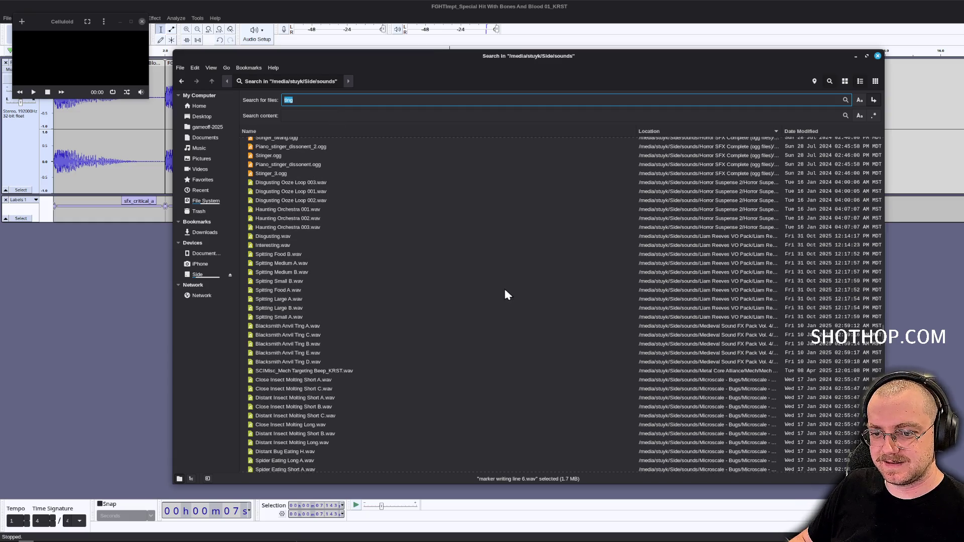
double_click(381, 327)
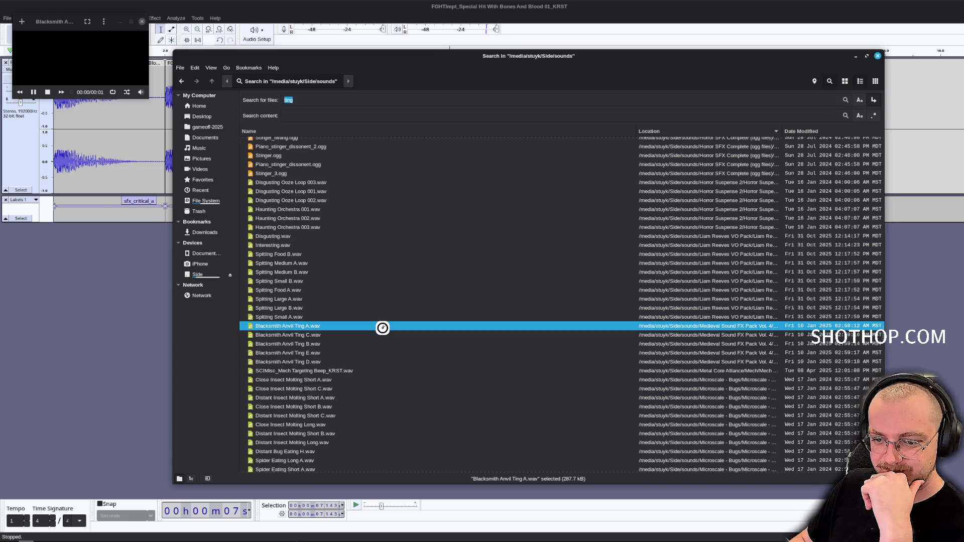
click(326, 335)
click(142, 22)
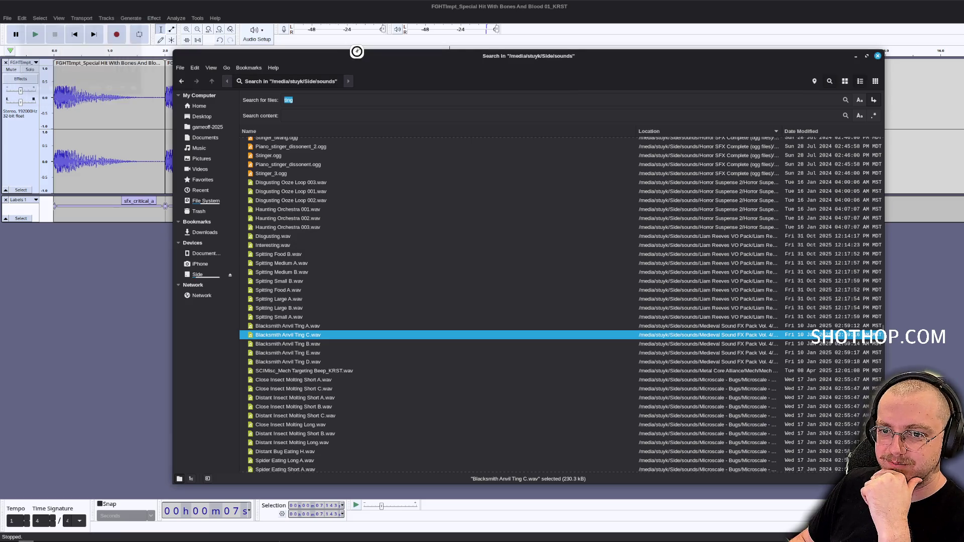
drag(355, 54, 963, 85)
key(alt+Tab)
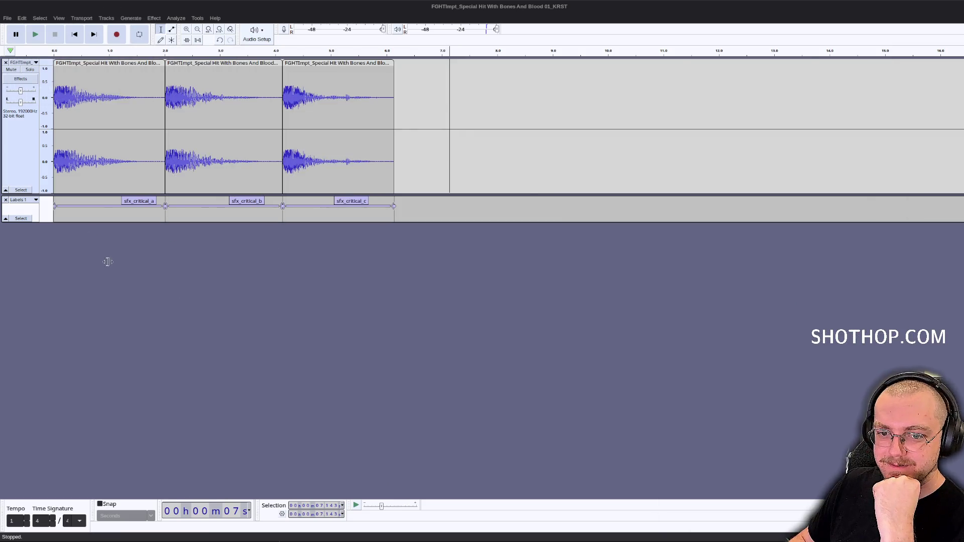
Import Blacksmith Anvil Ting C and B and place them on one track under the three critical hits.
drag(107, 262, 136, 272)
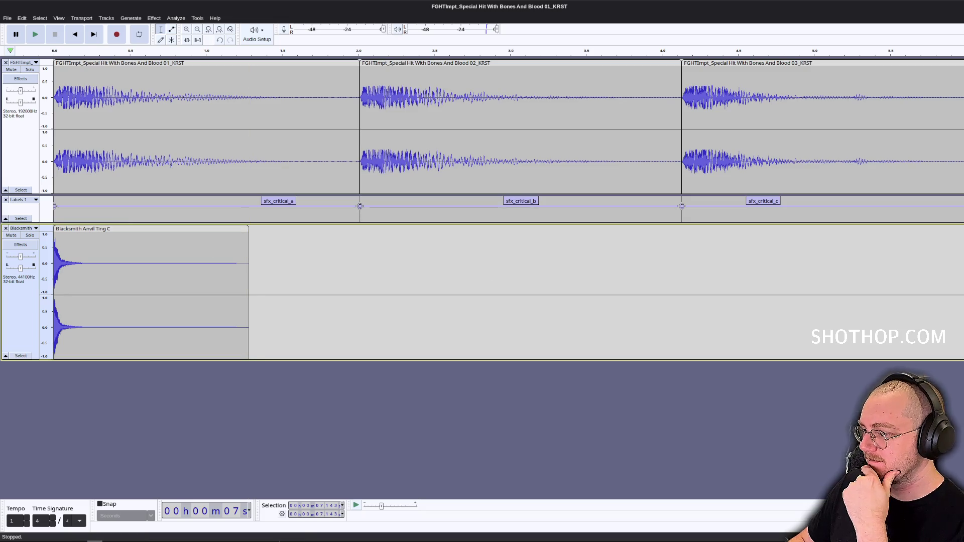
mouse_move(314, 282)
mouse_down()
mouse_move(407, 271)
mouse_move(270, 300)
mouse_up()
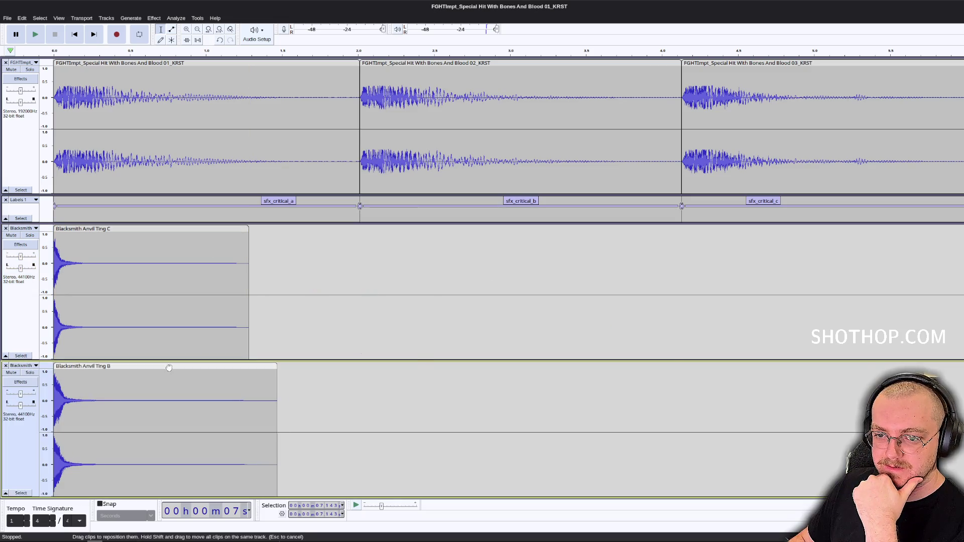
mouse_move(155, 369)
mouse_down()
mouse_move(481, 209)
mouse_move(462, 209)
mouse_up()
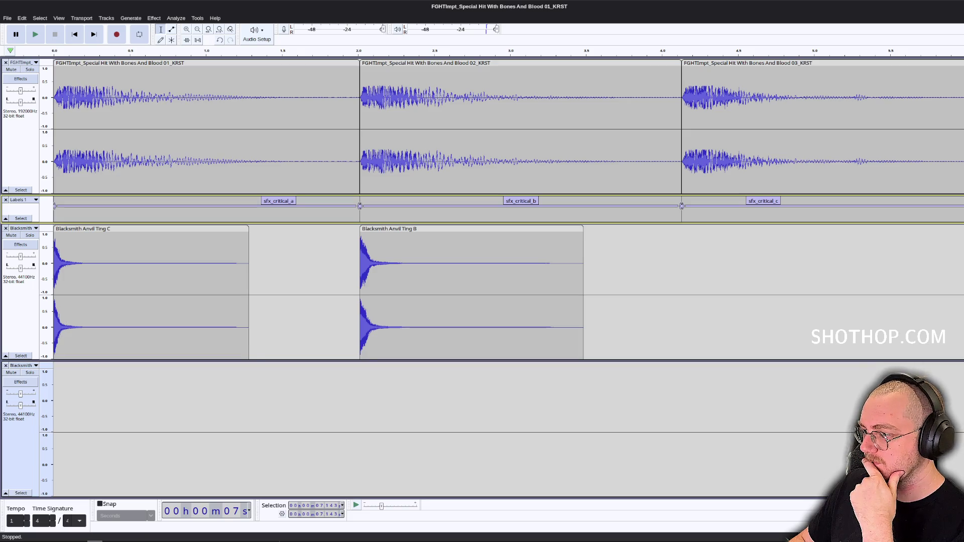
drag(740, 232, 718, 262)
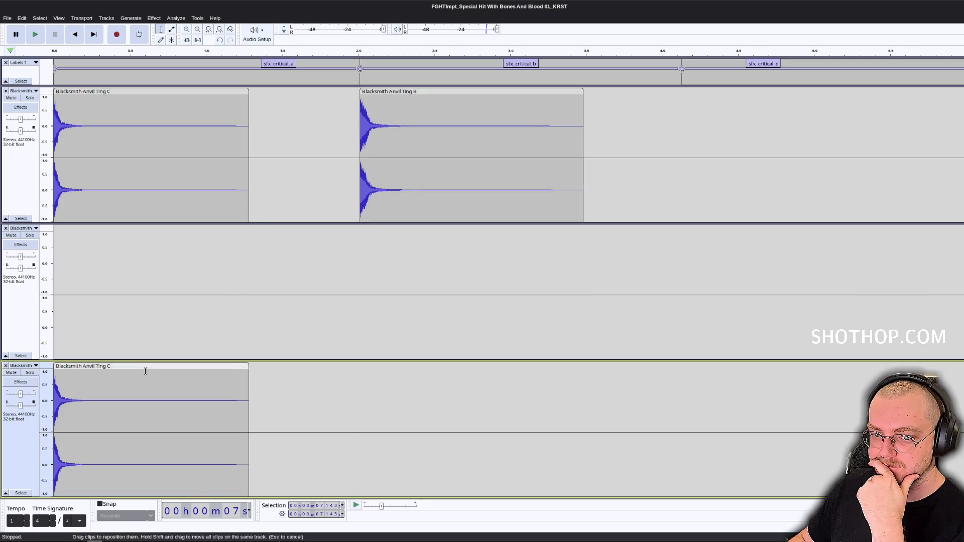
mouse_move(134, 369)
mouse_down()
mouse_move(719, 91)
mouse_move(763, 91)
mouse_move(741, 89)
mouse_up()
click(6, 228)
click(5, 228)
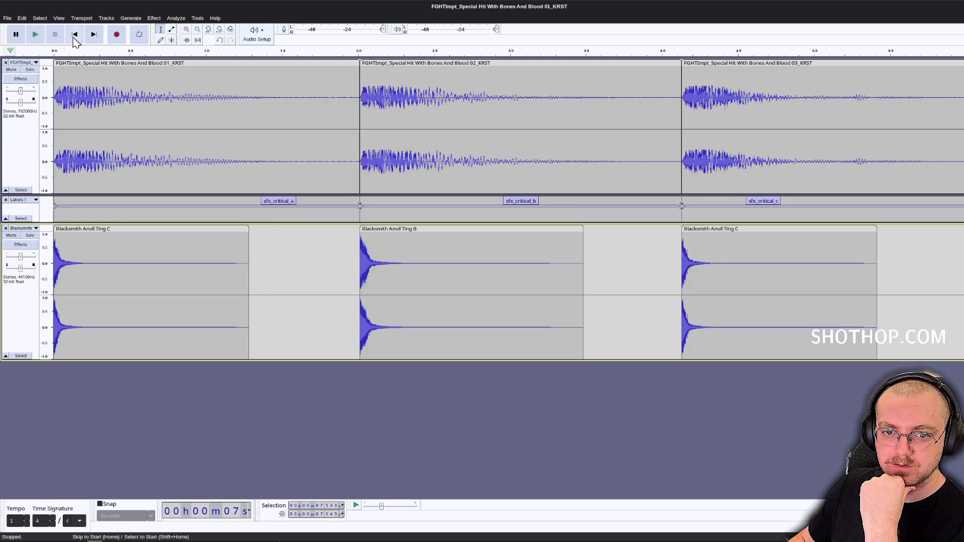
Play the layered hits and tings from the start, checking around 1.475 s, then stop.
click(75, 40)
click(35, 34)
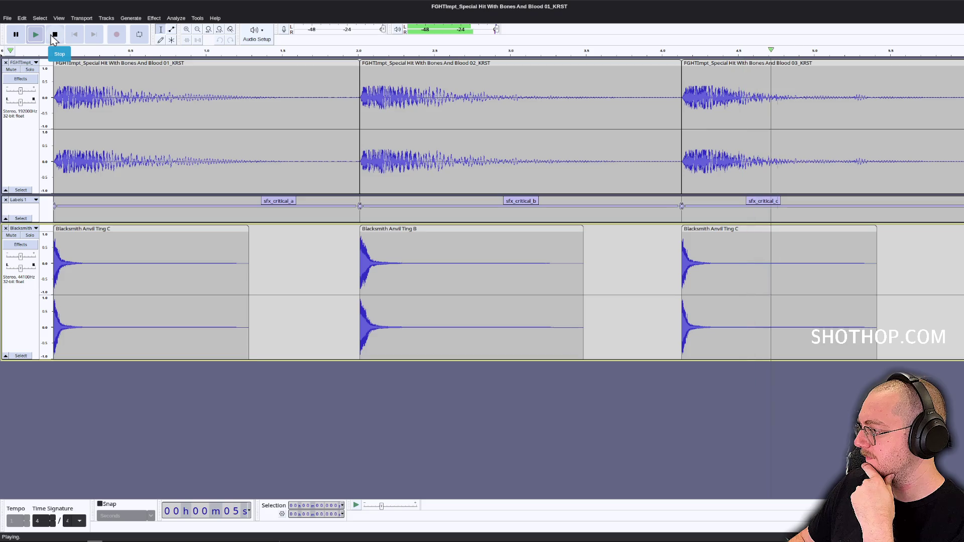
click(53, 35)
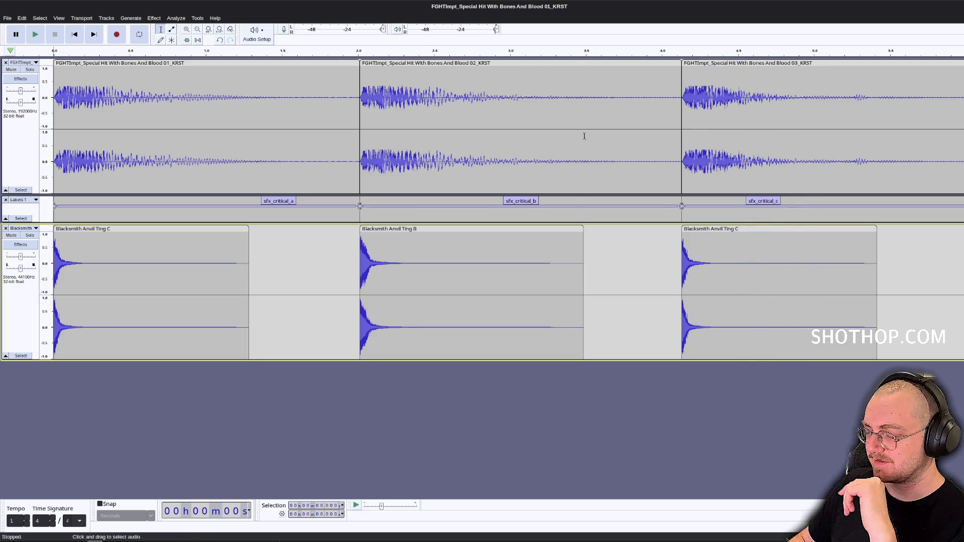
click(278, 115)
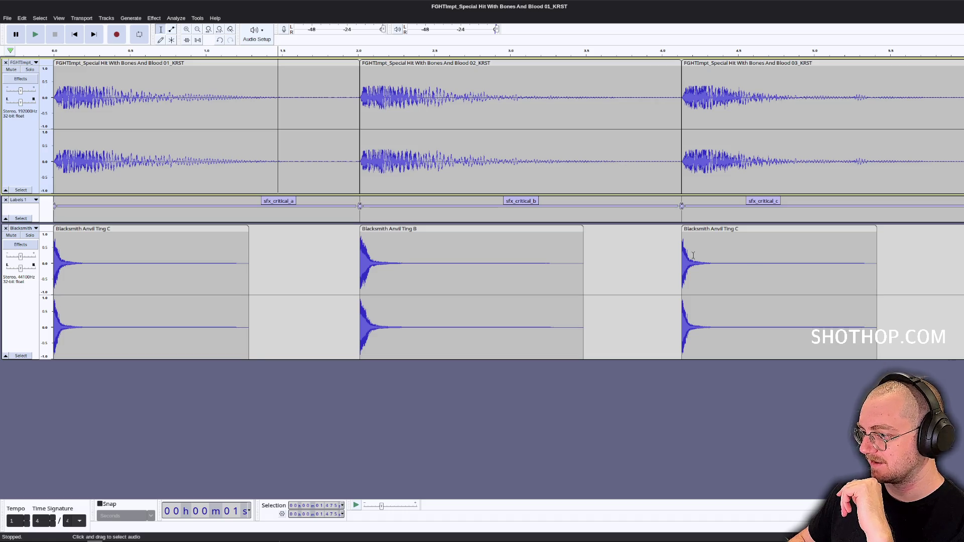
click(75, 34)
click(42, 35)
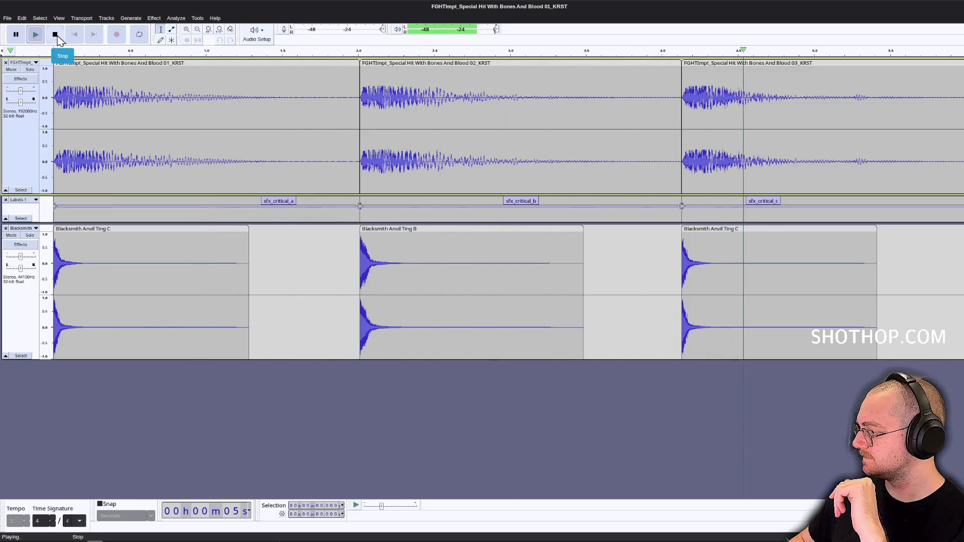
click(55, 34)
click(7, 18)
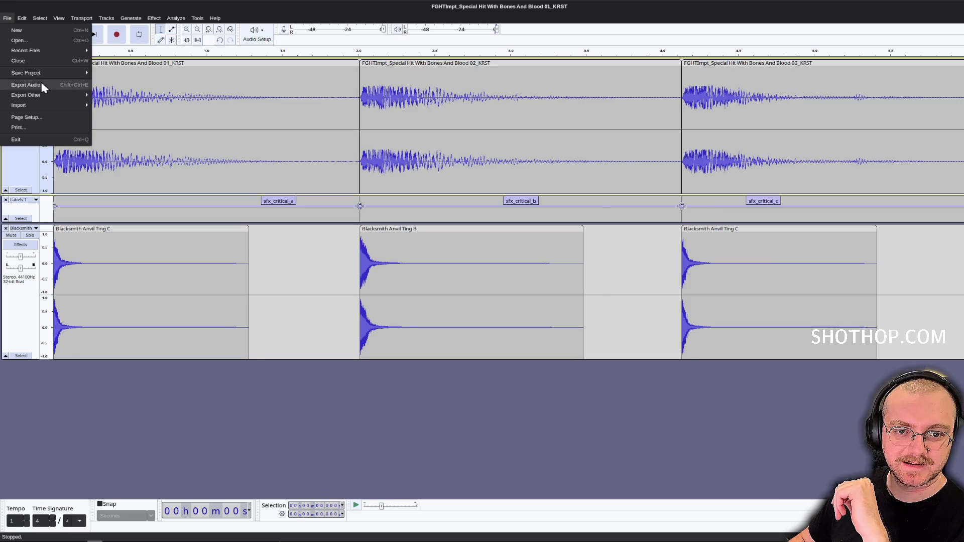
Set Audacity's Export Audio to Multiple Files, one per track.
click(42, 84)
click(576, 221)
click(658, 481)
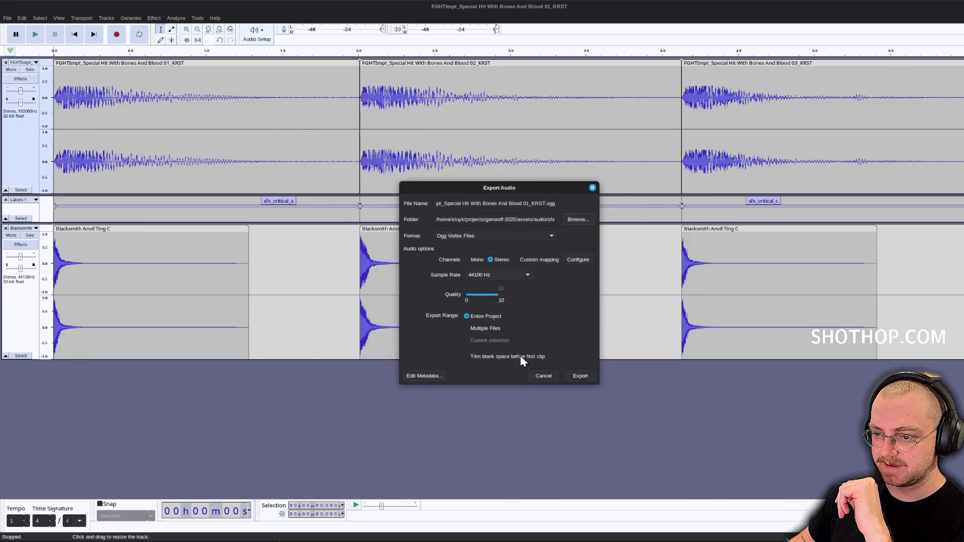
click(492, 329)
Export both tracks as Ogg files into assets/audio/sfx/impacts.
click(578, 221)
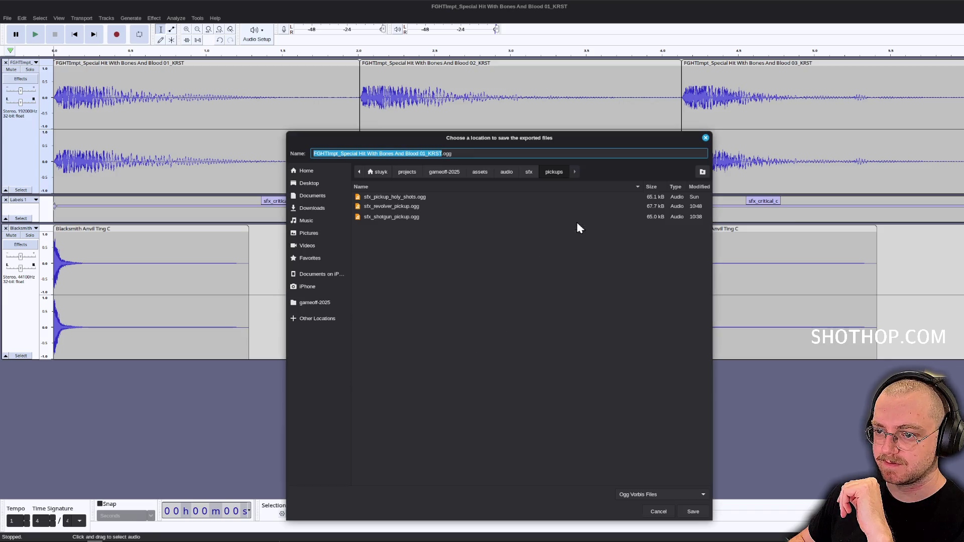
click(528, 172)
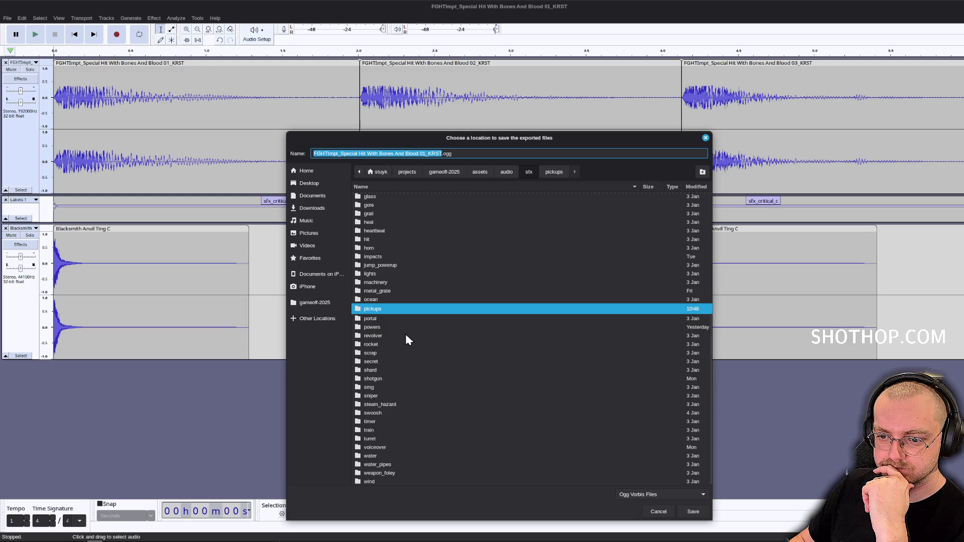
double_click(372, 257)
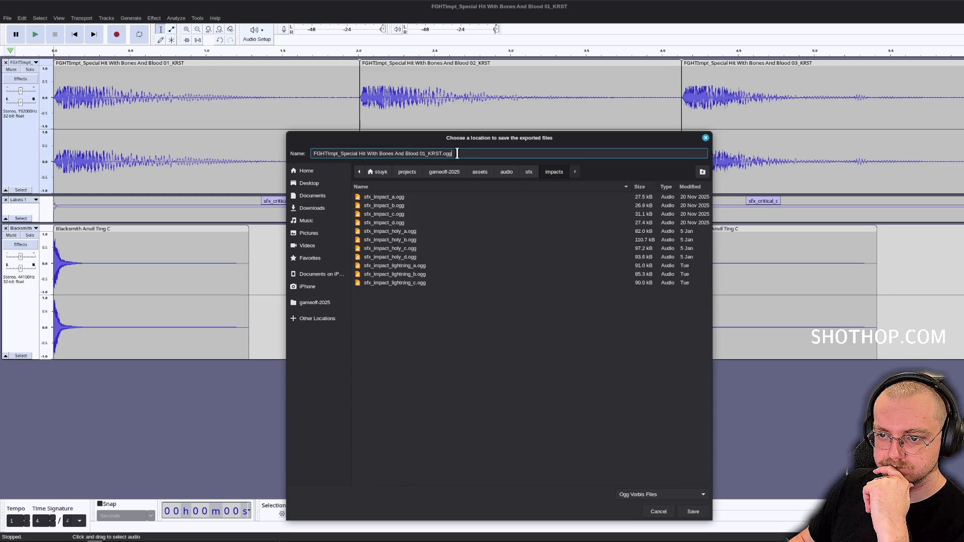
click(693, 512)
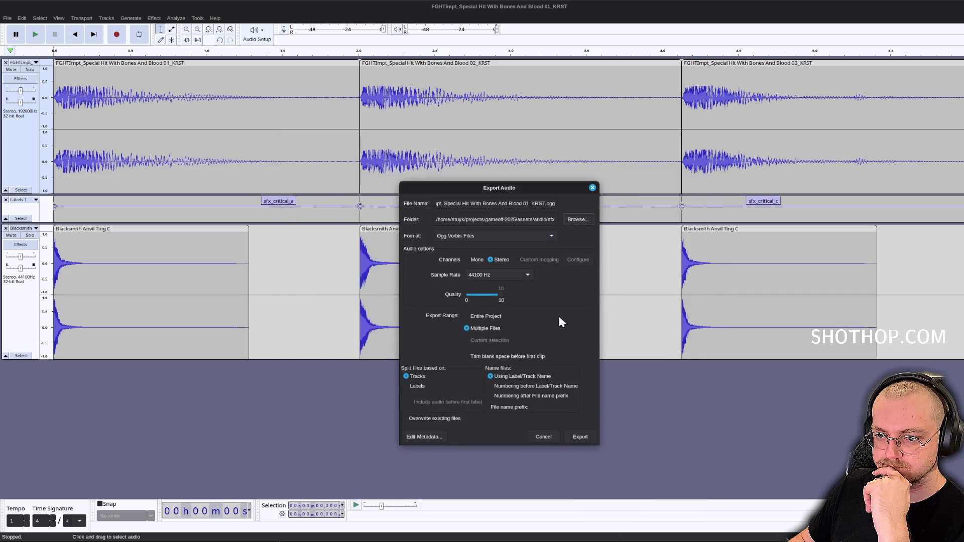
click(590, 437)
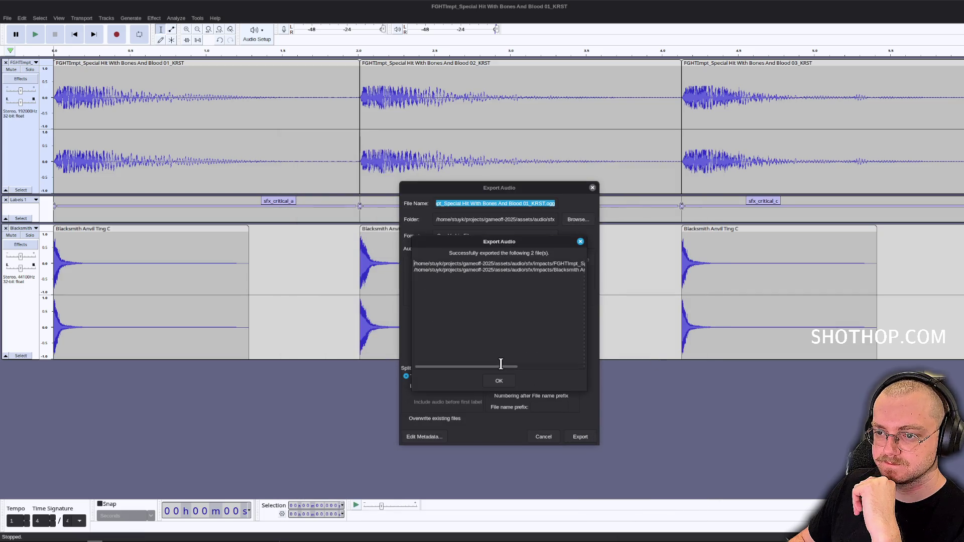
click(505, 377)
click(7, 18)
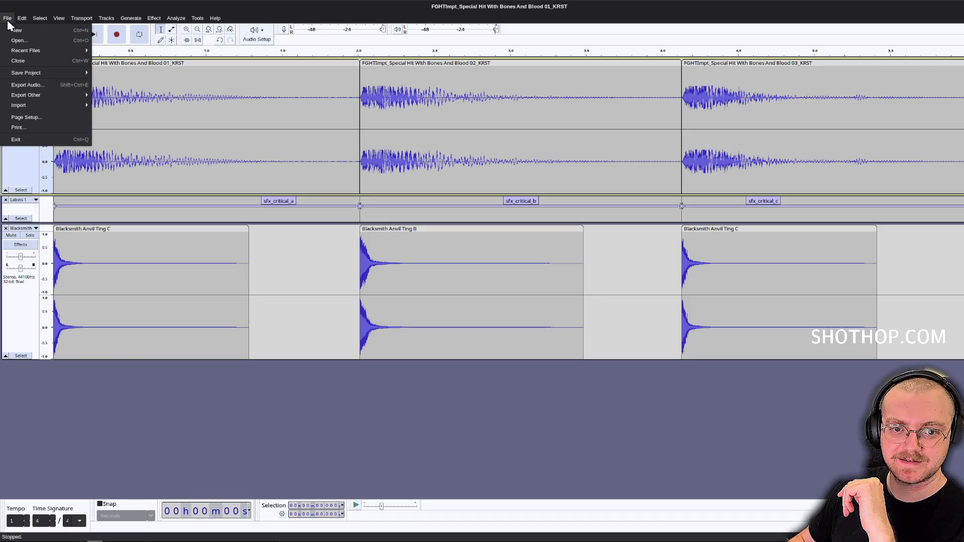
key(Escape)
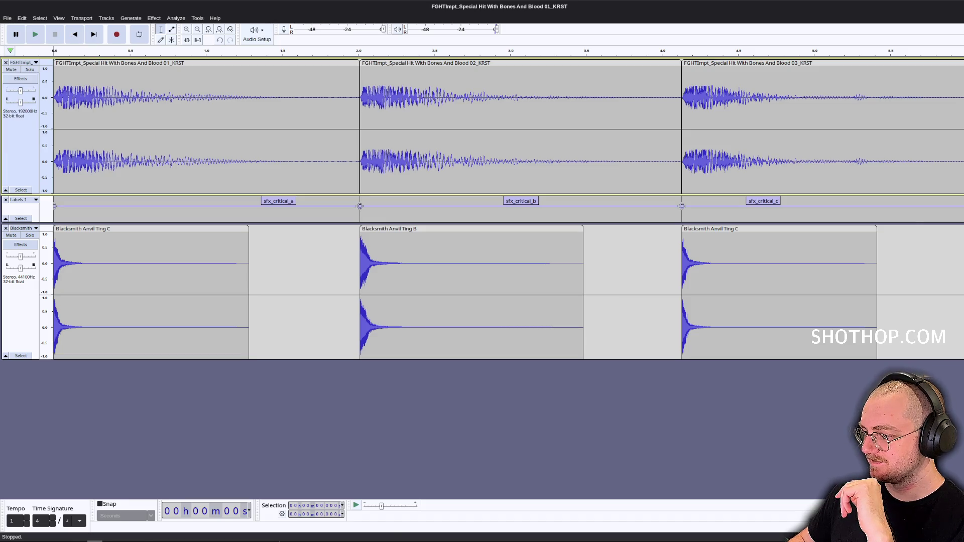
Filter Godot's FileSystem for 'impact' and open the impacts folder in the file manager.
key(alt+Tab)
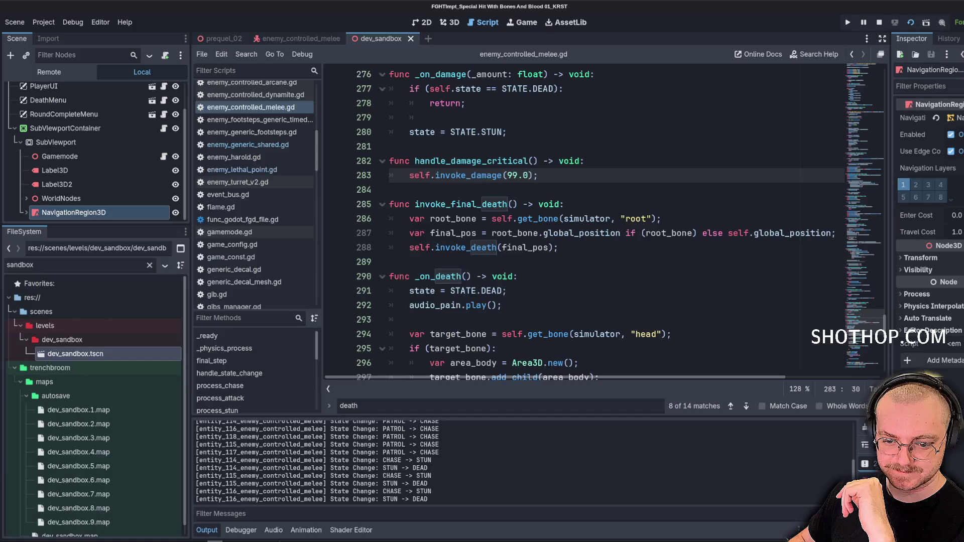
double_click(50, 264)
text(impact)
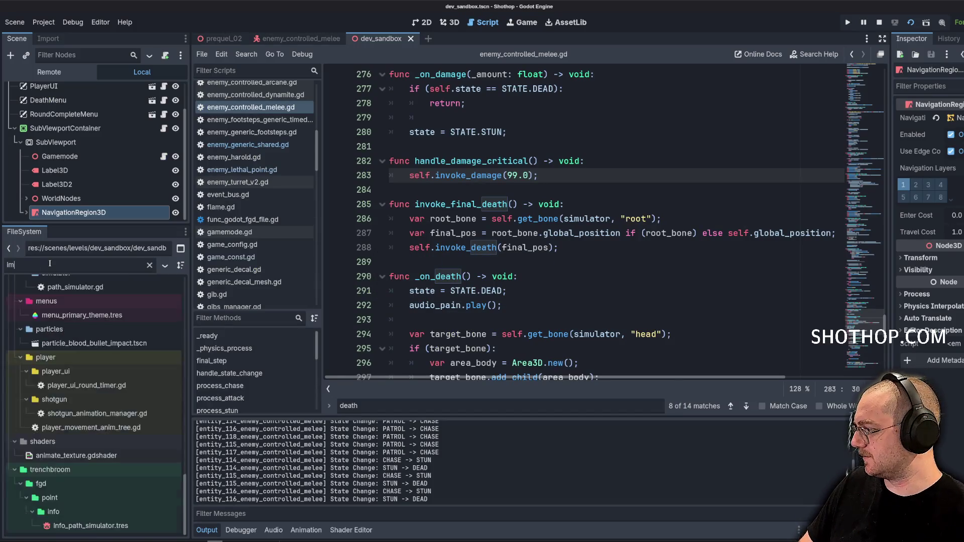
scroll(141, 372, up, 5)
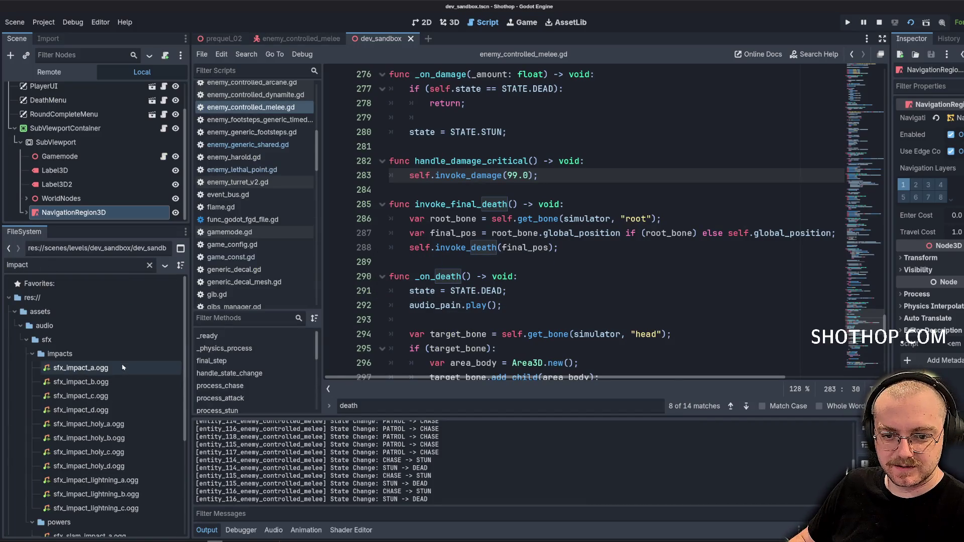
right_click(62, 351)
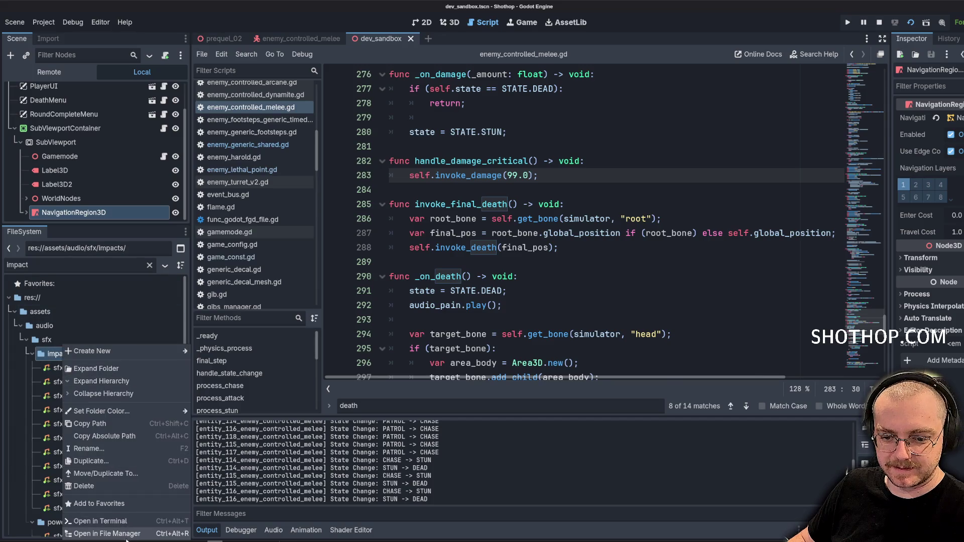
click(106, 534)
click(137, 88)
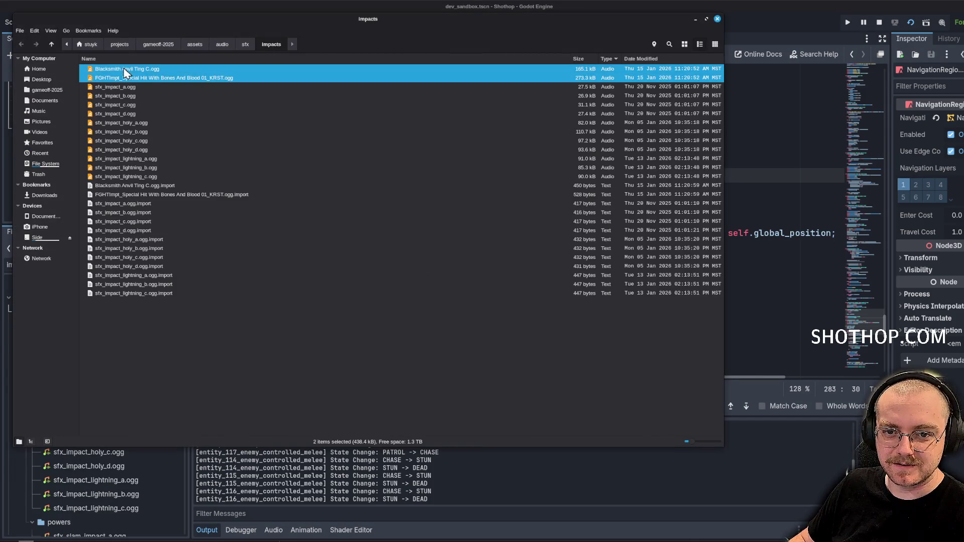
click(271, 322)
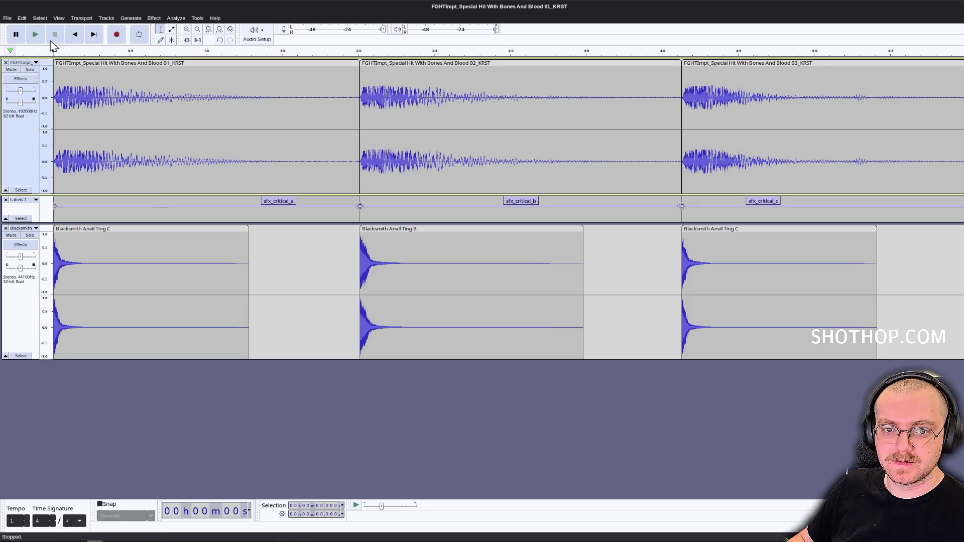
Review Audacity's Export Audio options for the layered hit project, then cancel.
click(7, 18)
click(28, 86)
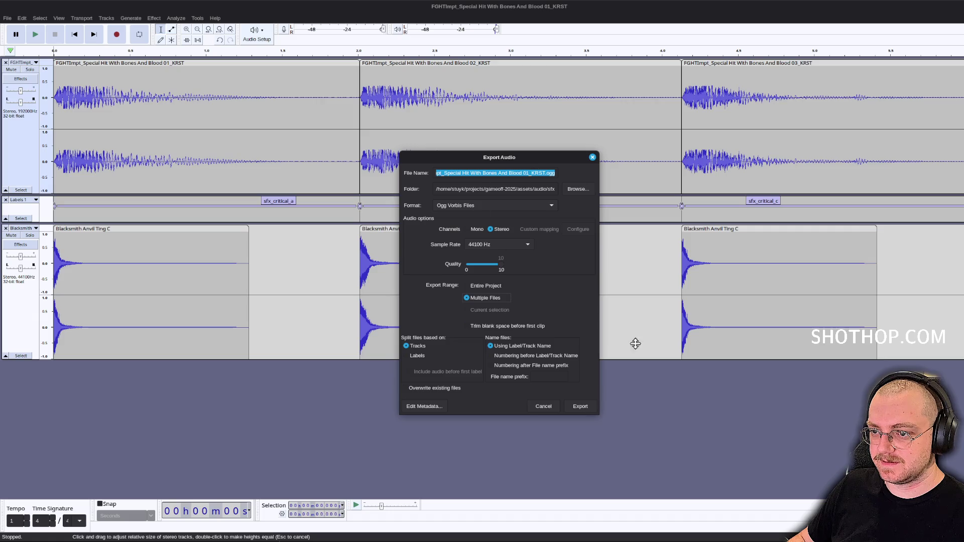
click(542, 408)
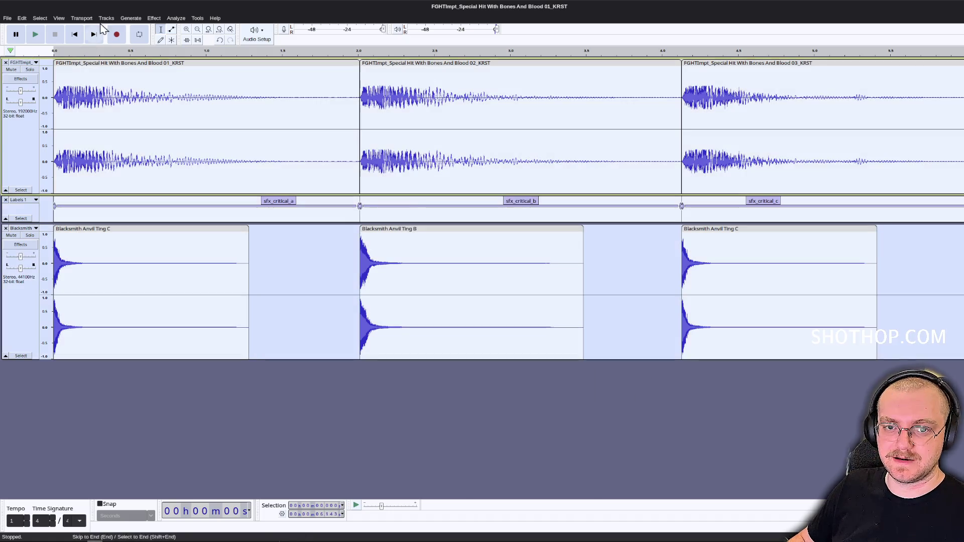
Mix and Render the hit and anvil tracks into one, with the Labels track moved below.
click(106, 18)
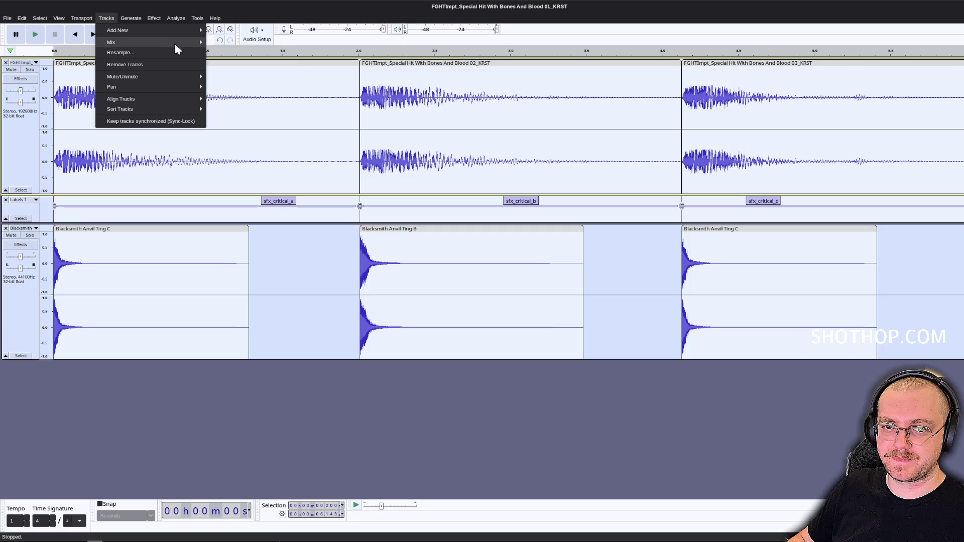
mouse_move(176, 43)
click(224, 54)
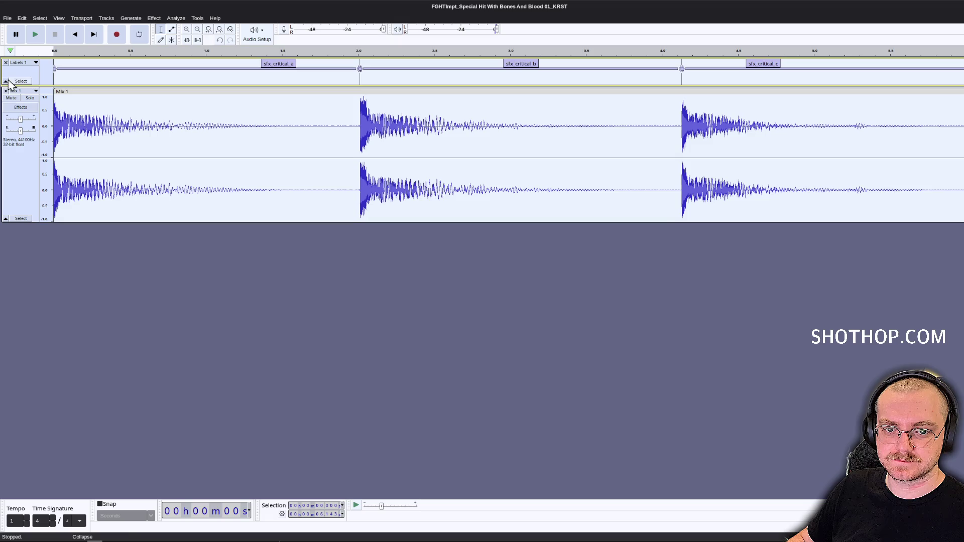
click(5, 82)
click(5, 69)
click(20, 62)
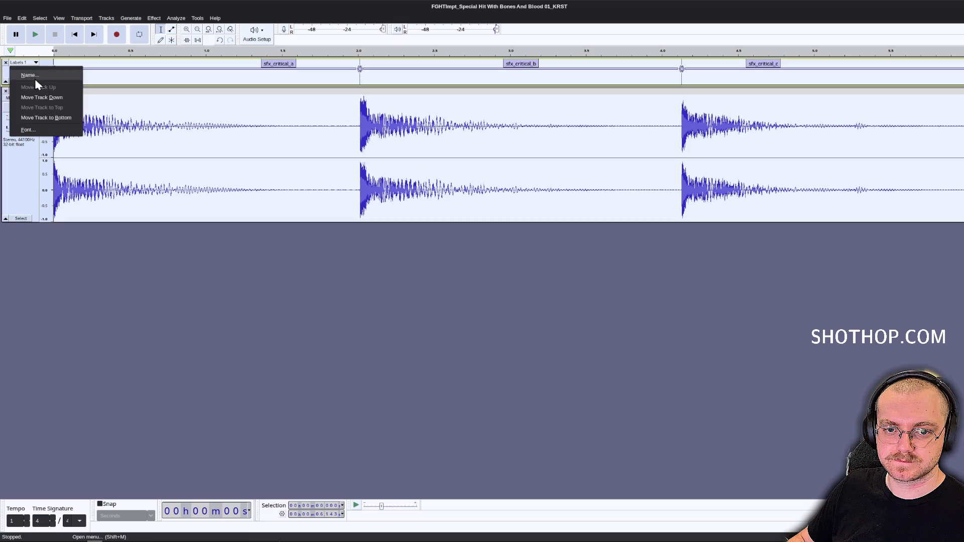
click(36, 82)
Export label-split files sfx_critical_a, _b and _c into the impacts folder.
click(7, 20)
click(30, 84)
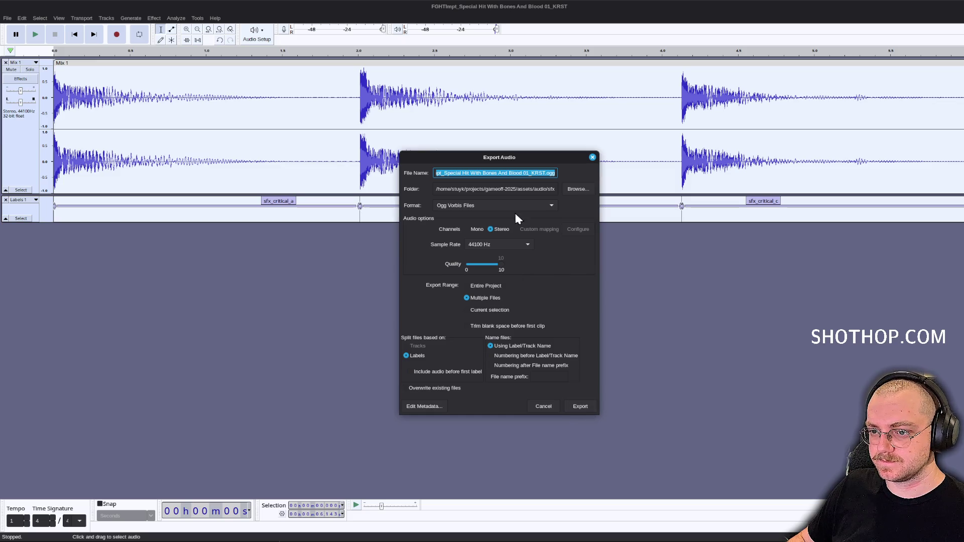
click(574, 191)
click(692, 481)
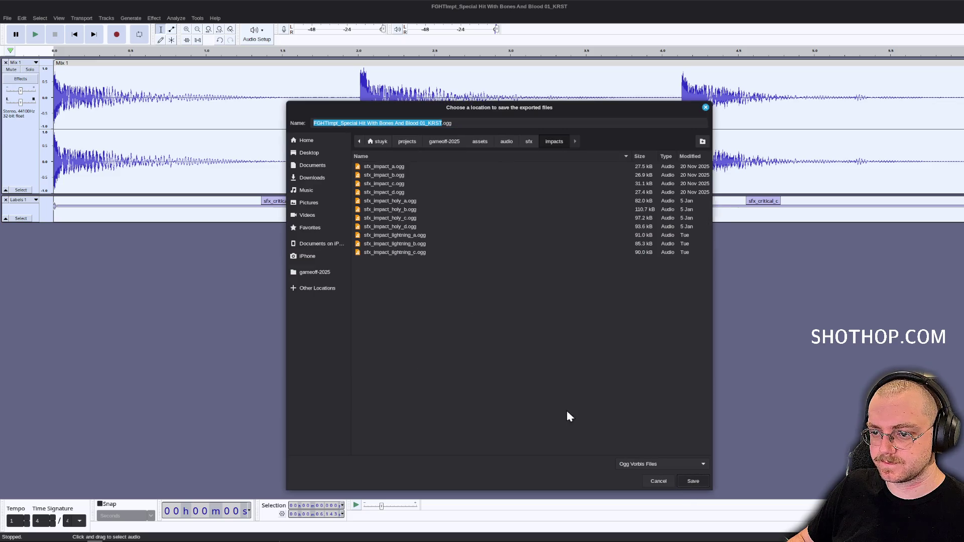
click(577, 406)
click(498, 350)
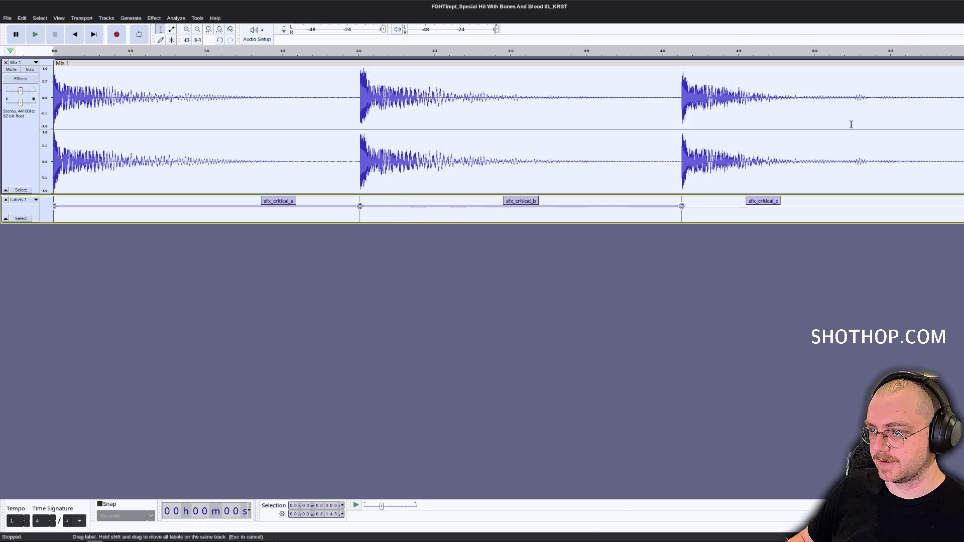
key(alt+Tab)
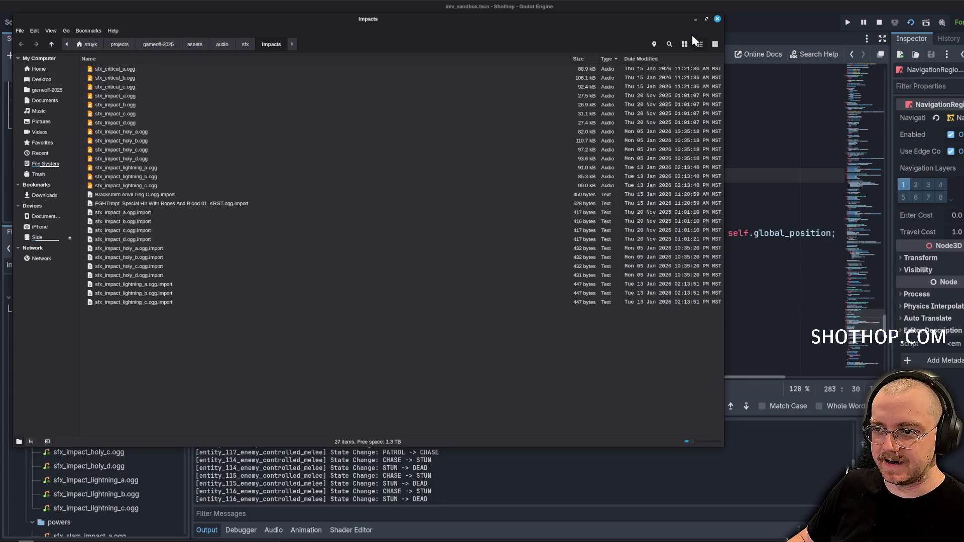
Close the file manager, collapse the sfx folder in FileSystem, and run the project.
click(695, 18)
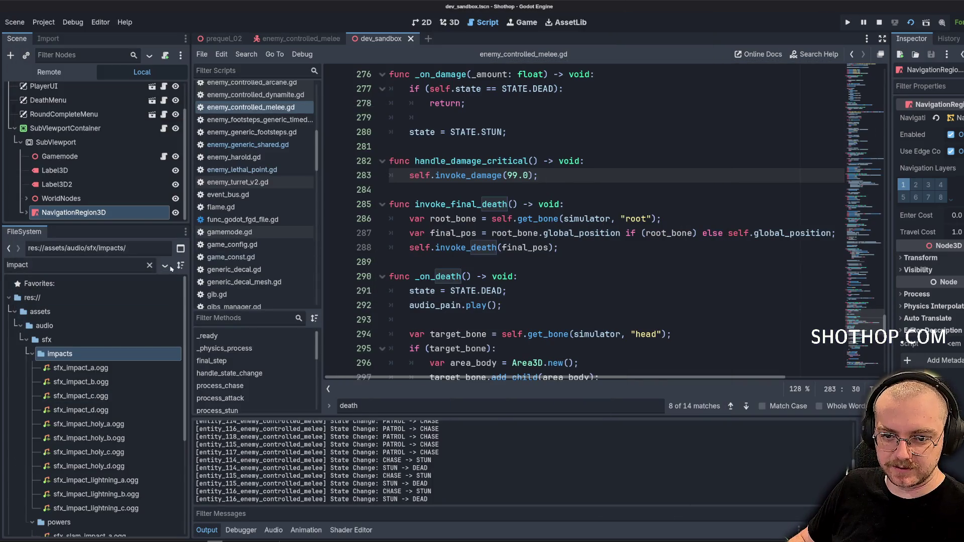
scroll(104, 295, up, 5)
scroll(103, 295, up, 10)
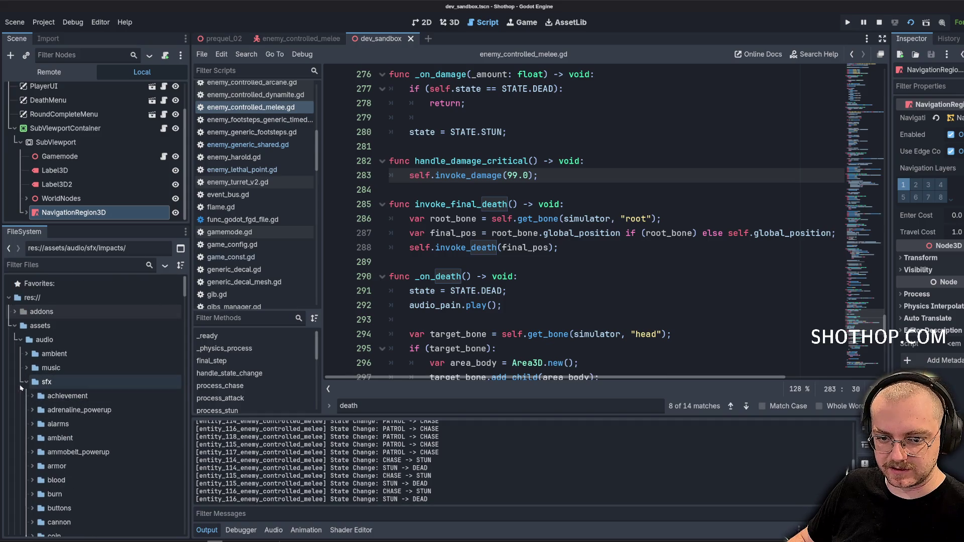
click(23, 386)
click(27, 353)
click(26, 354)
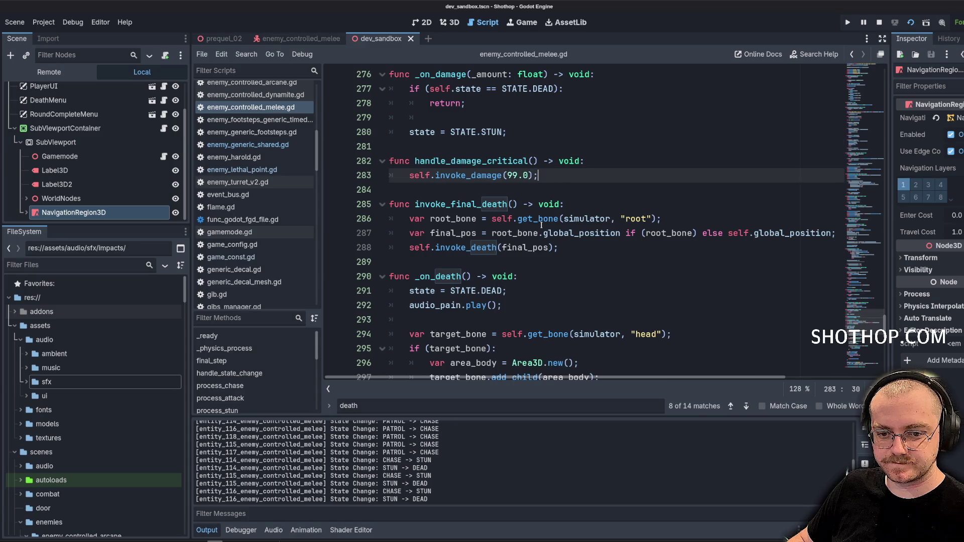
mouse_move(532, 220)
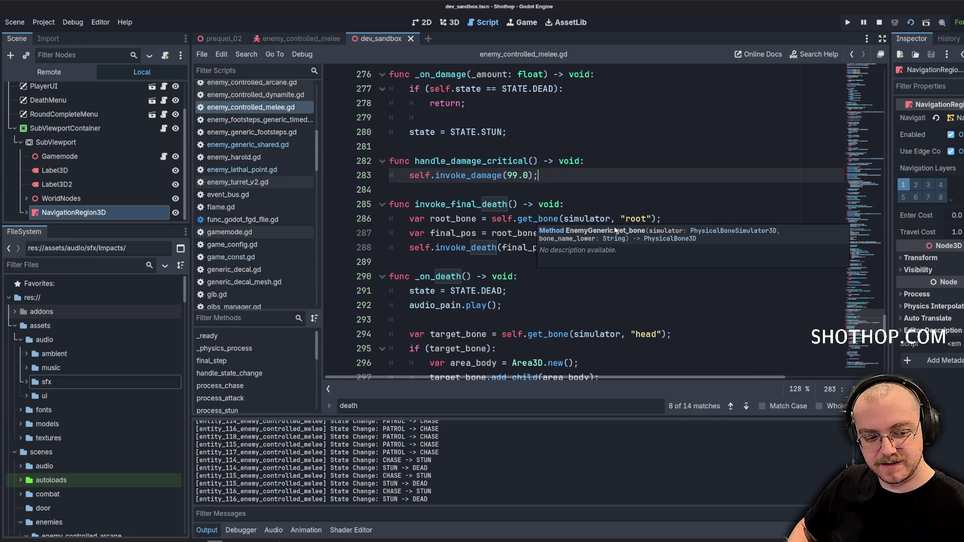
click(890, 24)
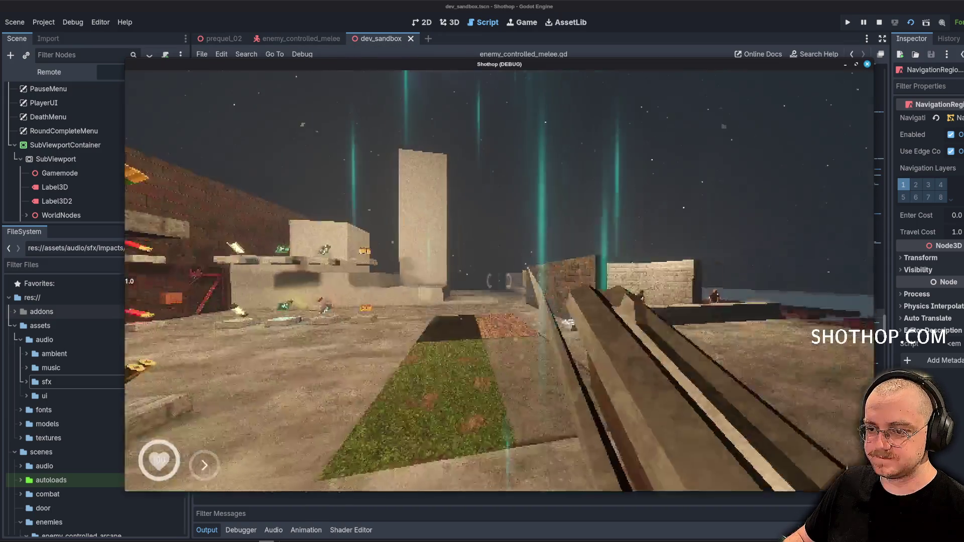
Walk through the sandbox level, pause, stop the game with F8, and return to Audacity.
key(w)
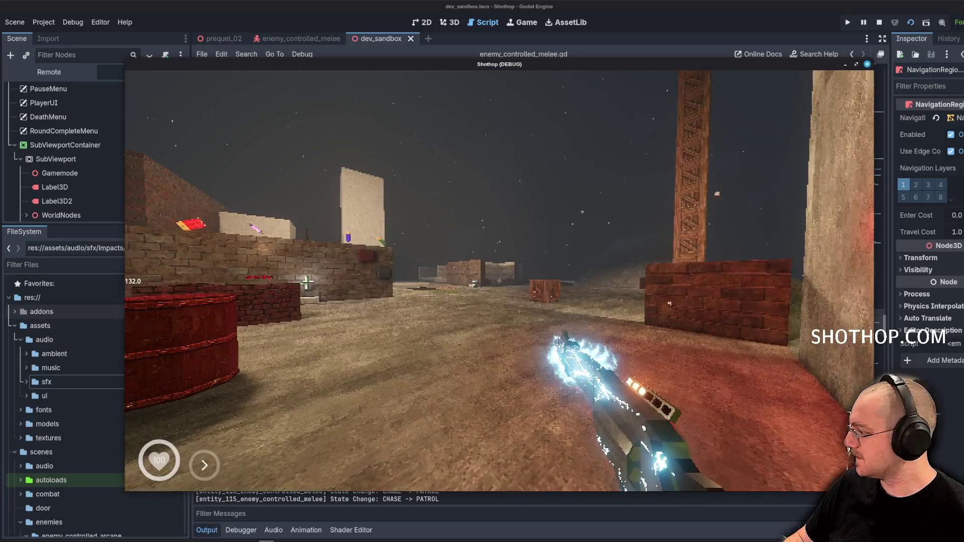
key(Escape)
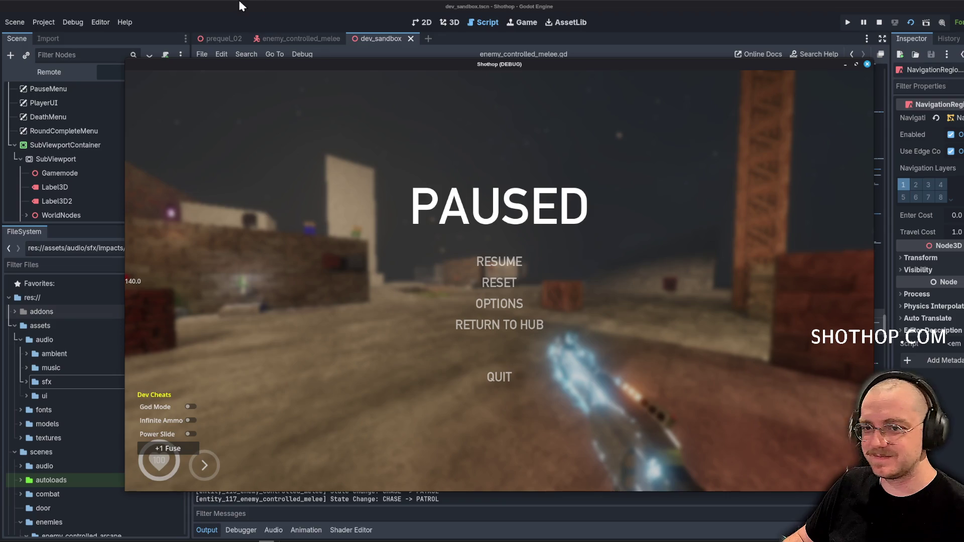
key(F8)
key(alt+Tab)
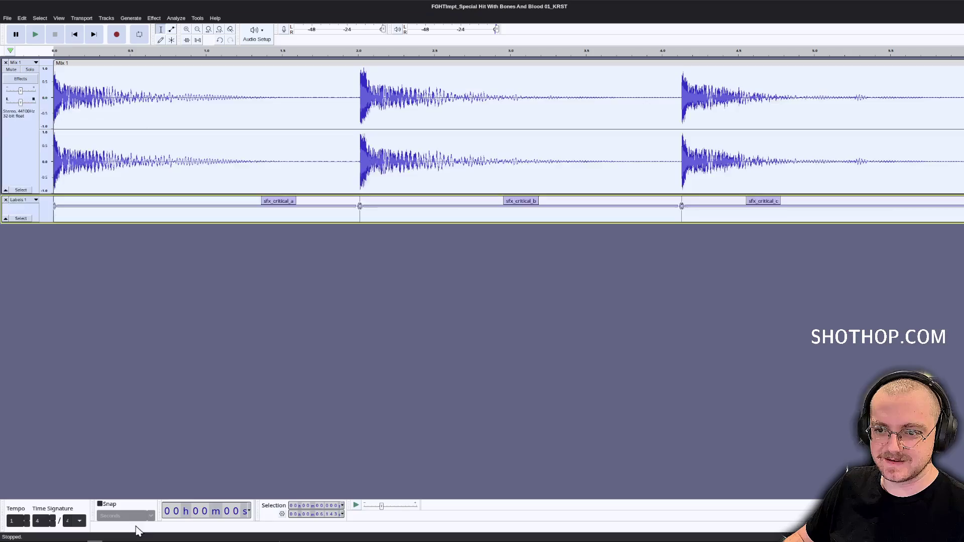
Undo the Mix and Render, delete the Blacksmith Anvil Ting track, and return to Godot.
key(ctrl+z)
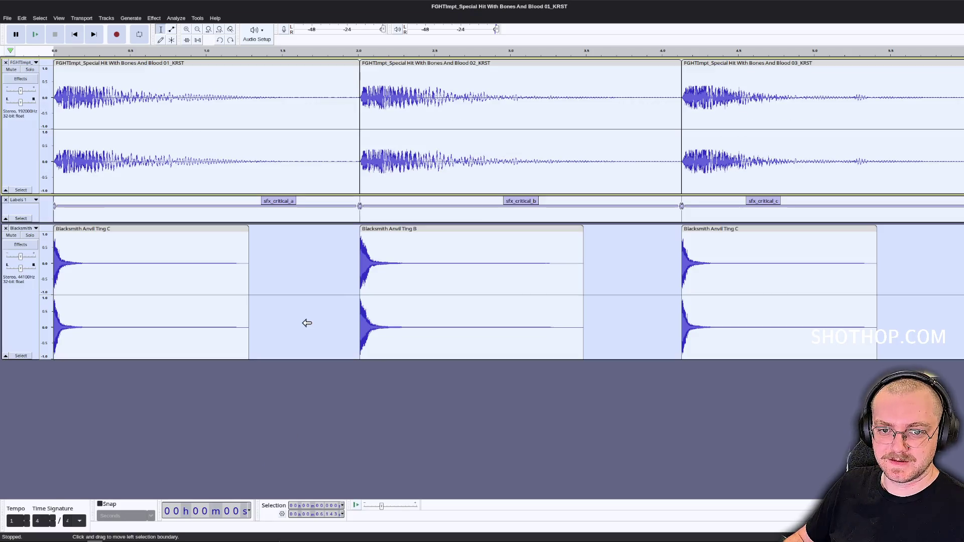
click(6, 229)
key(alt+Tab)
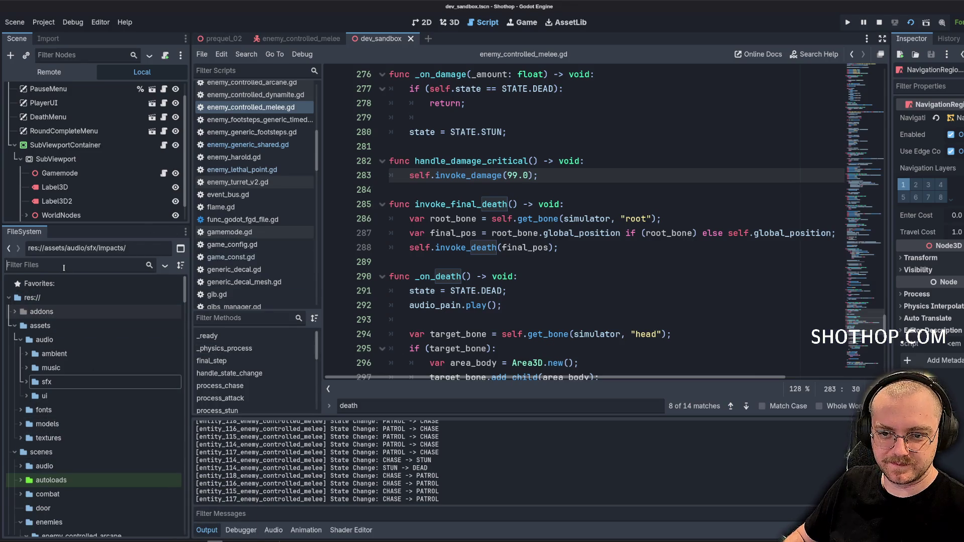
Filter FileSystem for 'critical' and delete the three sfx_critical .ogg files.
text(impact)
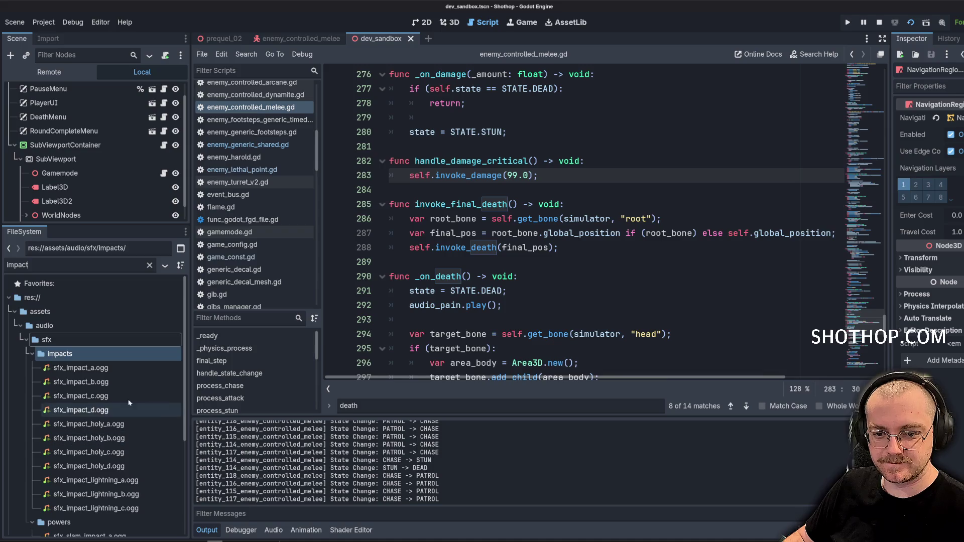
scroll(121, 391, down, 4)
text(critical)
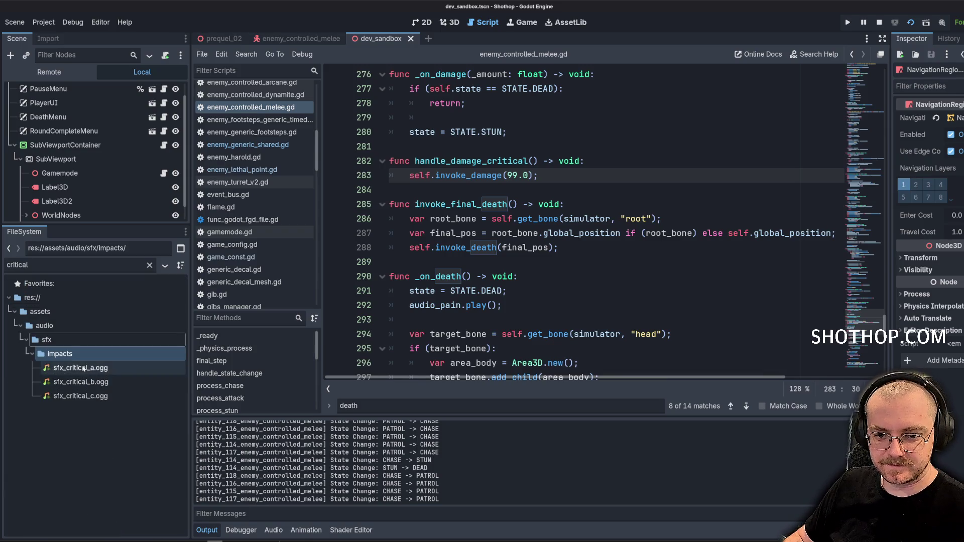
right_click(67, 355)
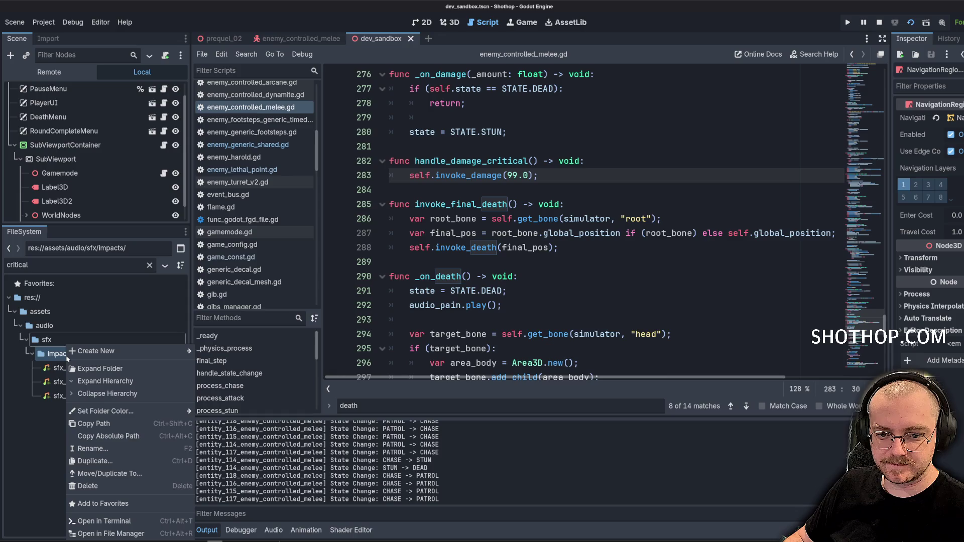
click(42, 431)
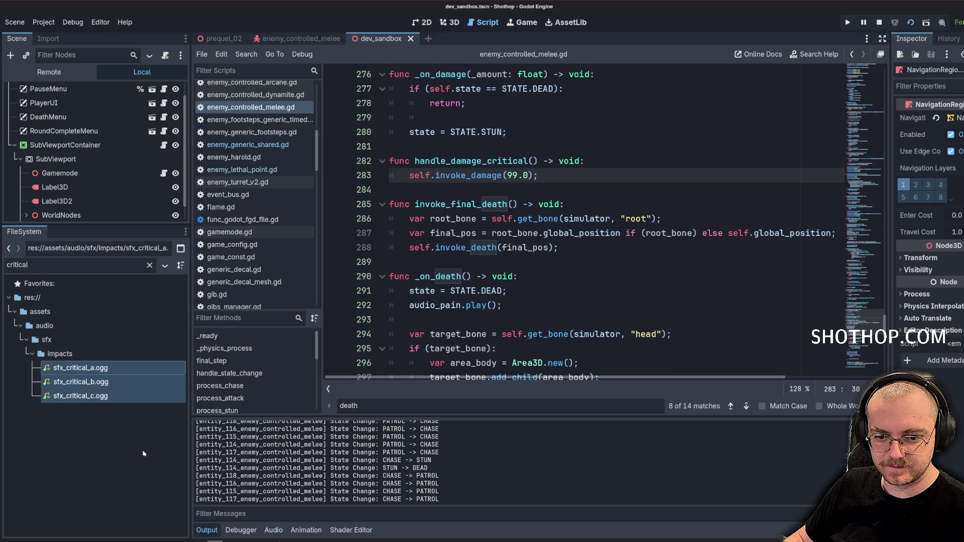
key(Delete)
click(570, 327)
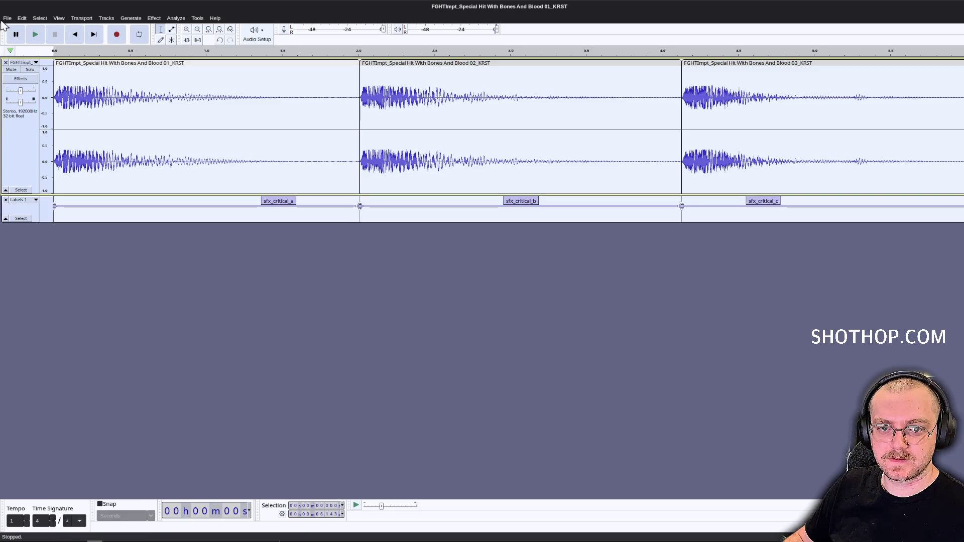
Re-export sfx_critical_a, _b and _c as Ogg files into the impacts folder.
click(8, 18)
click(50, 86)
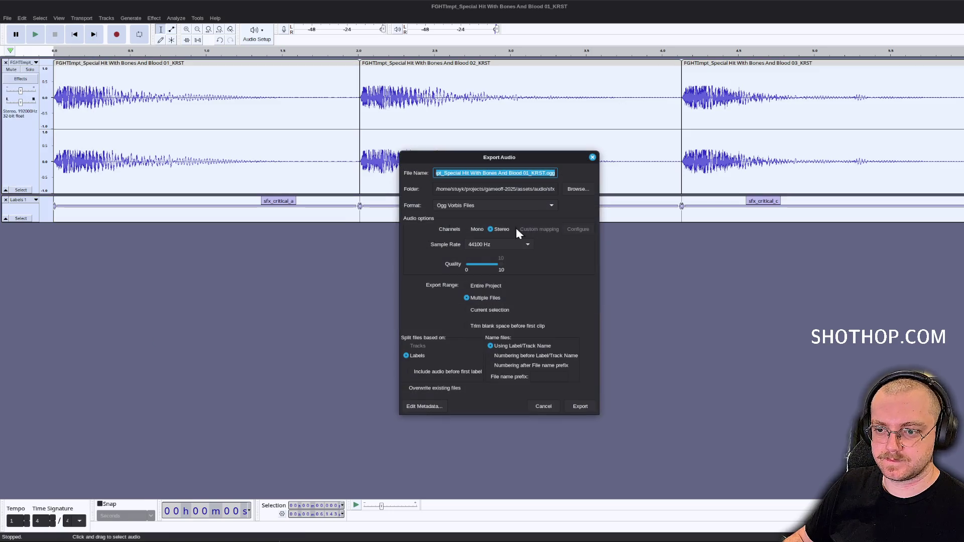
click(574, 190)
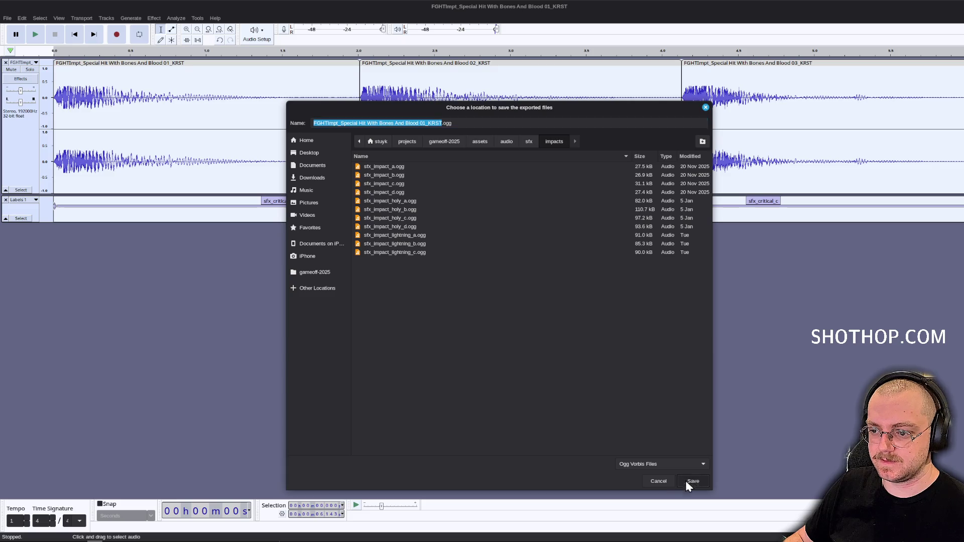
click(687, 481)
click(580, 406)
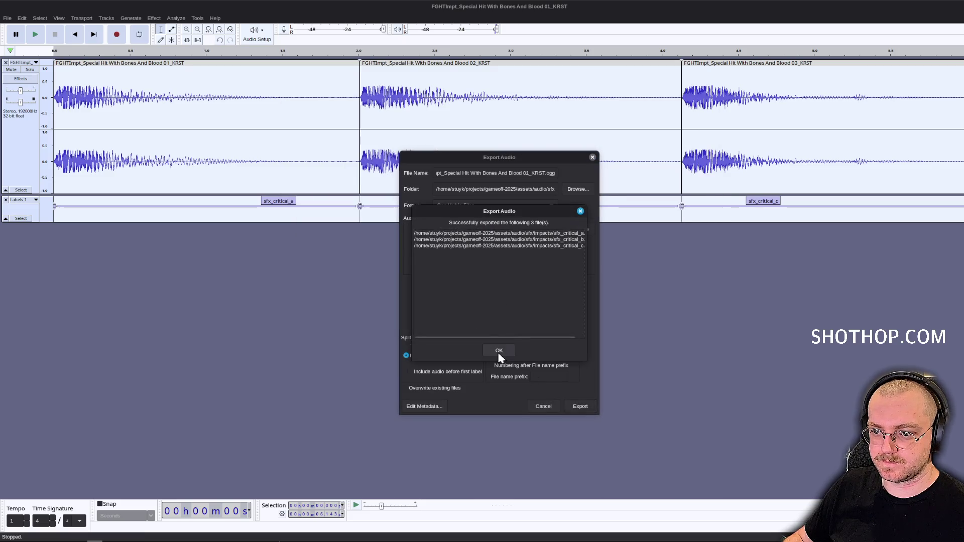
click(498, 351)
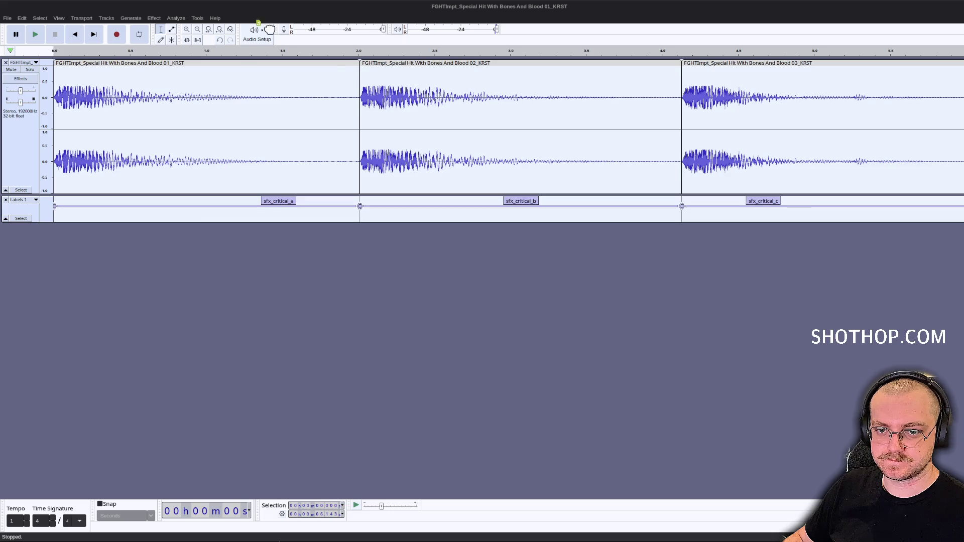
Restore the Blacksmith Anvil Ting track with Undo and remove the critical hit track.
click(766, 353)
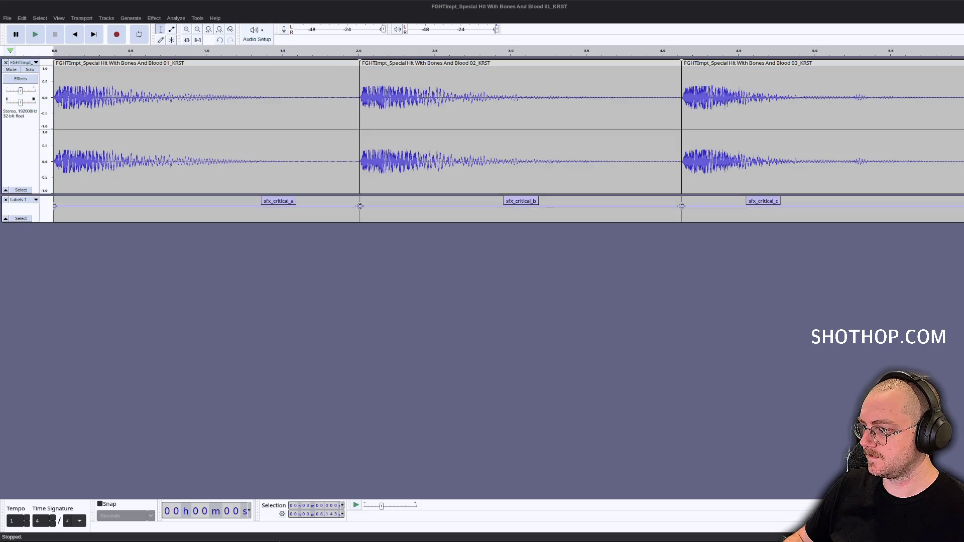
click(22, 18)
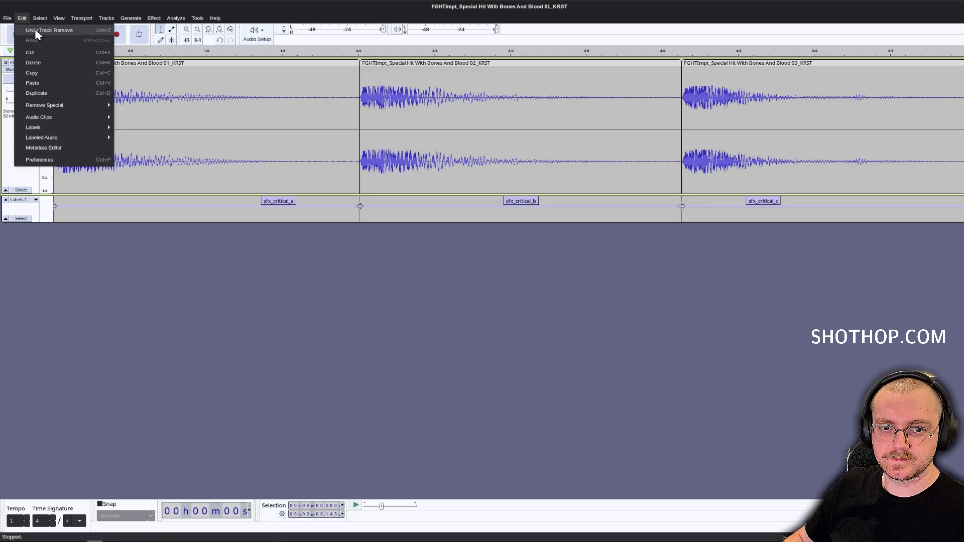
click(48, 30)
click(6, 62)
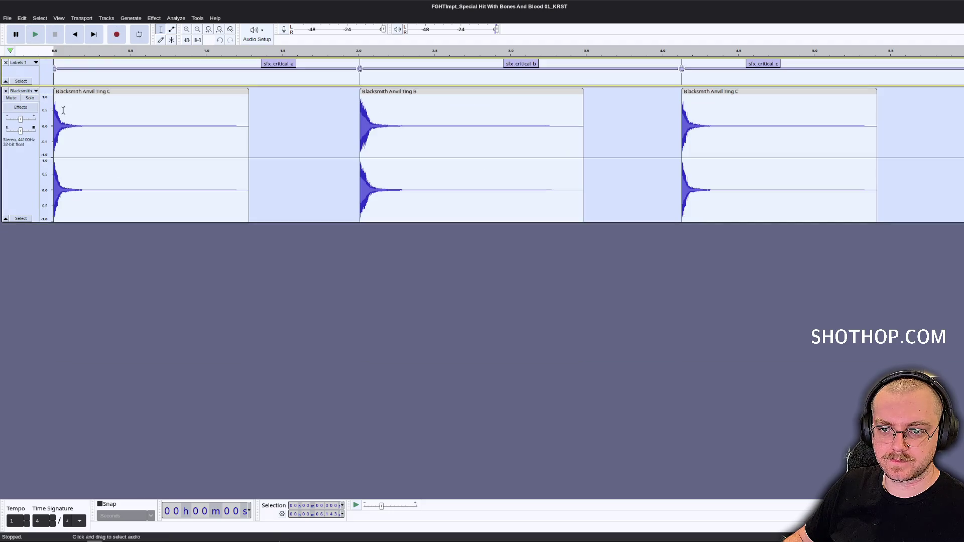
Rename the labels to sfx_critical_ting_a and sfx_critical_ting_b by adding '_ting'.
click(286, 64)
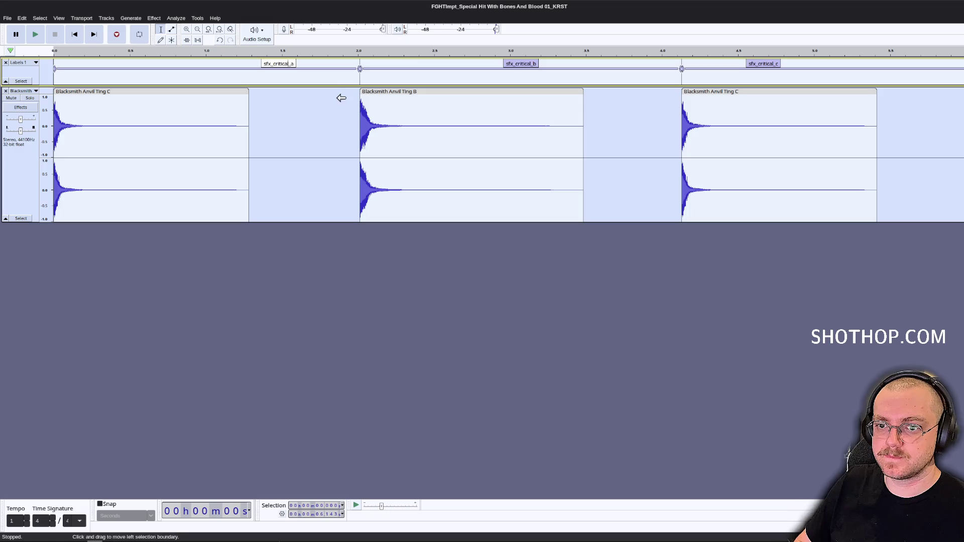
text(_)
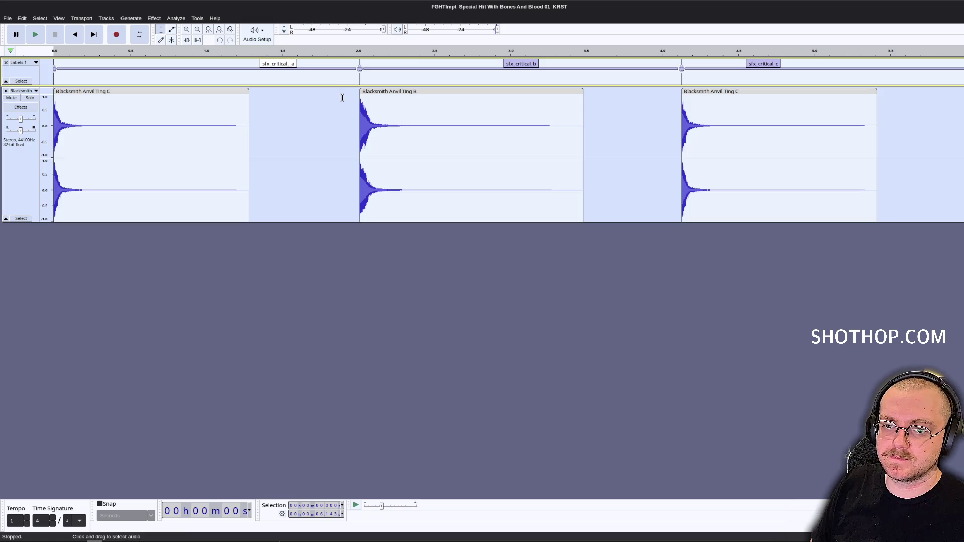
text(ting)
click(535, 64)
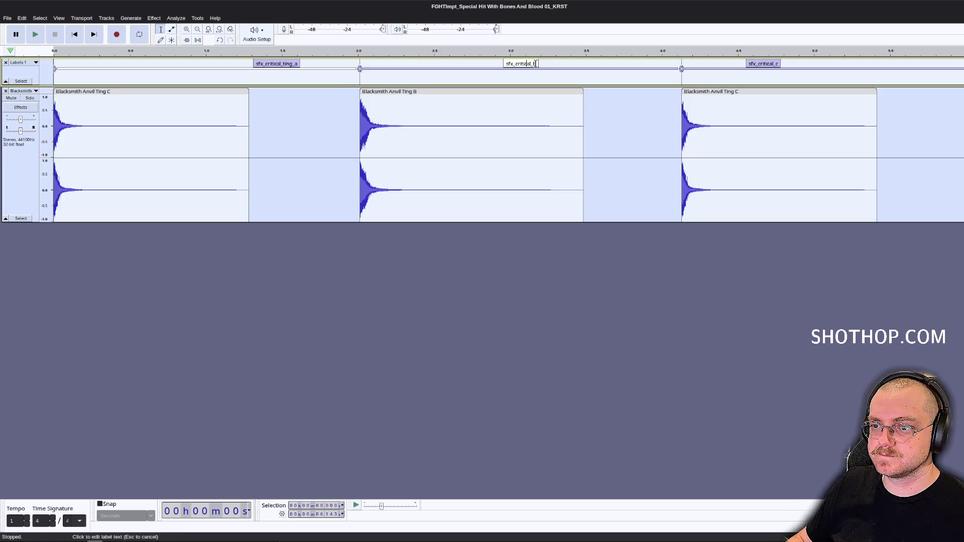
text(_ting)
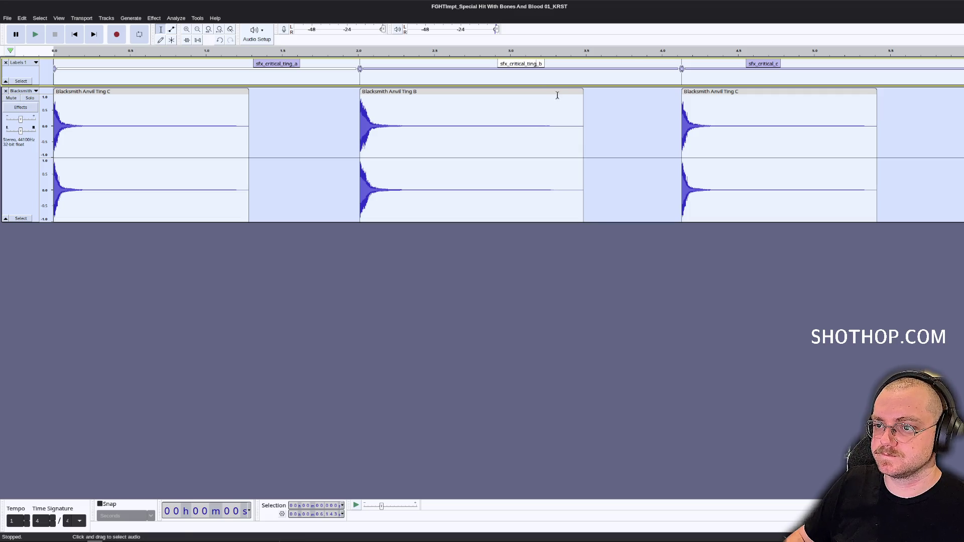
click(774, 75)
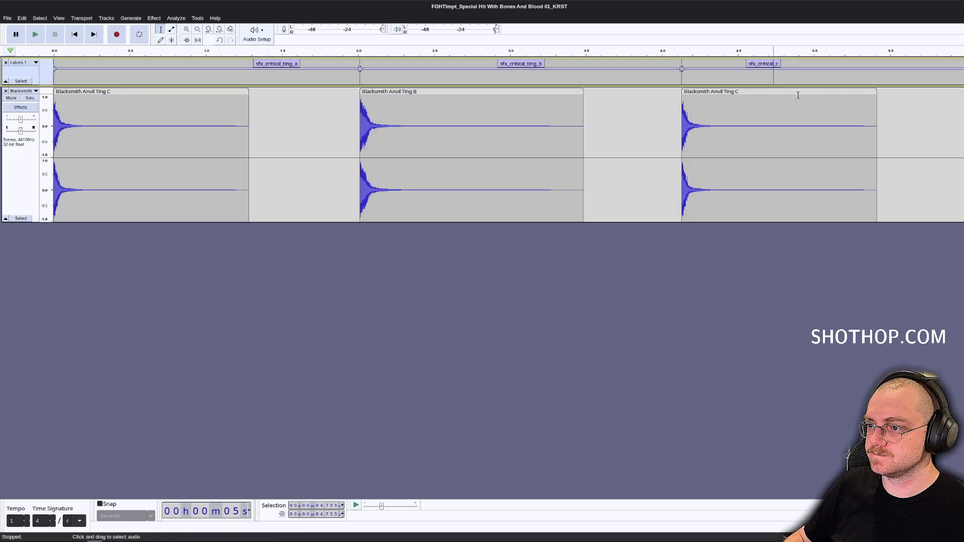
key(Return)
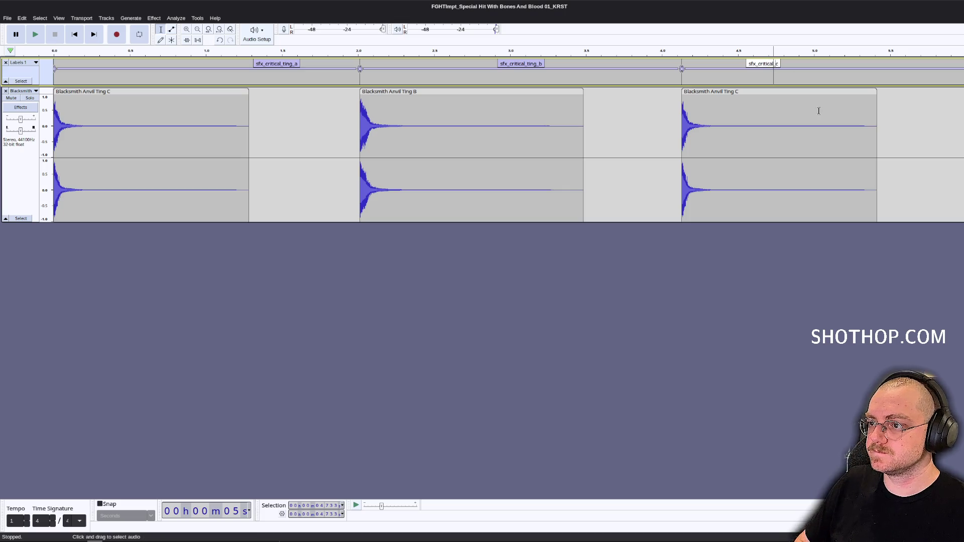
click(769, 64)
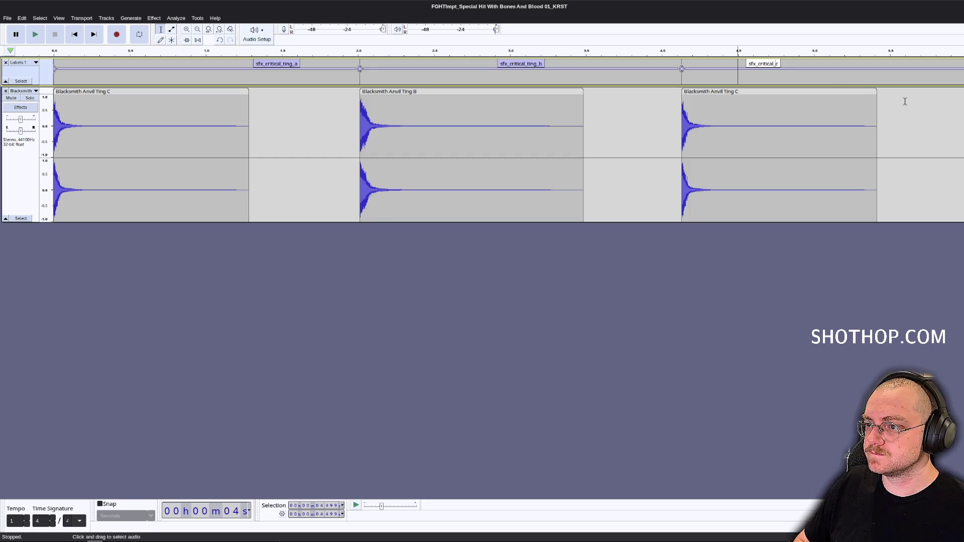
text(tical)
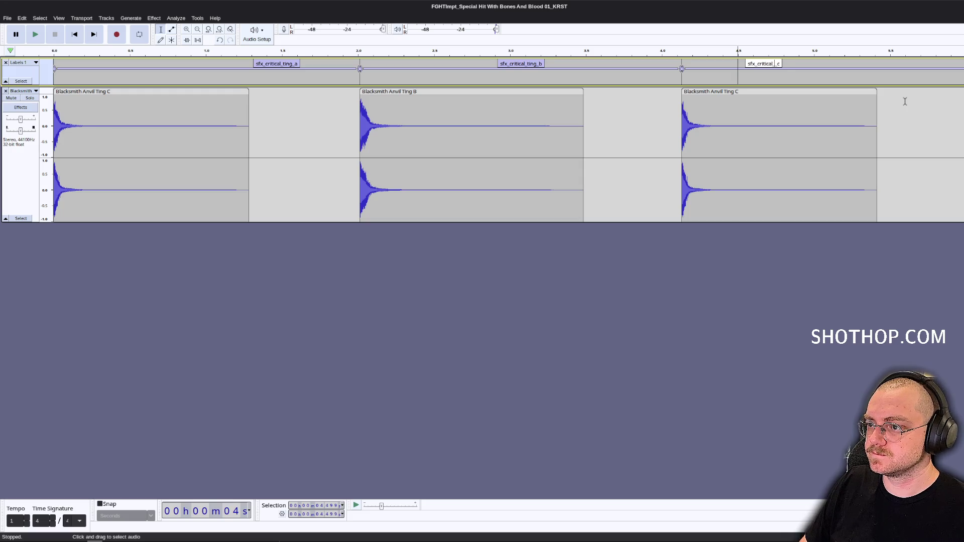
text(_ting)
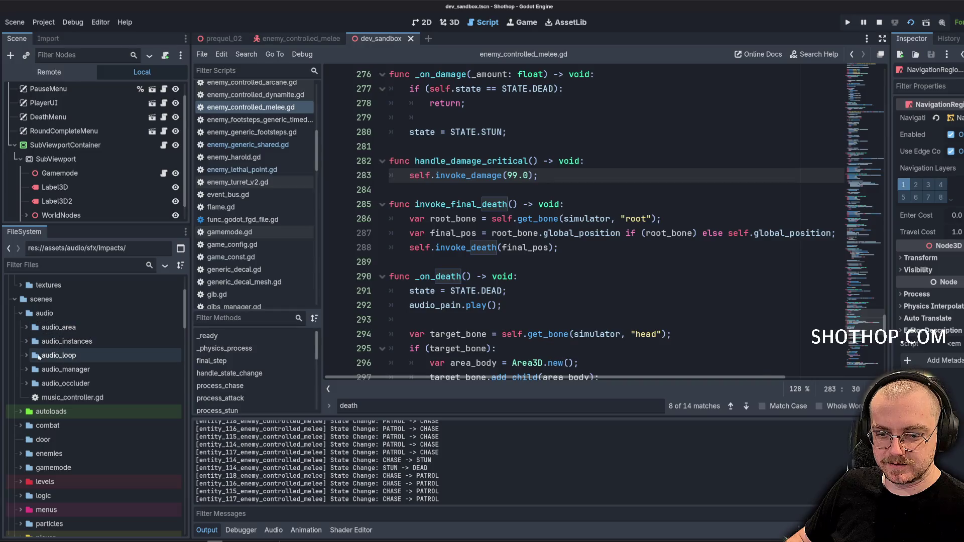
Duplicate audio_instance_fuse_placement.tscn as audio_instance_critical_ting.tscn.
double_click(43, 347)
scroll(101, 372, down, 3)
scroll(120, 373, up, 3)
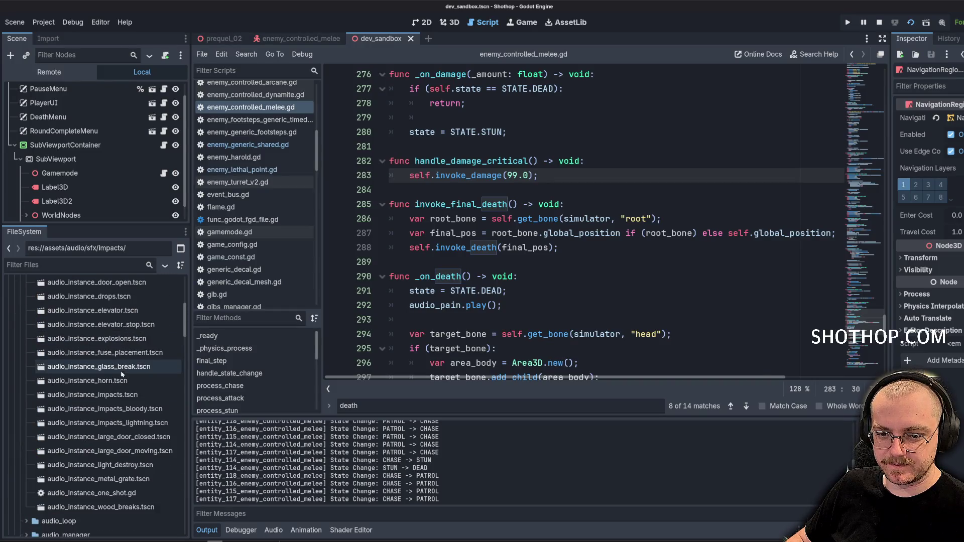
click(105, 352)
key(ctrl+d)
drag(466, 277, 514, 278)
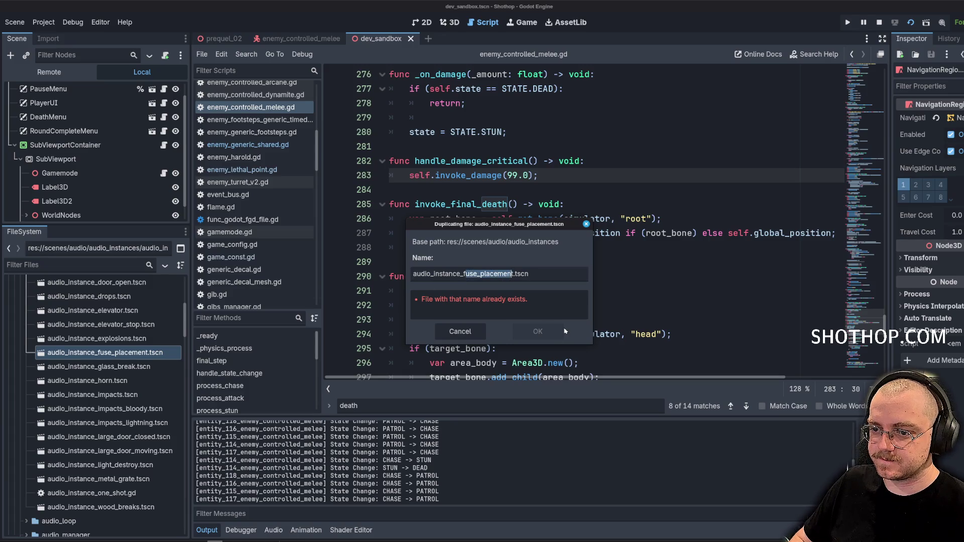
key(BackSpace)
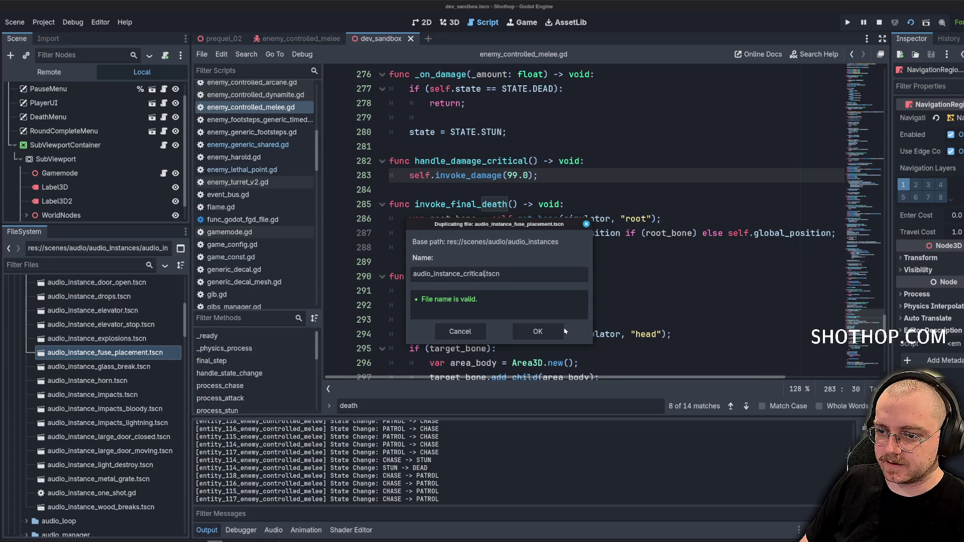
click(539, 331)
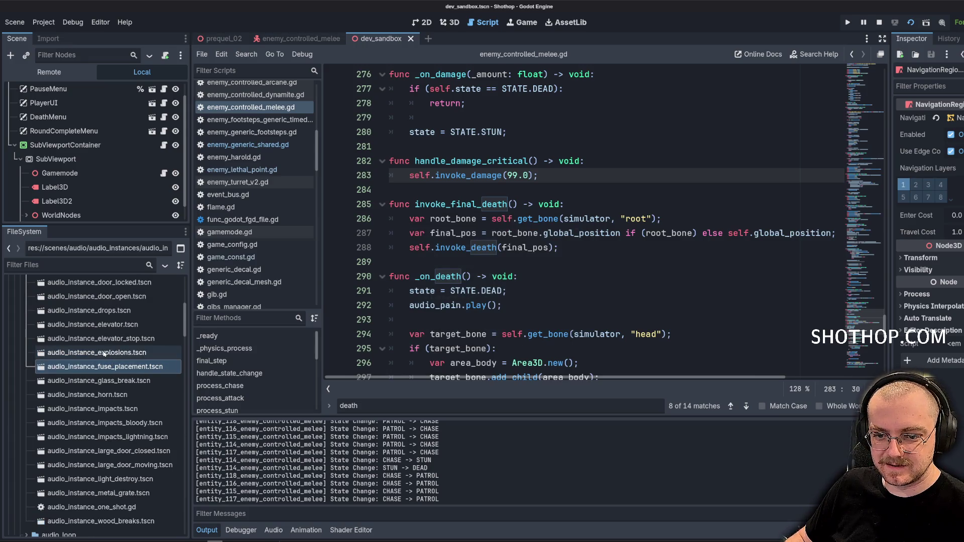
Duplicate the critical ting scene as audio_instance_critical_hit.tscn.
scroll(106, 347, up, 3)
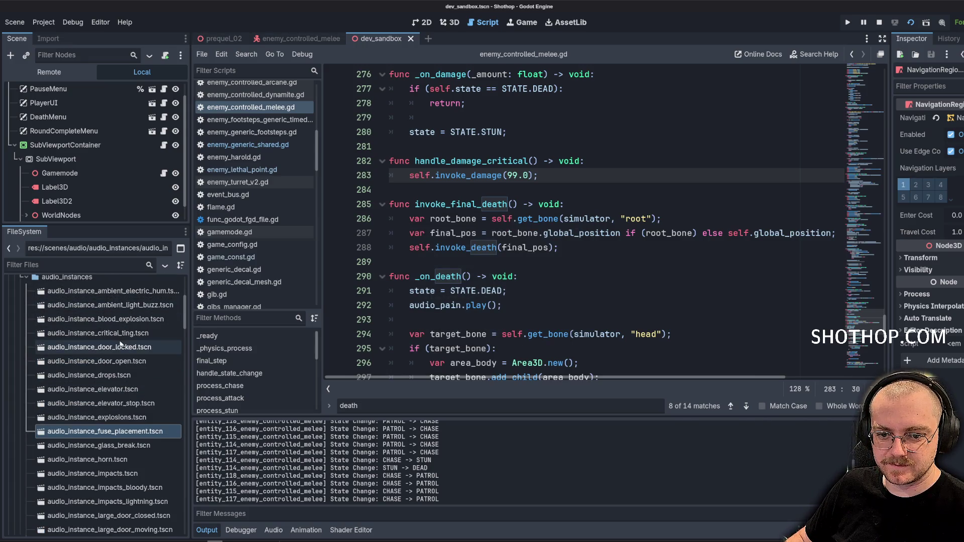
click(107, 333)
key(ctrl+d)
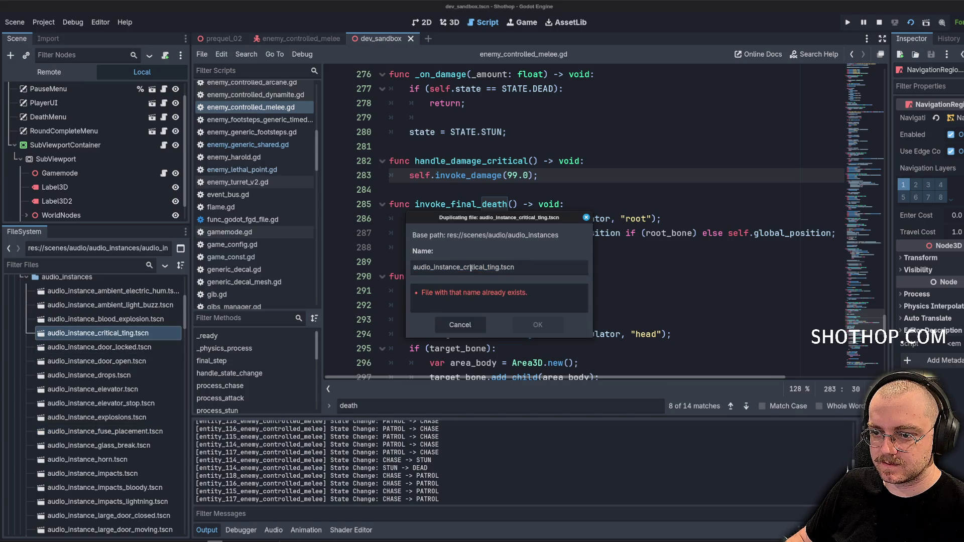
text(exp)
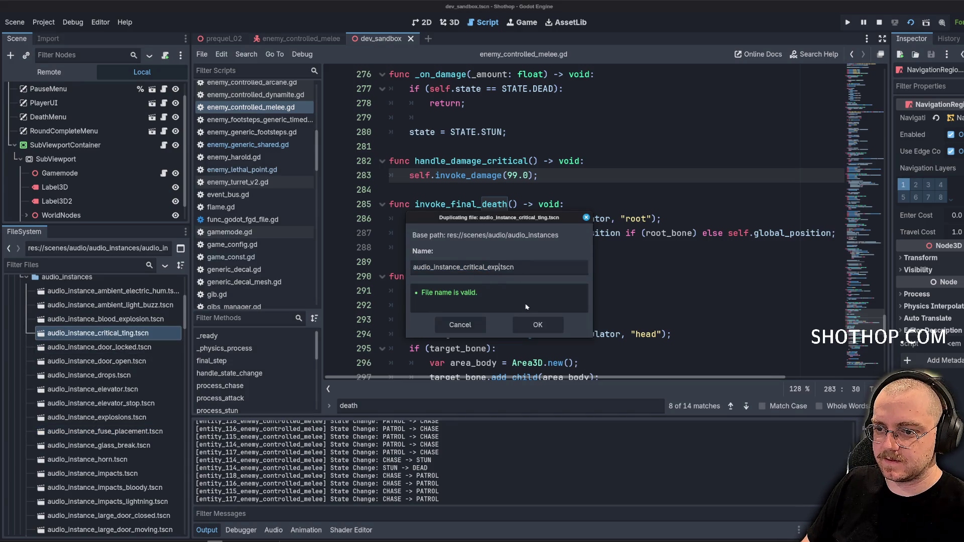
text(hit)
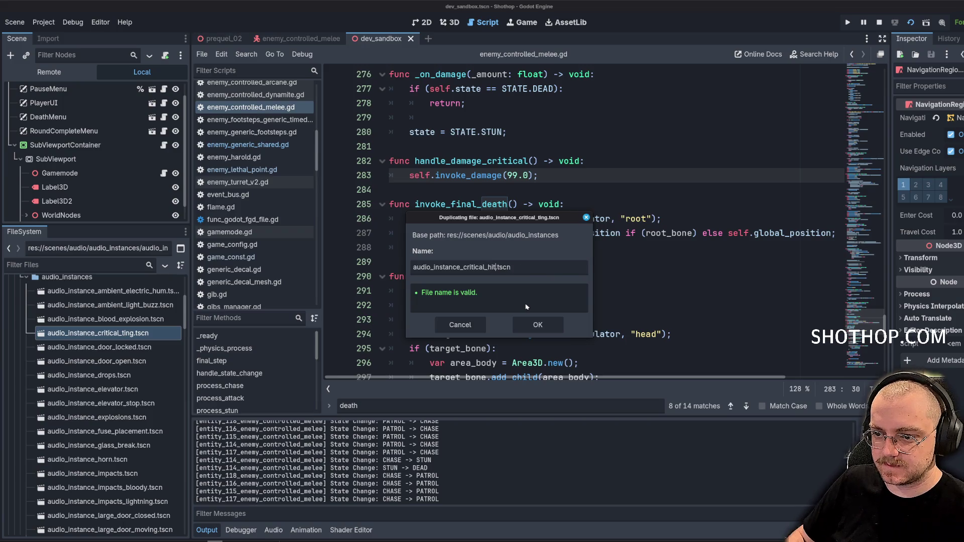
click(556, 326)
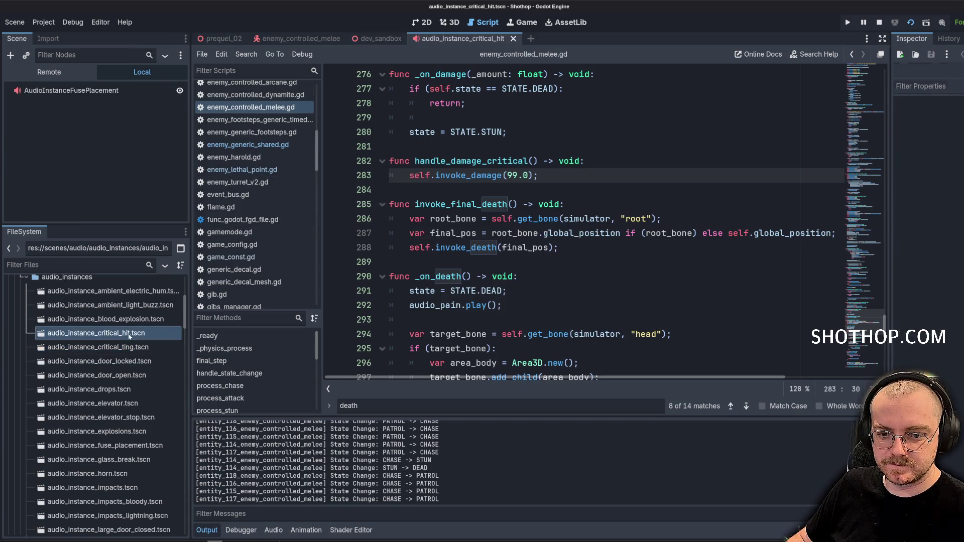
Rename the open scene's root node to AudioInstanceCriticalTing.
click(93, 90)
key(F2)
text(AudioInstanceCritical)
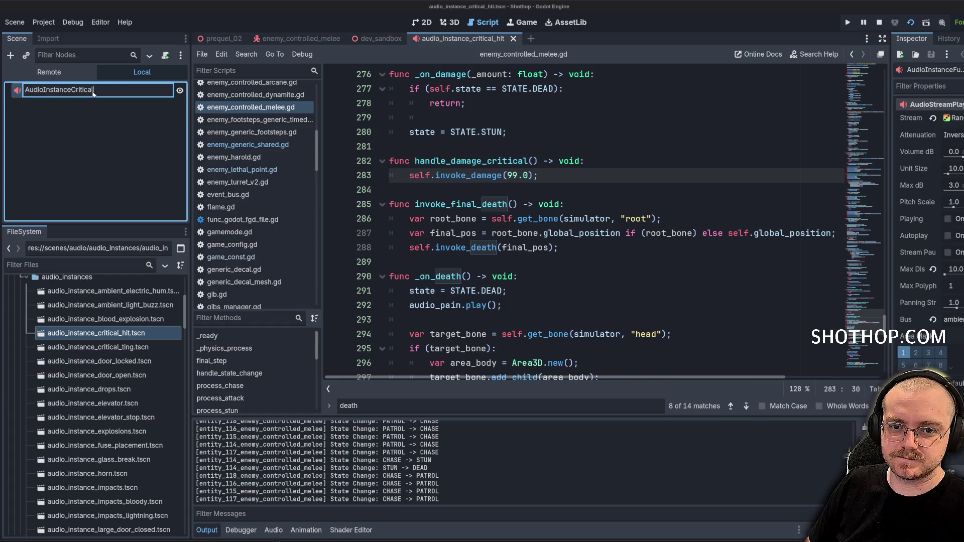
text(Ting)
key(Return)
click(933, 119)
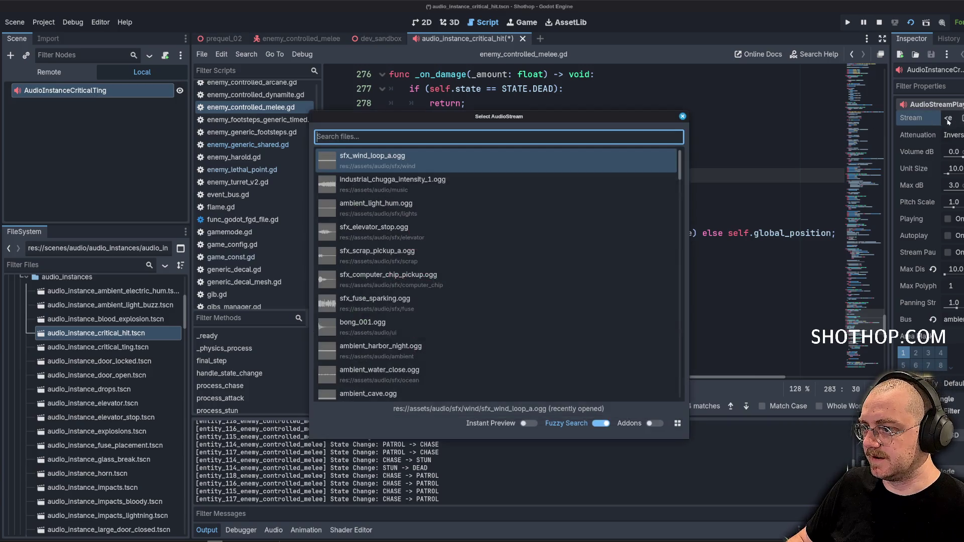
Make the node's stream an AudioStreamRandomizer with three empty stream entries.
click(683, 117)
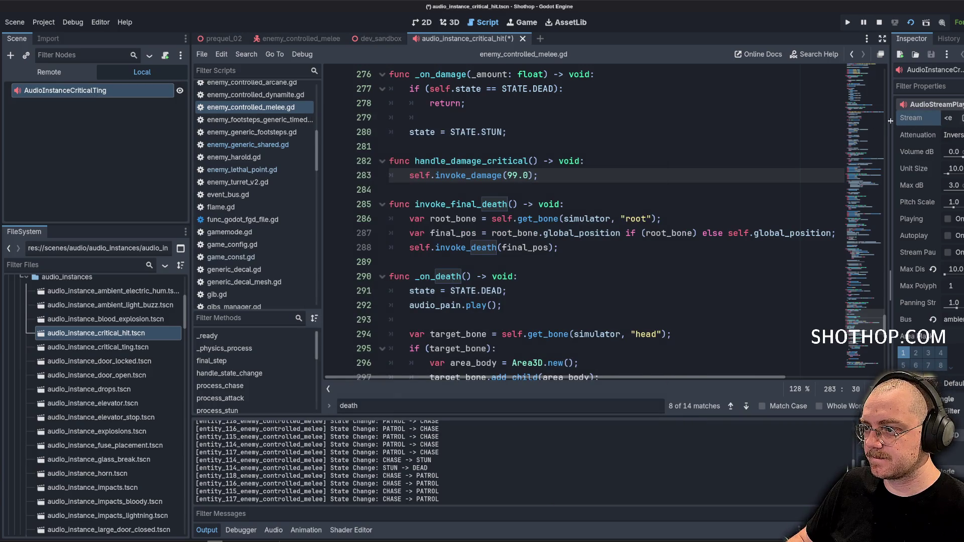
drag(892, 123, 769, 123)
click(920, 119)
click(931, 156)
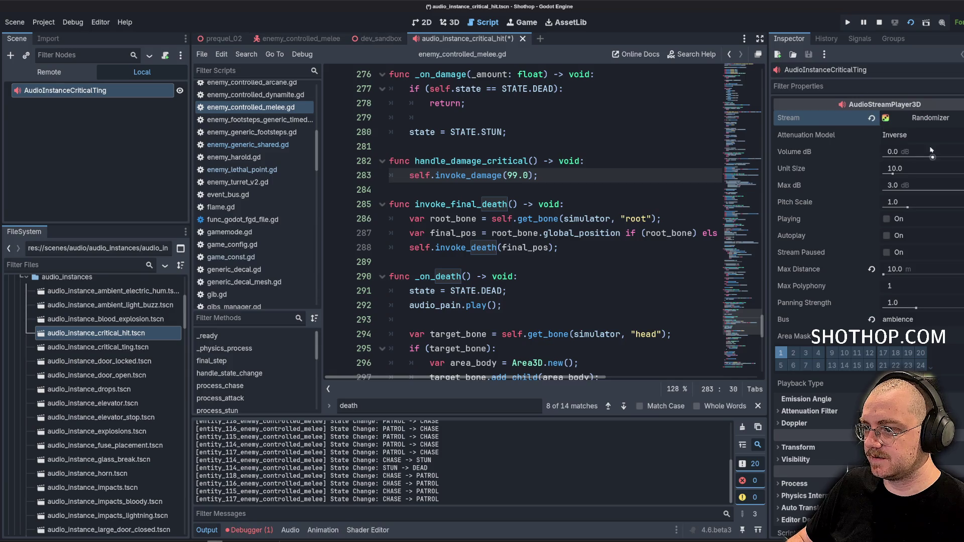
click(931, 117)
click(797, 184)
click(888, 200)
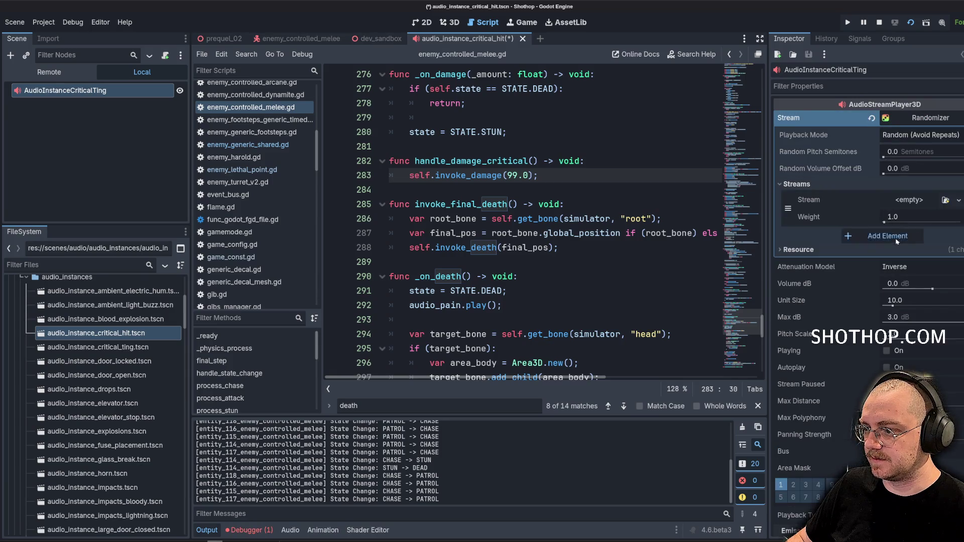
click(897, 241)
click(889, 273)
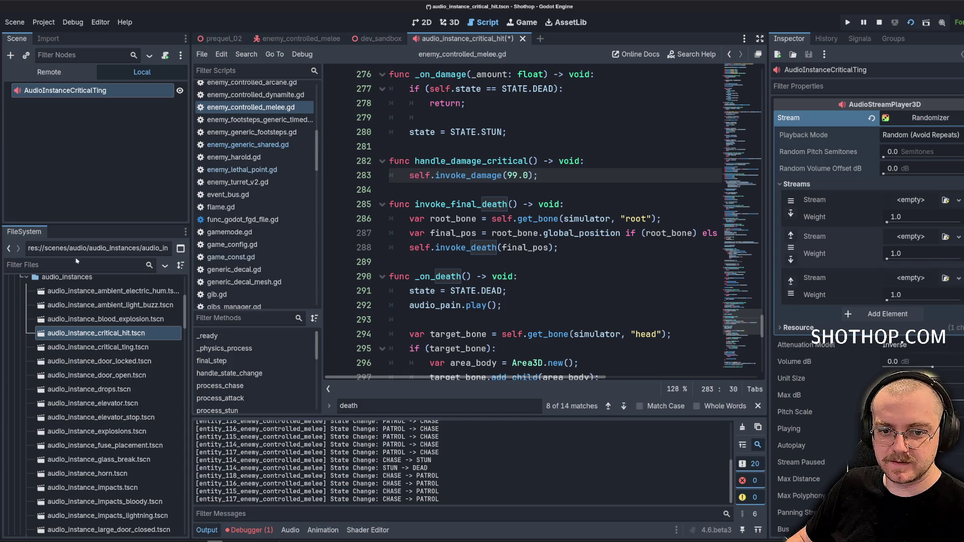
Filter by 'ting', put sfx_critical_ting_a and _c into stream slots, and save.
text(ting)
mouse_move(86, 385)
mouse_down()
mouse_move(628, 248)
mouse_move(922, 201)
mouse_move(540, 326)
mouse_move(910, 236)
mouse_up()
mouse_move(85, 413)
mouse_down()
mouse_move(352, 361)
mouse_move(910, 311)
mouse_up()
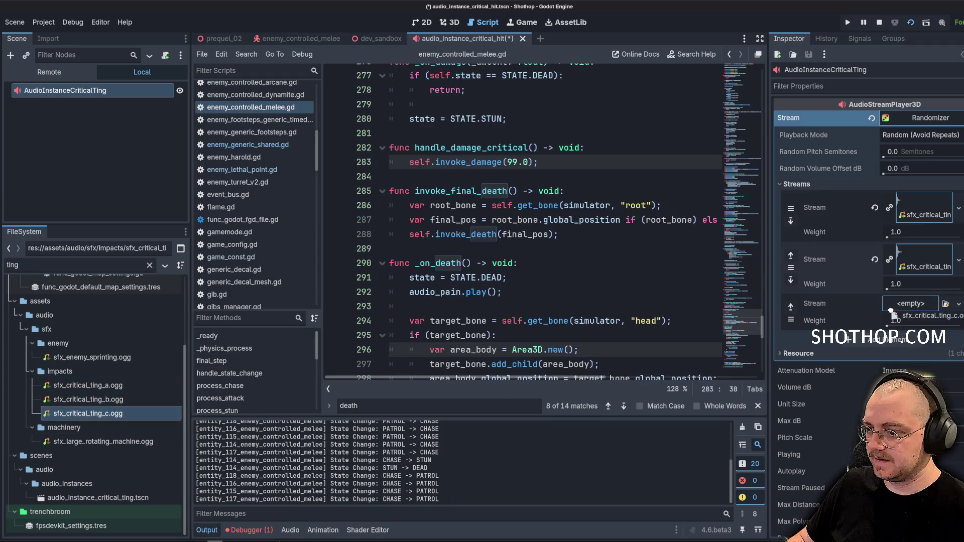
key(ctrl+s)
Filter by 'critical', open audio_instance_critical_hit.tscn, and rename its root AudioInstanceCriticalHit.
double_click(111, 266)
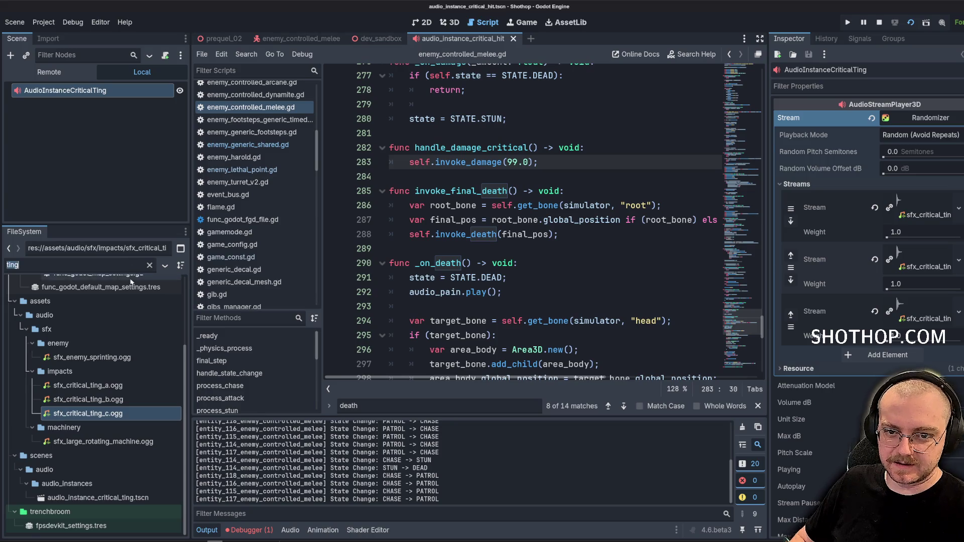
text(critical)
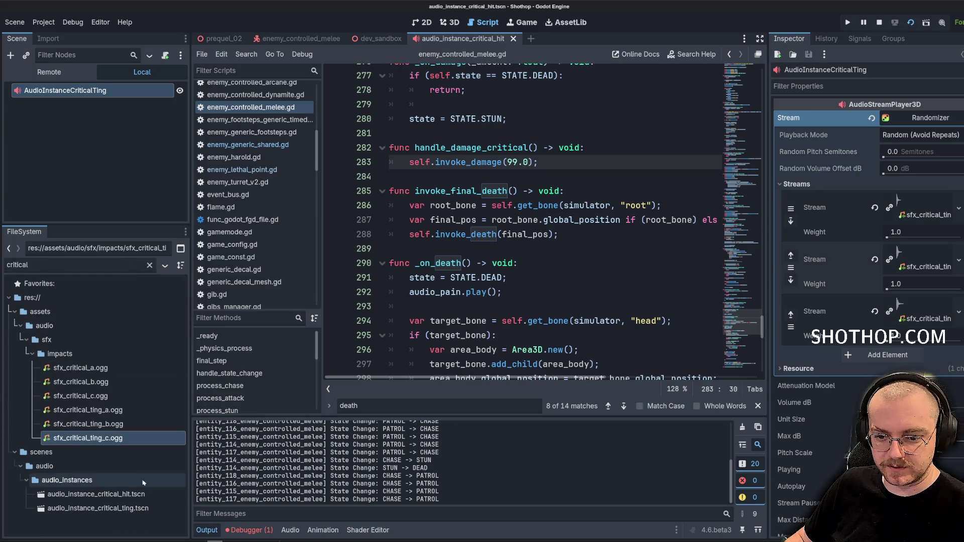
click(129, 494)
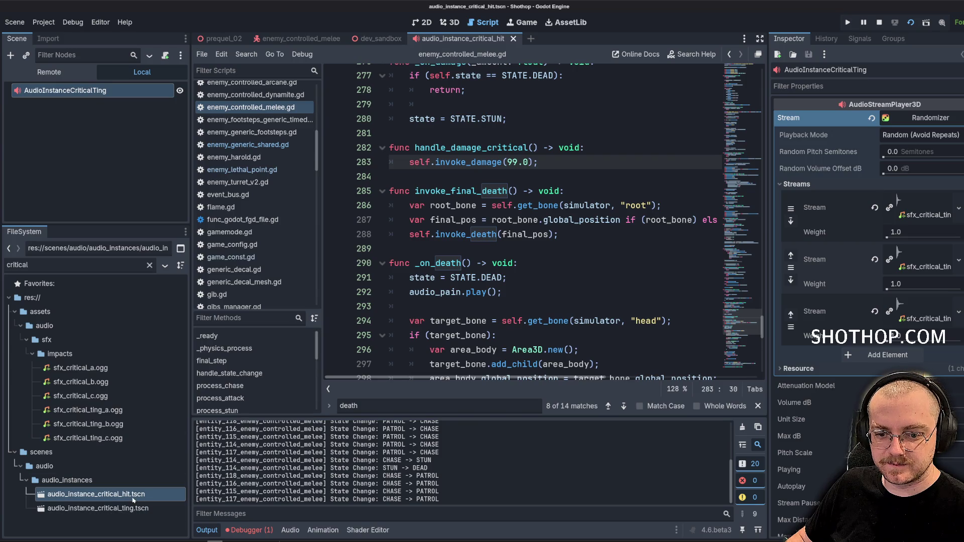
double_click(121, 508)
double_click(117, 495)
click(75, 90)
click(126, 89)
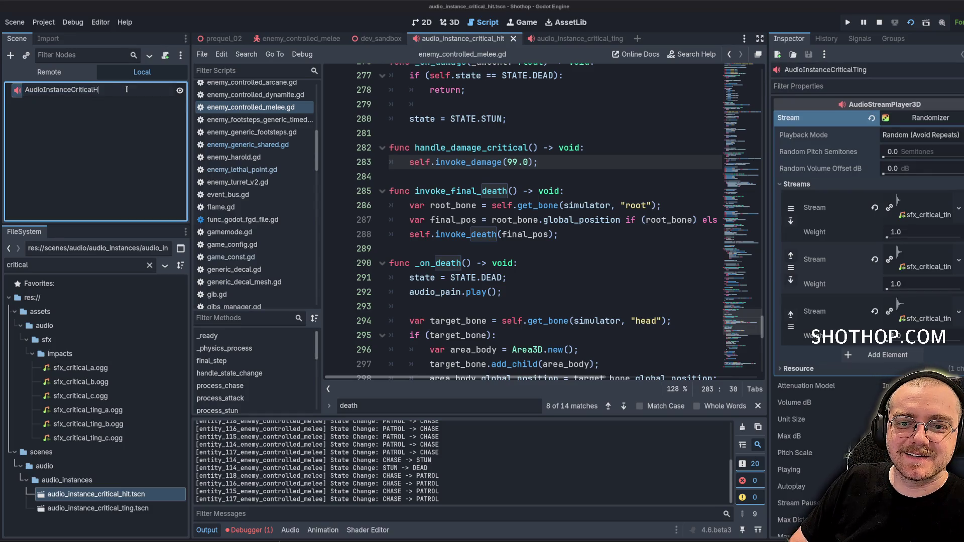
text(it)
key(Return)
Load sfx_critical_a and sfx_critical_b into the hit scene's stream slots and save.
drag(81, 367, 952, 227)
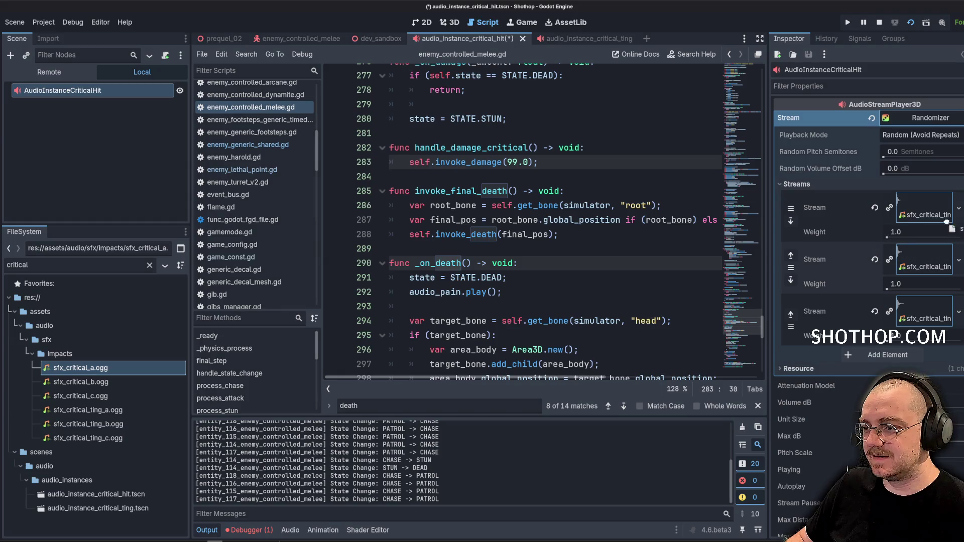
mouse_move(80, 381)
mouse_down()
mouse_move(602, 277)
mouse_move(924, 264)
mouse_move(201, 391)
mouse_move(552, 291)
mouse_move(924, 317)
mouse_up()
key(ctrl+s)
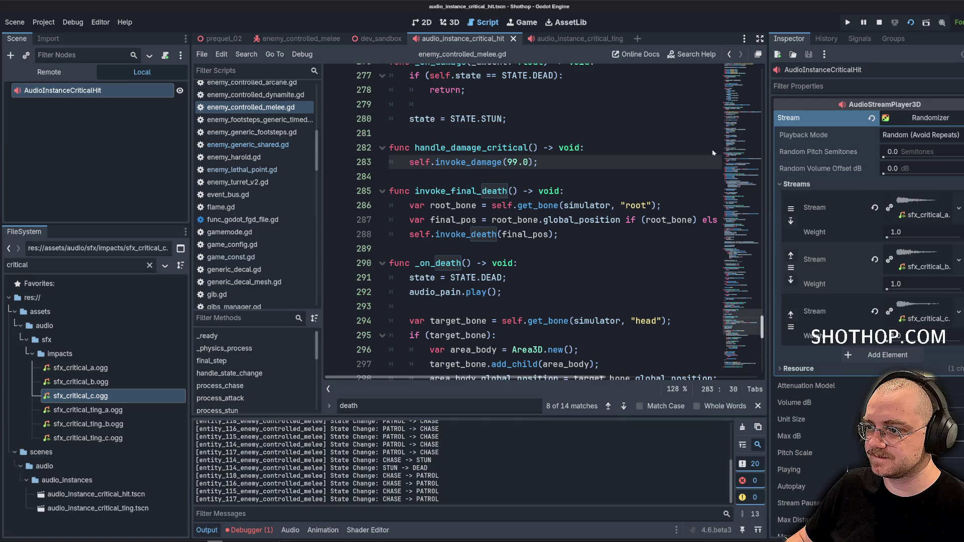
double_click(93, 508)
double_click(76, 91)
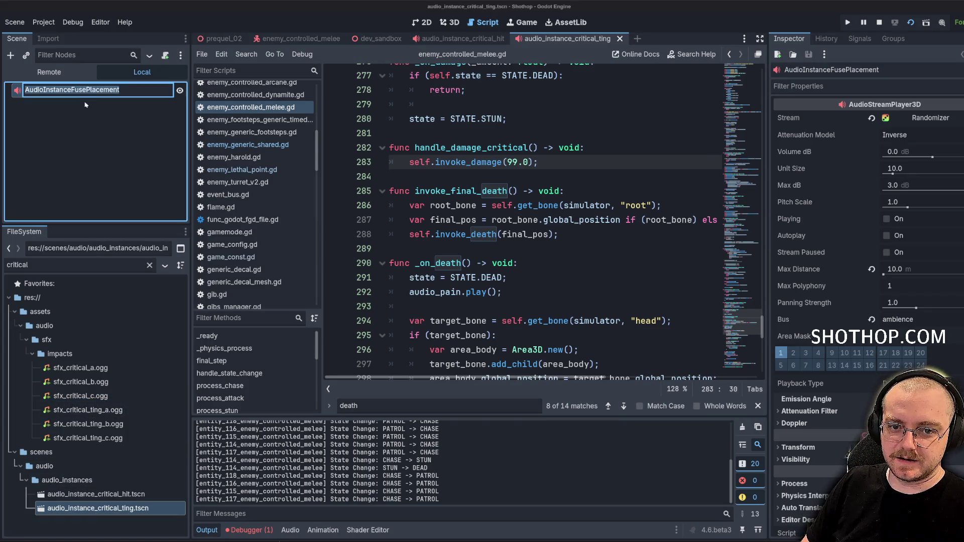
Close the critical ting scene without saving to discard the mistaken root rename.
text(f)
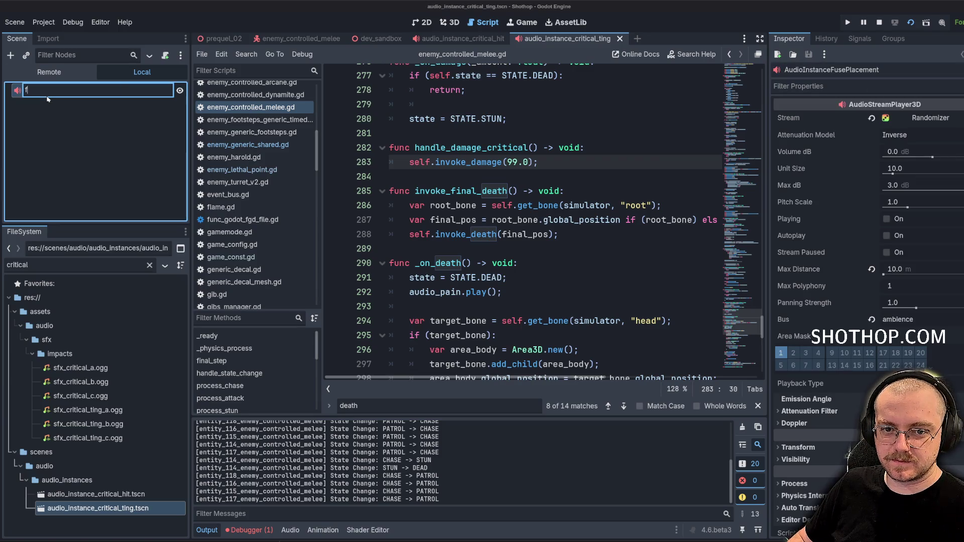
click(87, 158)
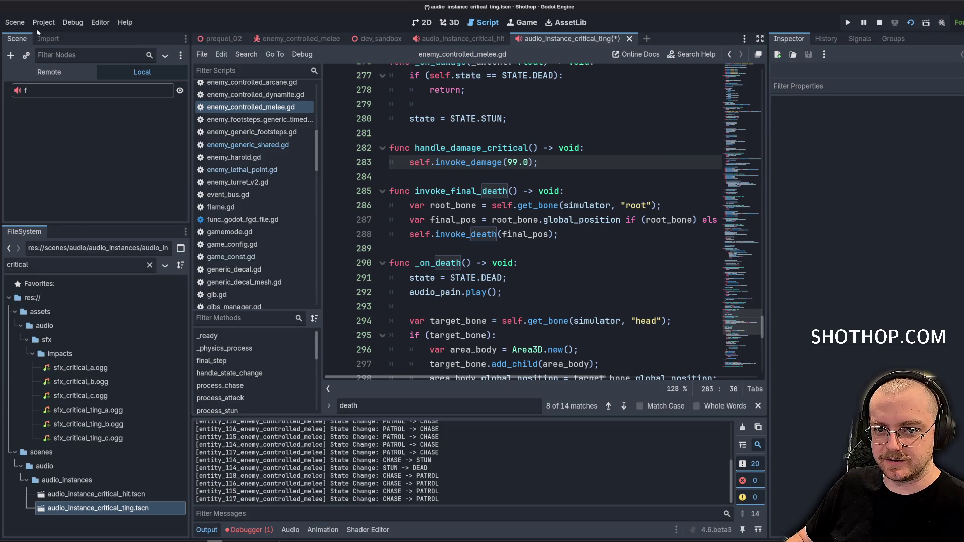
click(43, 22)
click(550, 292)
click(544, 291)
click(403, 305)
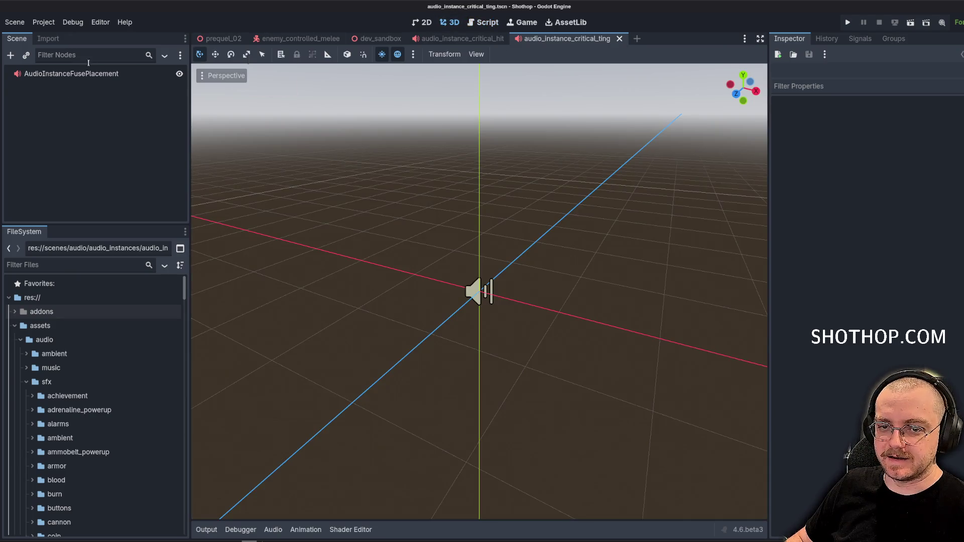
Rename the reopened ting scene's root node to AudioCriticalTing.
click(71, 76)
key(F2)
text(AudioCri)
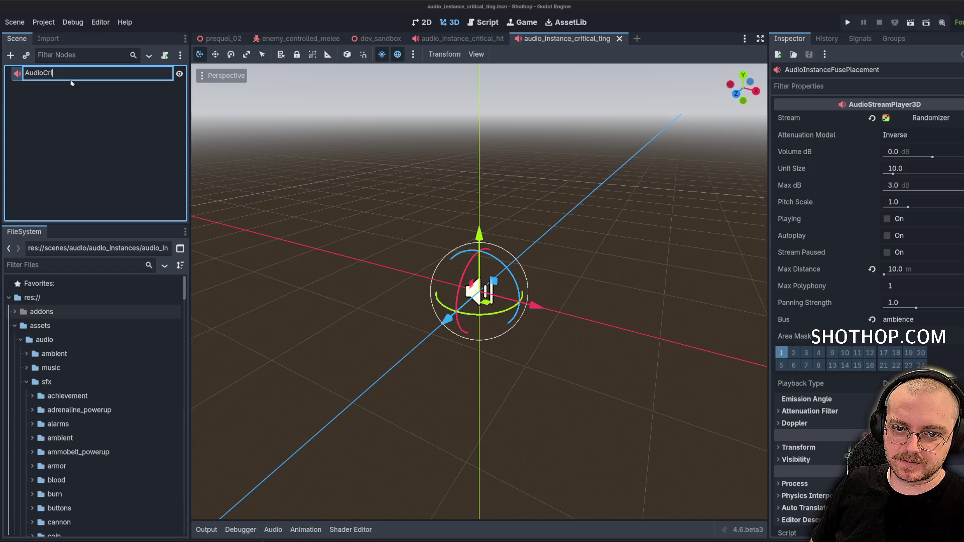
text(ticalTing)
key(Return)
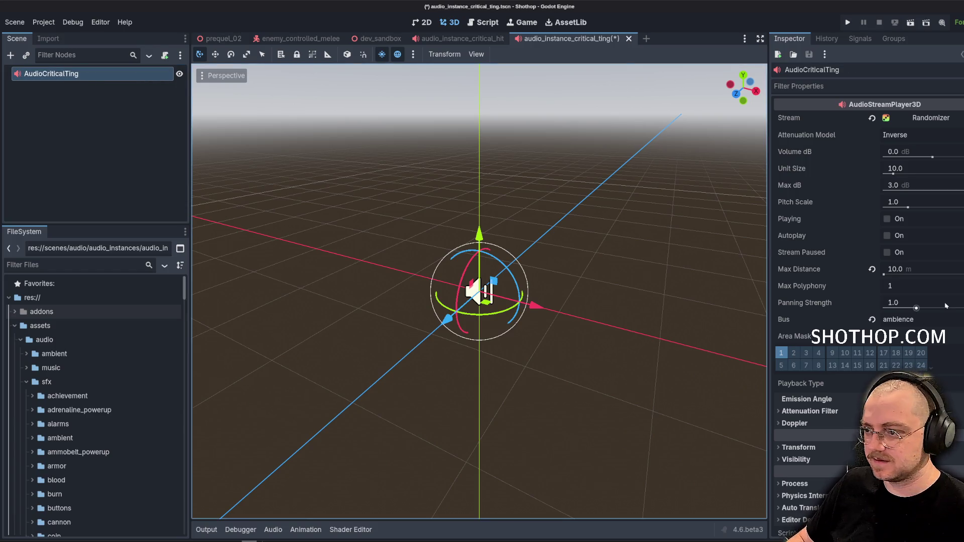
Filter FileSystem by 'ting' and keep the stream as an AudioStreamRandomizer.
click(937, 118)
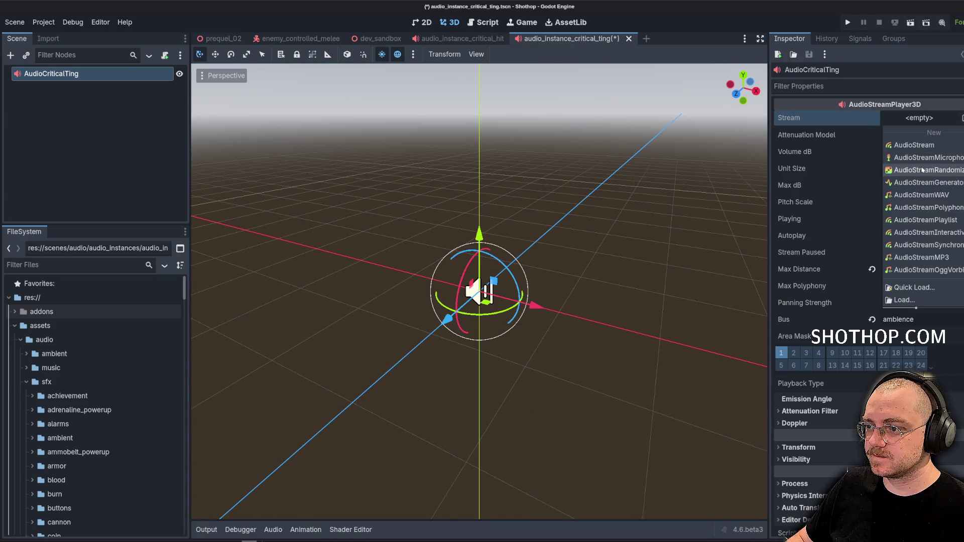
click(130, 304)
click(89, 267)
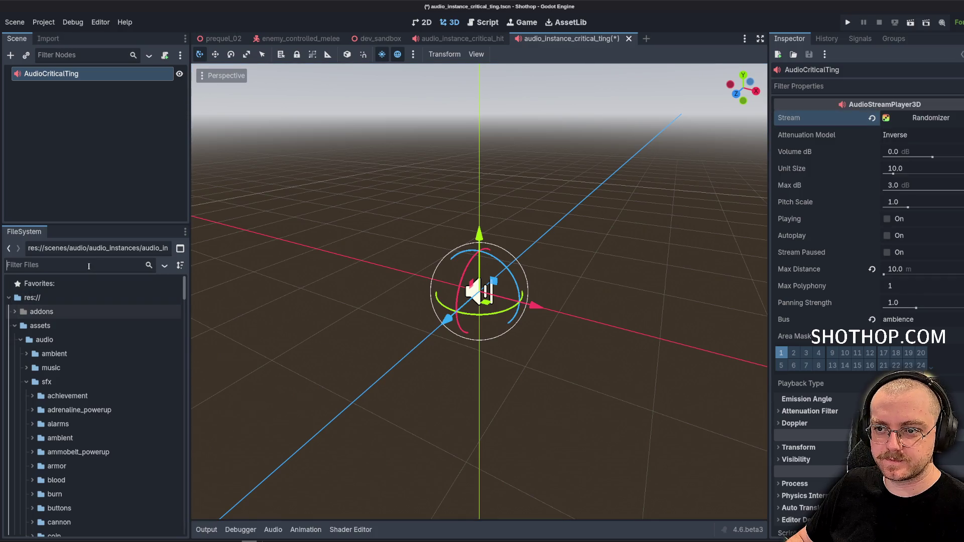
text(ting)
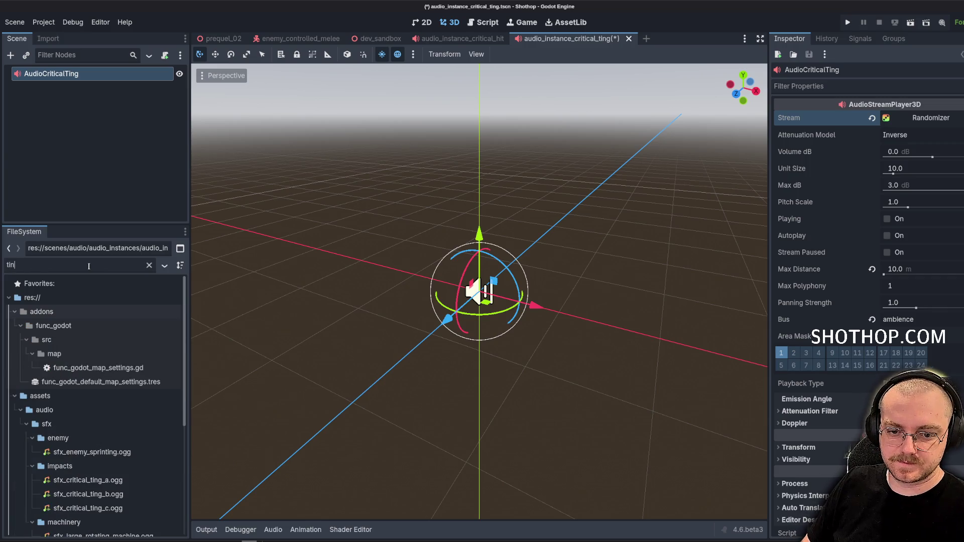
scroll(95, 392, down, 3)
click(96, 386)
mouse_move(95, 394)
mouse_down()
mouse_move(919, 134)
mouse_move(913, 119)
mouse_up()
mouse_move(88, 399)
mouse_down()
mouse_move(833, 219)
mouse_move(929, 133)
mouse_up()
click(872, 126)
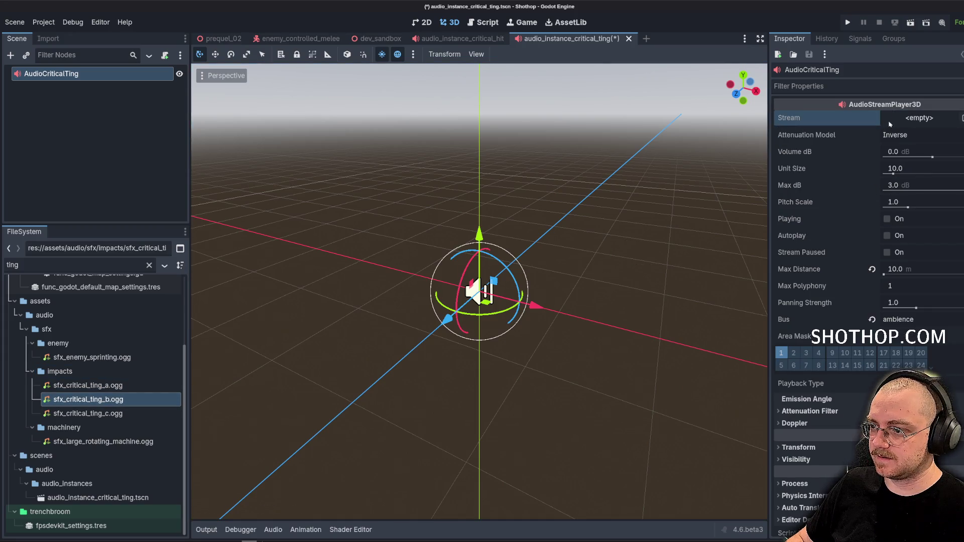
Add three randomizer entries, fill them with sfx_critical_ting_a and _b, and save.
click(901, 120)
click(799, 184)
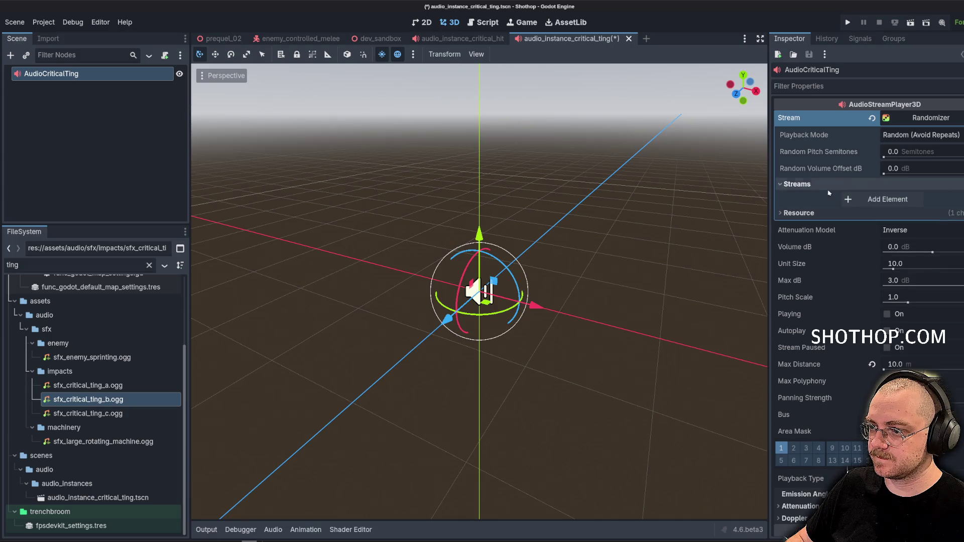
click(886, 200)
click(884, 236)
click(847, 272)
mouse_move(88, 385)
mouse_down()
mouse_move(773, 261)
mouse_move(897, 201)
mouse_move(333, 390)
mouse_move(924, 266)
mouse_up()
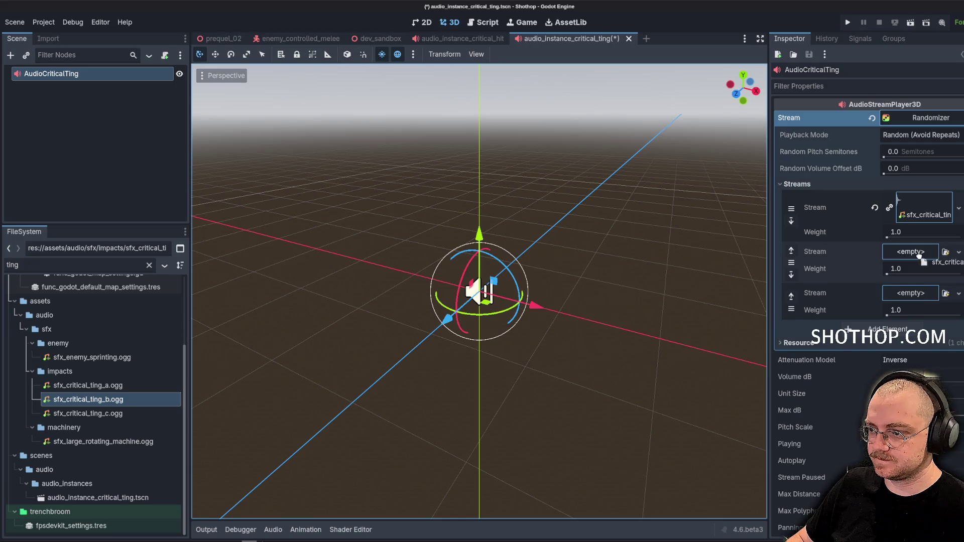
mouse_move(87, 413)
mouse_down()
mouse_move(819, 365)
mouse_move(910, 304)
mouse_up()
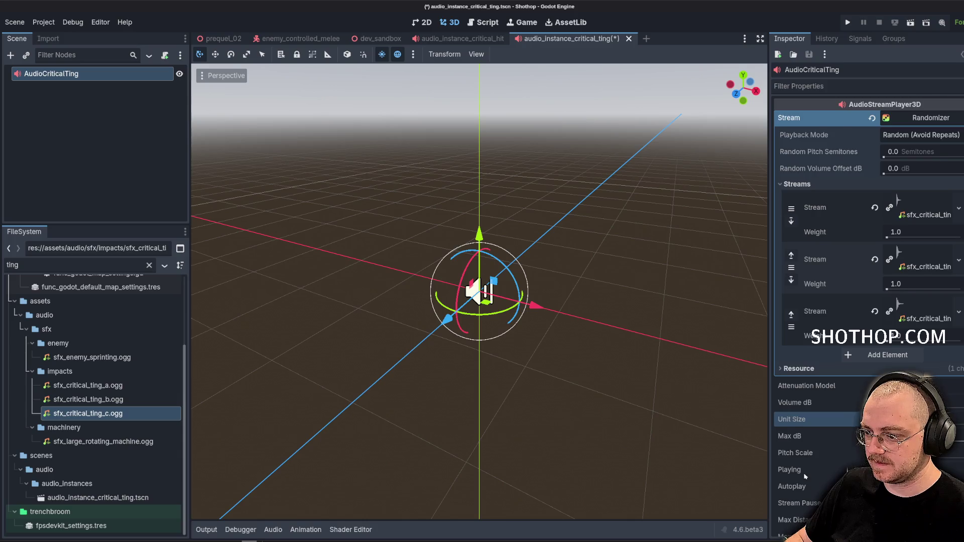
scroll(805, 476, down, 2)
scroll(818, 466, down, 2)
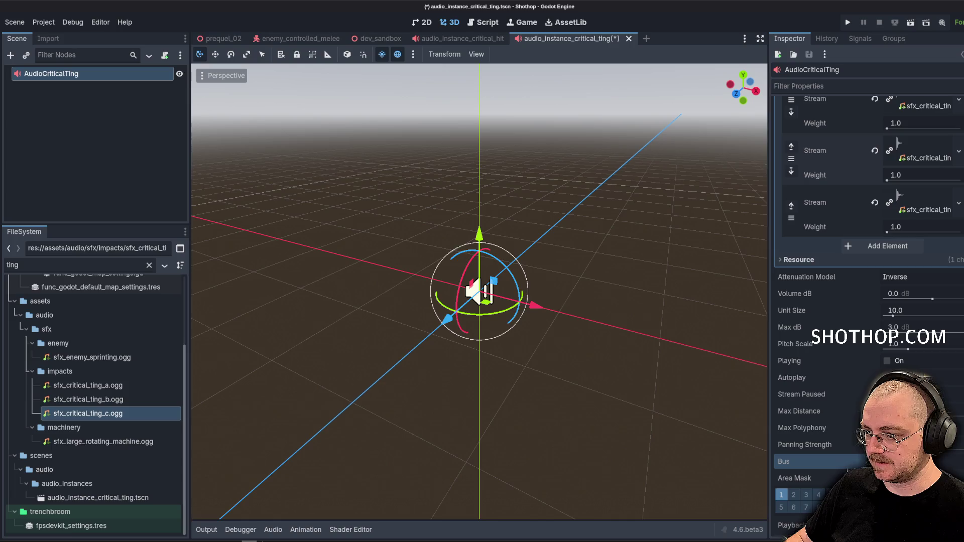
key(ctrl+s)
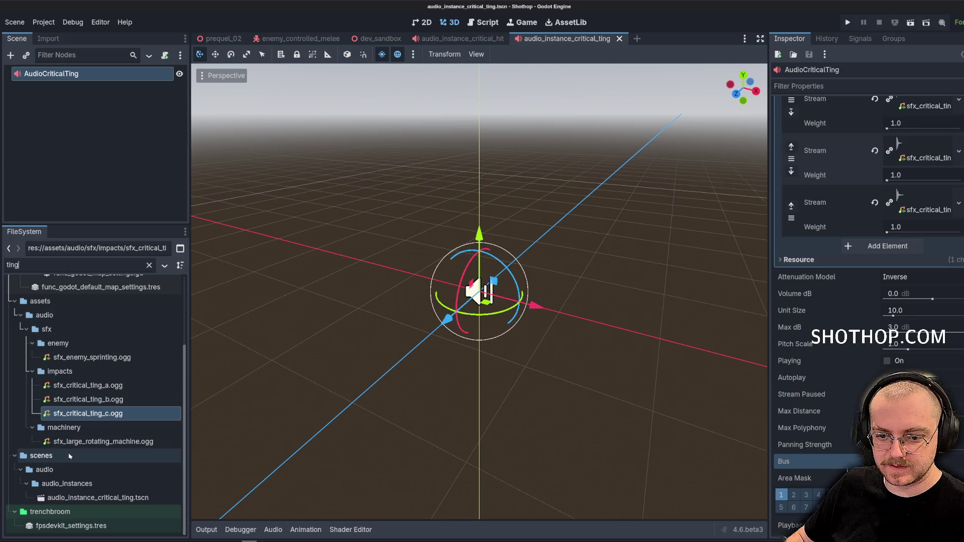
Filter by 'critical' and reopen the critical hit audio scene.
key(ctrl+a)
text(critical)
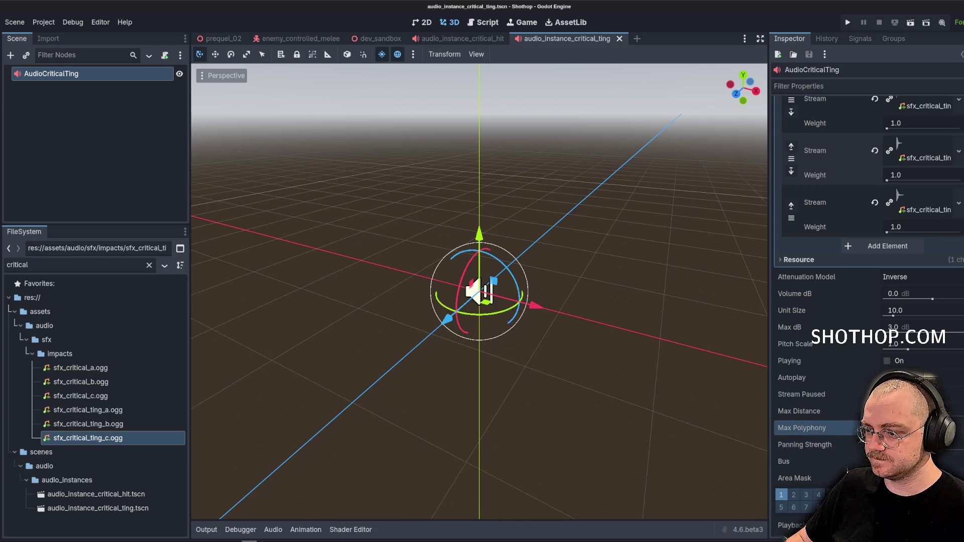
double_click(96, 494)
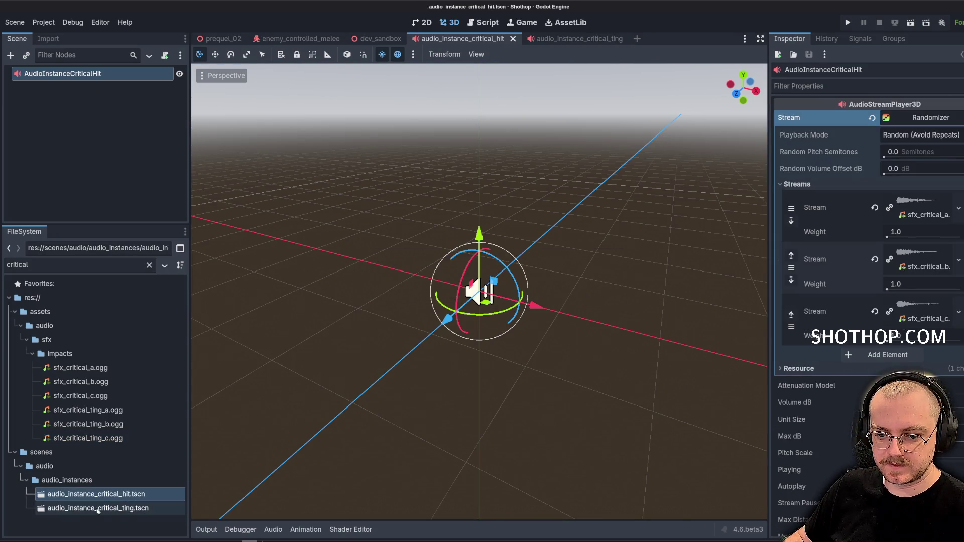
Set the critical hit sound's Max Distance to 25 and save the scene.
scroll(809, 417, down, 5)
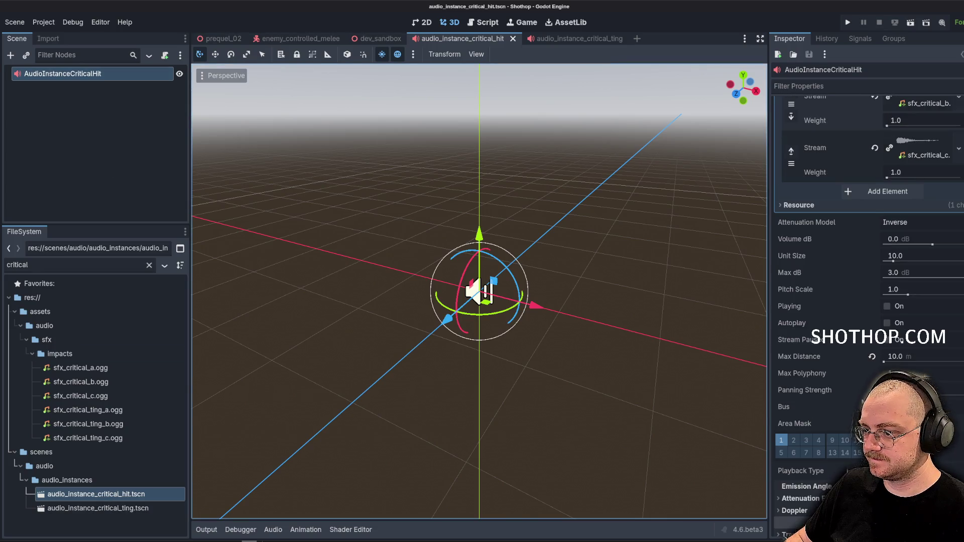
click(921, 354)
text(25)
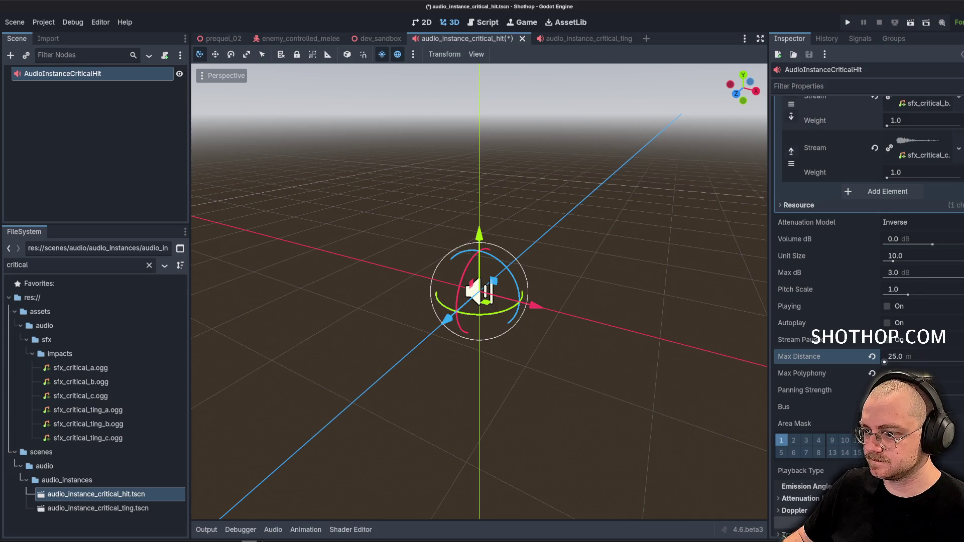
key(ctrl+s)
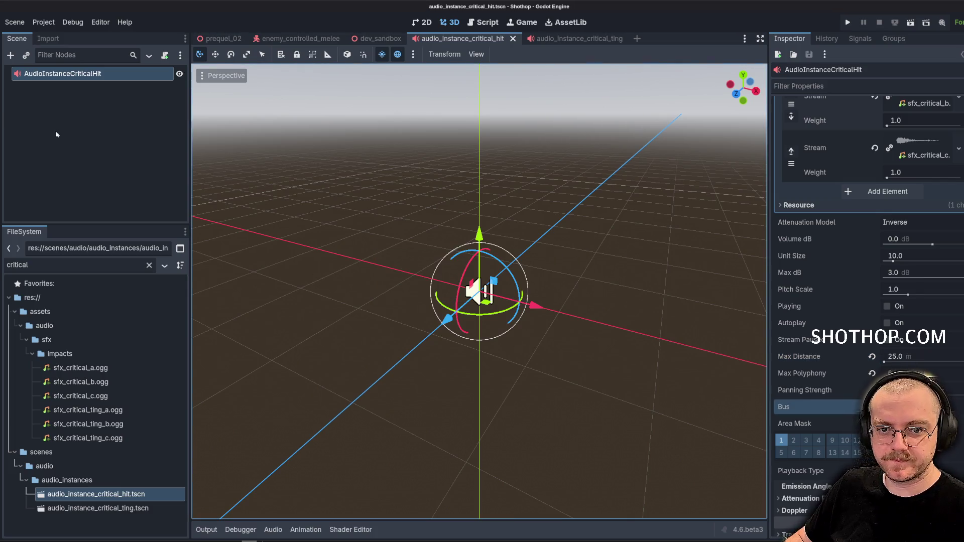
Check sfx_critical_b, collapse the audio folders, and clear the file filter.
click(84, 384)
mouse_move(85, 384)
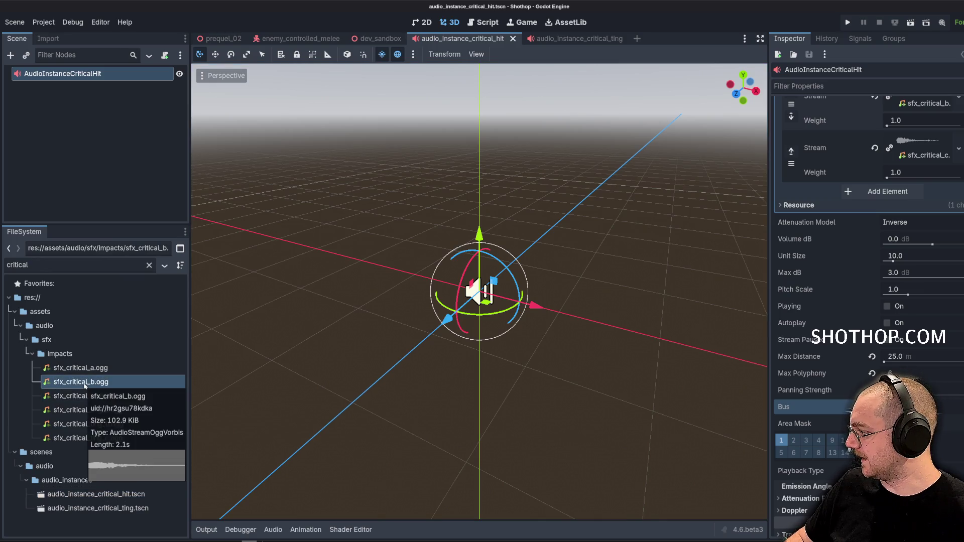
key(Left)
key(Left)
key(Left)
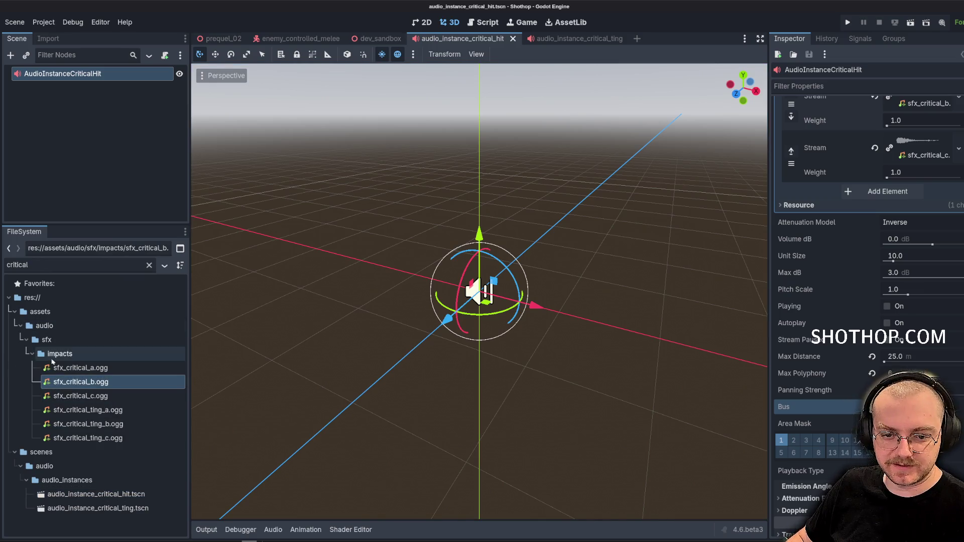
click(94, 263)
key(ctrl+a)
Filter by 'au mana' and open the audio_manager.gd script.
text(au)
text(mana)
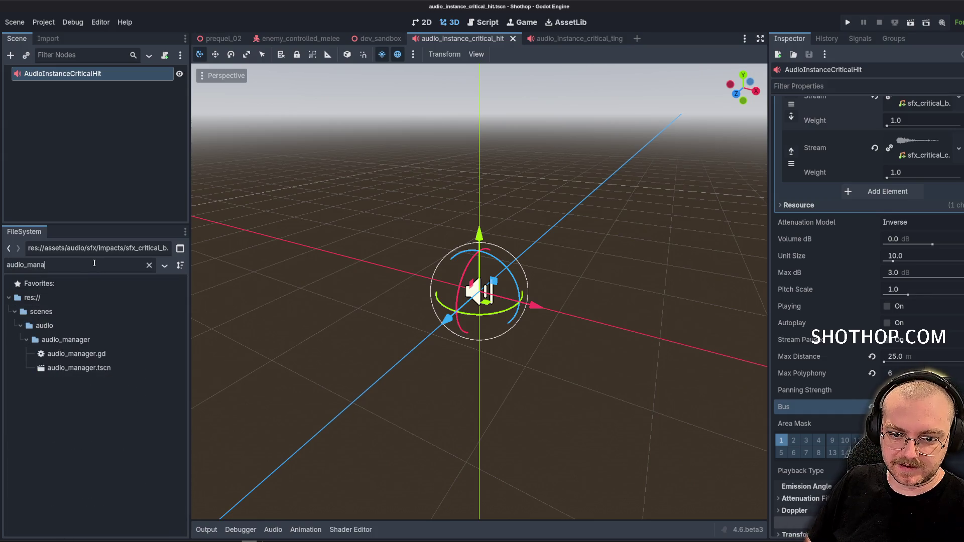
double_click(76, 367)
double_click(70, 266)
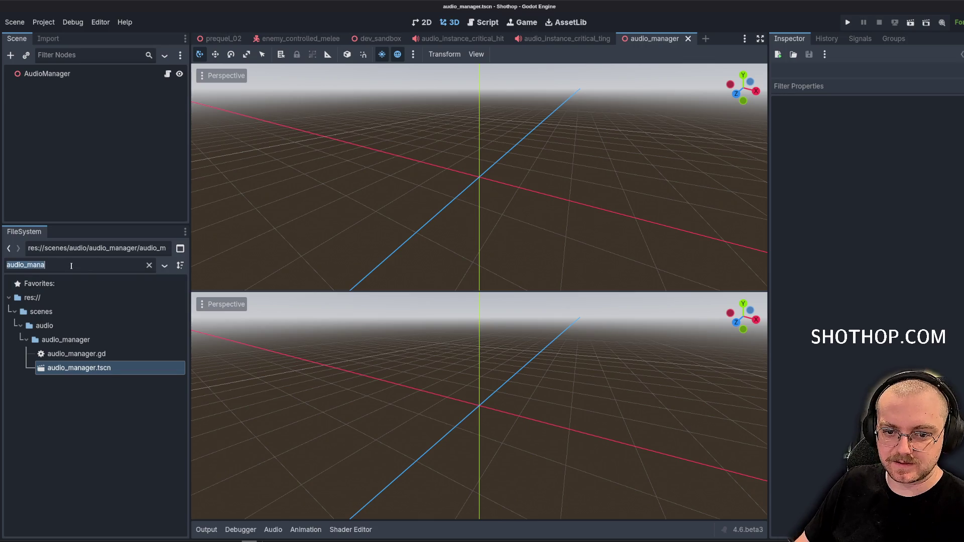
key(BackSpace)
click(168, 74)
Add CRITICAL_TING and CRITICAL_HIT entries to the AUDIO_TYPE enum.
scroll(104, 356, up, 3)
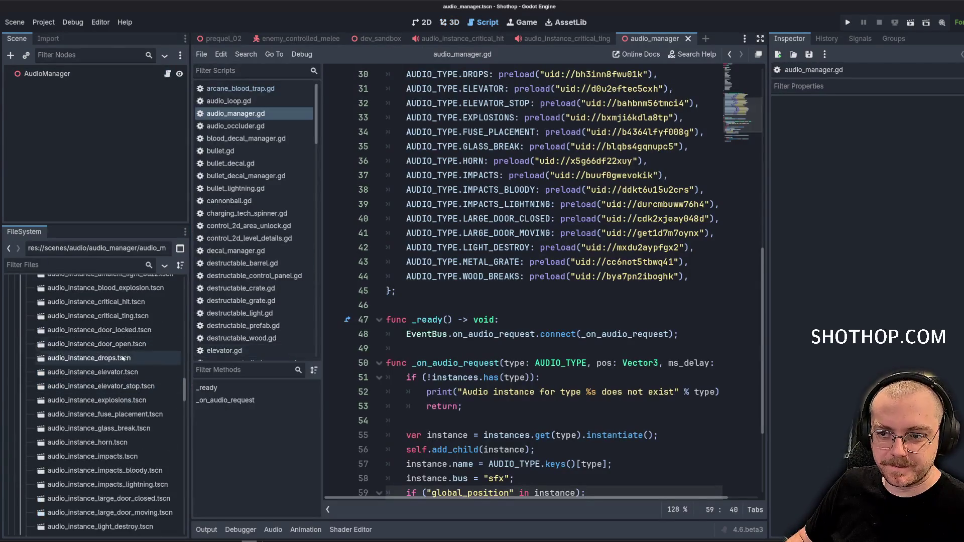
scroll(566, 370, up, 10)
click(514, 387)
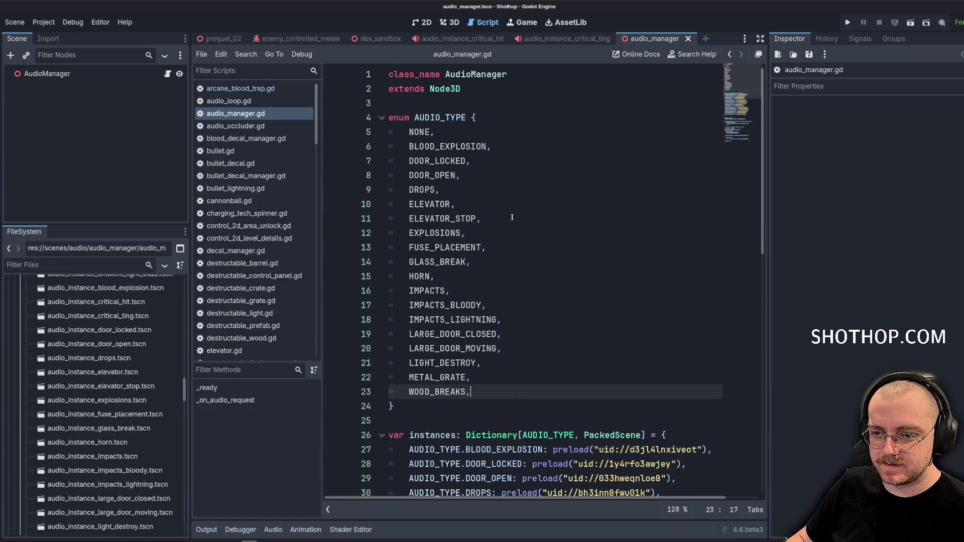
click(511, 203)
key(Up)
key(Up)
key(Up)
key(Up)
click(515, 146)
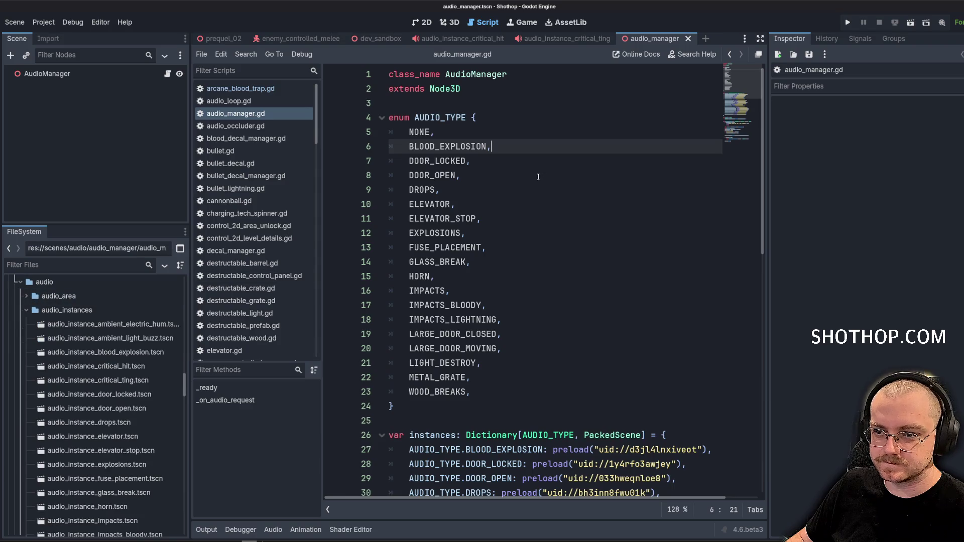
key(Return)
key(BackSpace)
key(BackSpace)
key(Up)
key(Return)
text(CRITICAL_TING,)
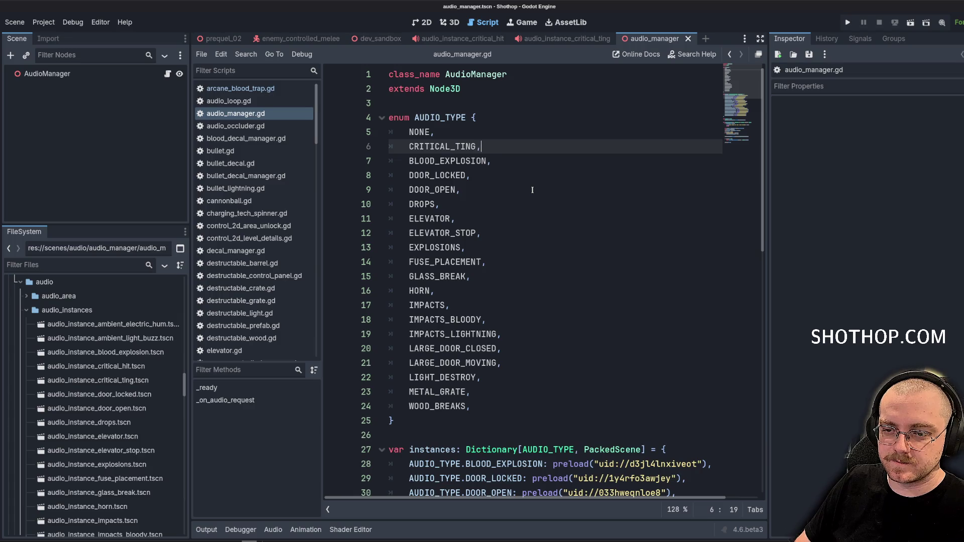
key(Return)
text(CRITICAL_HIT,)
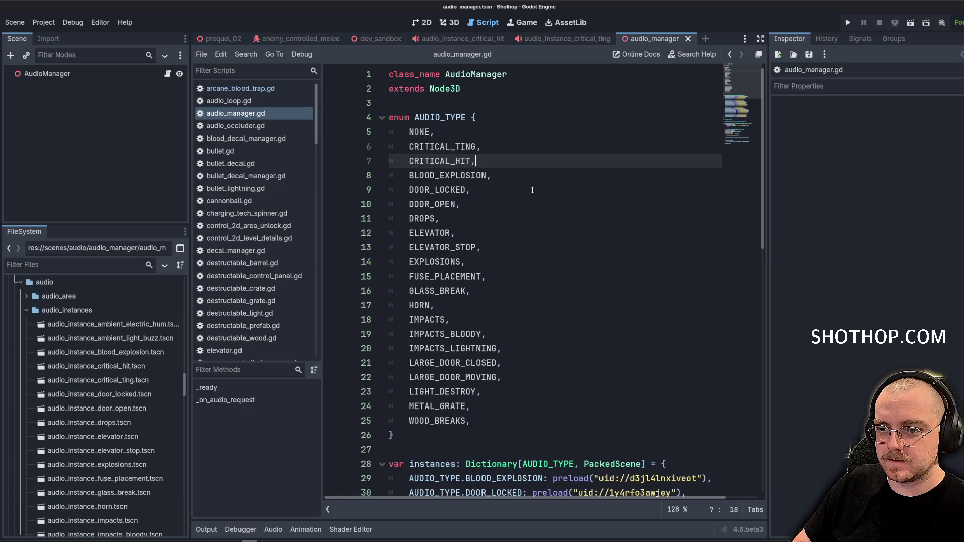
Paste a copy of the DROPS preload entry below the BLOOD_EXPLOSION entry.
scroll(683, 195, down, 5)
drag(768, 323, 891, 323)
scroll(715, 273, down, 3)
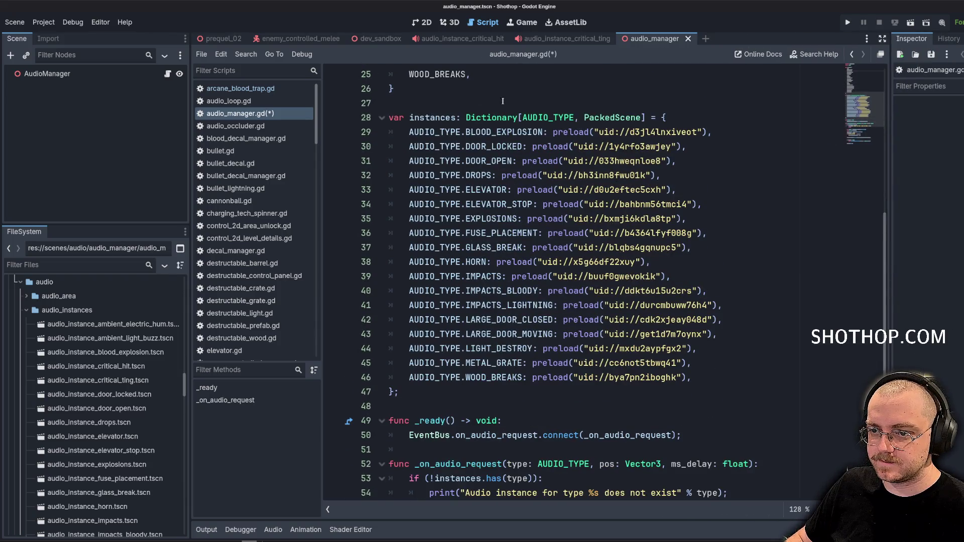
scroll(675, 202, up, 3)
scroll(676, 202, down, 2)
click(675, 204)
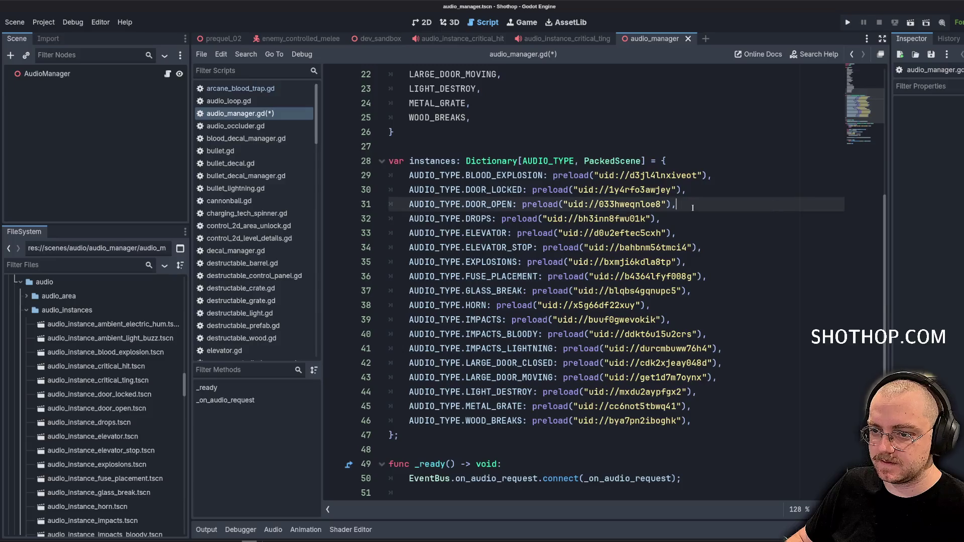
key(Down)
key(Down)
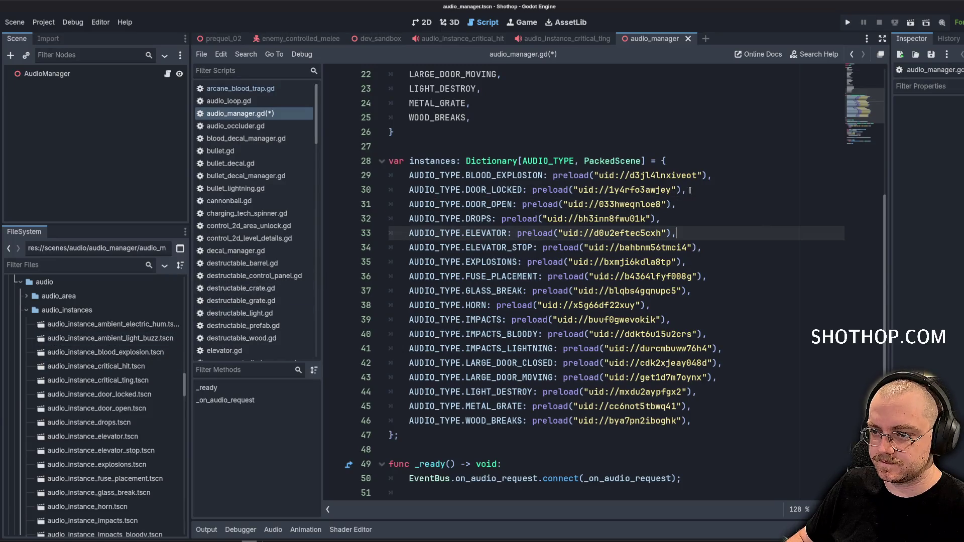
click(727, 221)
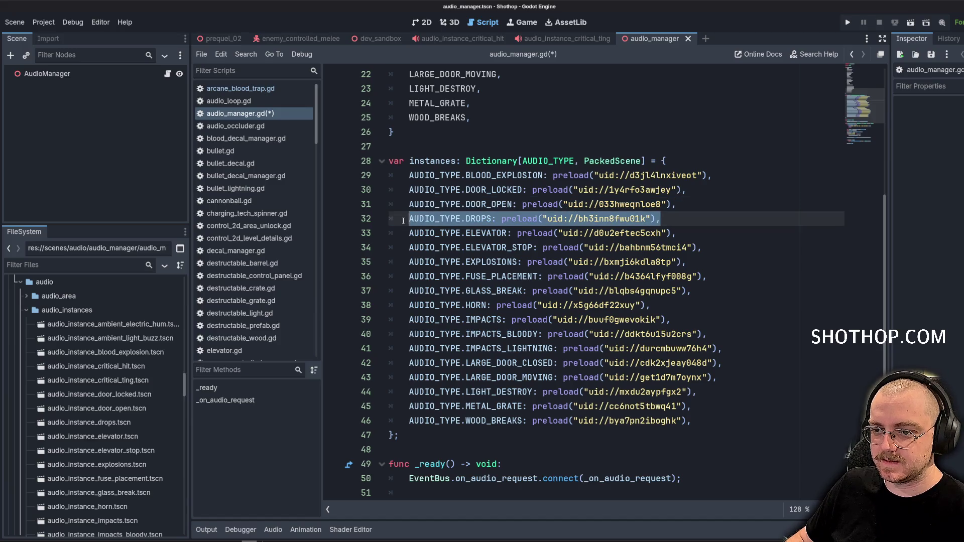
click(760, 182)
key(Return)
text(AUDIO_TYPE.DROPS: preload("uid://bh3inn8fwu01k"),)
Turn the copy into a CRITICAL_TING entry preloading the critical ting scene's UID.
double_click(478, 190)
text(CRITICAL_T)
key(Return)
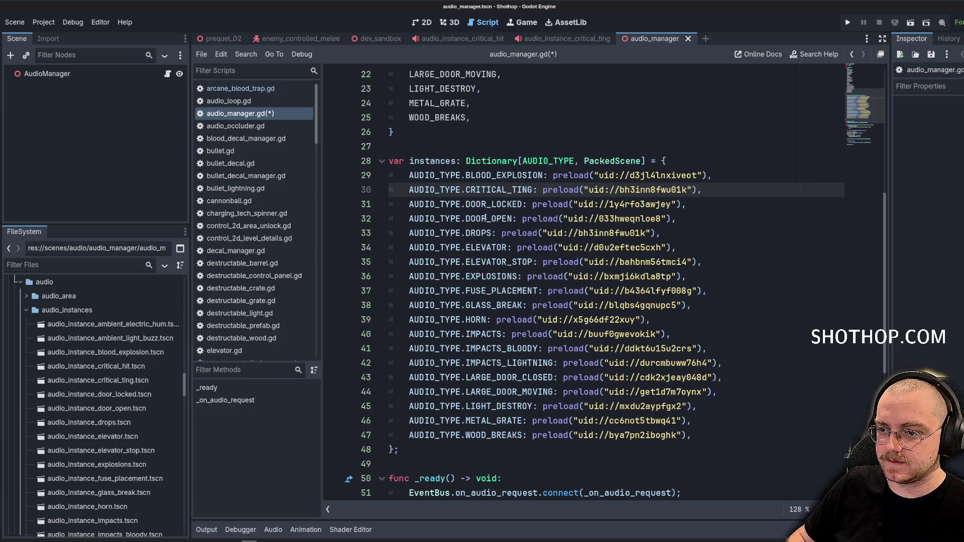
drag(584, 189, 692, 190)
key(BackSpace)
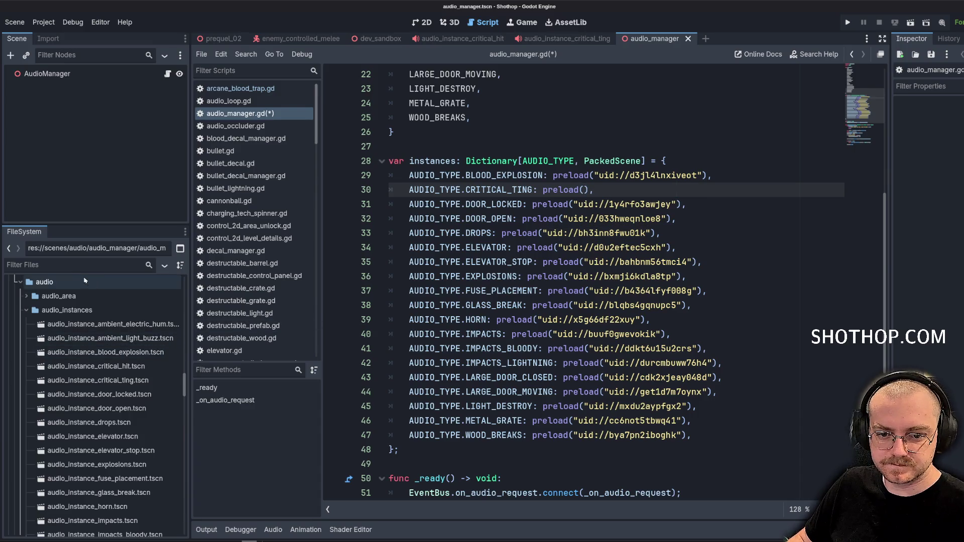
right_click(64, 382)
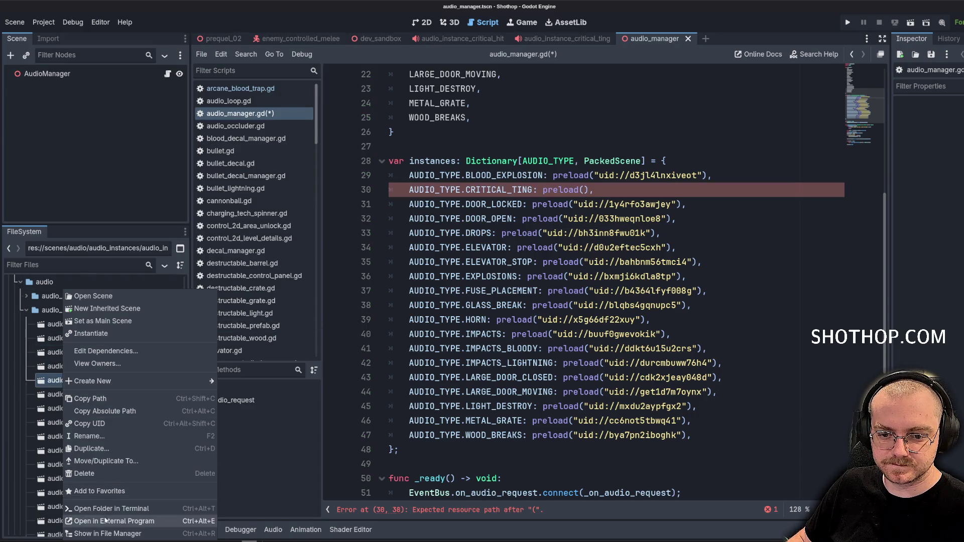
click(90, 424)
click(585, 189)
text(")
text(uid://dxipu8hdd7gqo)
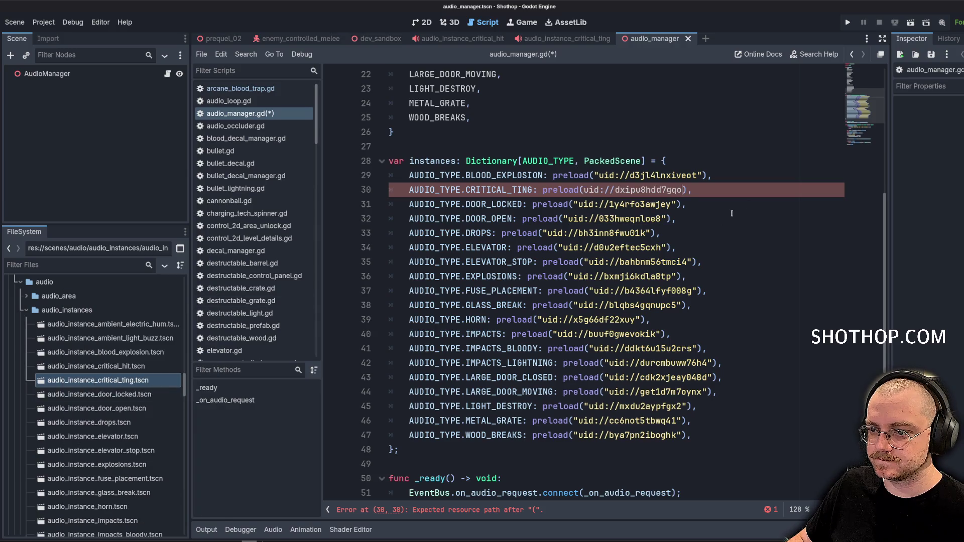
Add a CRITICAL_HIT preload entry with the critical hit scene's UID and save.
key(End)
key(shift+Home)
key(ctrl+alt+Down)
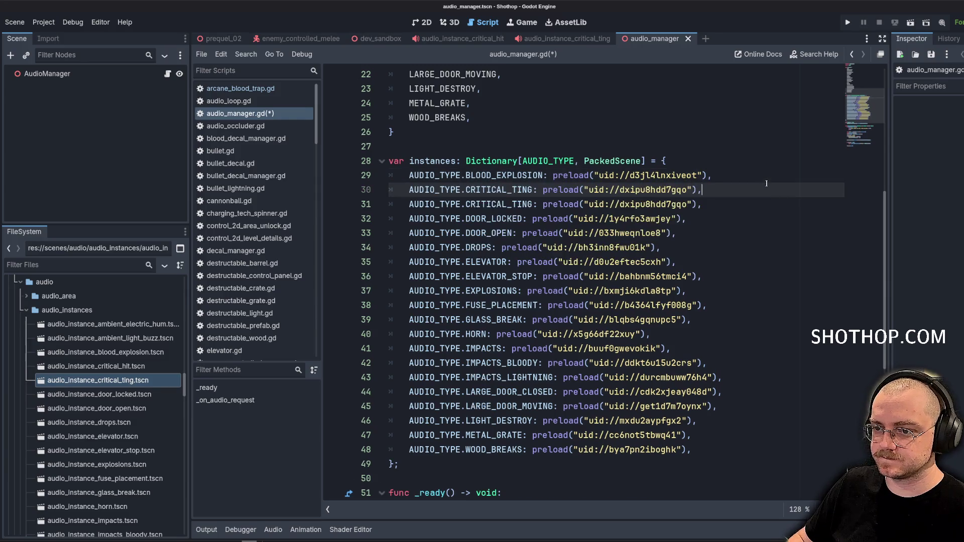
double_click(512, 193)
text(CRITICAL_HIT)
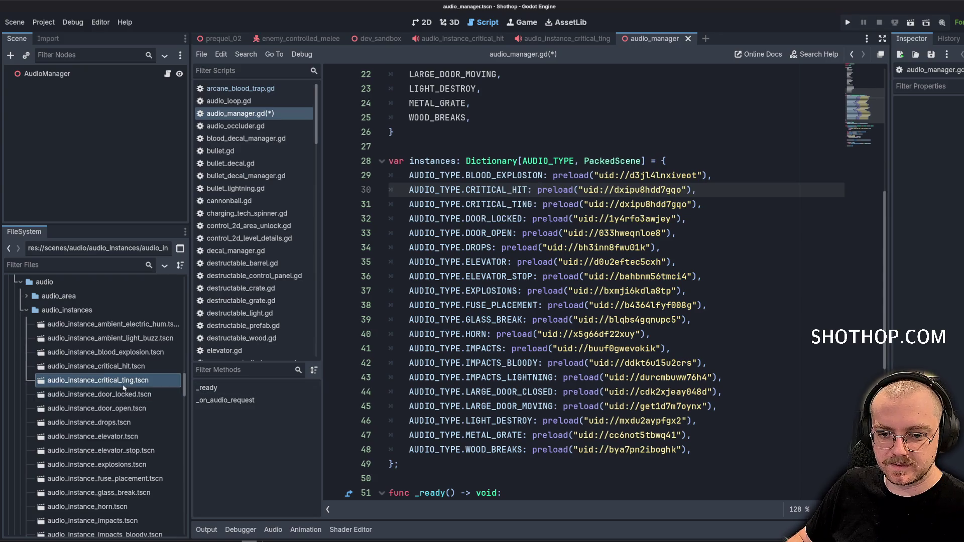
right_click(116, 370)
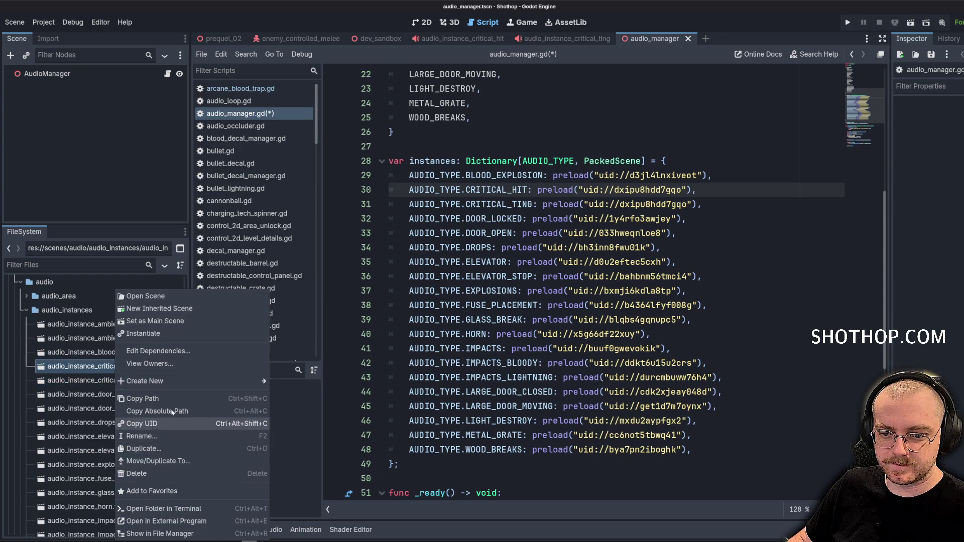
click(142, 424)
double_click(668, 193)
key(BackSpace)
key(BackSpace)
key(BackSpace)
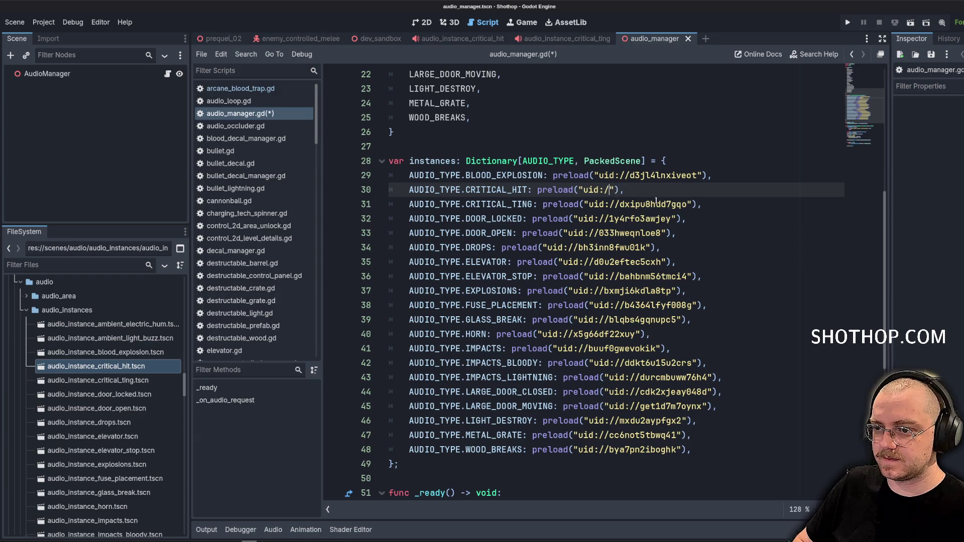
text(uid://b6y632t6bxoxl)
key(ctrl+s)
Review the updated audio manager script and focus the FileSystem filter.
scroll(627, 216, down, 6)
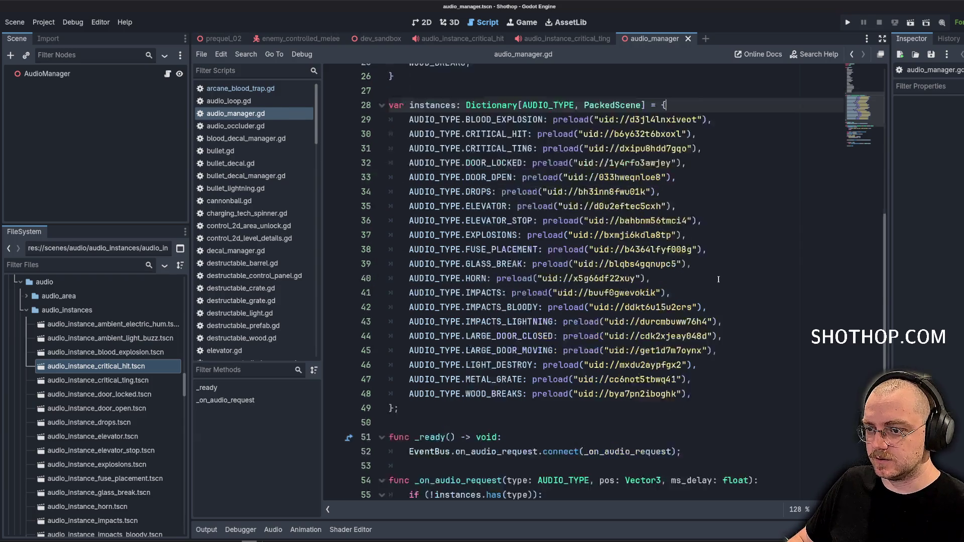
click(605, 262)
scroll(604, 229, up, 13)
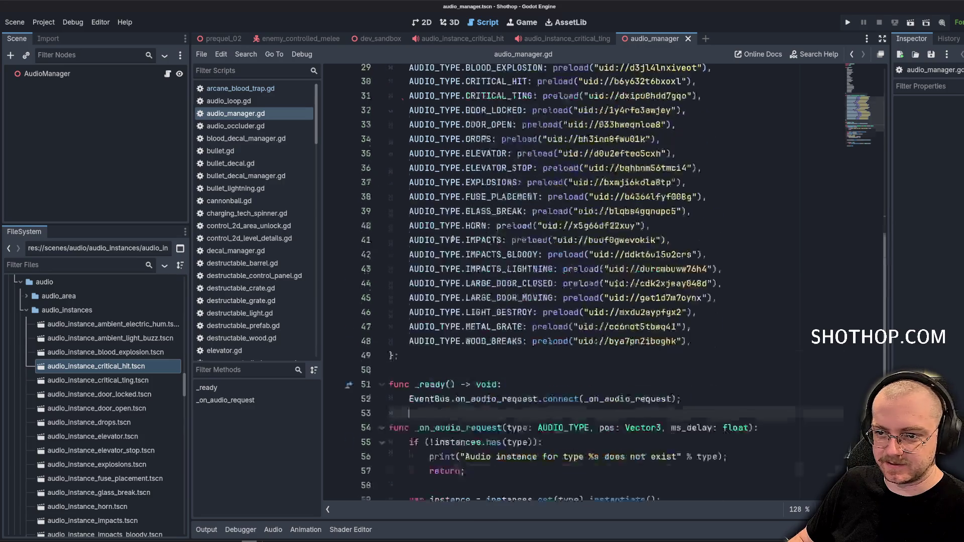
click(119, 268)
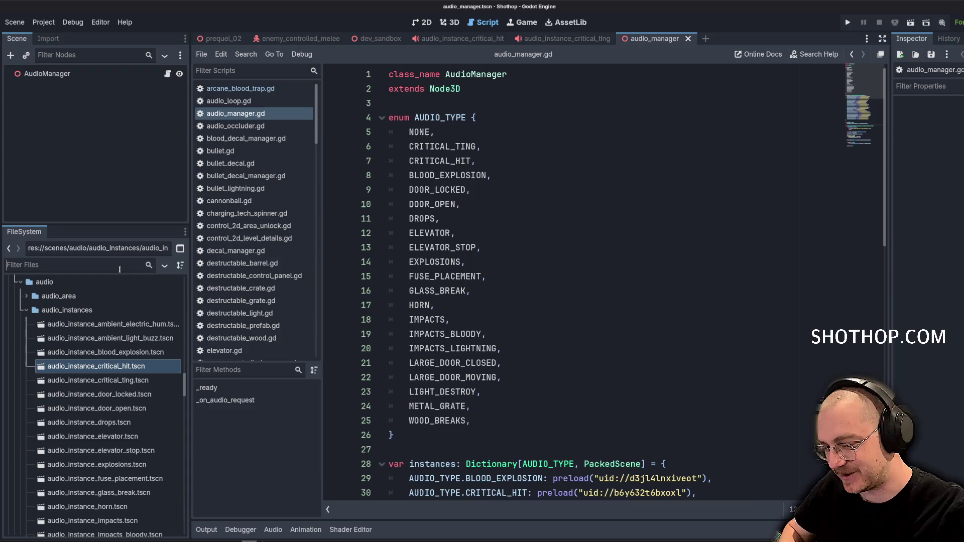
Save the AudioManager scene, review _on_audio_request, then bring up the shield throw reference video.
key(ctrl+s)
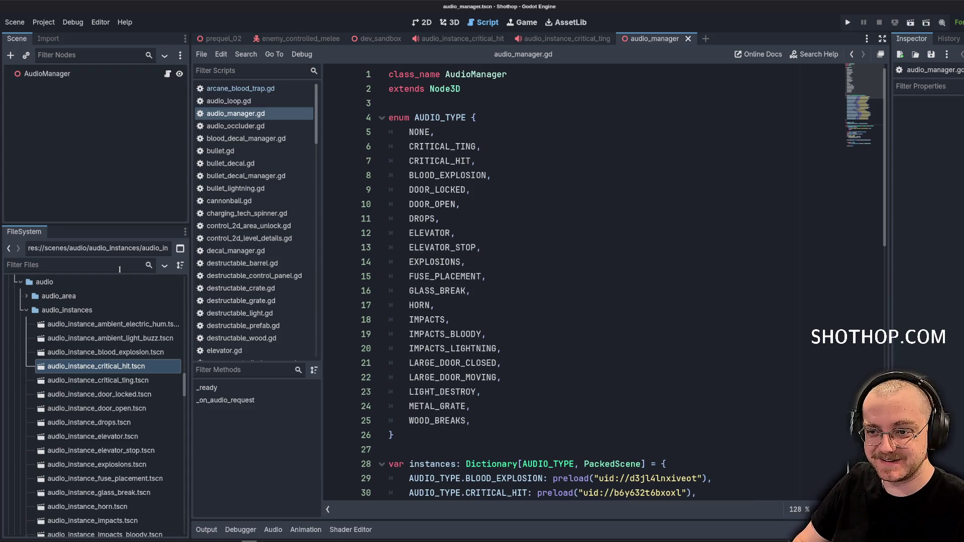
click(119, 270)
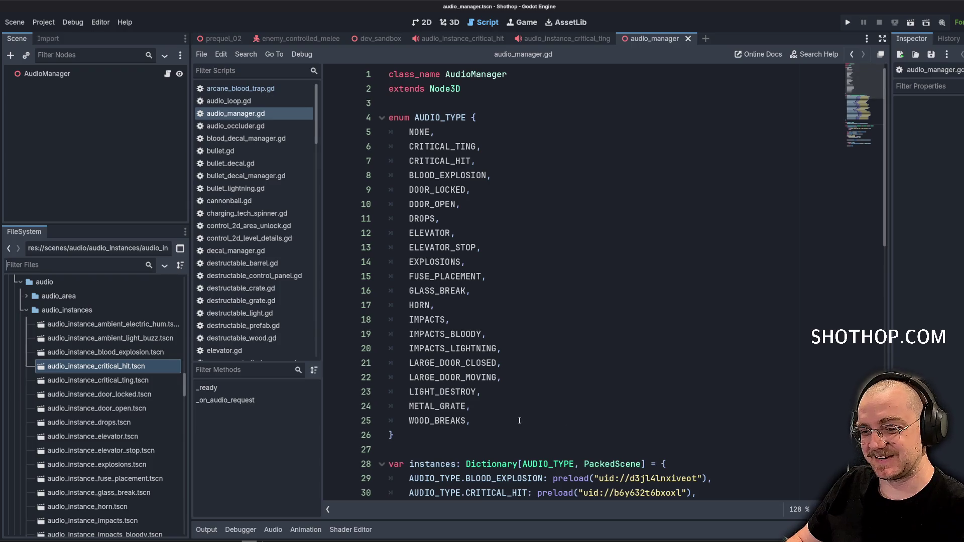
scroll(676, 317, down, 10)
scroll(676, 317, down, 3)
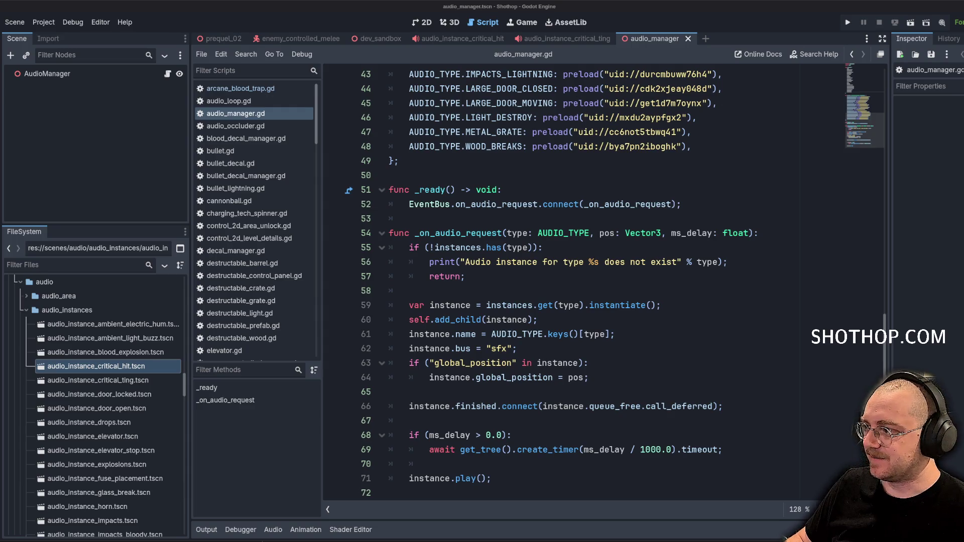
key(alt+Tab)
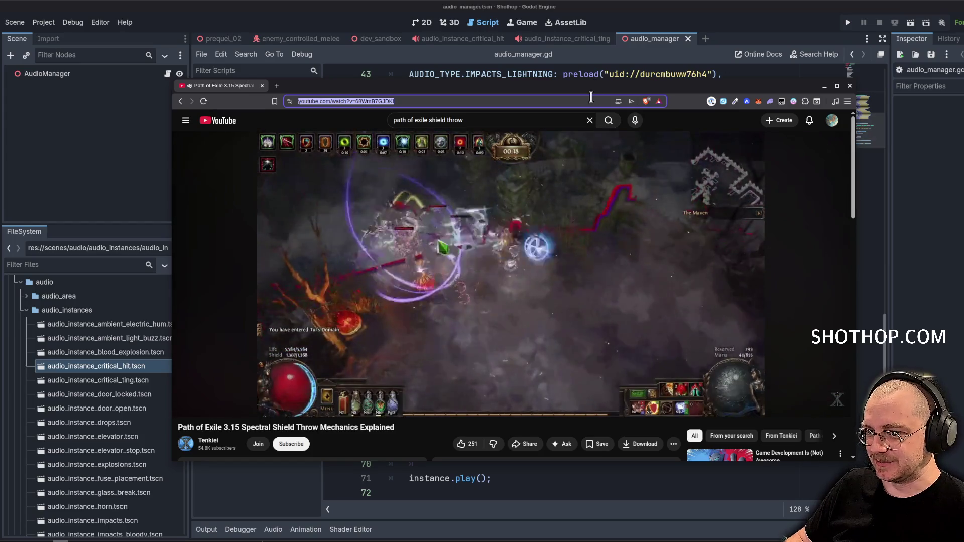
key(alt+Tab)
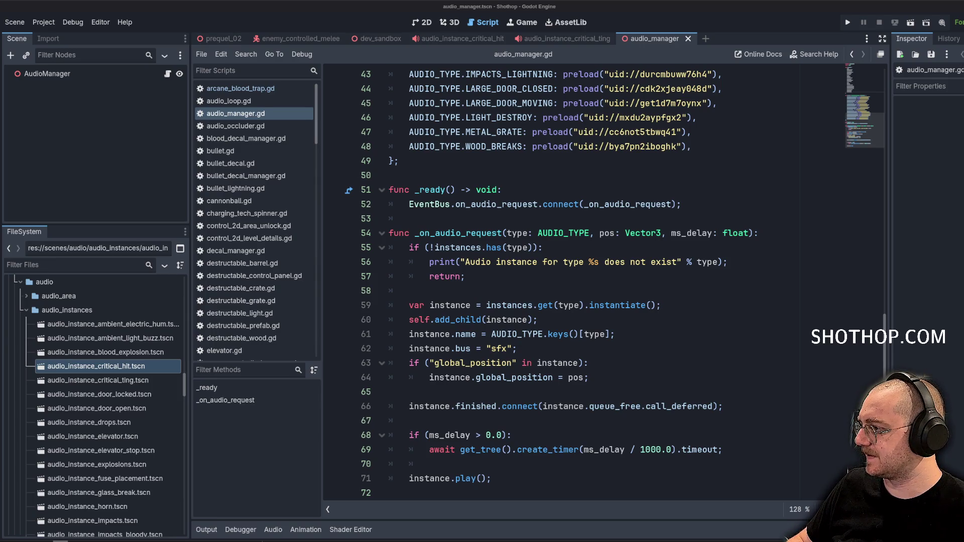
key(alt+Tab)
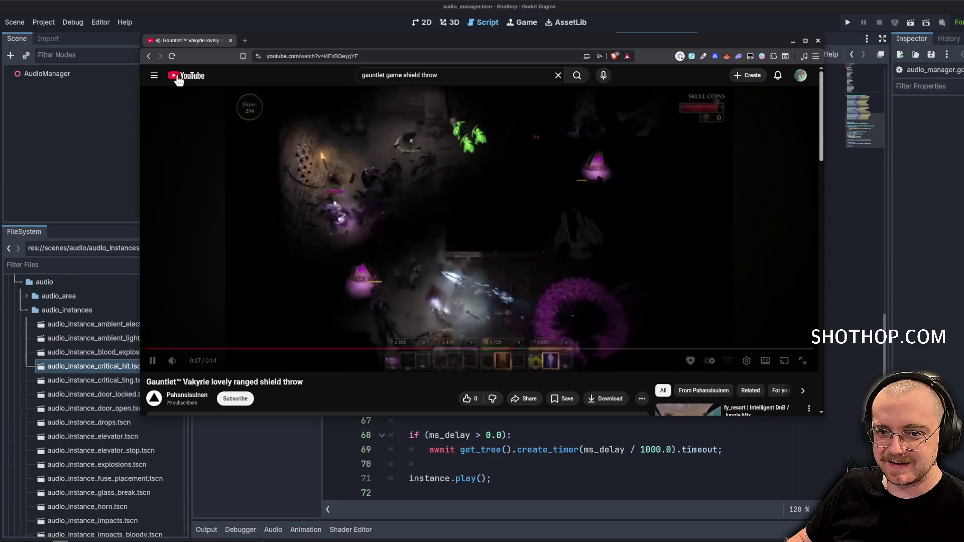
key(alt+Left)
scroll(326, 202, down, 3)
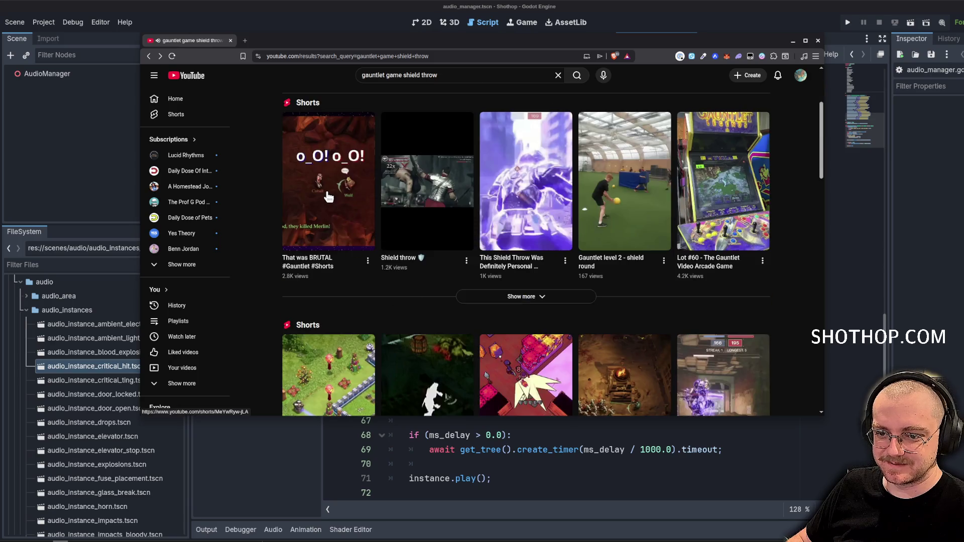
scroll(325, 202, down, 4)
scroll(327, 204, up, 4)
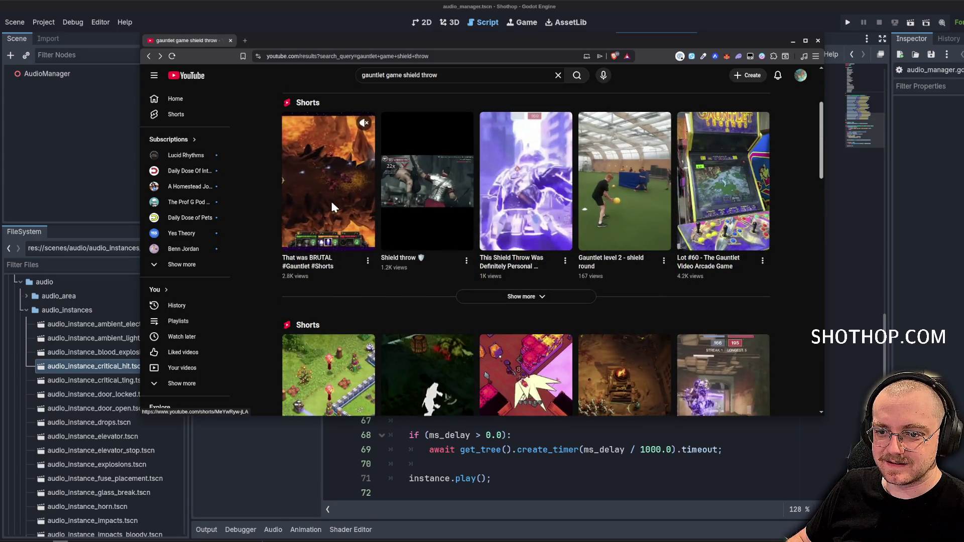
drag(664, 40, 963, 80)
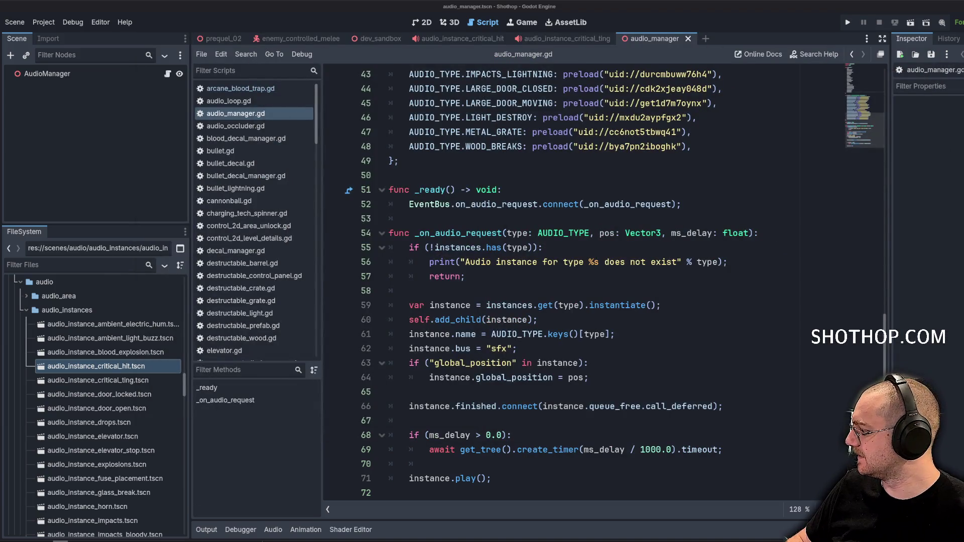
Check audio_manager.gd's instances Dictionary for the preloaded AUDIO_TYPE.CRITICAL_HIT and CRITICAL_TING entries.
click(527, 204)
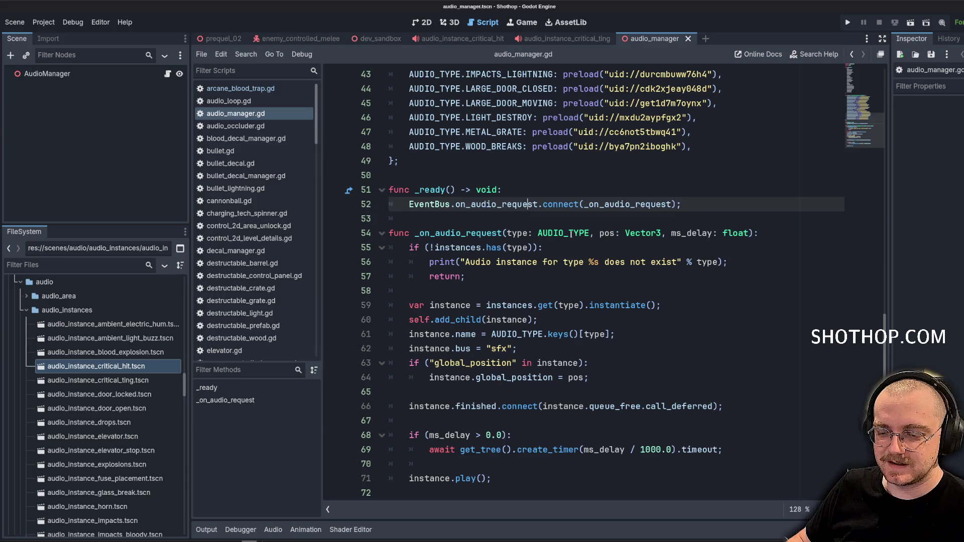
click(591, 280)
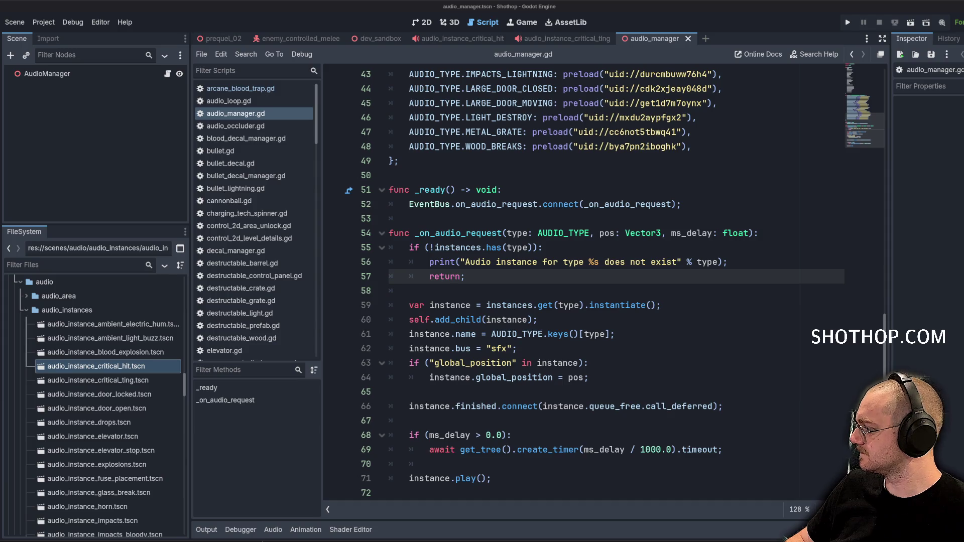
click(600, 233)
scroll(606, 234, up, 5)
scroll(606, 233, down, 5)
scroll(606, 234, up, 3)
scroll(606, 233, up, 3)
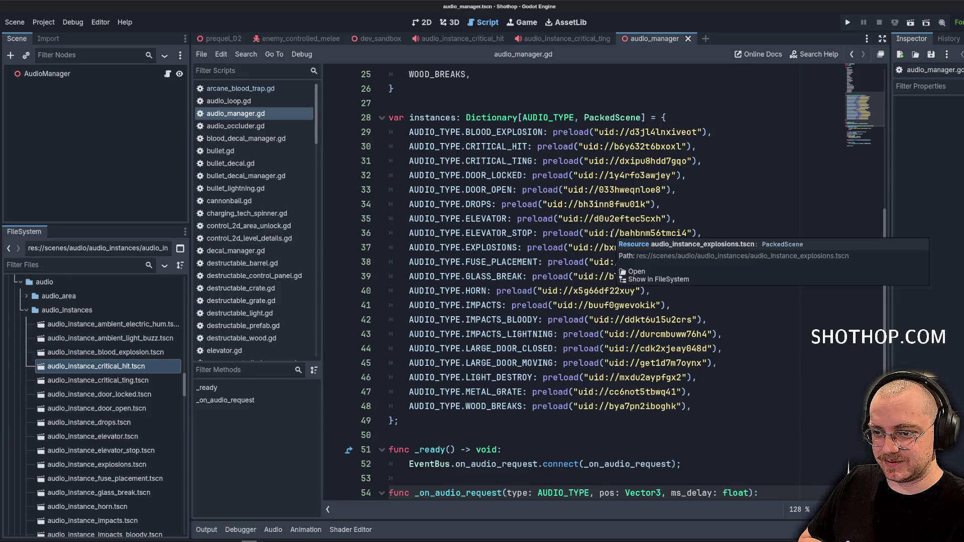
click(506, 219)
scroll(253, 165, down, 3)
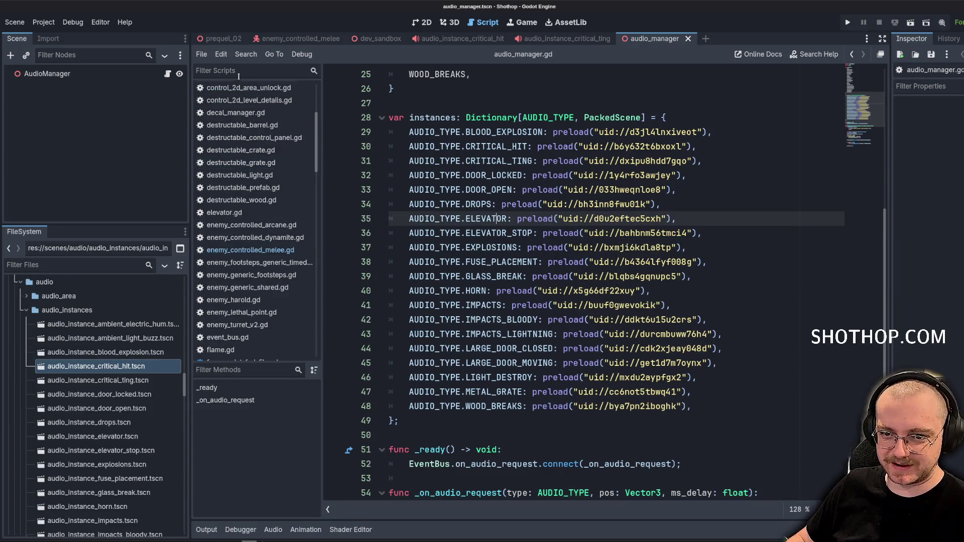
Filter scripts for 'lethal' and open enemy_lethal_point.gd at its invoke_damage function.
text(lethal)
click(261, 87)
scroll(510, 175, down, 4)
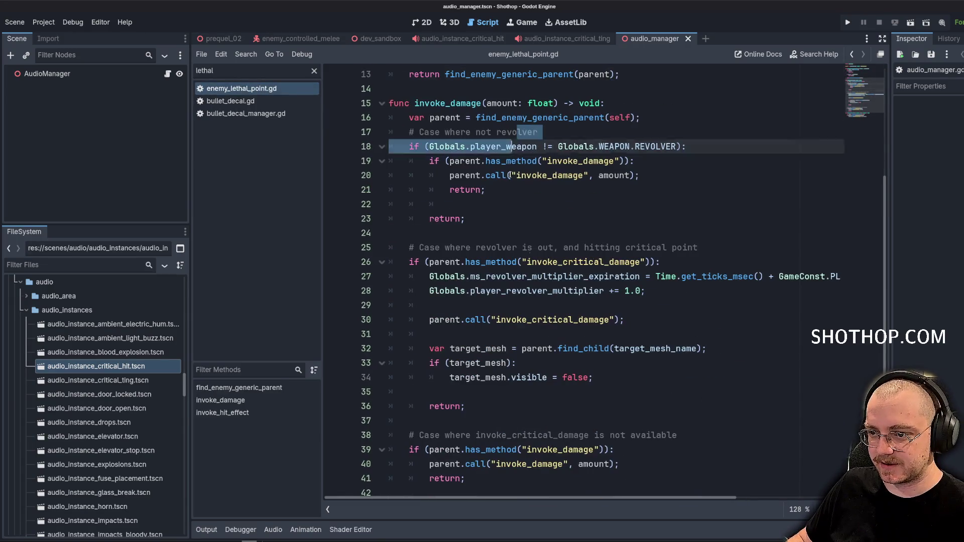
click(608, 175)
click(539, 132)
click(571, 203)
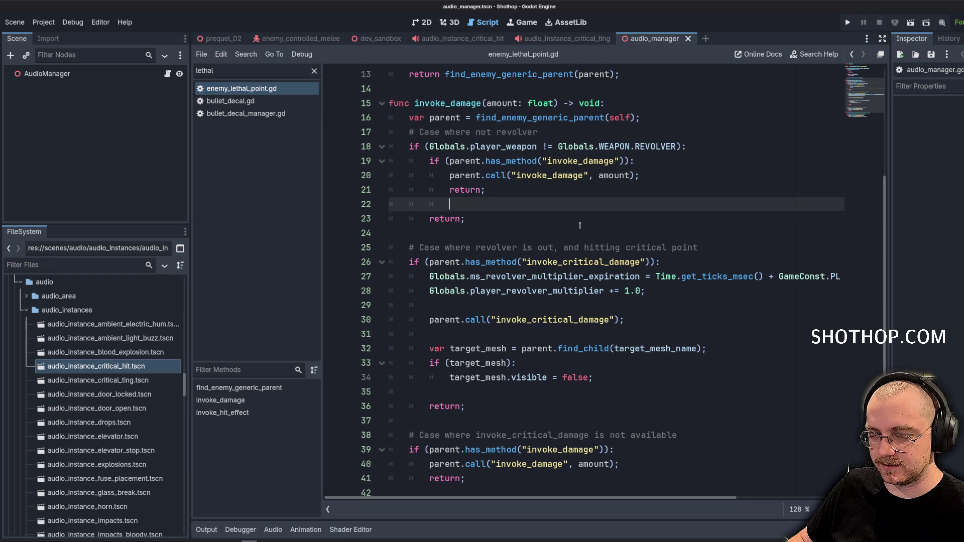
scroll(713, 239, up, 2)
key(Return)
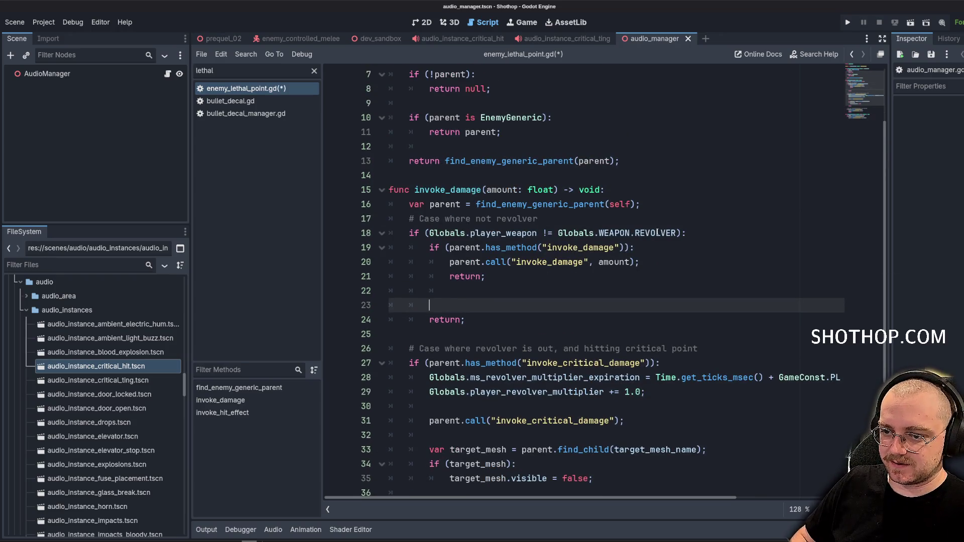
key(ctrl+z)
scroll(565, 185, down, 4)
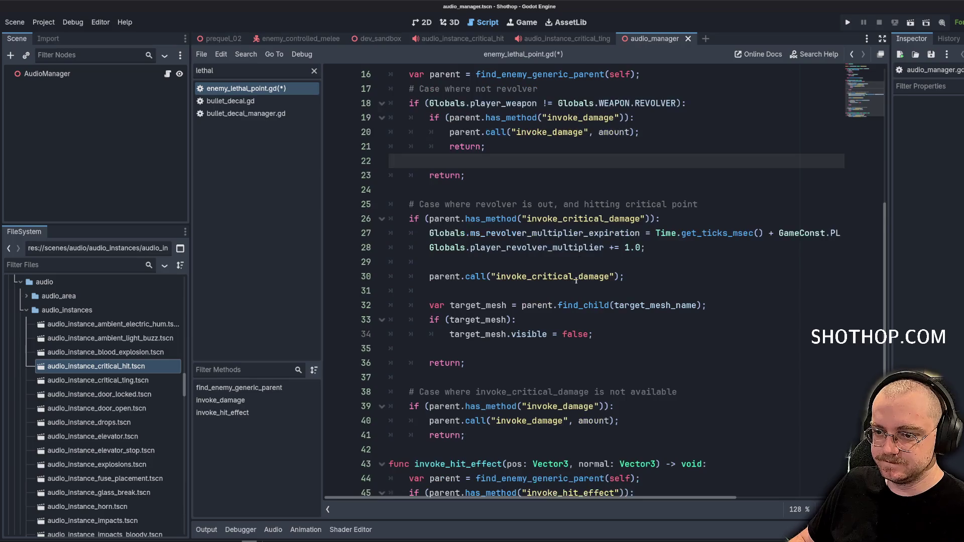
Tidy the blank lines above parent.call in the critical branch to make room for audio requests.
double_click(565, 181)
click(464, 254)
click(538, 229)
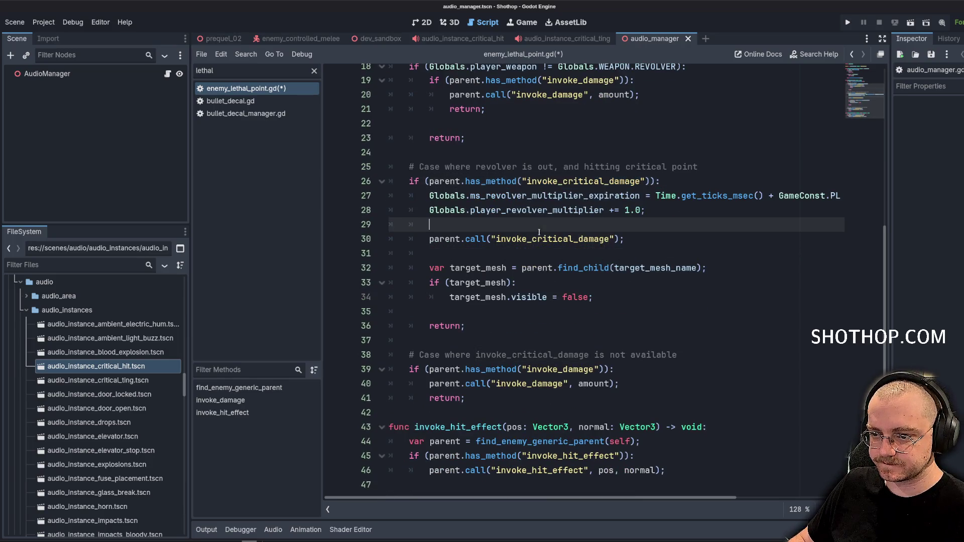
key(BackSpace)
key(Down)
key(Return)
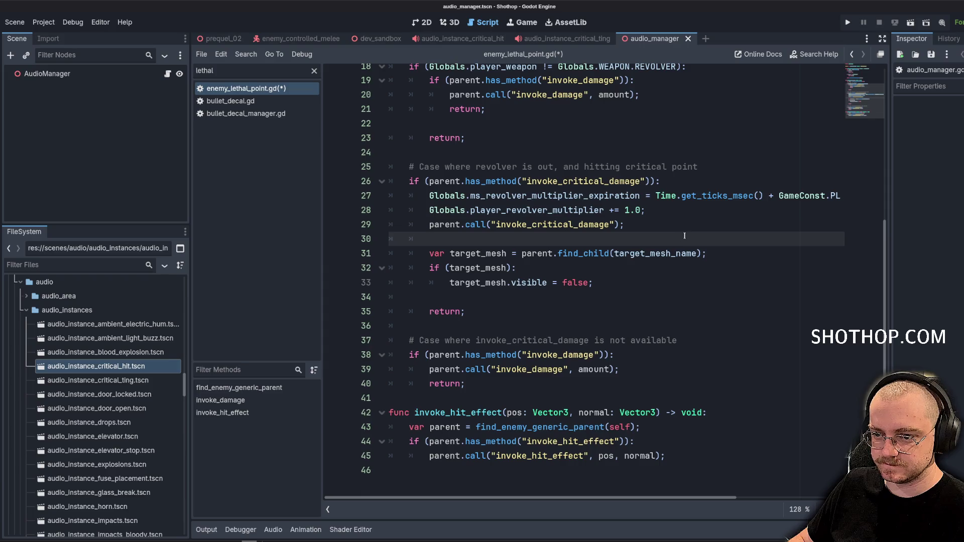
key(Down)
key(Return)
key(Up)
key(Up)
key(Up)
key(Return)
key(Return)
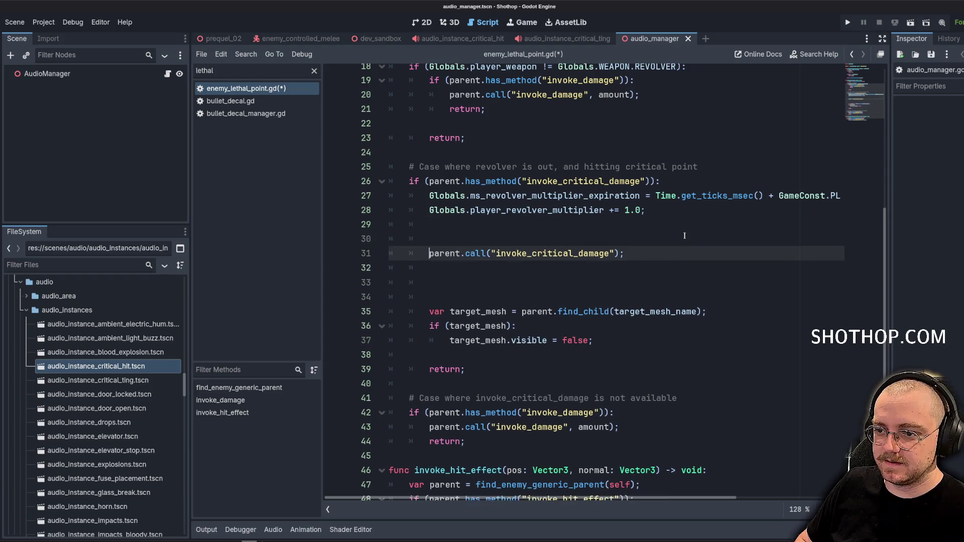
key(Up)
key(Up)
Add EventBus.emit_audio_request with AUDIO_TYPE.CRITICAL_TING at Globals.player_cam_pos in the critical branch.
text(EventBus.)
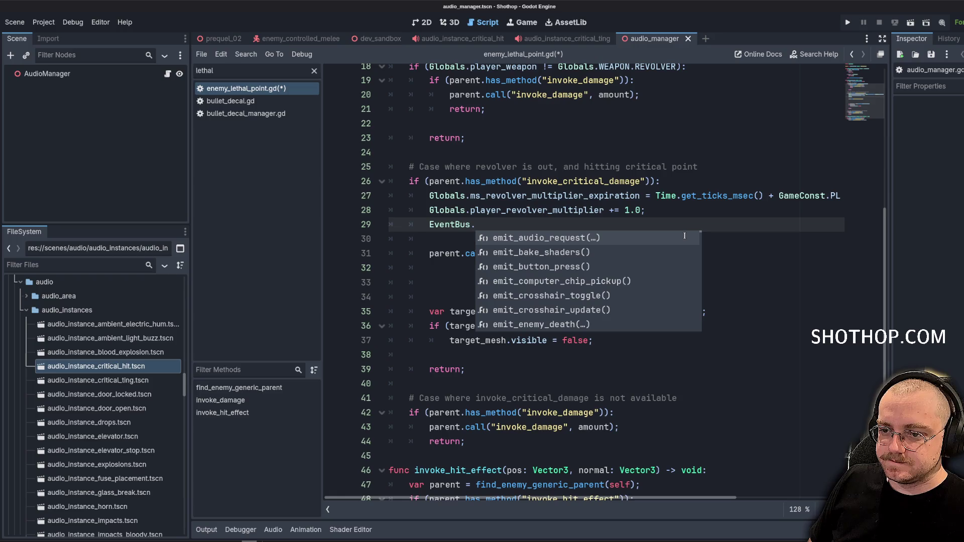
key(Return)
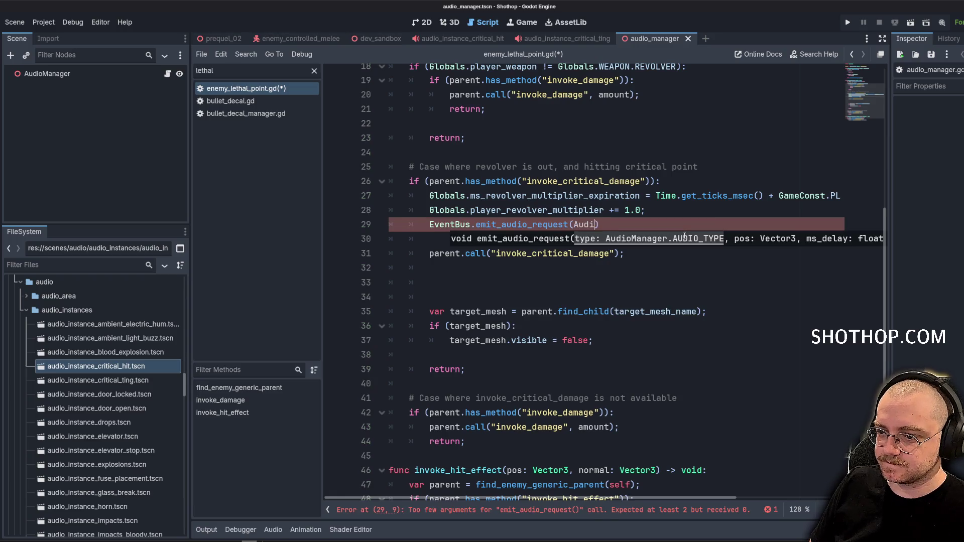
text(oManager.)
key(Return)
text(.ting)
key(Return)
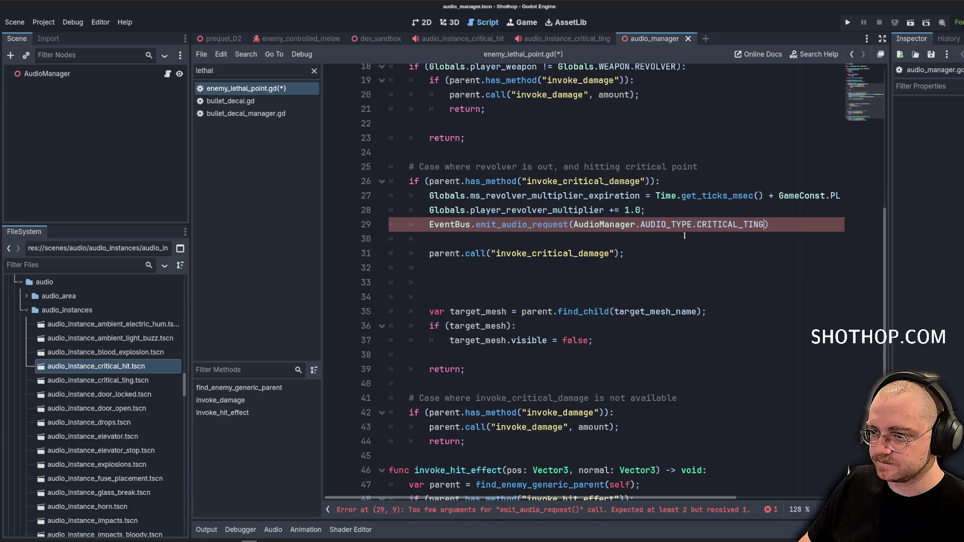
text(, Globals.p)
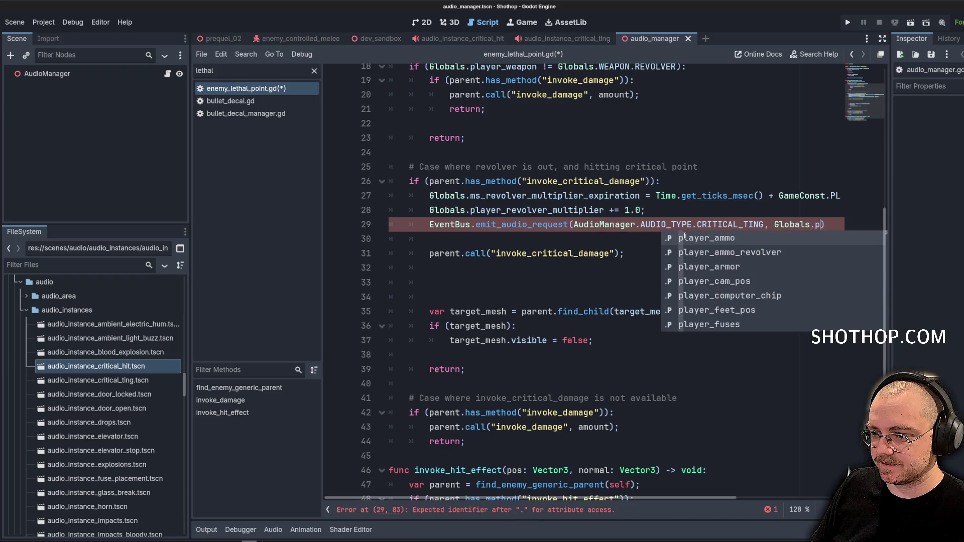
text(layer)
key(Down)
key(Down)
key(Down)
key(Up)
key(Up)
key(Return)
text(,)
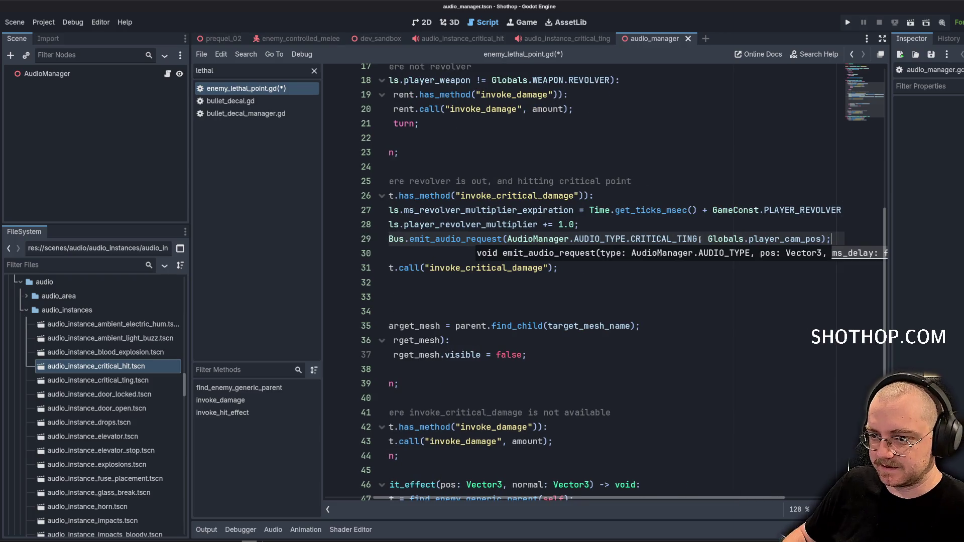
Duplicate the audio request line and change the copy's sound type to CRITICAL_HIT.
drag(833, 239, 383, 236)
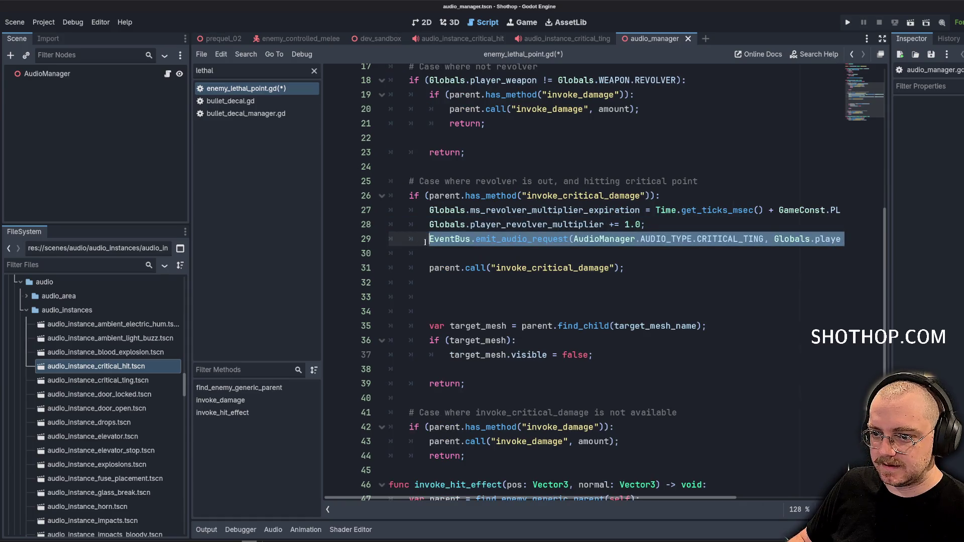
key(ctrl+c)
key(End)
key(Return)
key(ctrl+v)
double_click(685, 254)
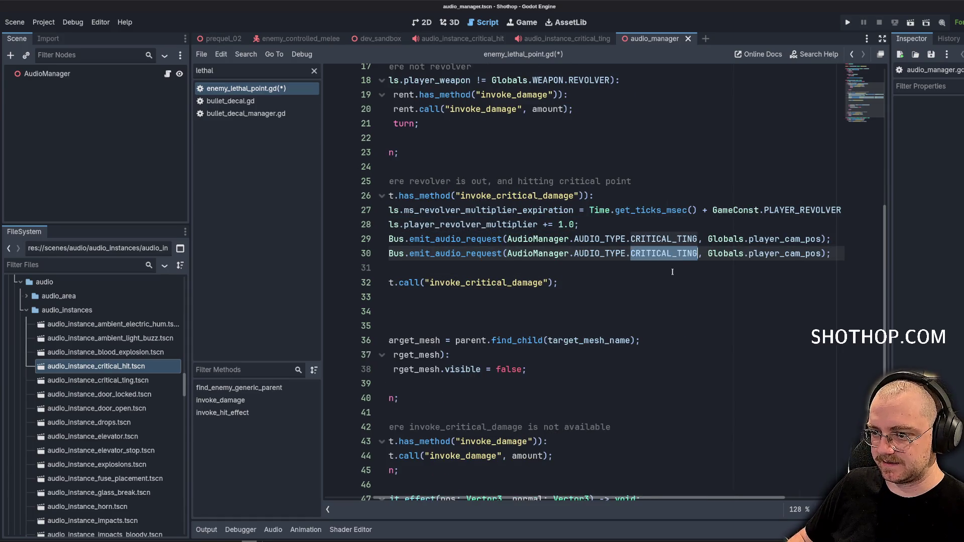
text(CRITI)
key(Down)
key(Return)
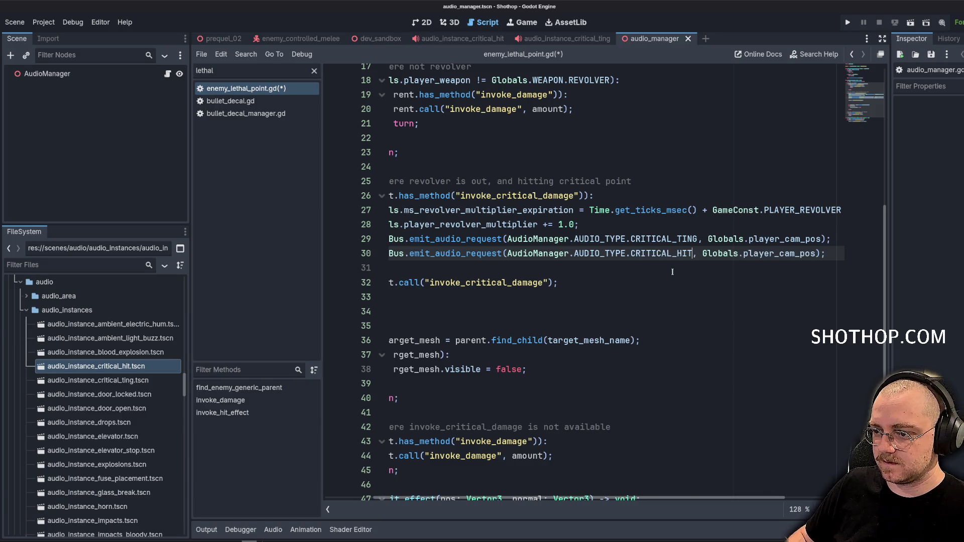
Set the CRITICAL_HIT request's position to self.global_position and save the script.
drag(702, 255, 817, 255)
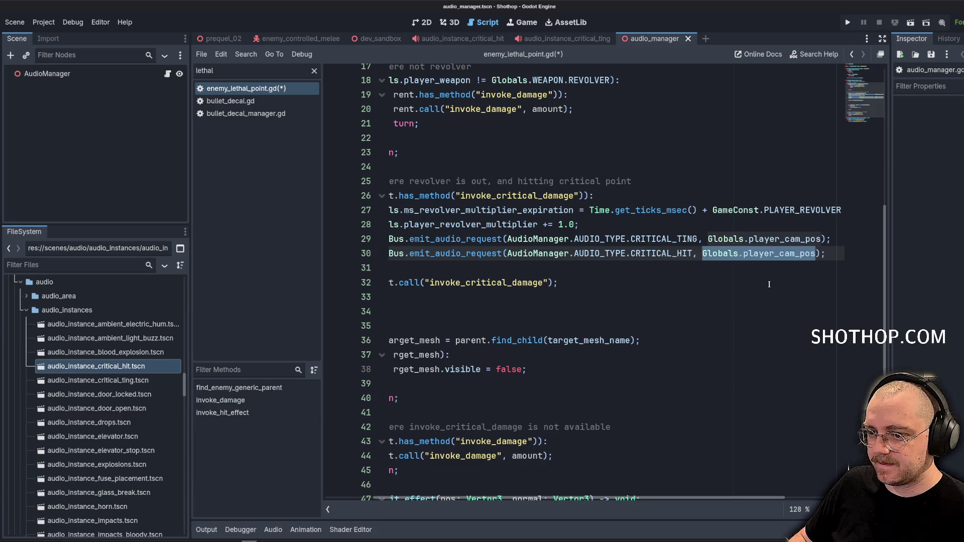
text(self.glo)
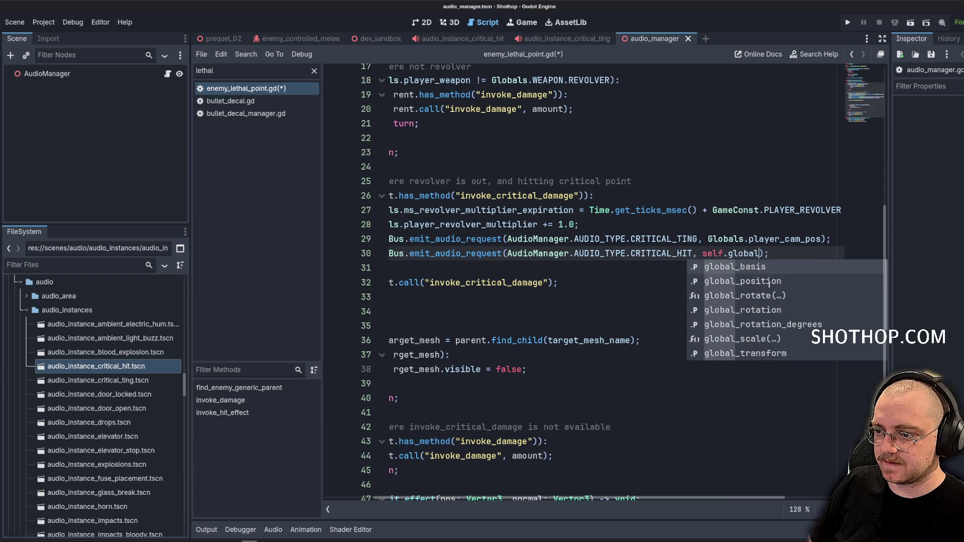
key(Down)
key(Return)
key(Up)
key(Home)
key(Return)
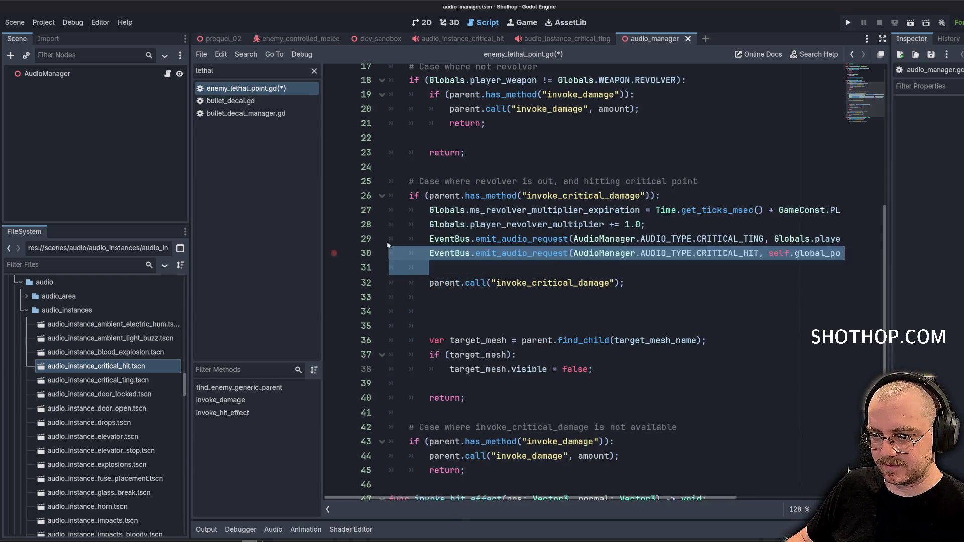
key(ctrl+s)
click(668, 138)
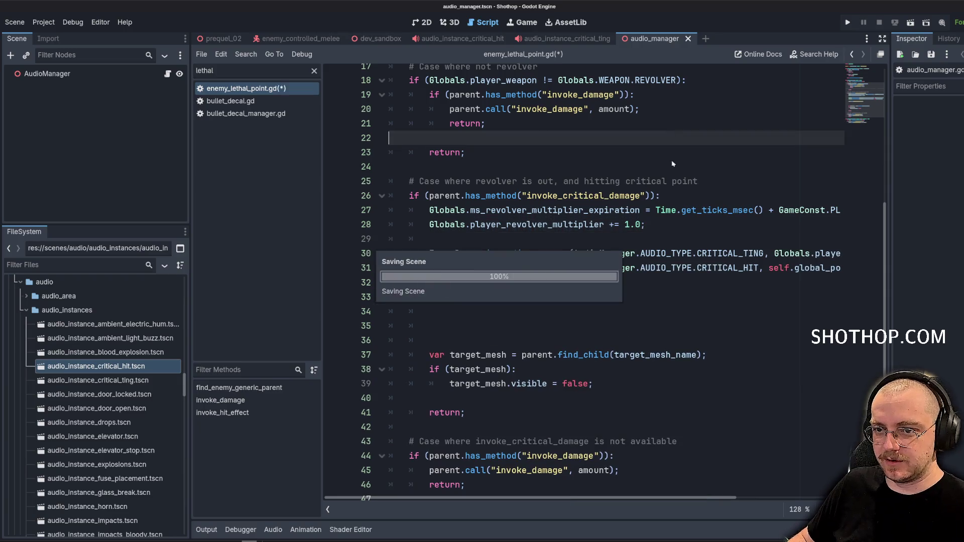
Run the dev_sandbox scene in the 3D view to test it.
click(381, 39)
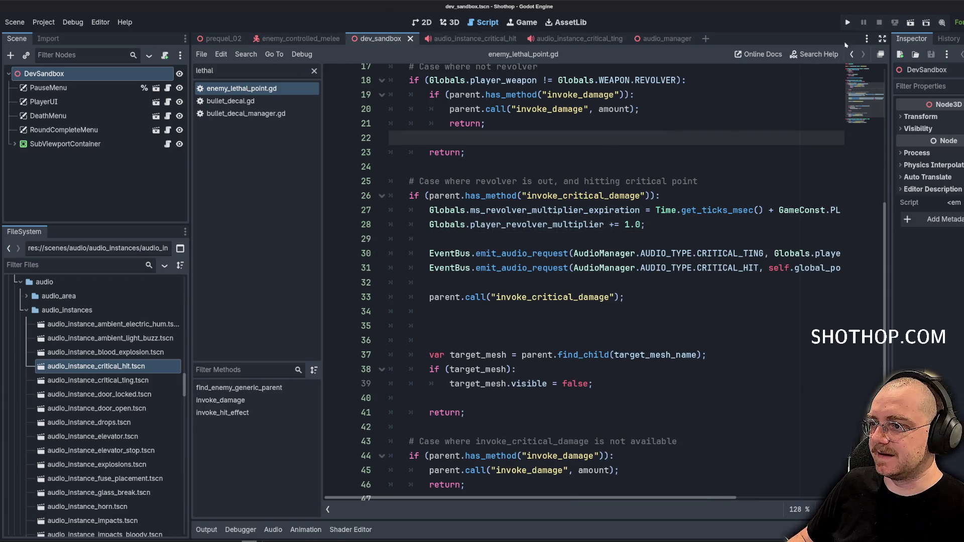
click(453, 24)
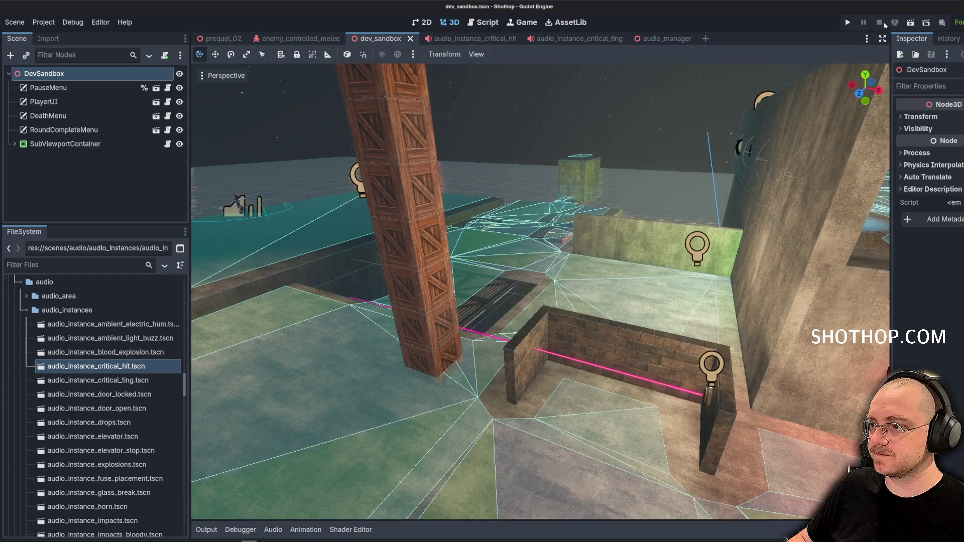
click(910, 23)
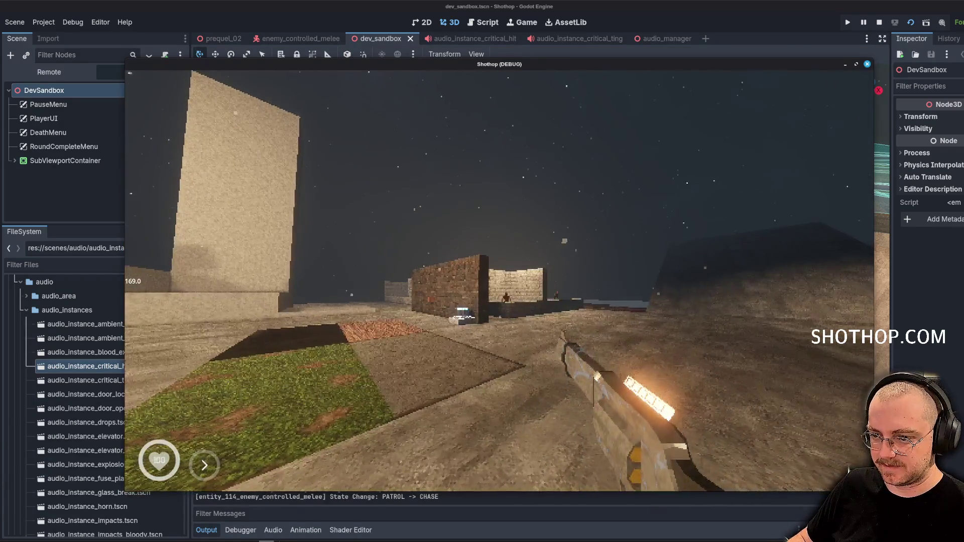
Pause the running game and open the Options > Game settings page.
key(Escape)
click(475, 304)
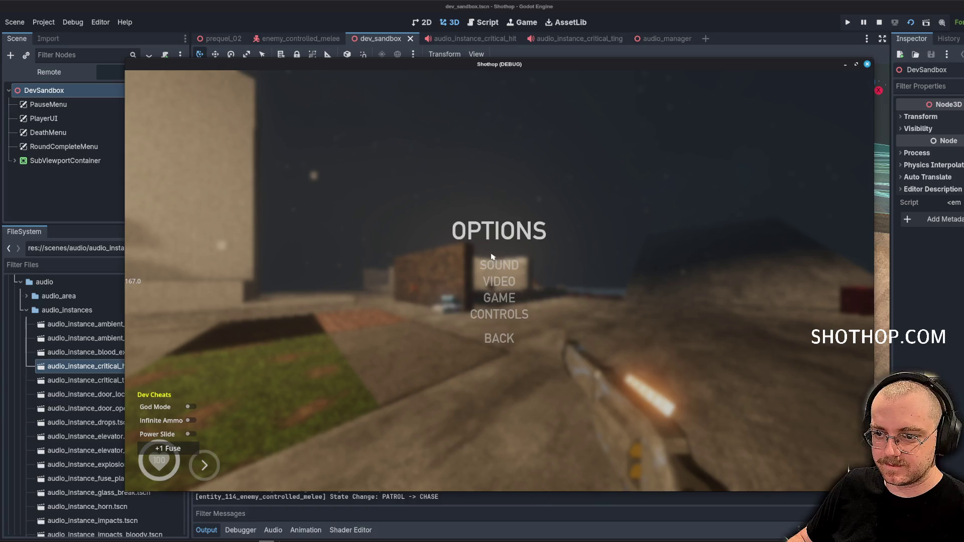
click(475, 299)
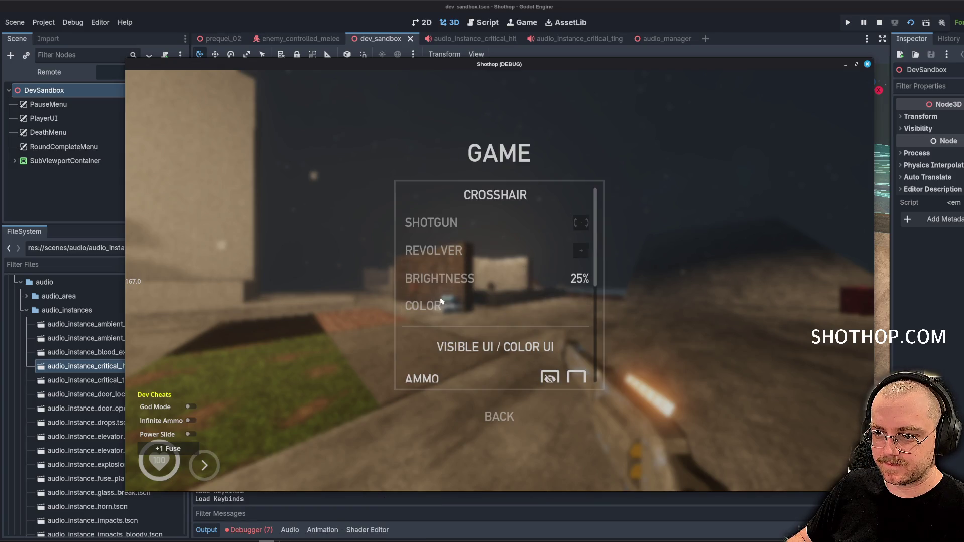
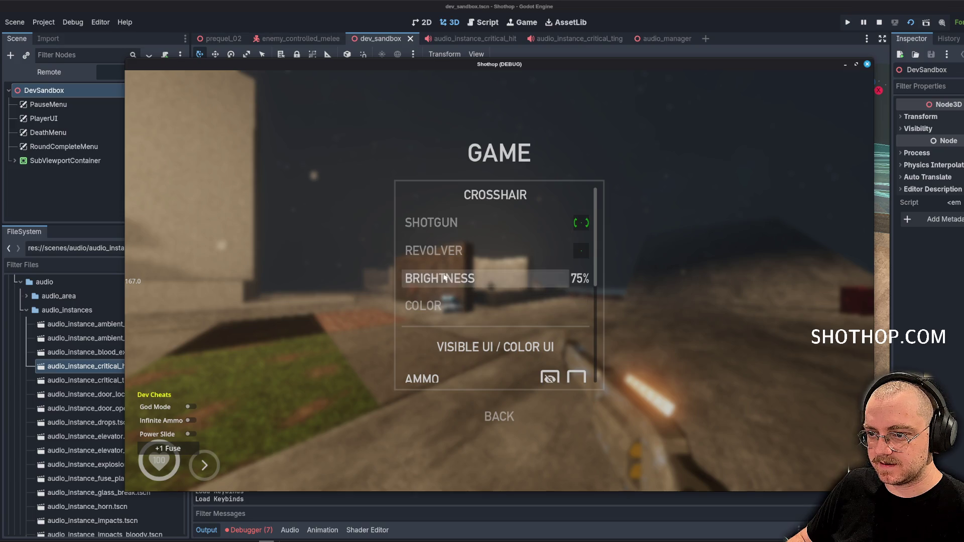
Resume the game, advance, shoot the stunned melee enemy twice and reload the revolver.
key(Escape)
key(w)
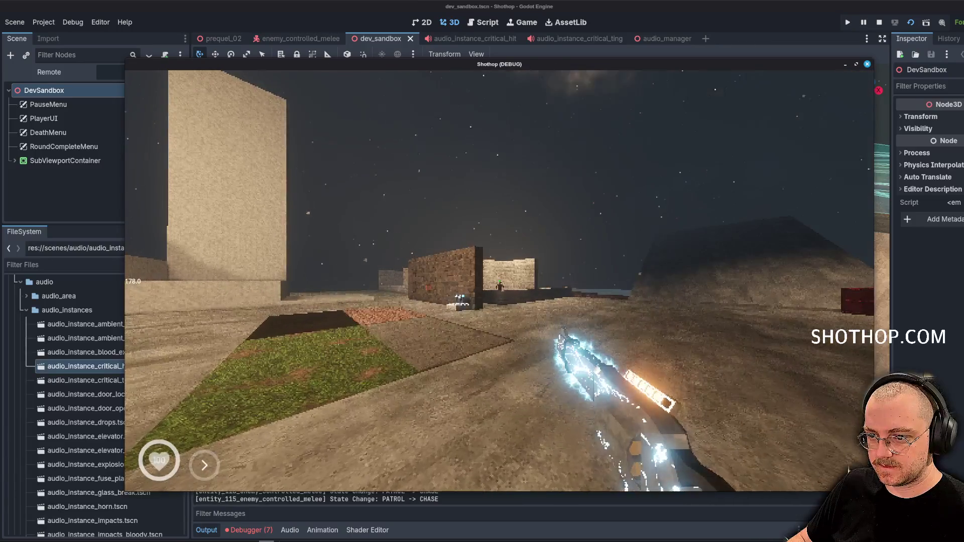
click(499, 281)
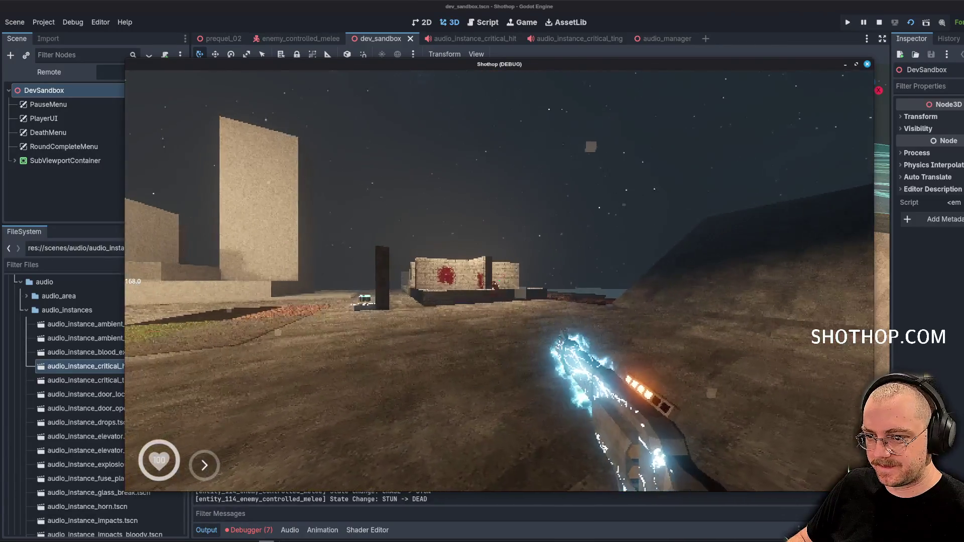
click(499, 280)
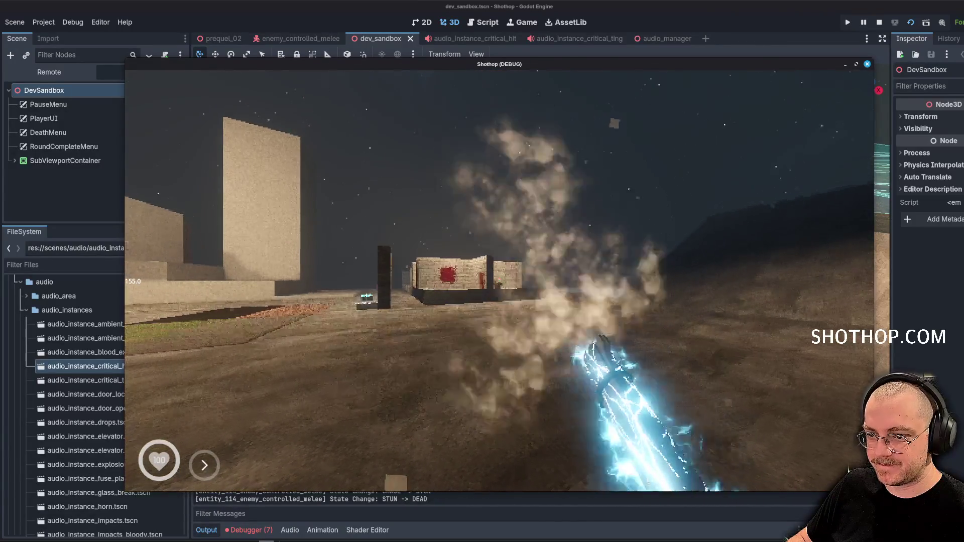
key(r)
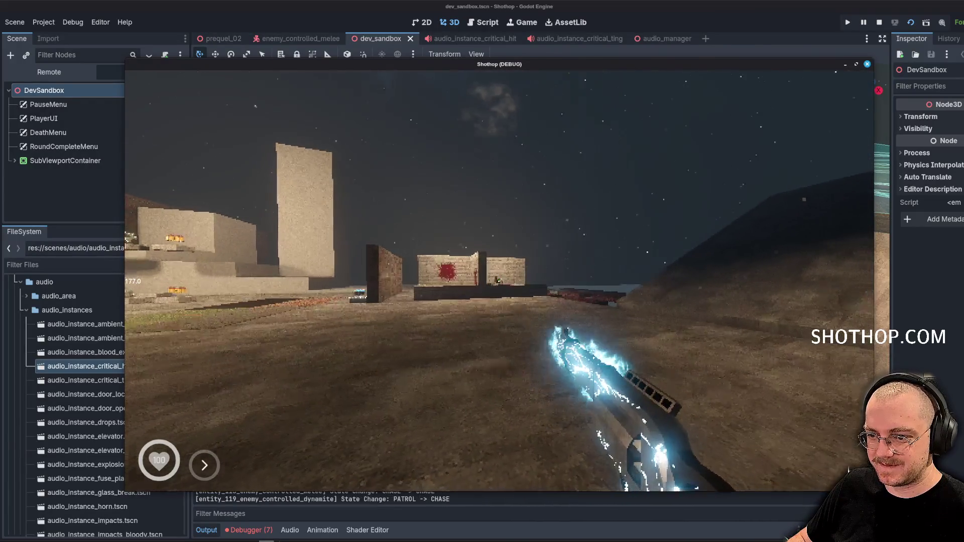
Fire at the enemy by the target wall, then reset the level from the pause menu.
key(Escape)
key(Escape)
click(500, 281)
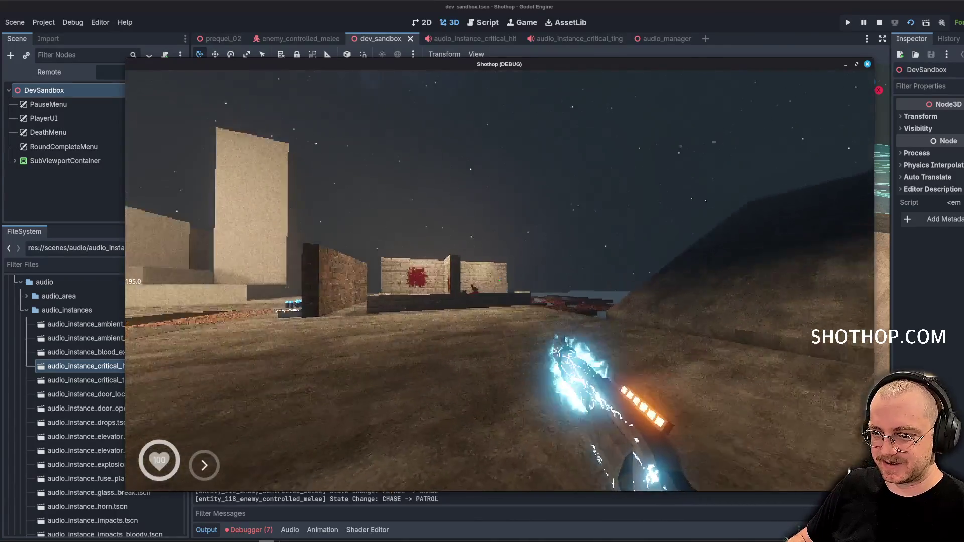
click(500, 281)
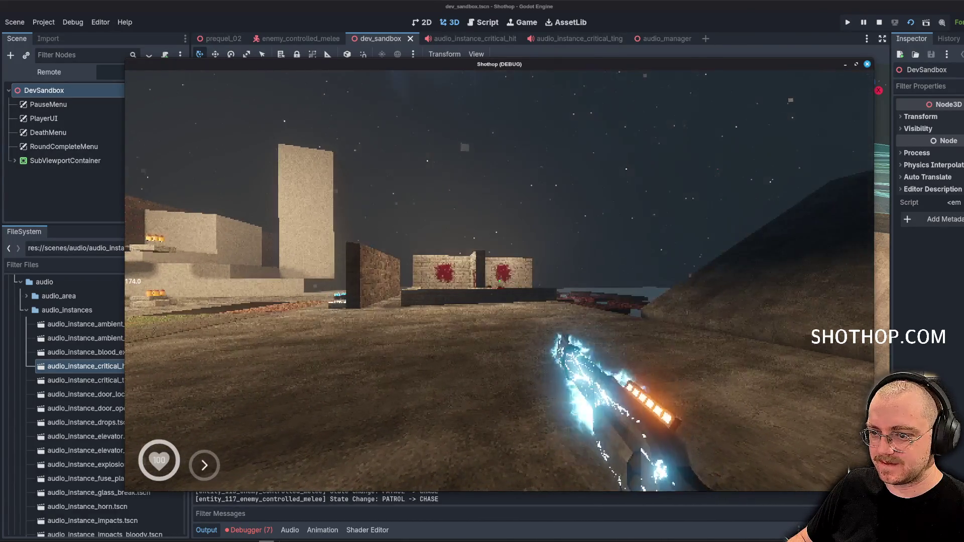
key(Escape)
click(499, 282)
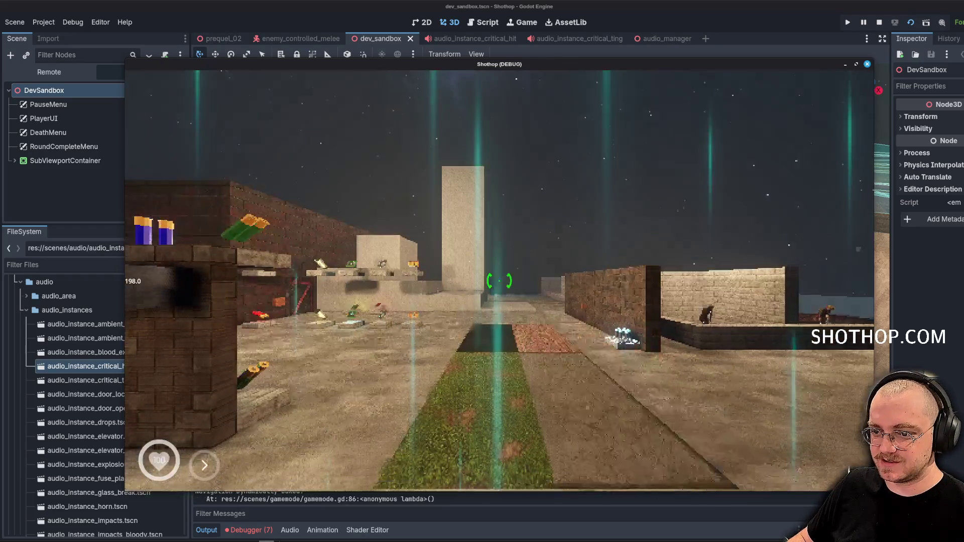
Advance into the brick corridor and shoot the stunned enemy near the wall dead.
key(w)
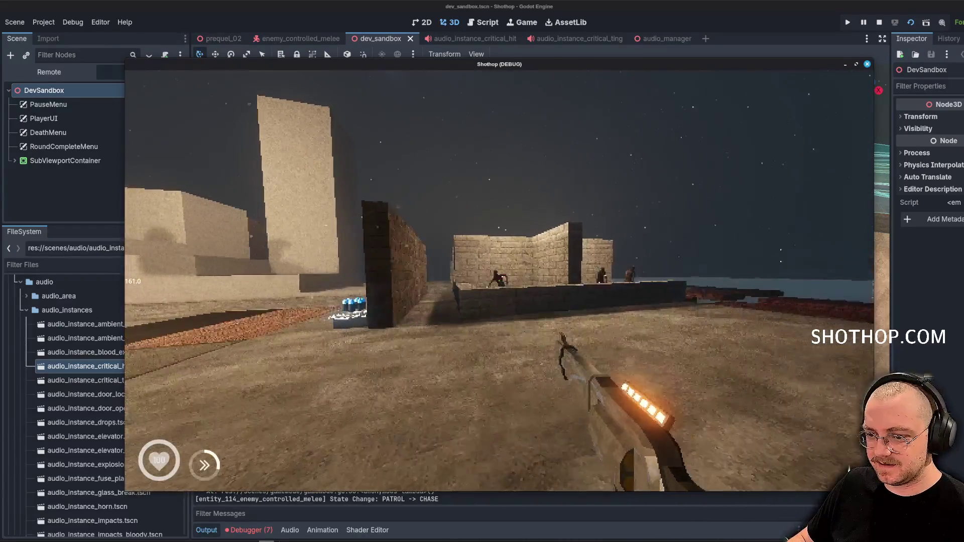
click(499, 281)
click(499, 281)
click(499, 280)
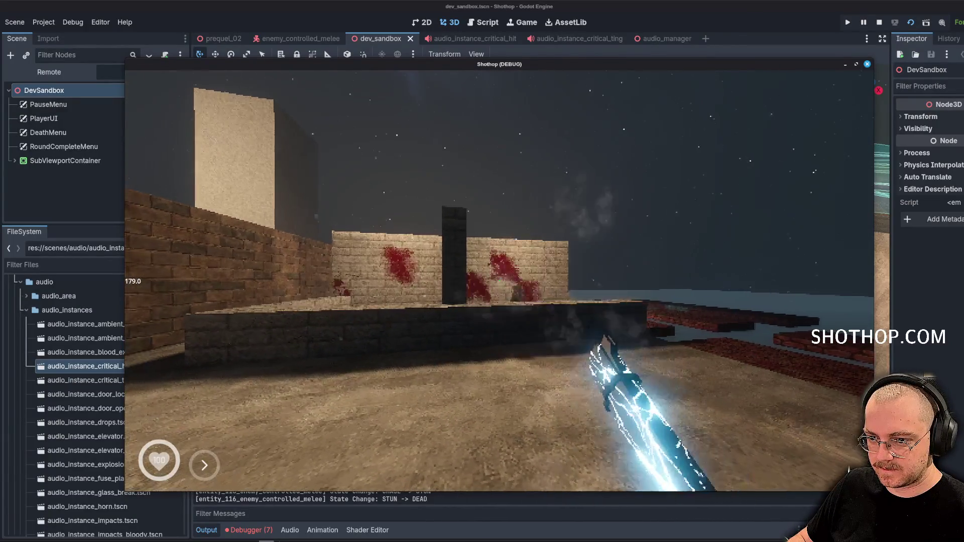
click(499, 281)
key(w)
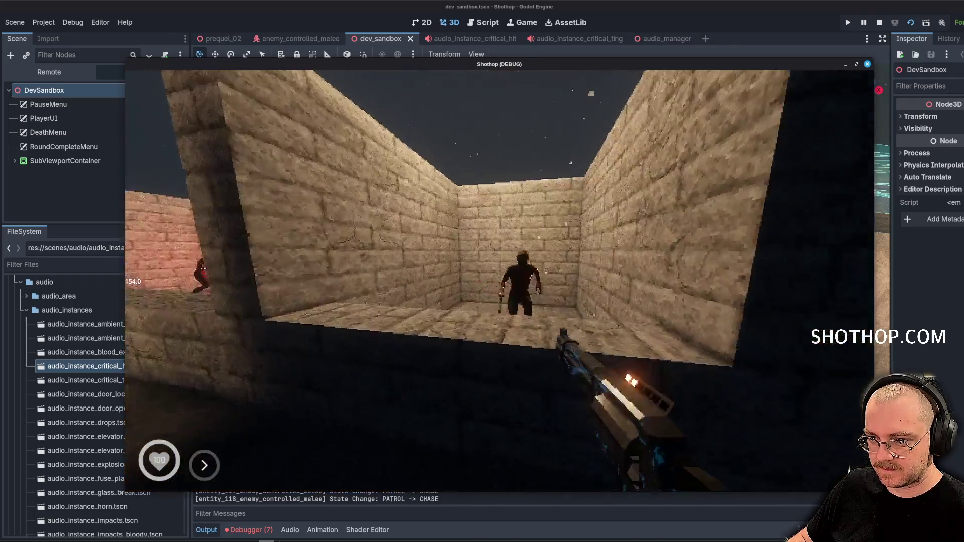
click(499, 280)
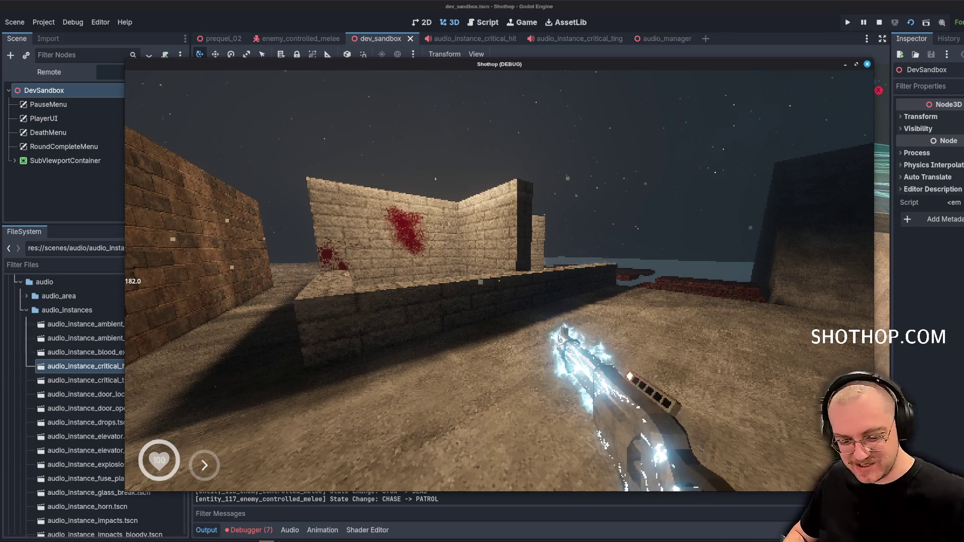
Reset the level again, then stop the game with F8 to return to the editor.
key(Escape)
click(497, 280)
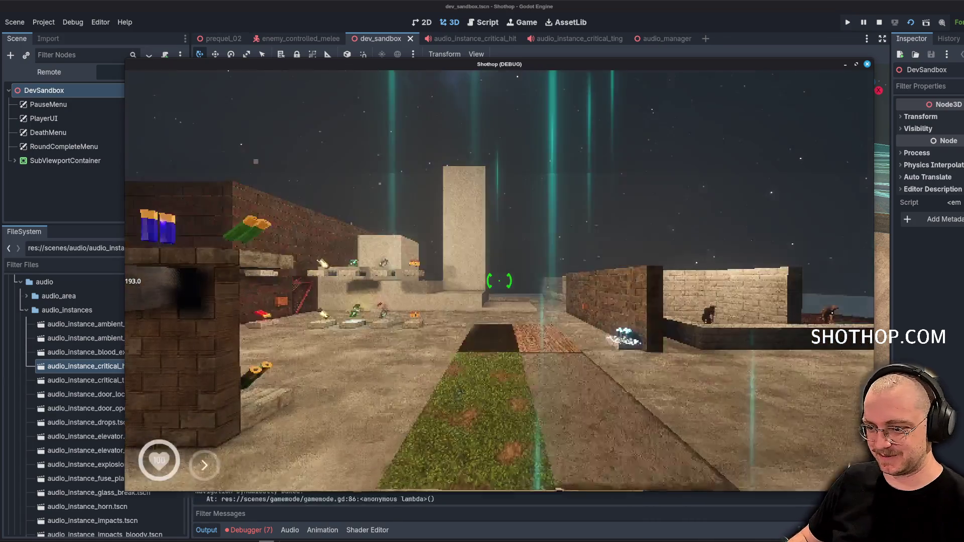
key(Escape)
key(F8)
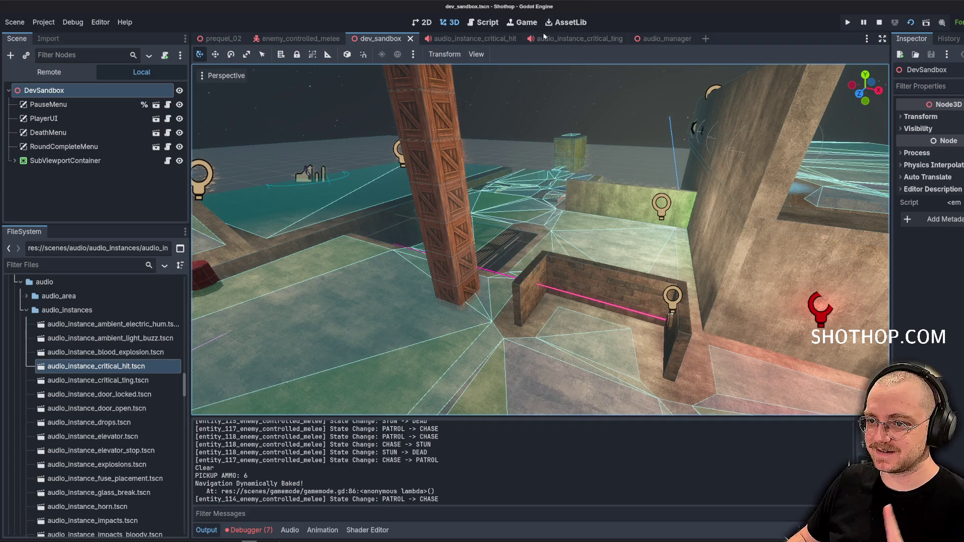
Switch to the audio_manager scene and open the AudioManager script in the Script workspace.
click(572, 39)
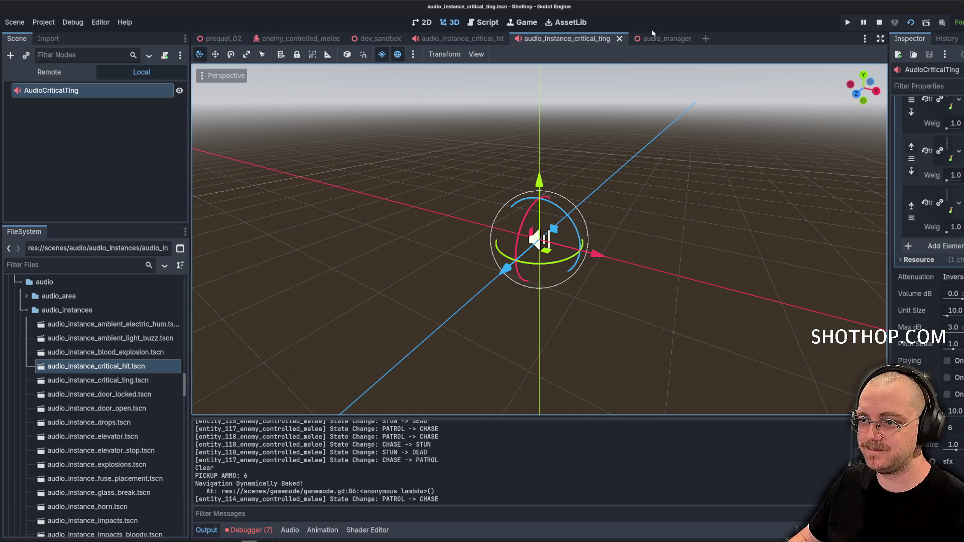
click(670, 38)
click(483, 22)
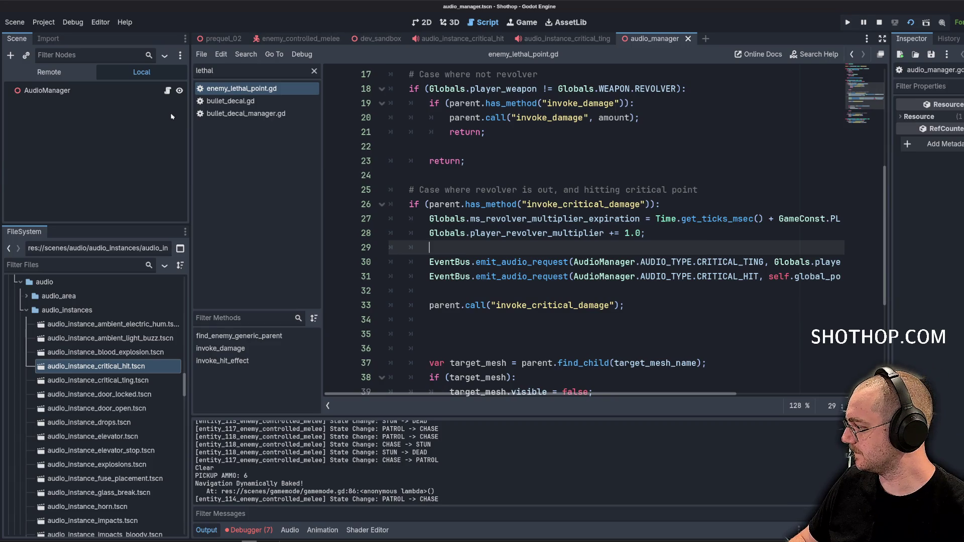
click(167, 91)
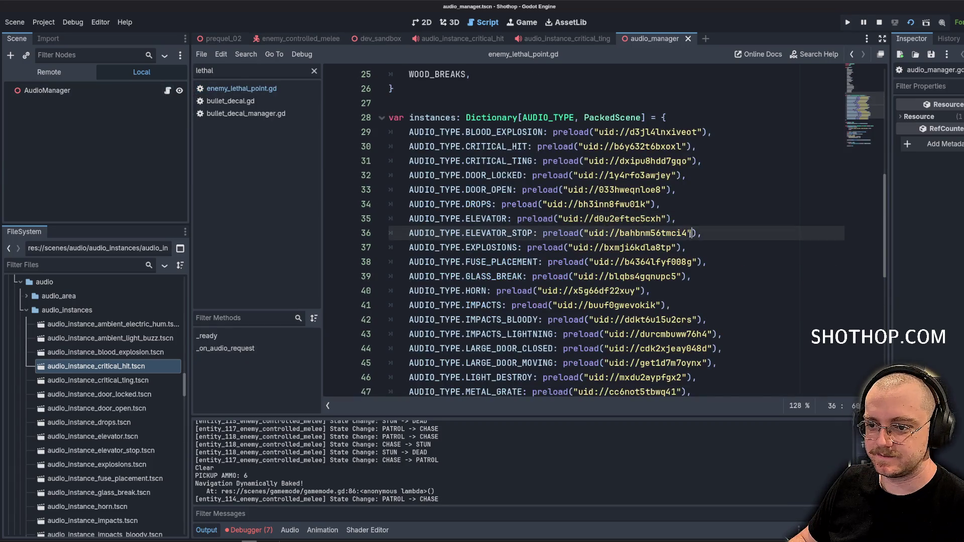
scroll(646, 214, down, 10)
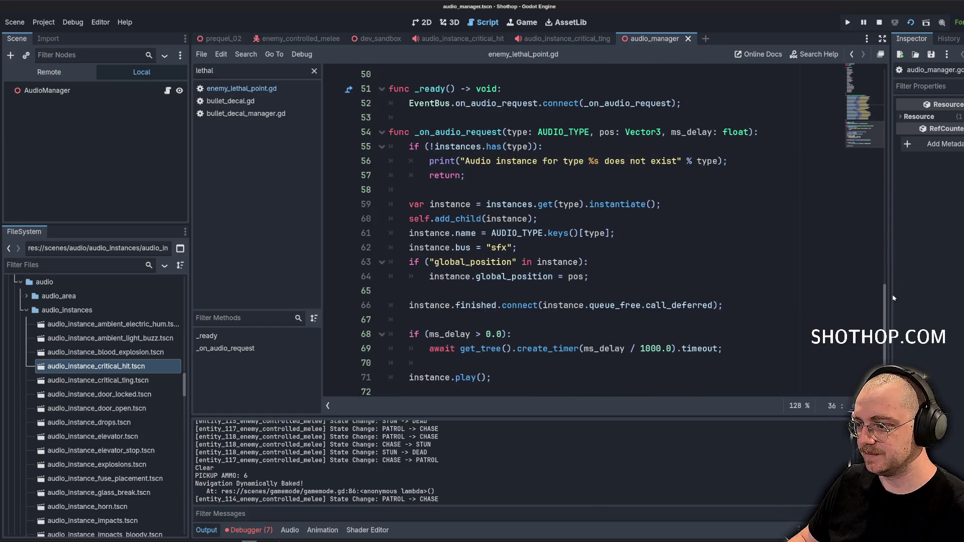
Review the AudioManager code around _ready, inspecting the ms_delay parameter on line 54.
click(703, 291)
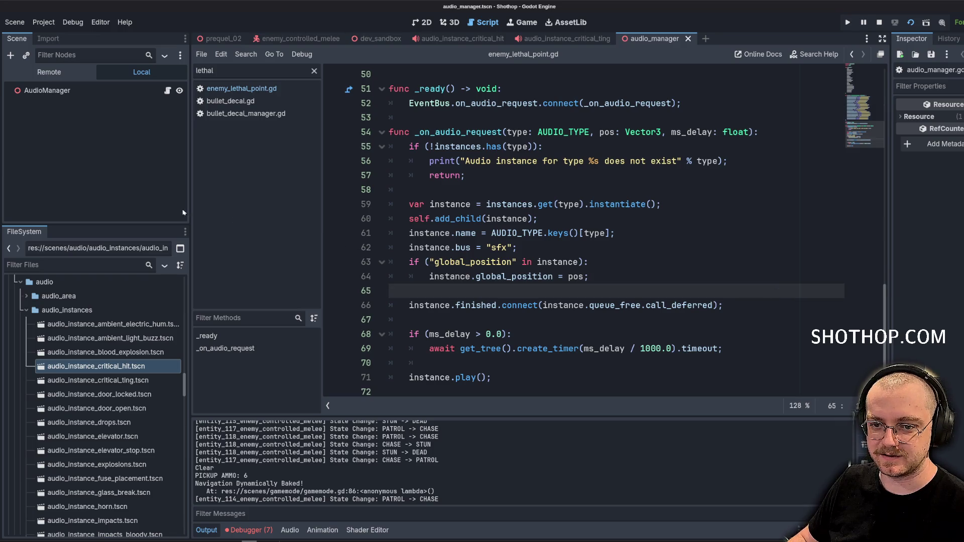
drag(191, 209, 147, 209)
scroll(714, 230, up, 3)
click(713, 230)
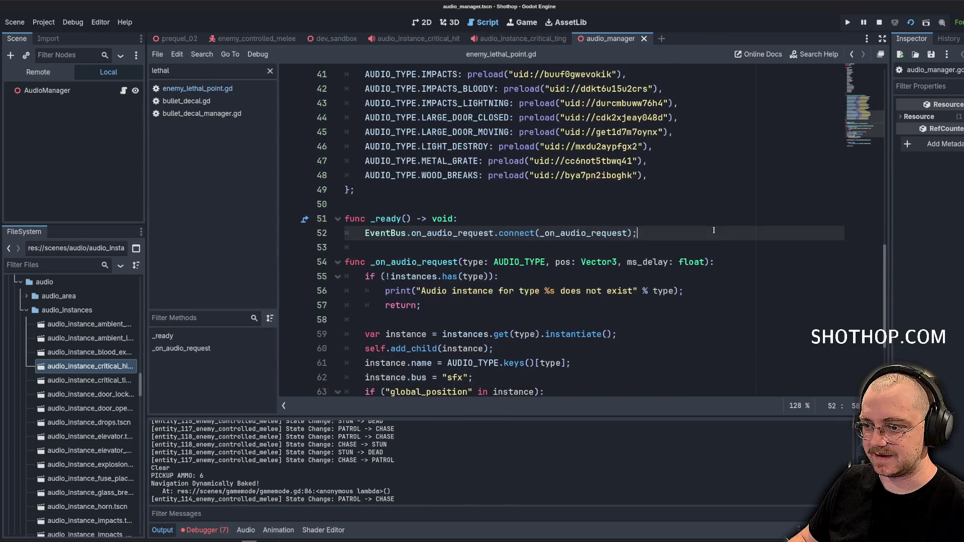
double_click(656, 262)
click(674, 215)
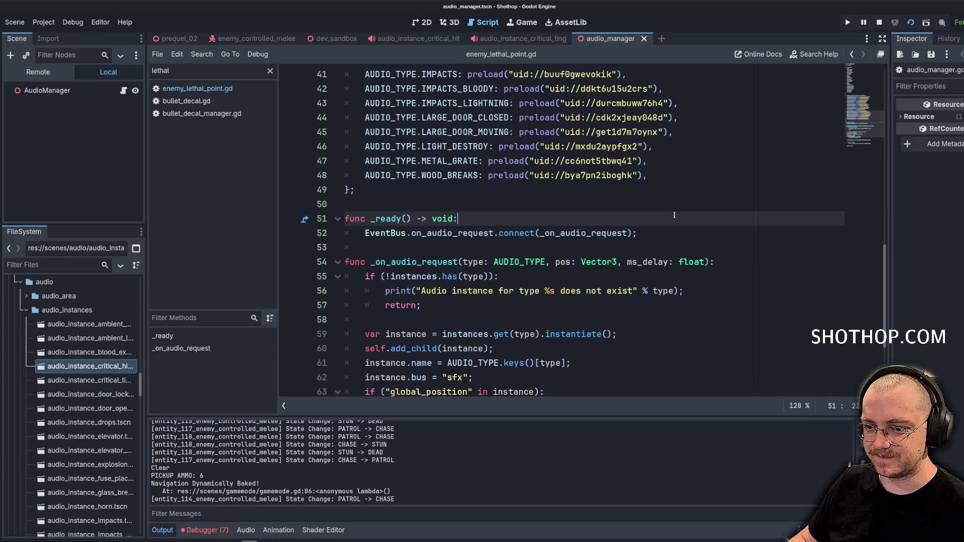
double_click(647, 261)
scroll(675, 271, down, 3)
Check the print and instance lines, then insert blank lines above _on_audio_request.
click(703, 132)
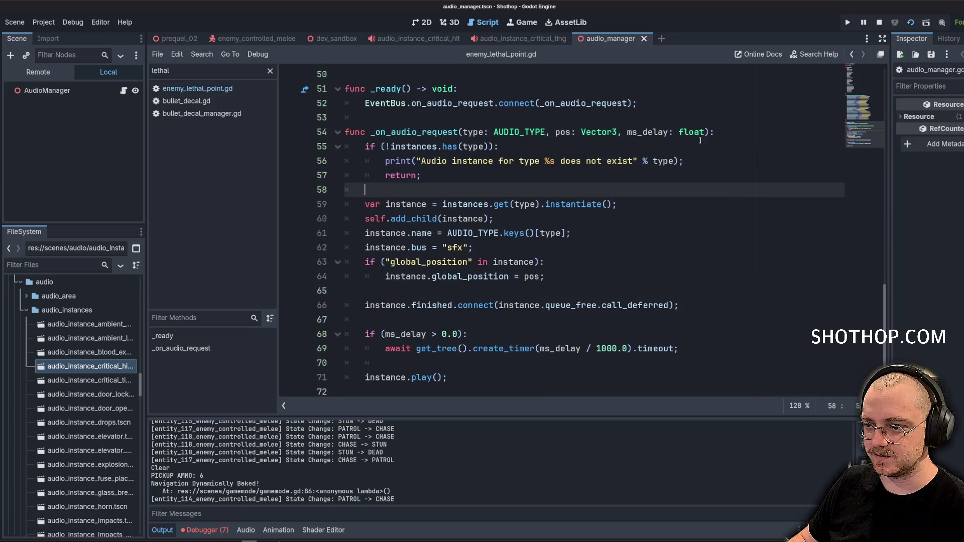
click(697, 169)
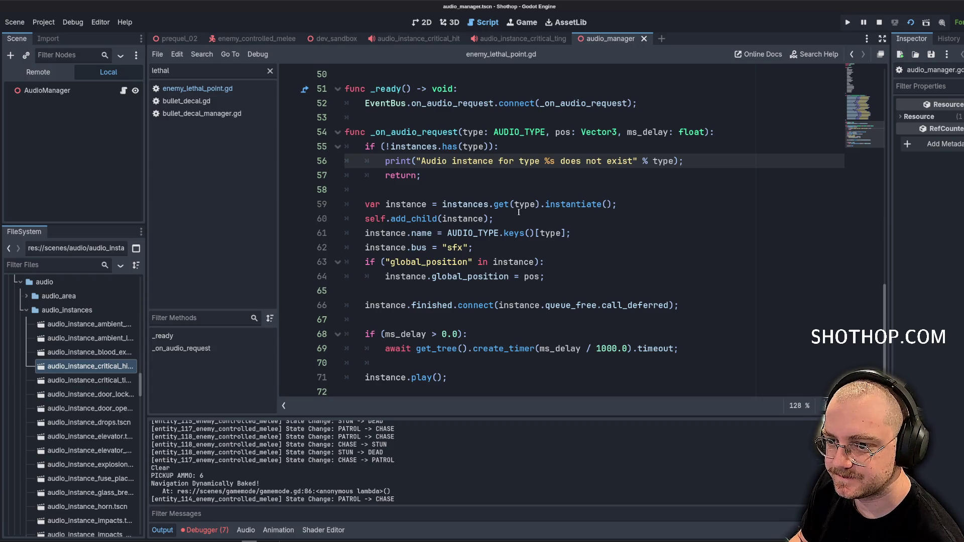
click(652, 204)
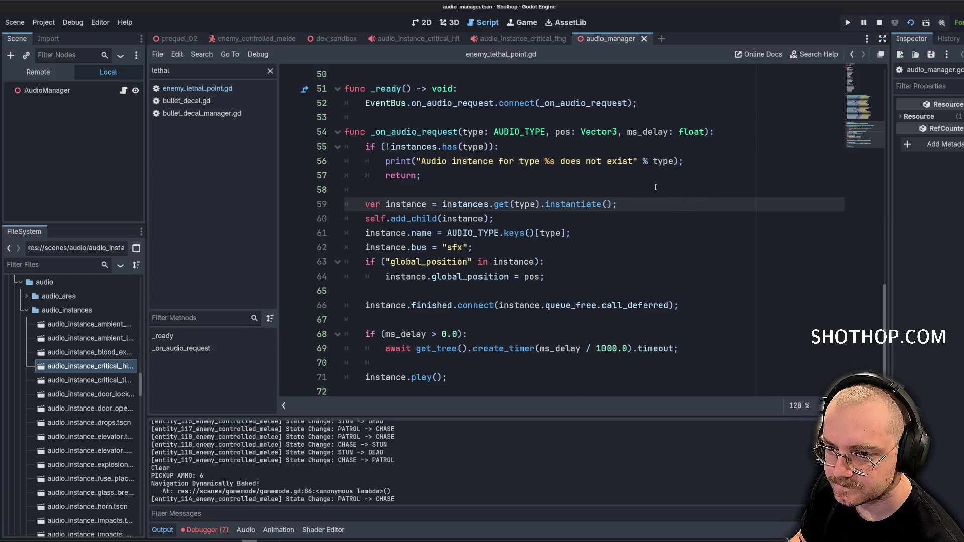
scroll(655, 187, up, 1)
click(703, 160)
key(Return)
key(Return)
Give the _add_pitch_modifiers header the parameters type: AUDIO_TYPE and stream: AudioStream.
key(Up)
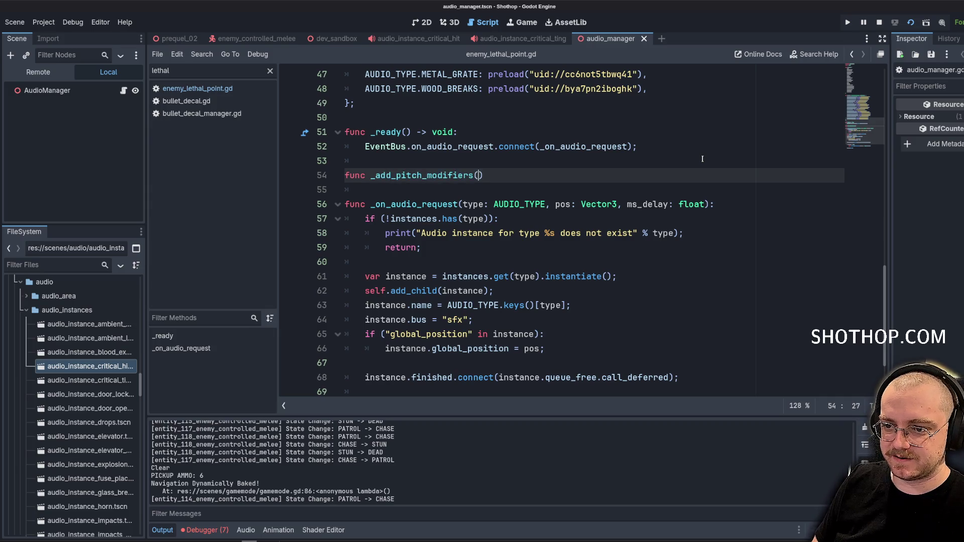
key(BackSpace)
key(BackSpace)
key(BackSpace)
text(UDIO_TYPE,)
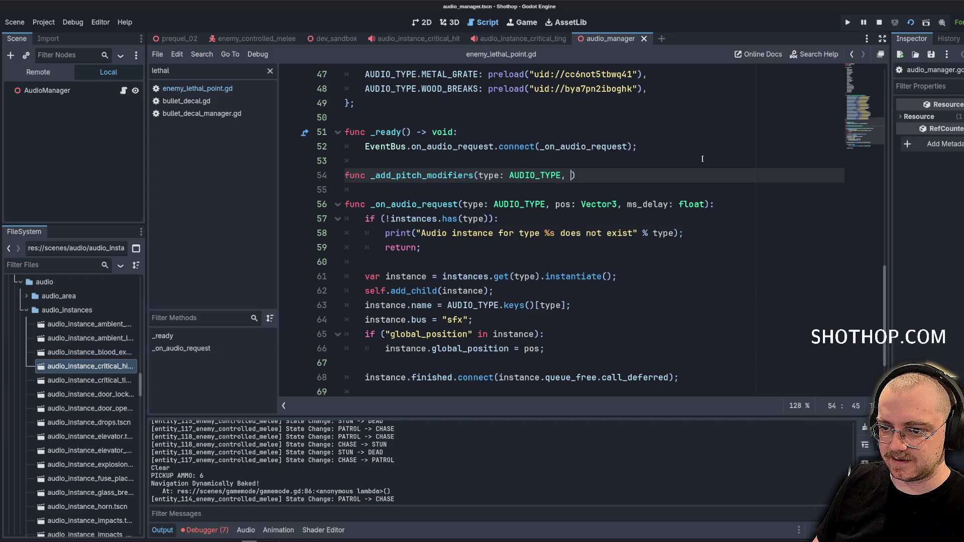
scroll(693, 161, down, 2)
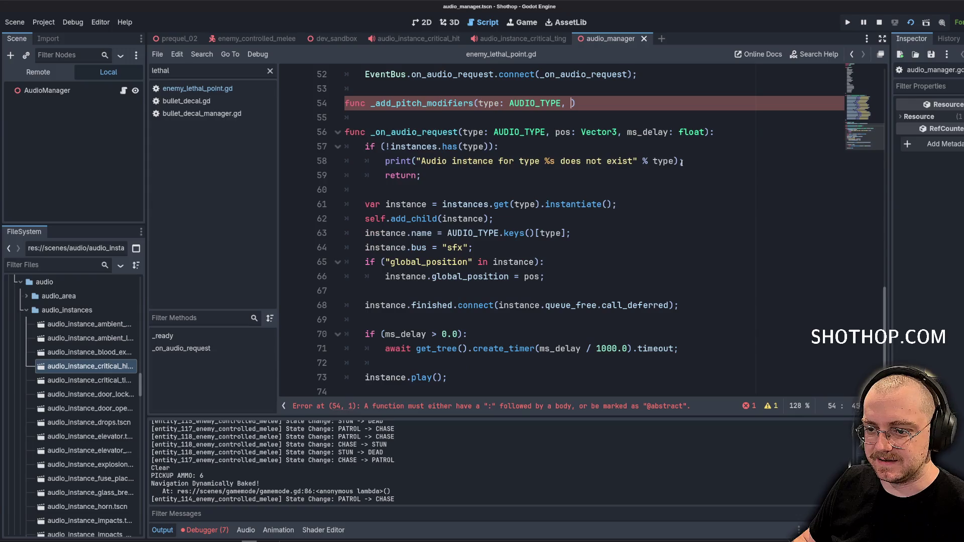
scroll(445, 207, up, 1)
text(stream: Audio)
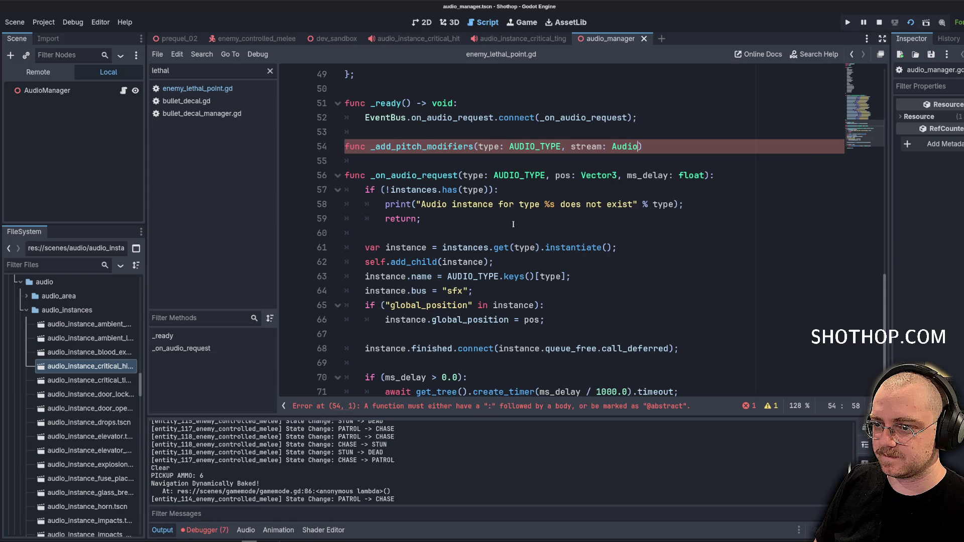
text(Stream)
Trim the stream type back to Audio and browse the suggested audio types.
key(BackSpace)
key(BackSpace)
key(BackSpace)
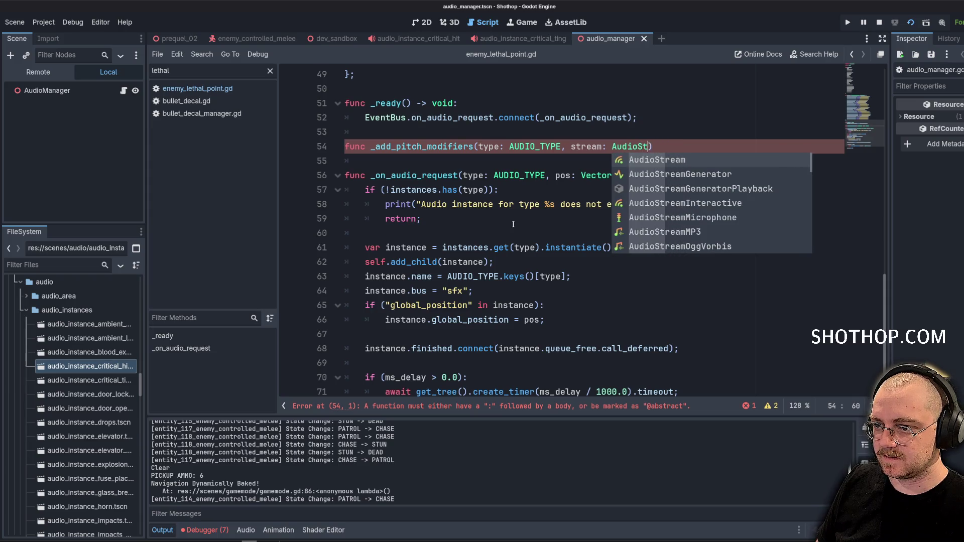
scroll(691, 219, down, 3)
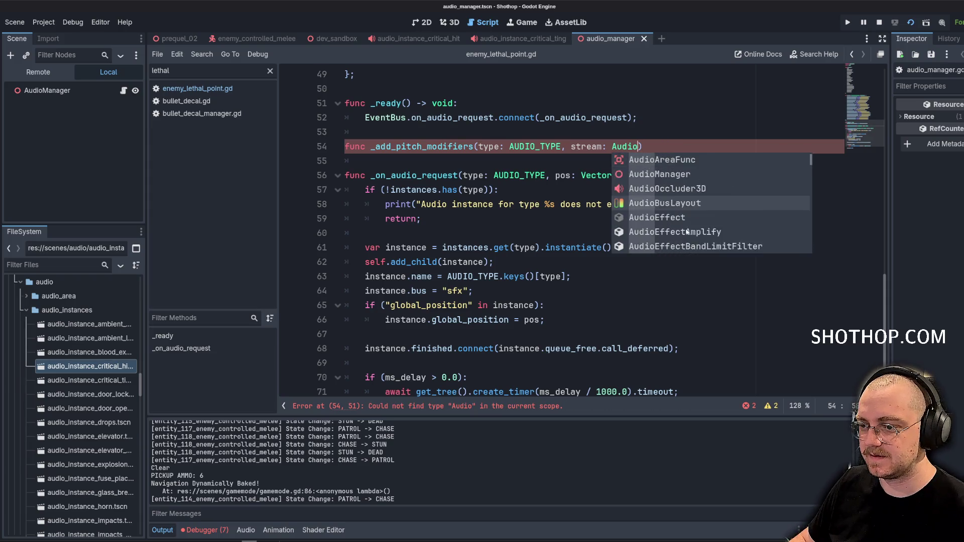
scroll(692, 219, up, 3)
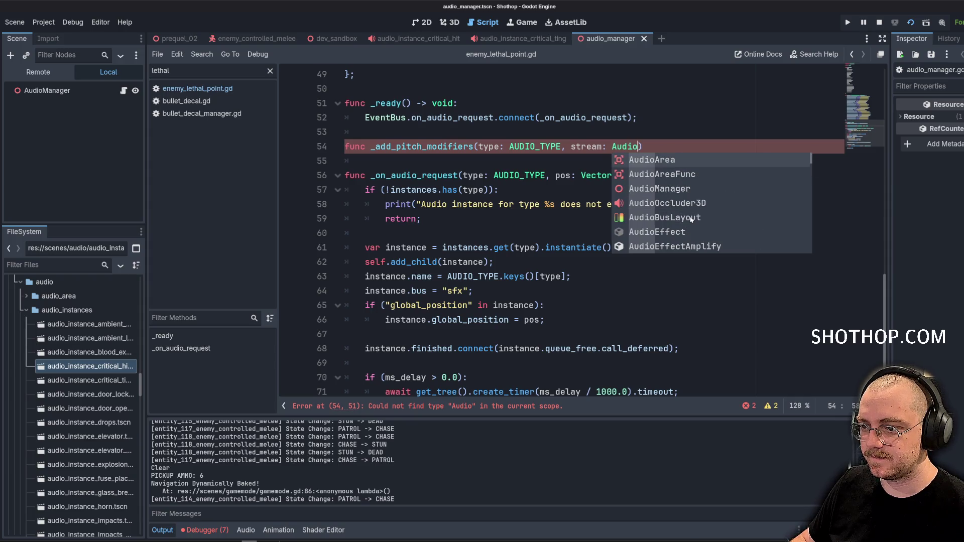
scroll(691, 220, down, 10)
scroll(767, 203, down, 5)
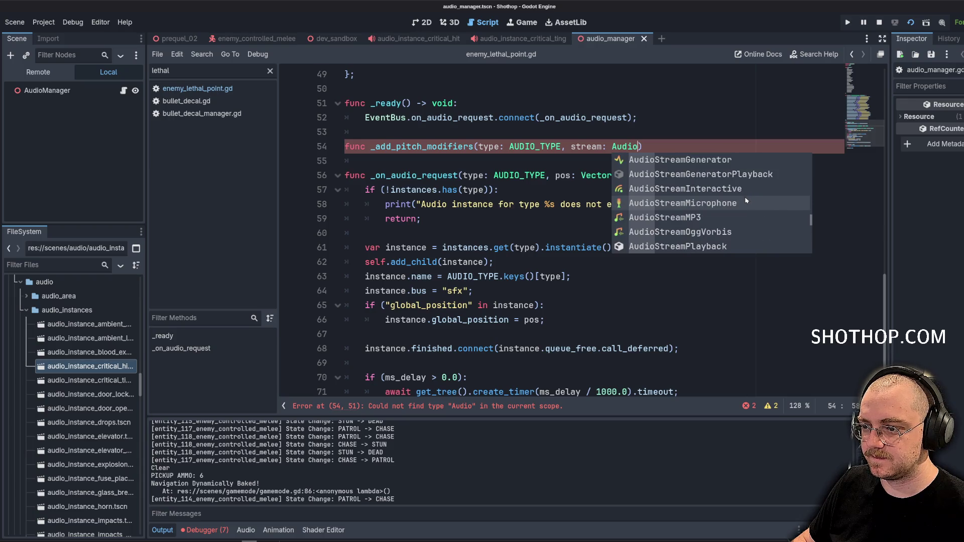
scroll(738, 200, up, 1)
scroll(731, 200, down, 1)
scroll(731, 200, up, 2)
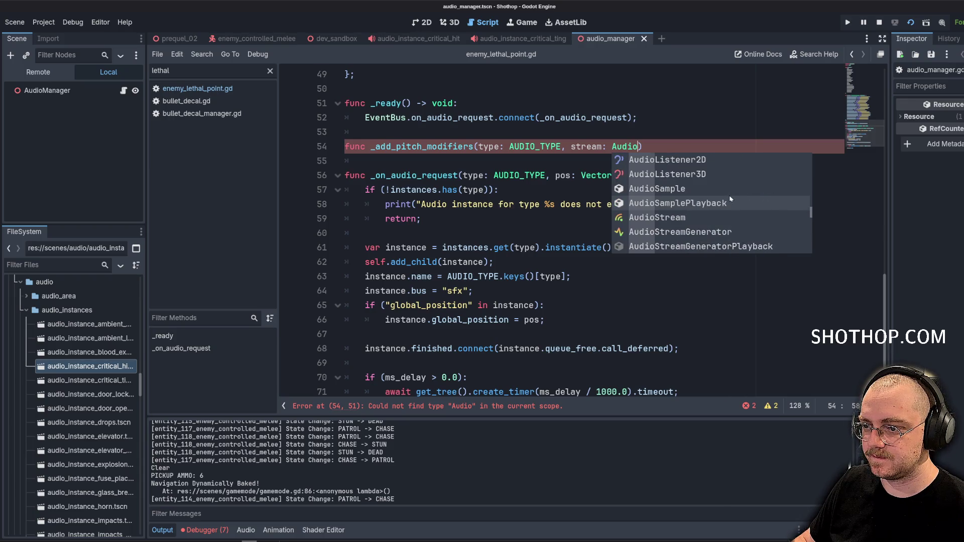
Dismiss the suggestions and move through _on_audio_request to blank line 61.
click(502, 132)
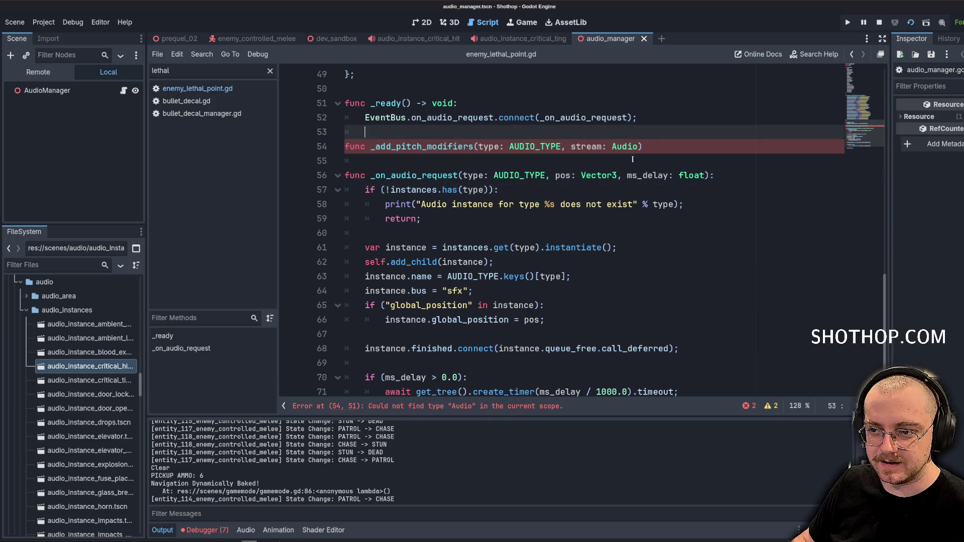
key(Down)
scroll(576, 216, down, 1)
click(624, 247)
scroll(666, 275, up, 15)
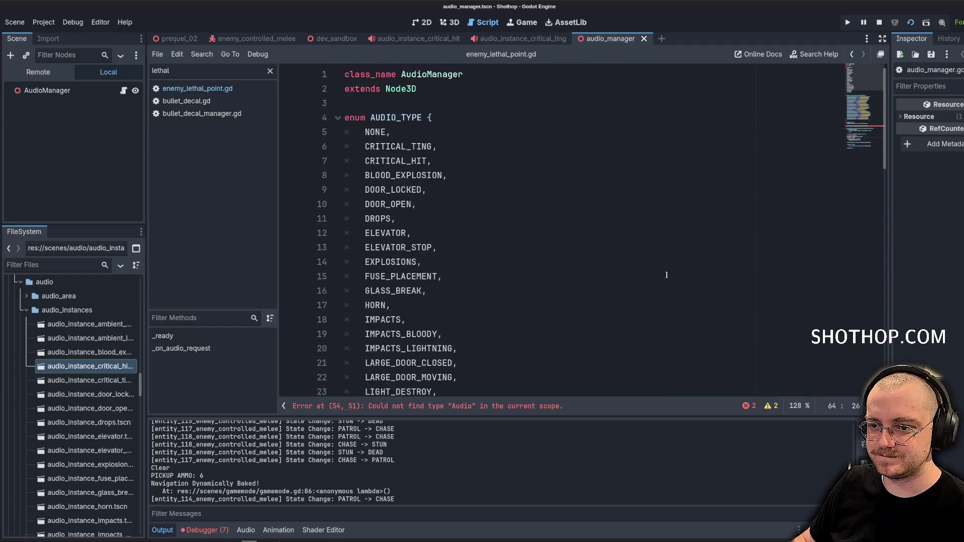
scroll(666, 275, down, 15)
click(600, 196)
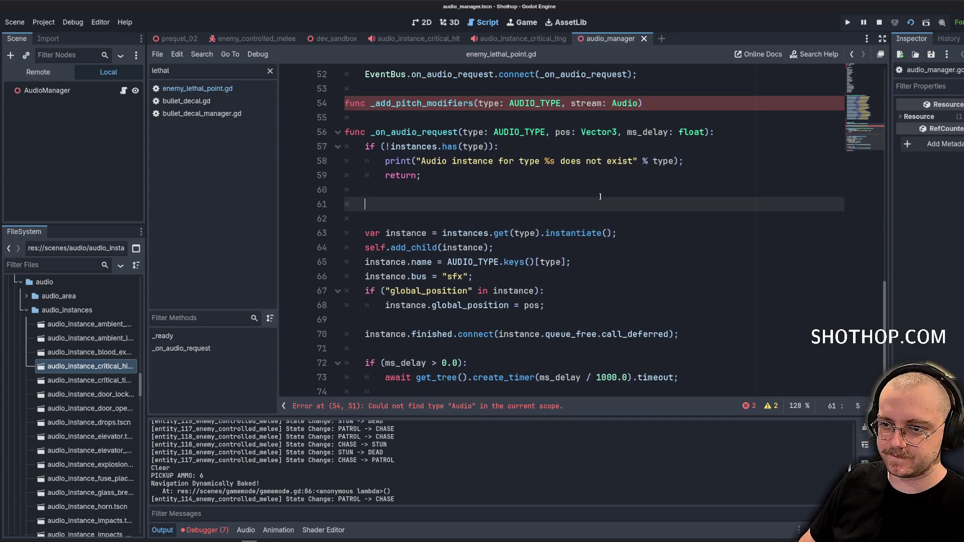
Remove the temporary AudioStreamPlayer line and paste AudioStreamPlayer as the parameter type.
text(AudioStreamPlayer)
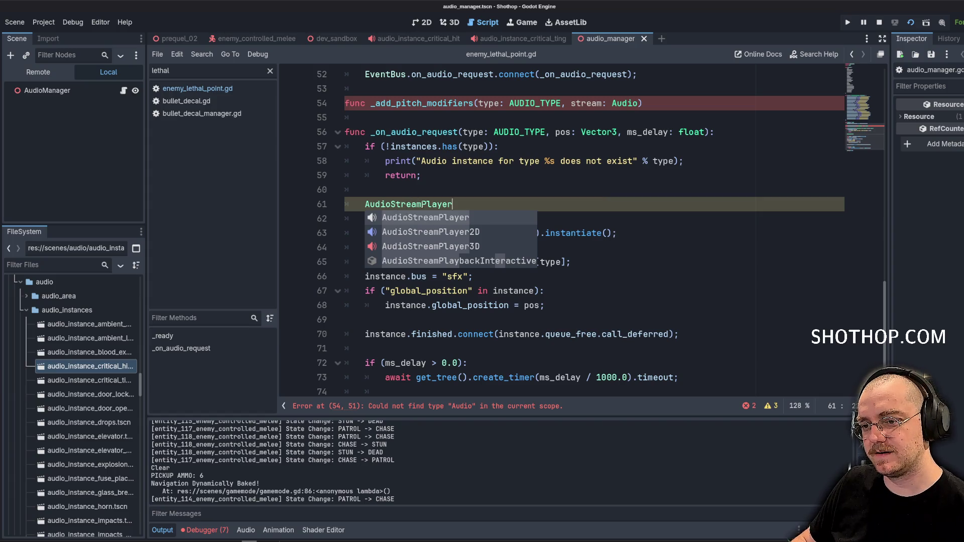
key(Escape)
key(ctrl+BackSpace)
key(BackSpace)
key(BackSpace)
double_click(624, 103)
text(AudioStreamPlayer)
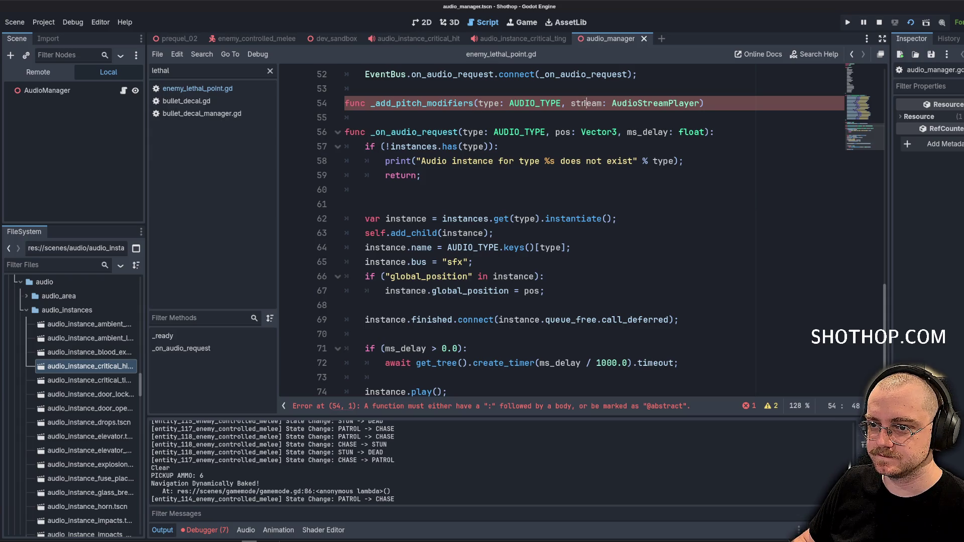
Rename the function to _get_pitch_modifier, drop the stream parameter and add -> float:.
double_click(443, 103)
text(_get_pit)
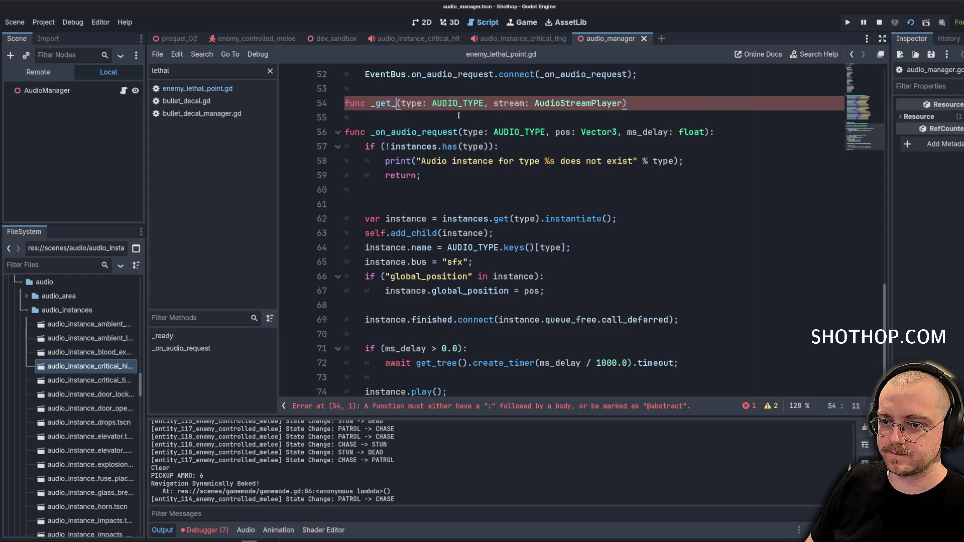
text(ch_modifier)
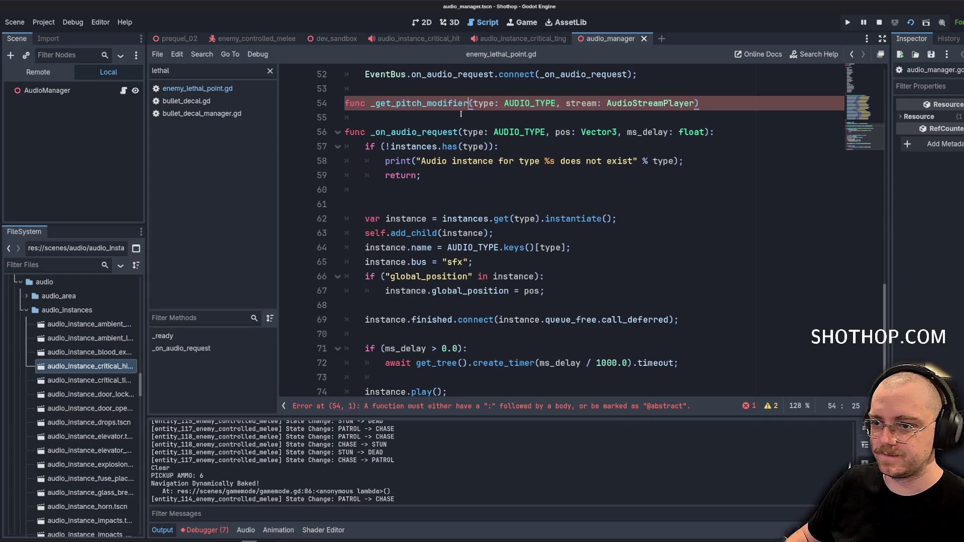
mouse_move(561, 103)
mouse_down()
mouse_move(698, 103)
mouse_move(566, 103)
mouse_up()
key(BackSpace)
key(BackSpace)
key(BackSpace)
text(-> float:)
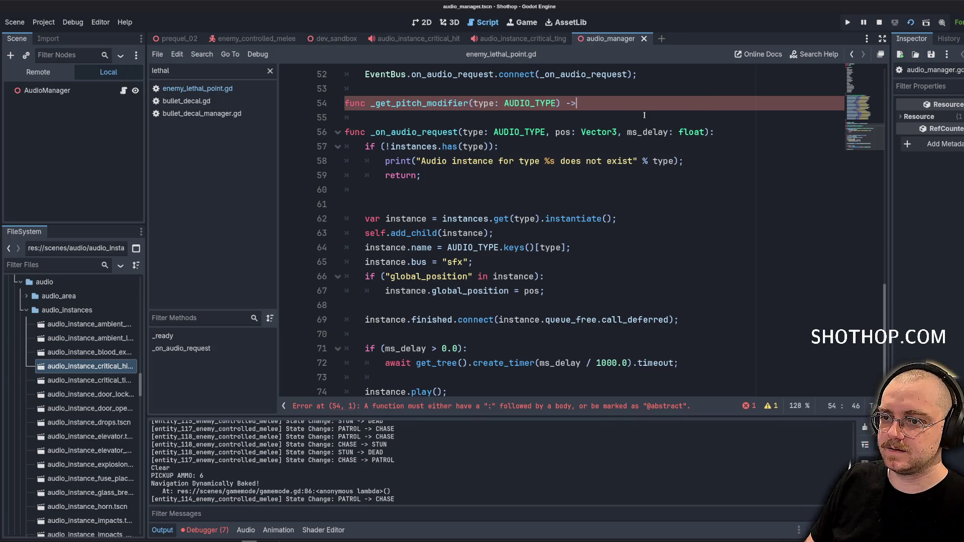
key(Return)
key(Return)
key(Return)
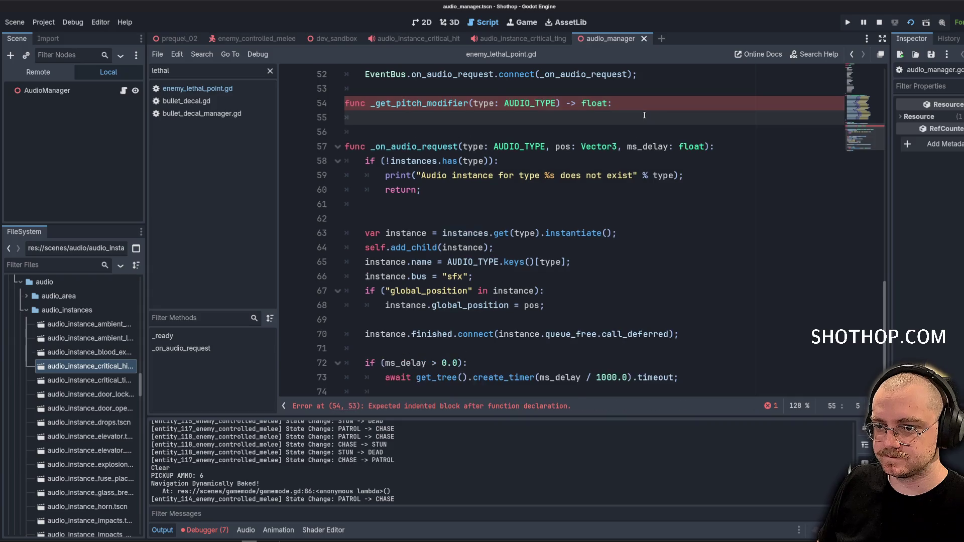
key(Up)
key(Up)
key(Up)
Add an if (type == AUDIO_TYPE.CRITICAL_TING): branch with a return statement started.
text(if ()
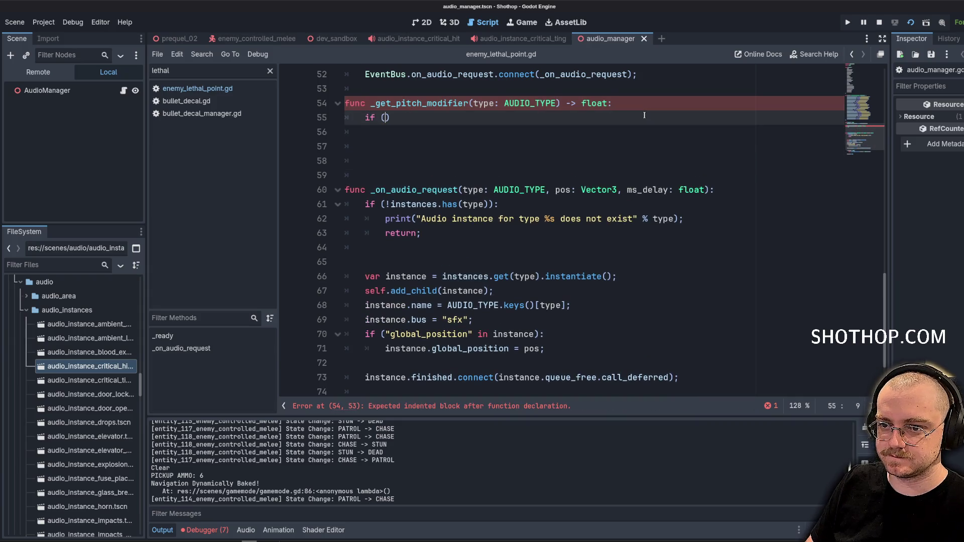
text(type == AudioT)
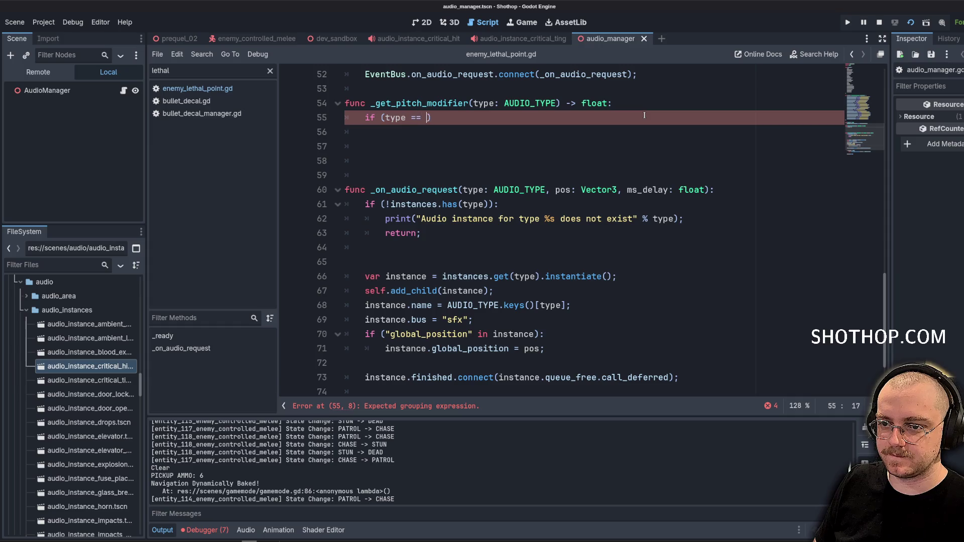
text(ype)
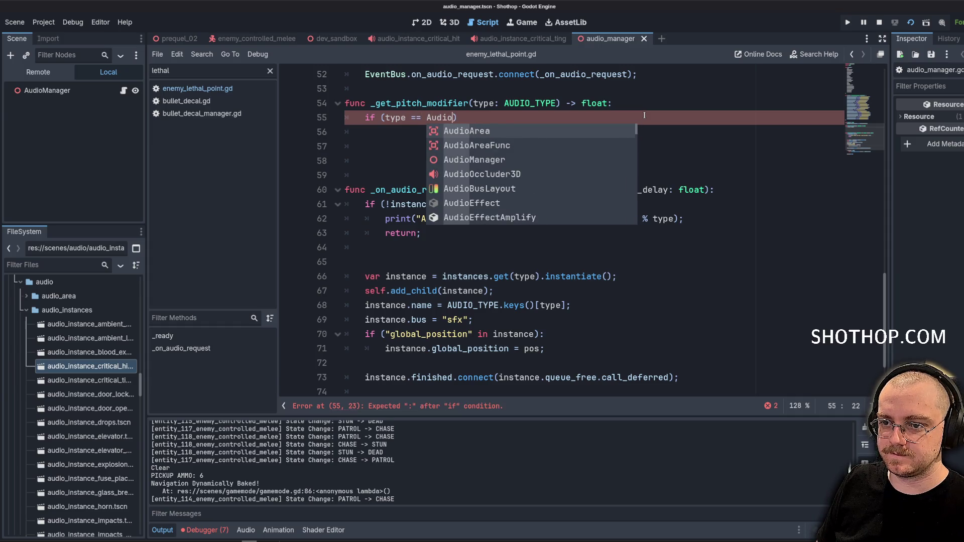
key(Return)
text(.)
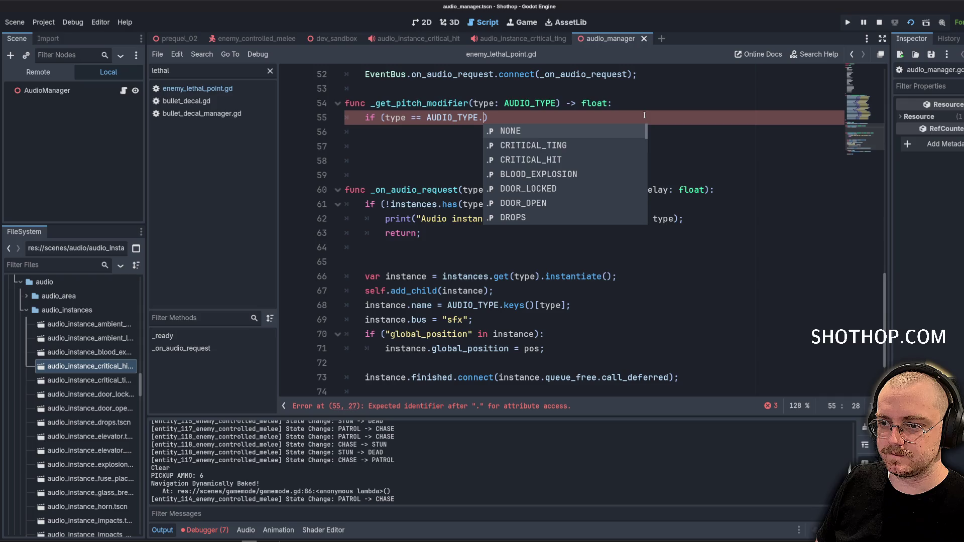
key(Down)
key(Return)
key(End)
text(:)
key(Return)
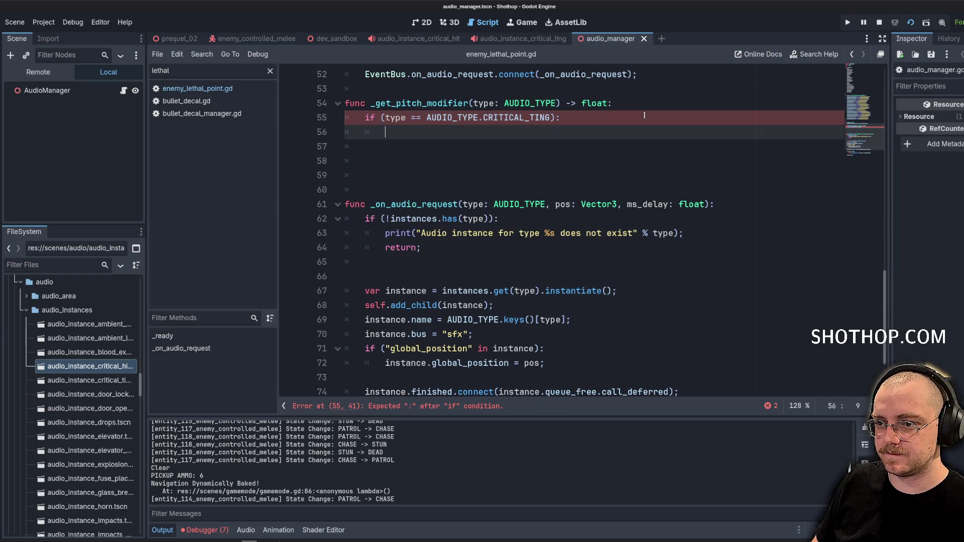
text(return)
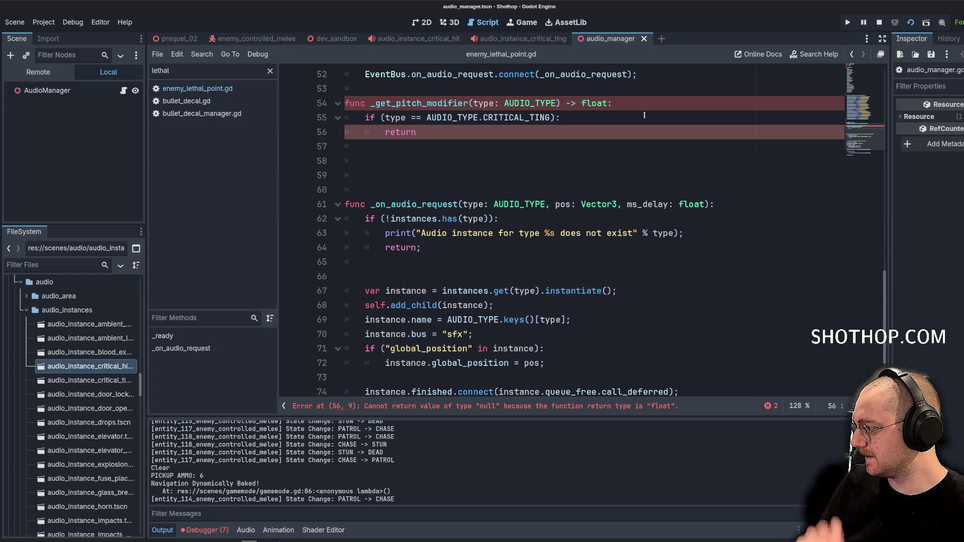
Check 2*0.1 in the Calculator app, then close it.
key(super)
text(calc)
key(Return)
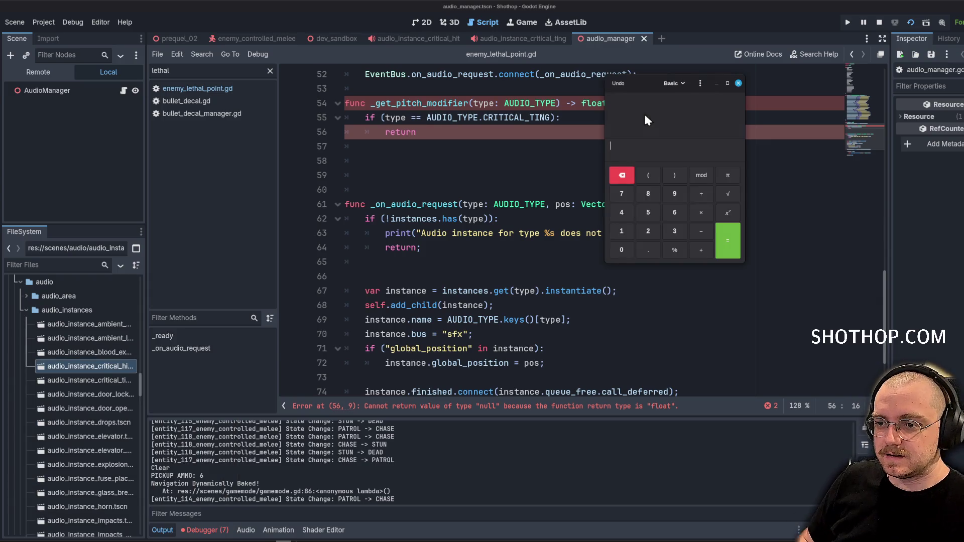
text(2)
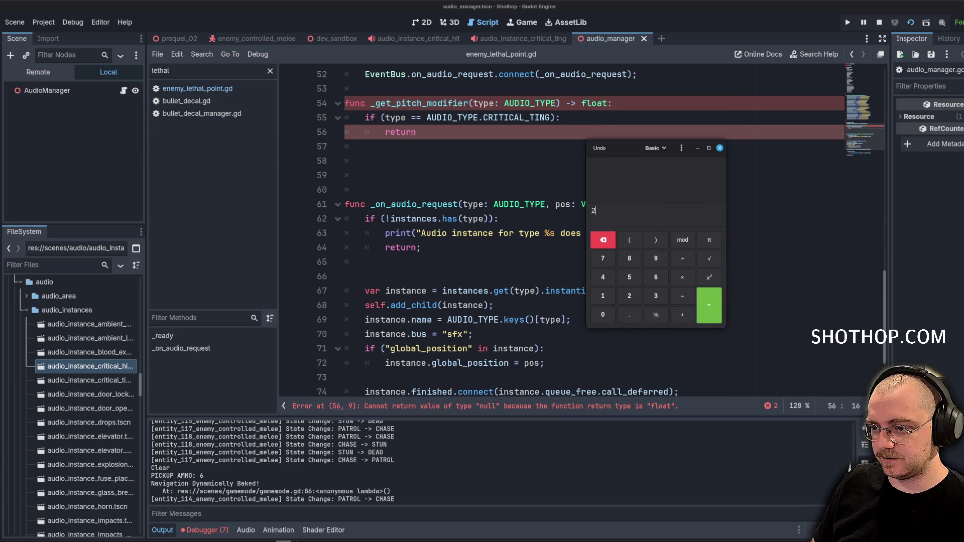
text(*0.1)
key(Return)
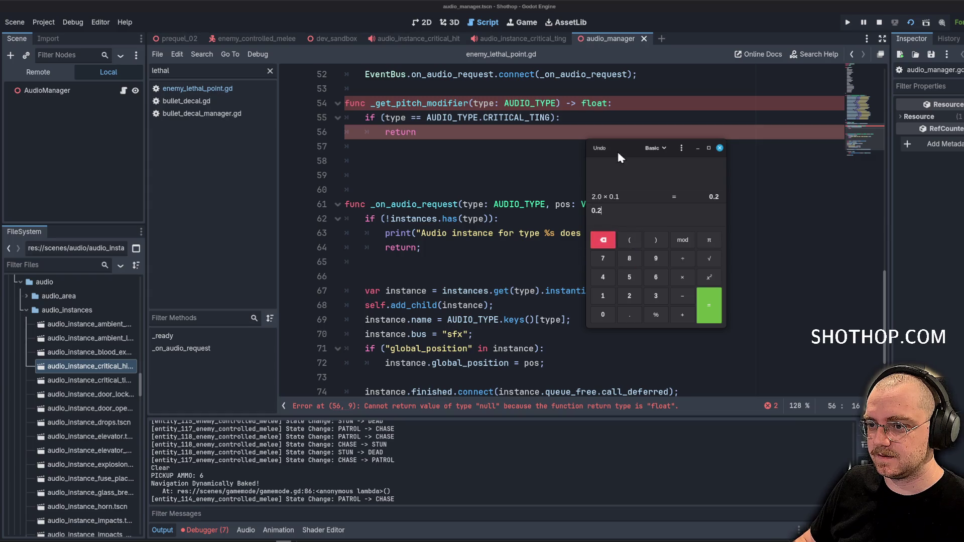
key(ctrl+q)
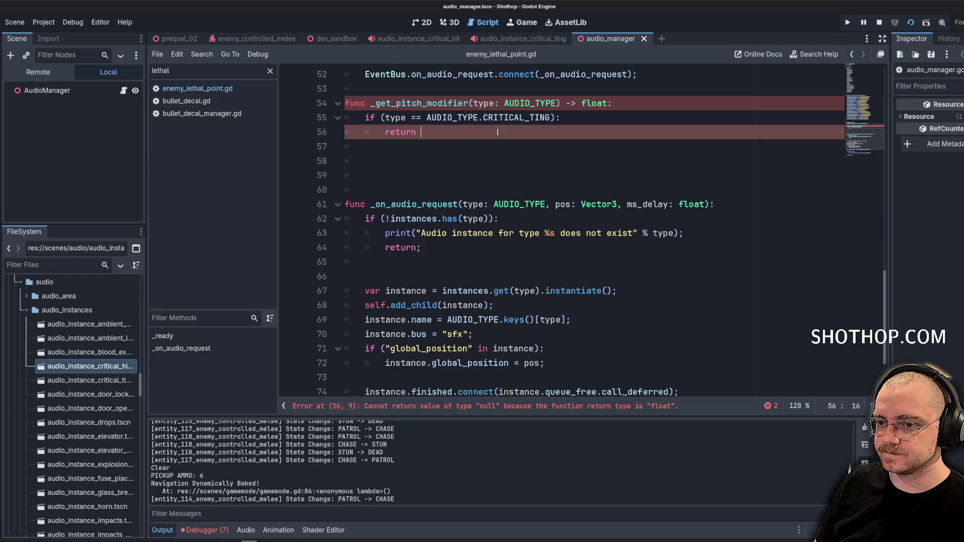
Complete the CRITICAL_TING return as 1.0 plus Globals.player_revolver_multiplier times a factor.
text(Globals.)
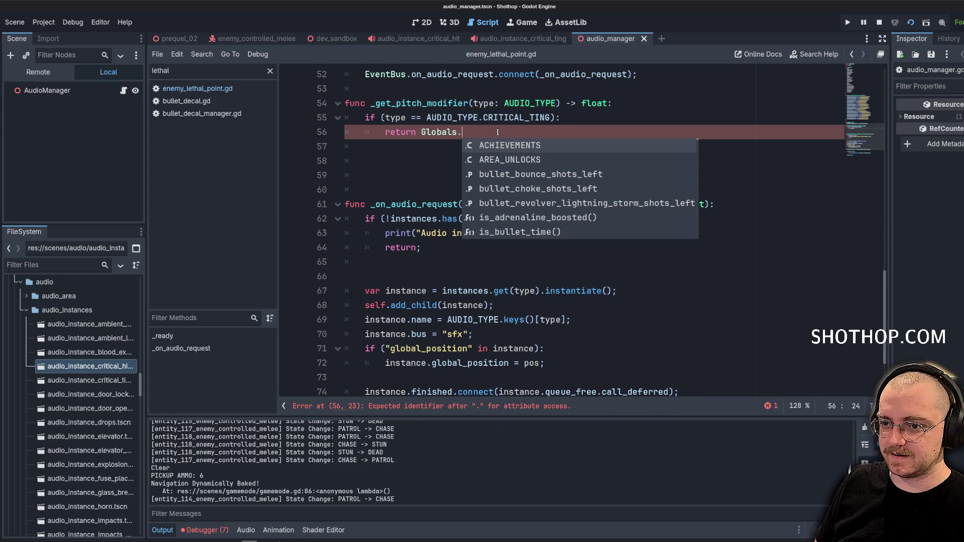
text(revolver_mo)
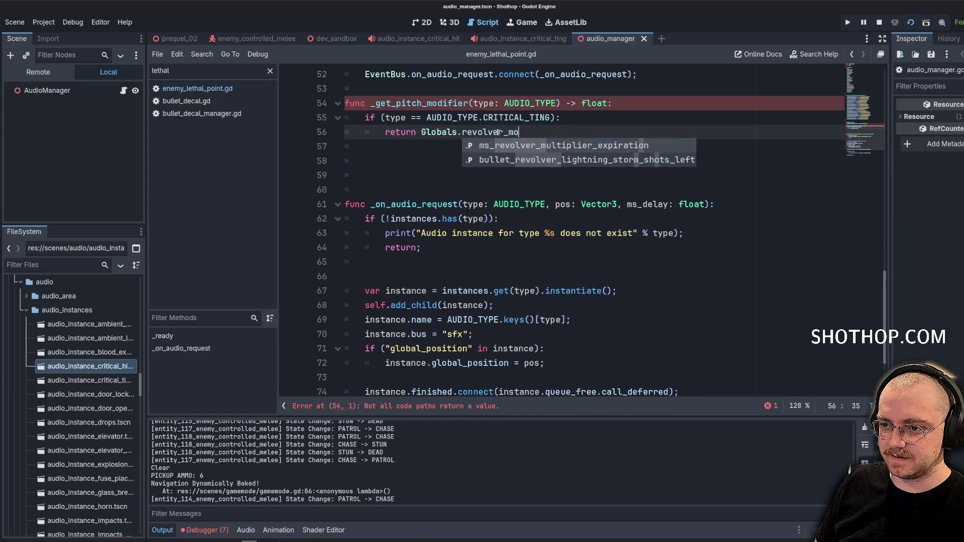
key(BackSpace)
key(BackSpace)
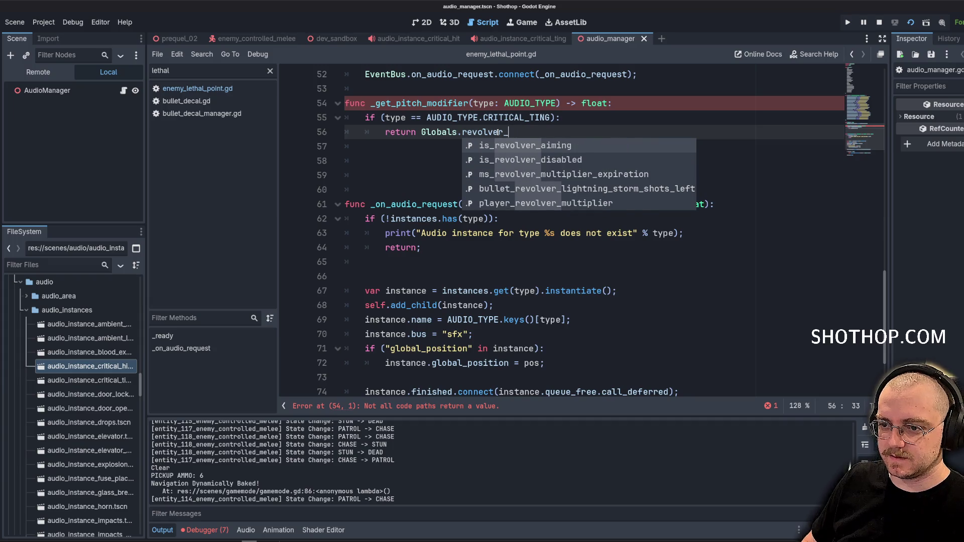
text(mul)
key(Down)
key(Return)
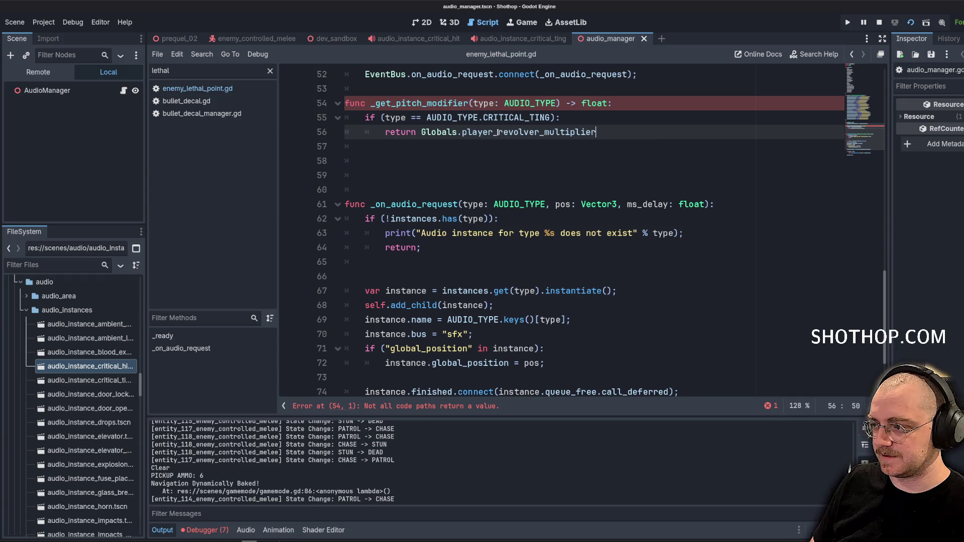
text(* 09)
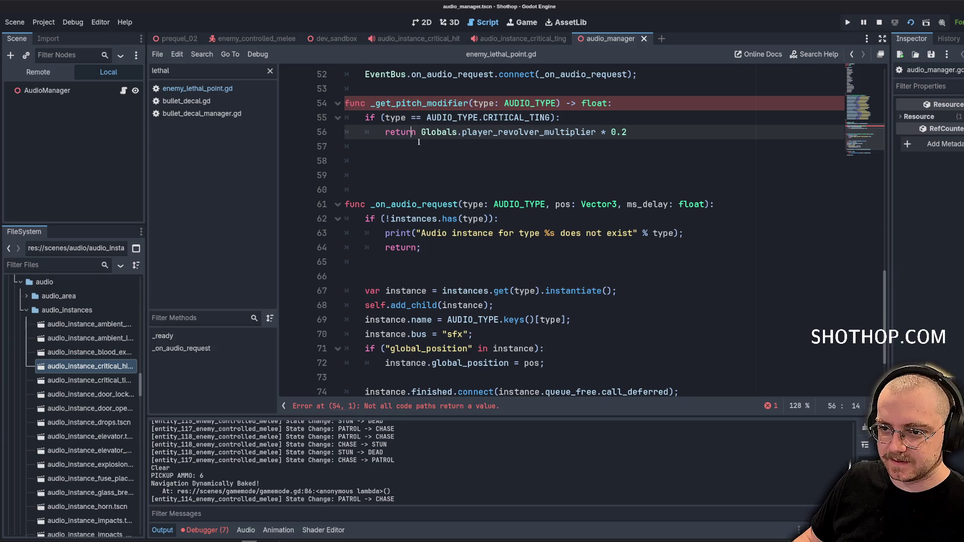
text( 1.0 +)
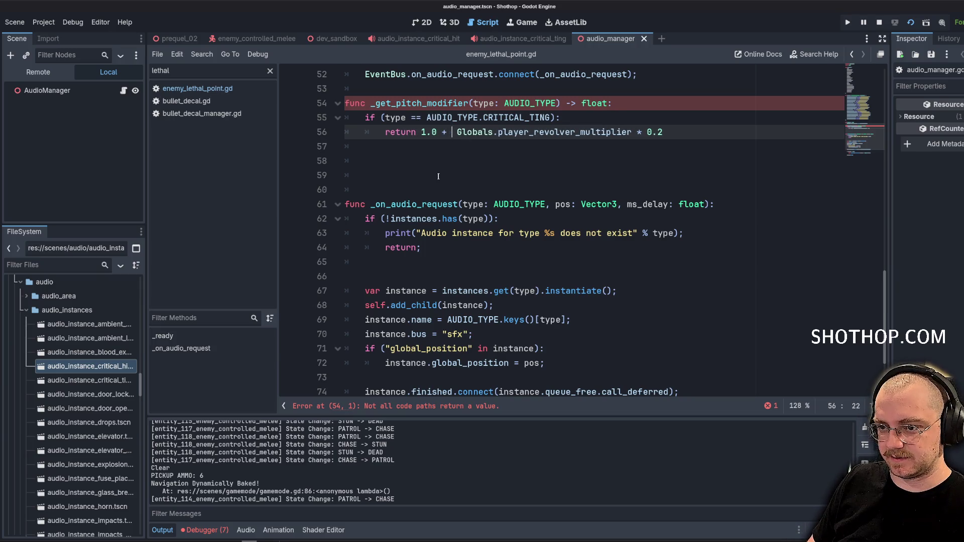
key(BackSpace)
text(;)
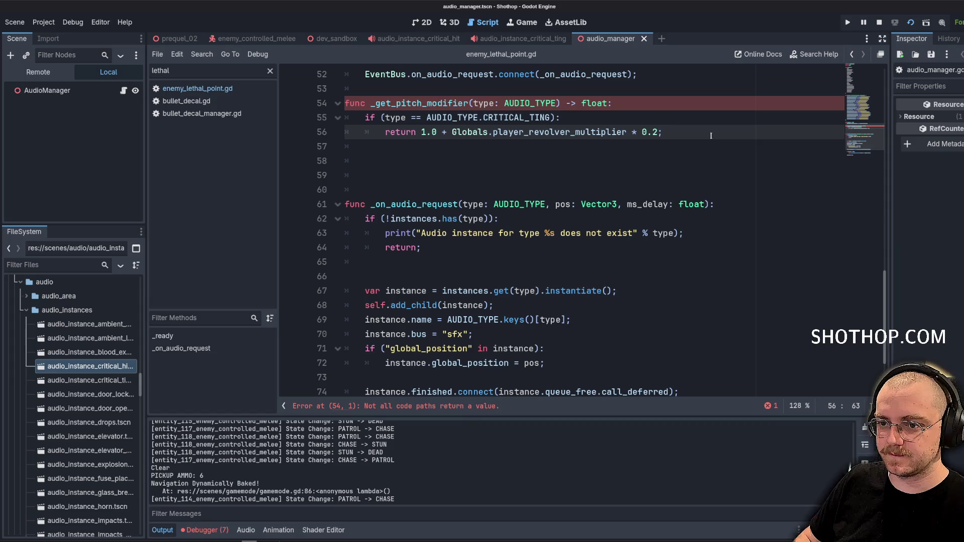
Add var base_value = 1.0; at the top of the function body.
click(663, 104)
key(Return)
key(Return)
key(Up)
text(var bas)
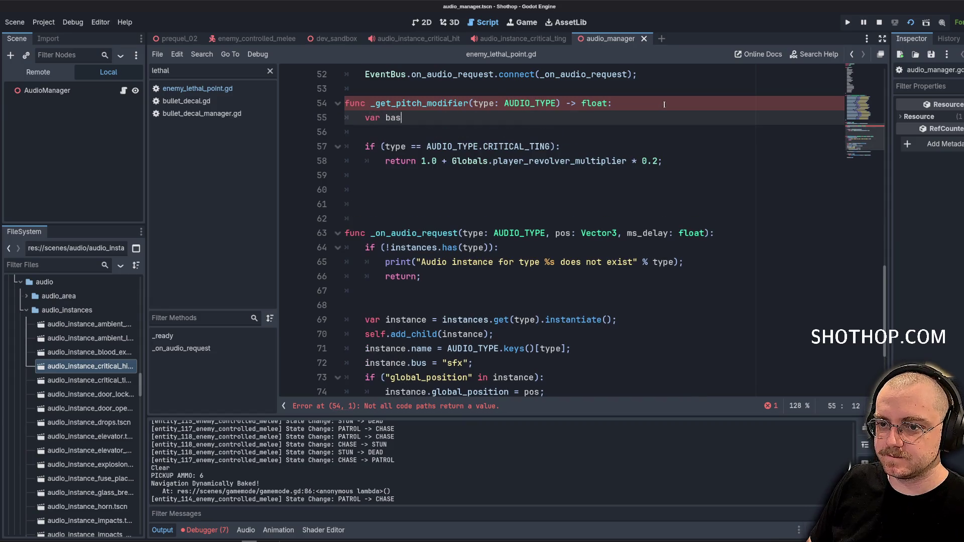
text(e_value = 1.0;)
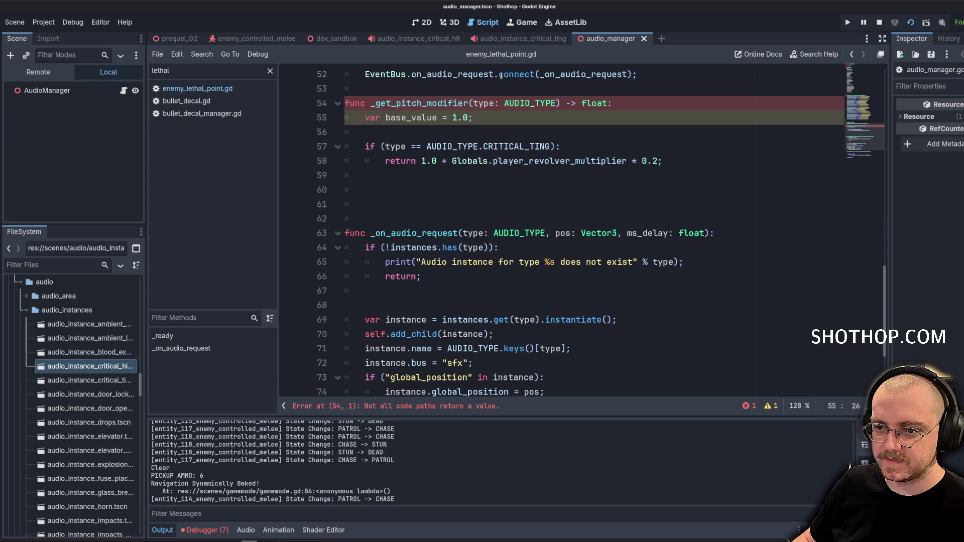
Change the branch to base_value += the multiplier term and add return base_value.
double_click(412, 120)
key(ctrl+c)
drag(385, 161, 454, 163)
key(ctrl+v)
text(+=)
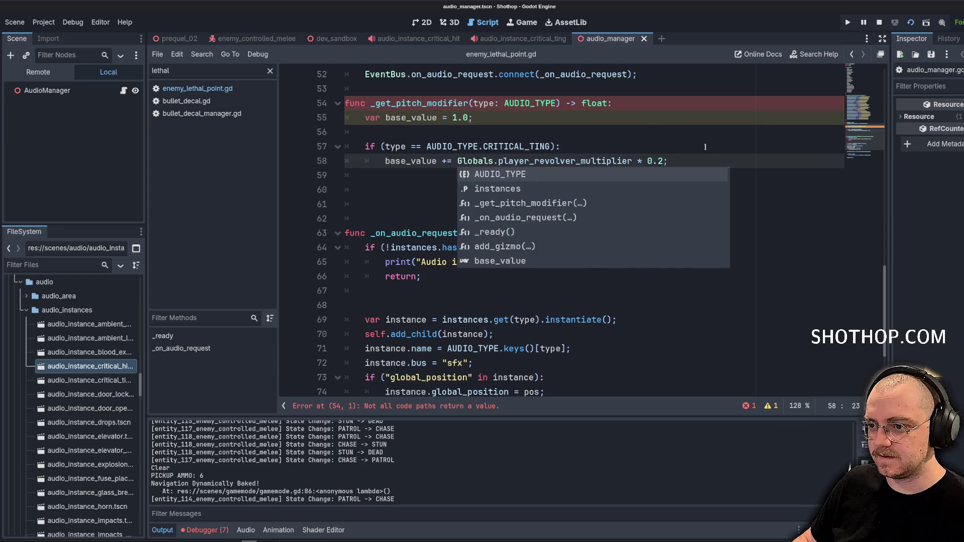
key(End)
key(Return)
key(Return)
key(BackSpace)
text(return base_valu)
Delete the surplus blank lines and review the finished _get_pitch_modifier function.
click(355, 247)
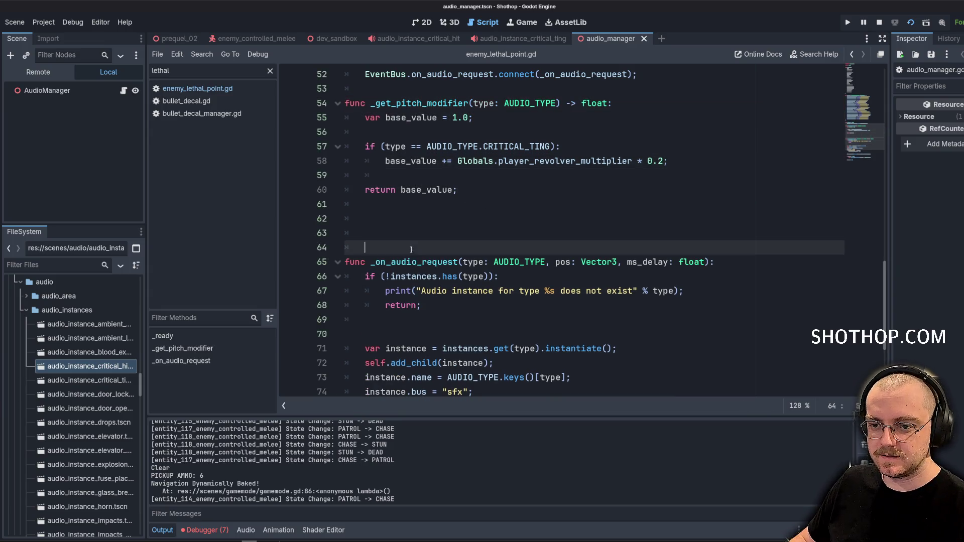
key(BackSpace)
key(BackSpace)
key(BackSpace)
click(569, 177)
click(607, 160)
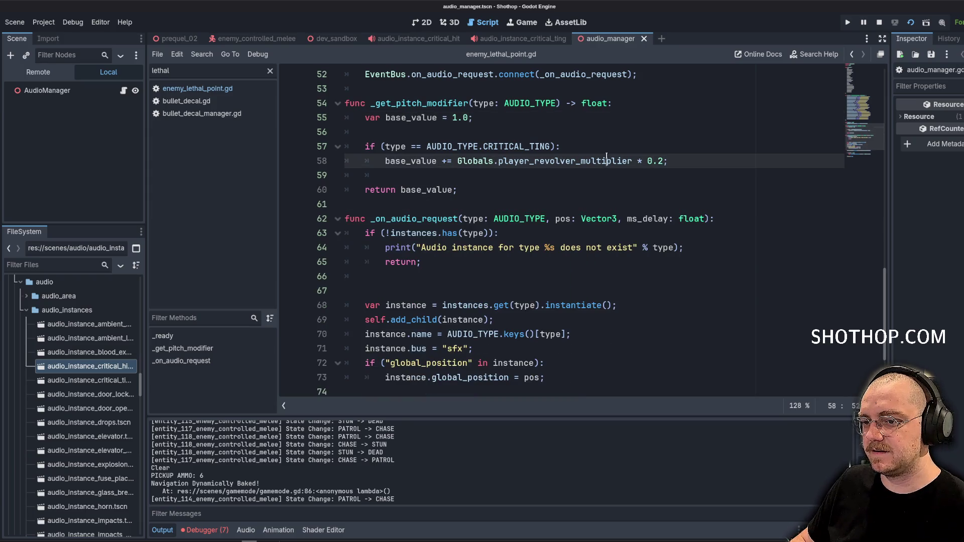
click(602, 149)
scroll(602, 149, down, 3)
scroll(502, 151, up, 4)
double_click(421, 131)
scroll(627, 213, down, 2)
scroll(586, 218, down, 1)
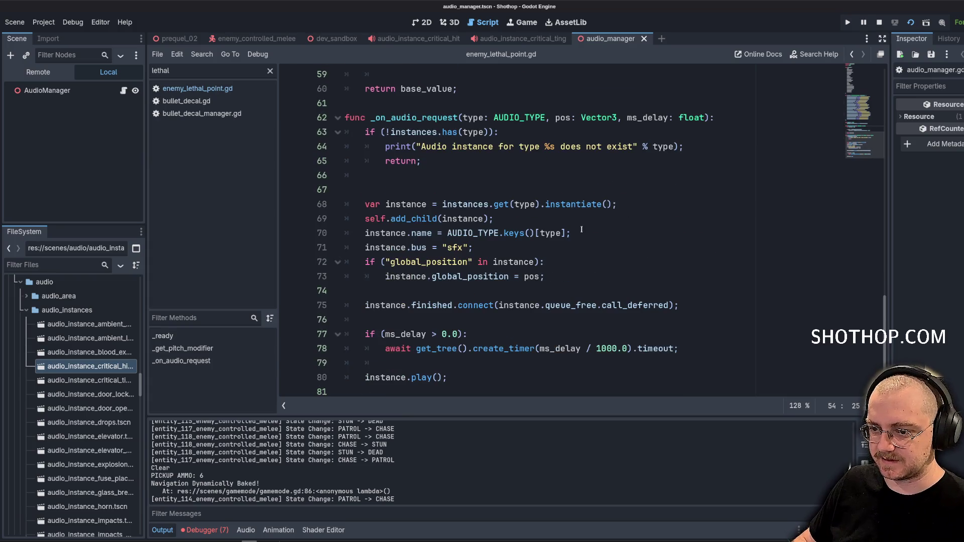
Add 'instance.pitch_scale = _get_pitch_modifier(type)' below the sfx bus line, typing instance as AudioStreamPlayer for autocomplete.
click(605, 279)
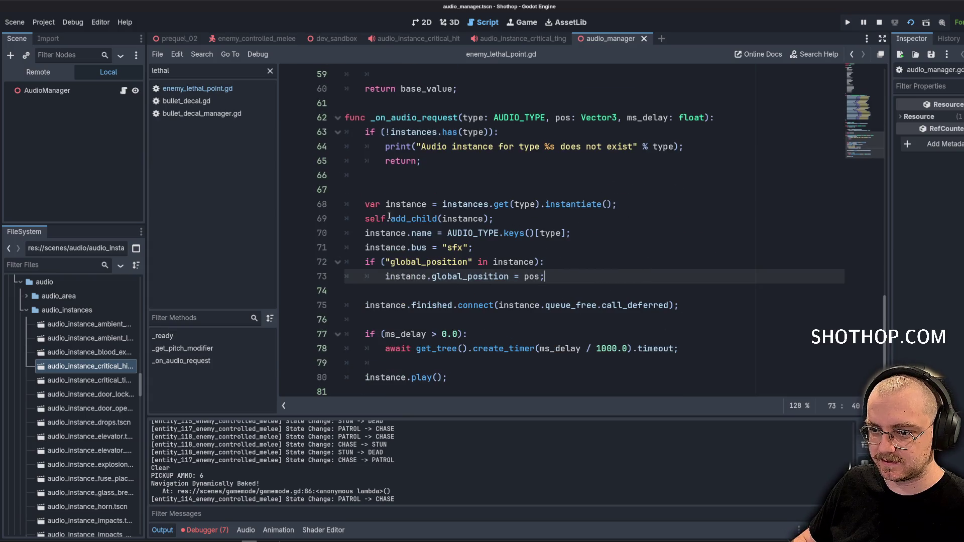
click(545, 249)
key(Return)
text(instance.)
click(433, 204)
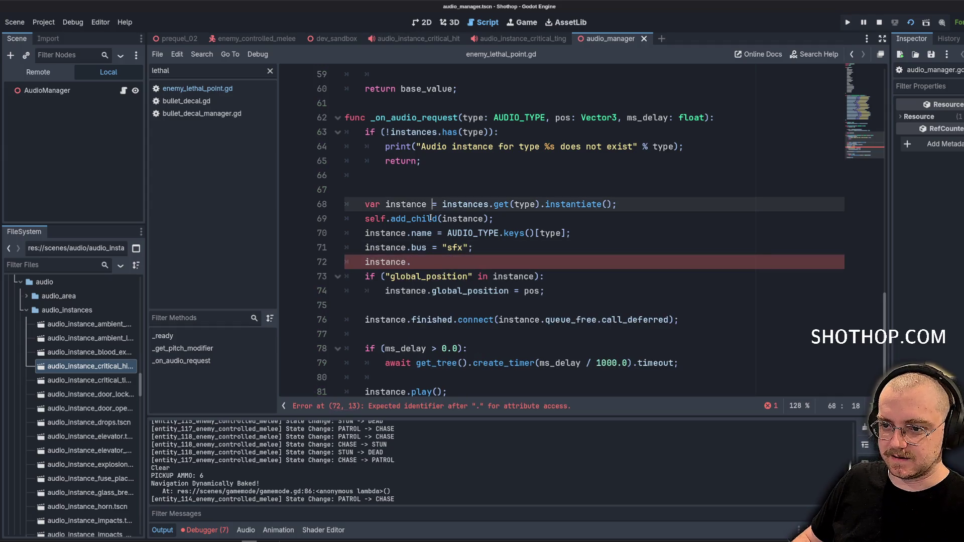
text(: AudioS)
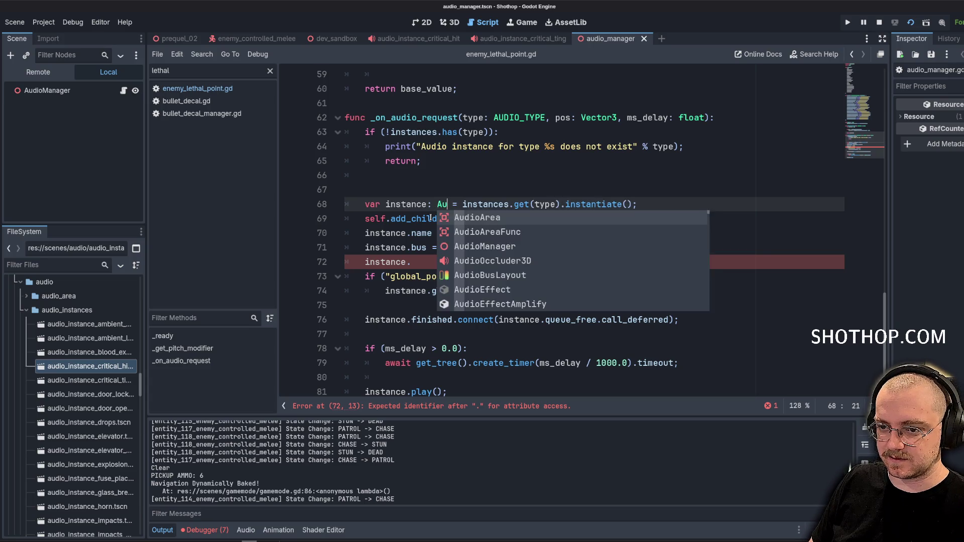
text(treamPlayer)
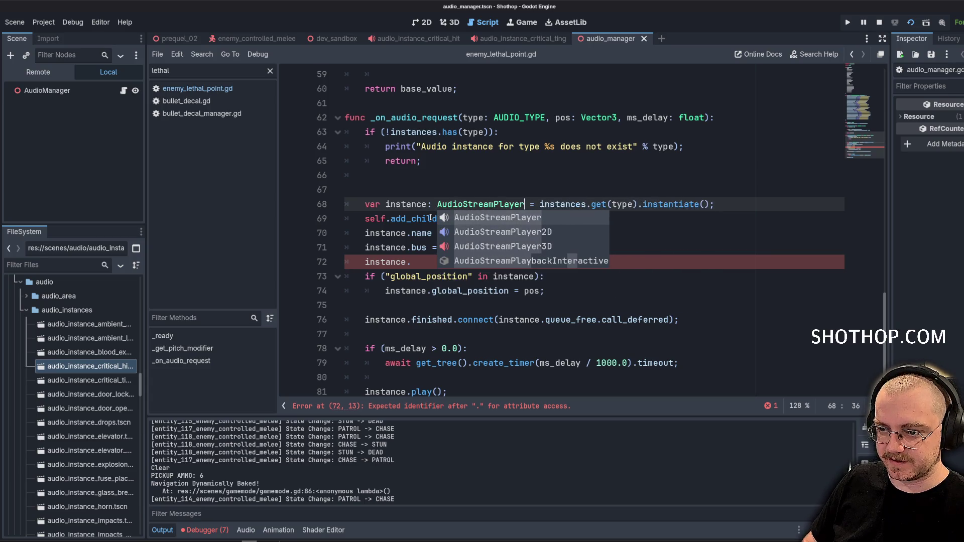
click(422, 262)
text(pit)
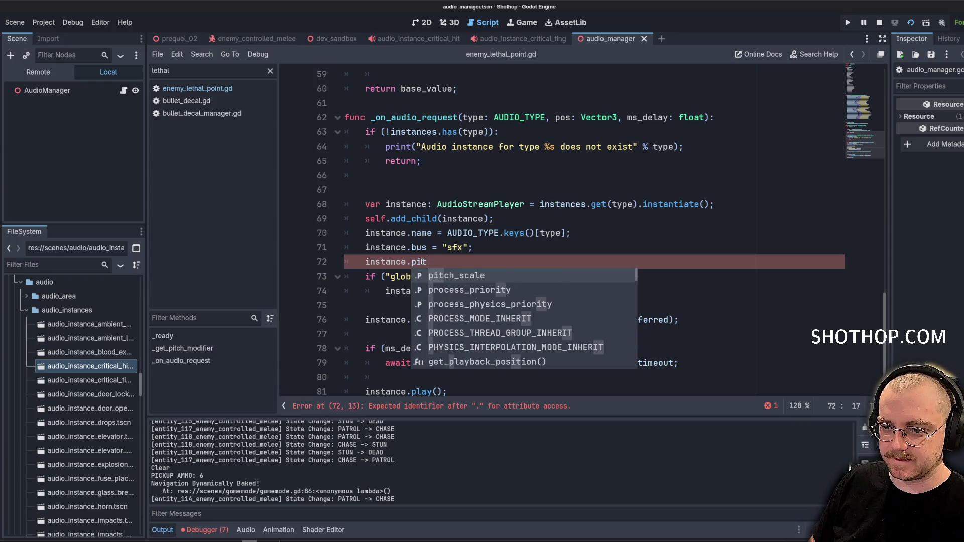
key(Return)
text(= _g)
key(Return)
text(ty)
key(Return)
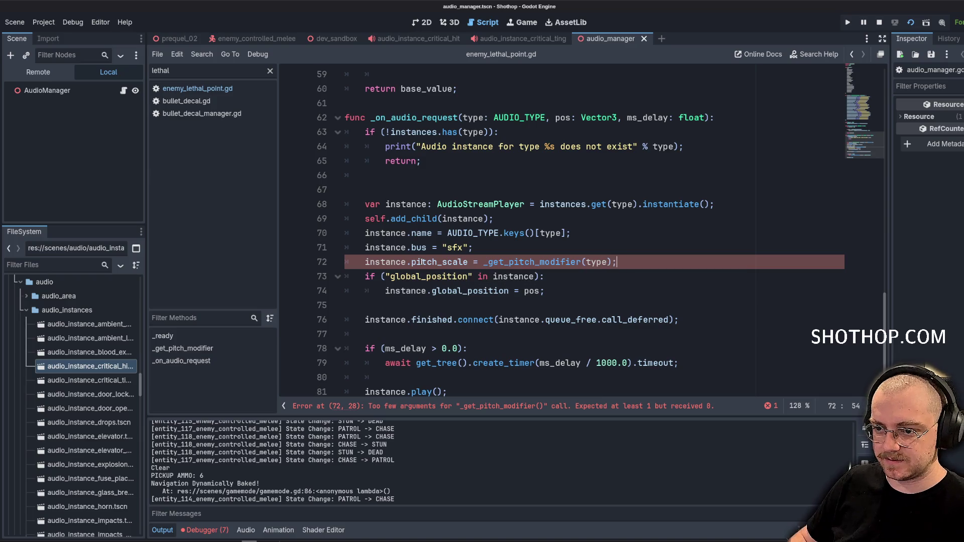
Remove the temporary AudioStreamPlayer annotation, save the script, and return to the stopped dev_sandbox scene.
double_click(477, 204)
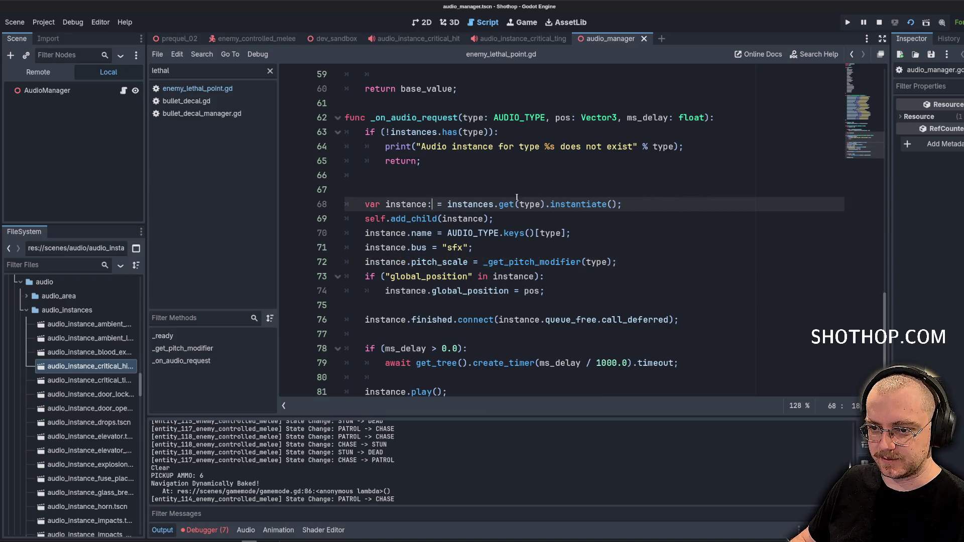
key(BackSpace)
key(BackSpace)
key(BackSpace)
click(513, 146)
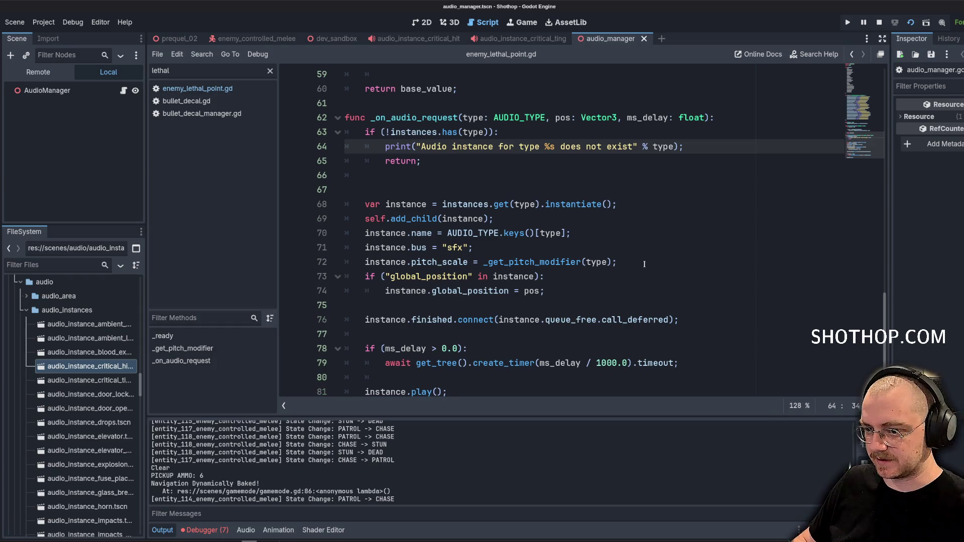
click(628, 261)
key(Return)
click(630, 249)
key(ctrl+s)
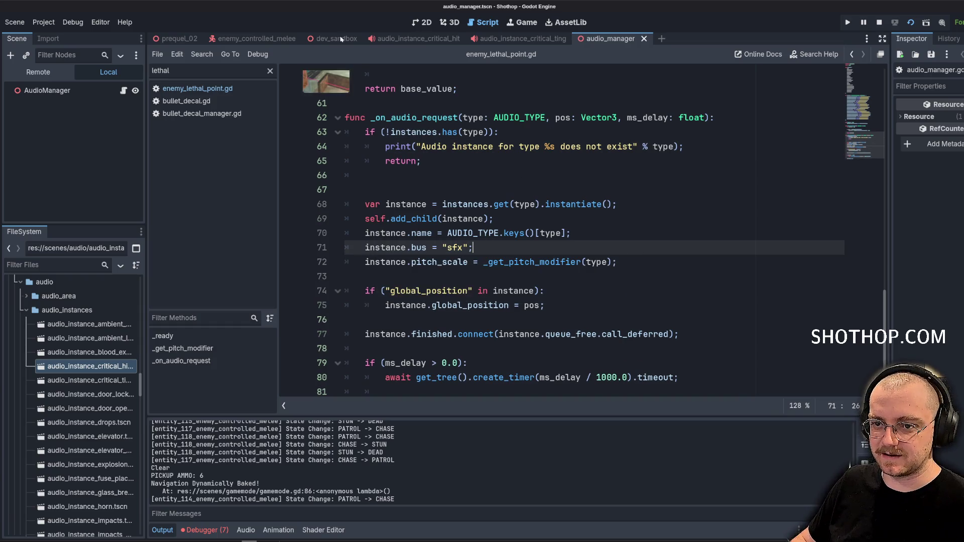
click(337, 39)
click(613, 132)
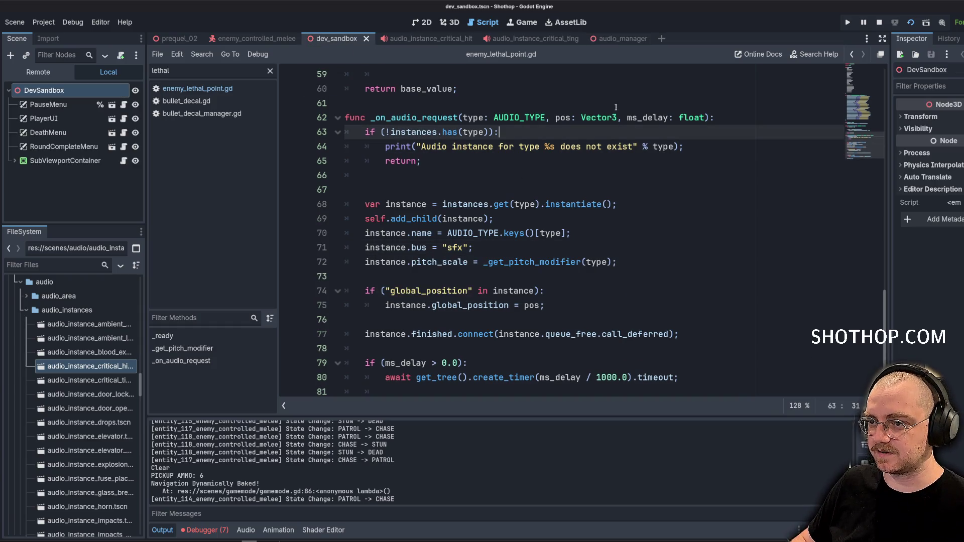
click(879, 22)
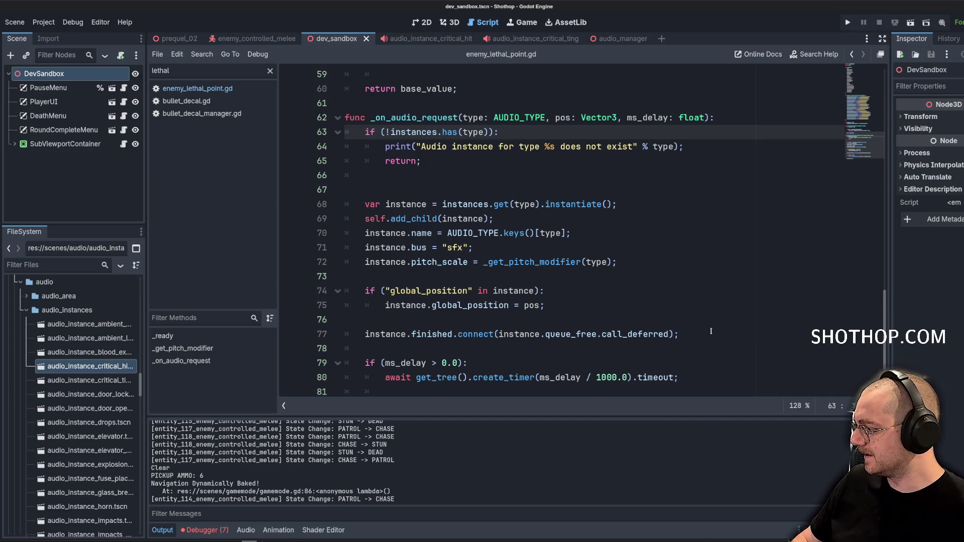
click(911, 22)
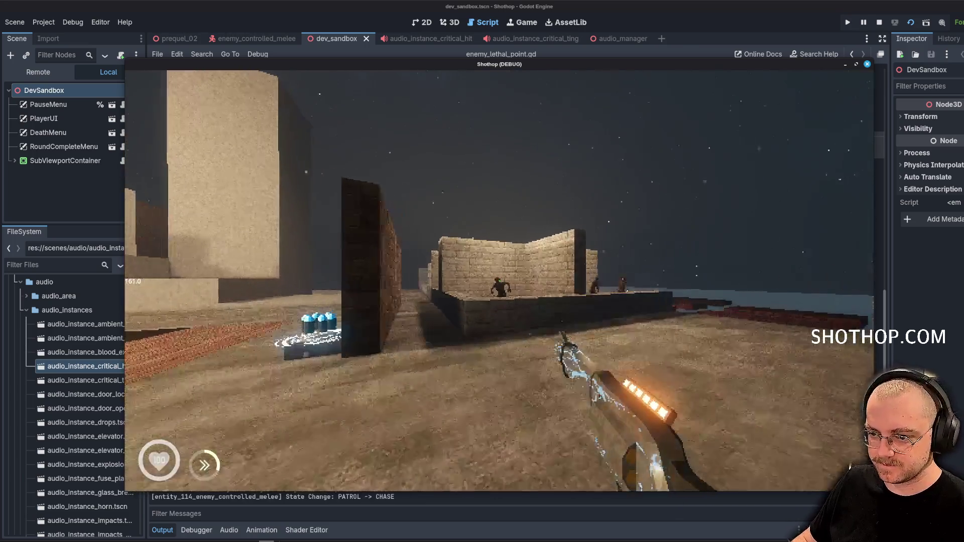
click(499, 280)
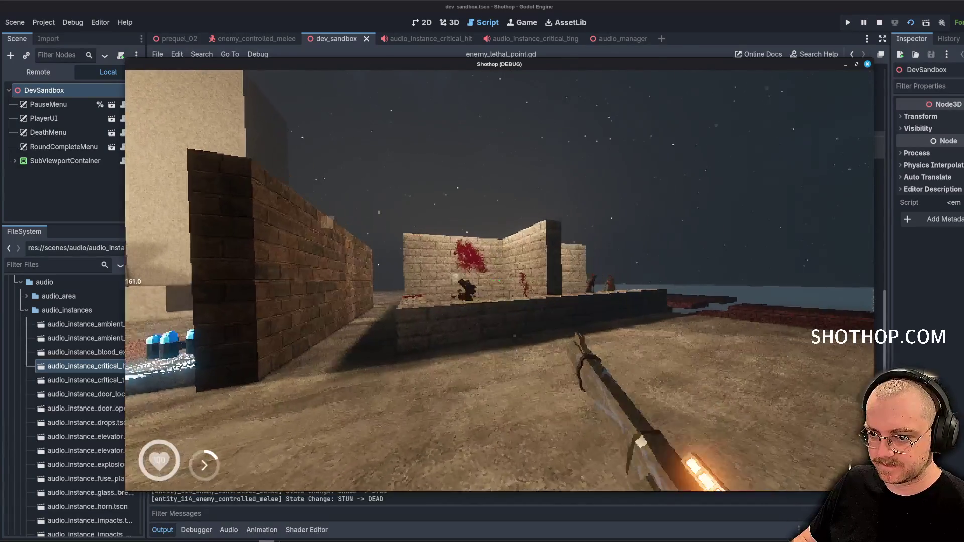
click(500, 281)
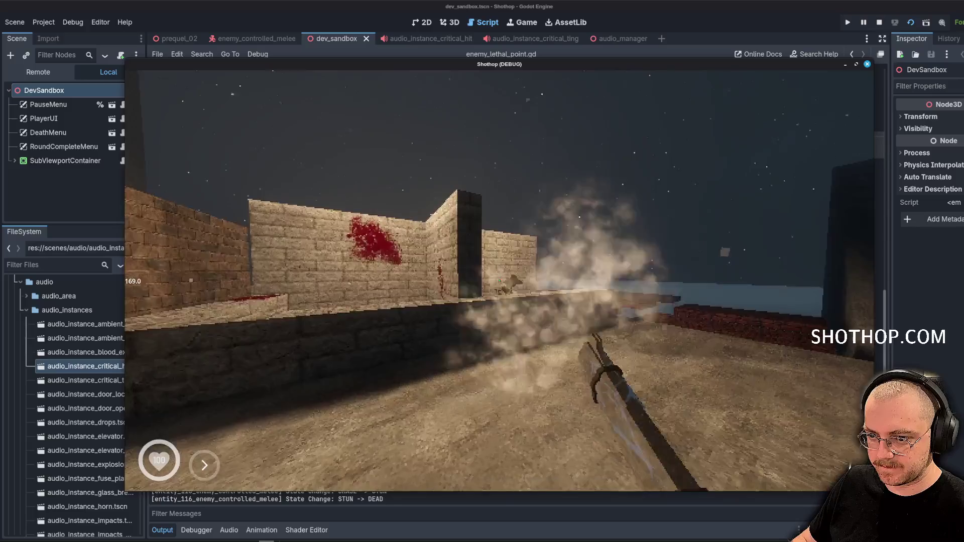
click(499, 280)
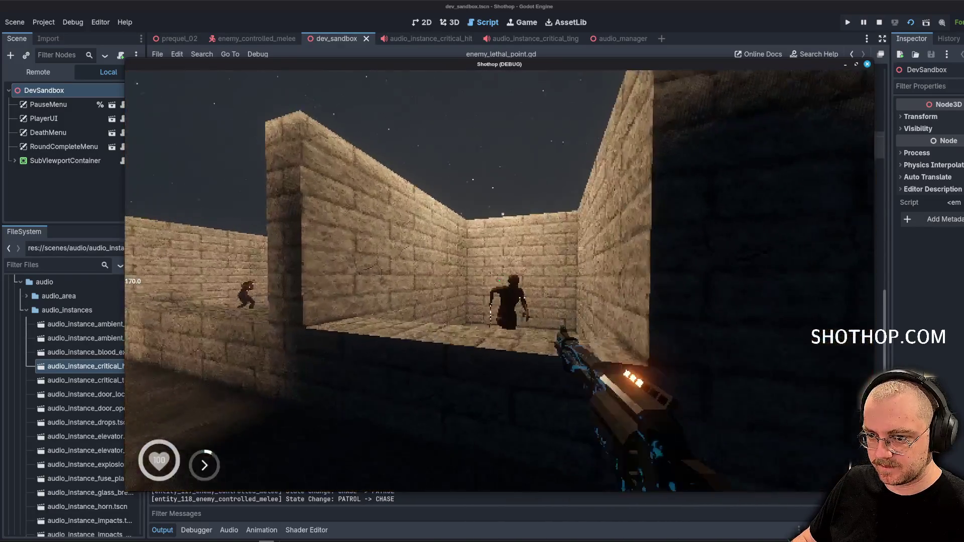
click(500, 280)
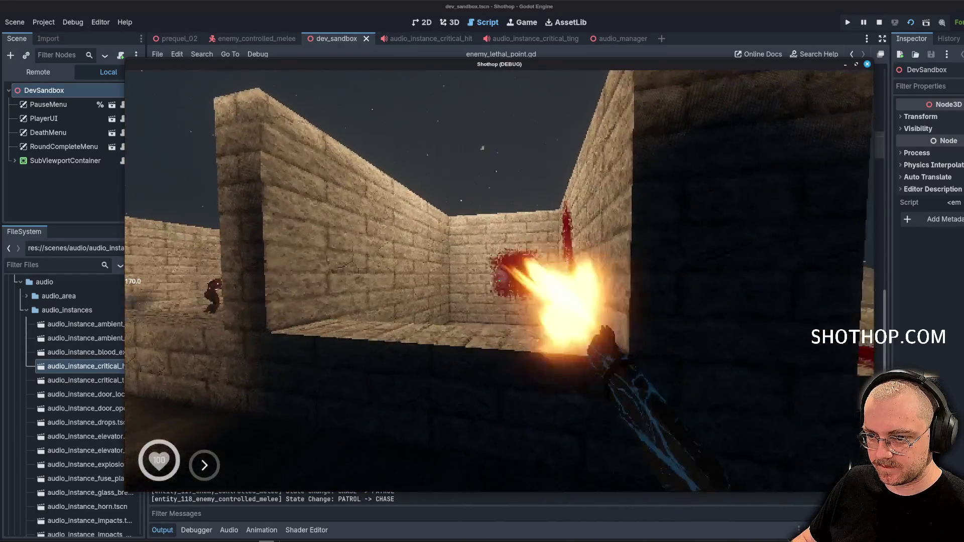
key(Escape)
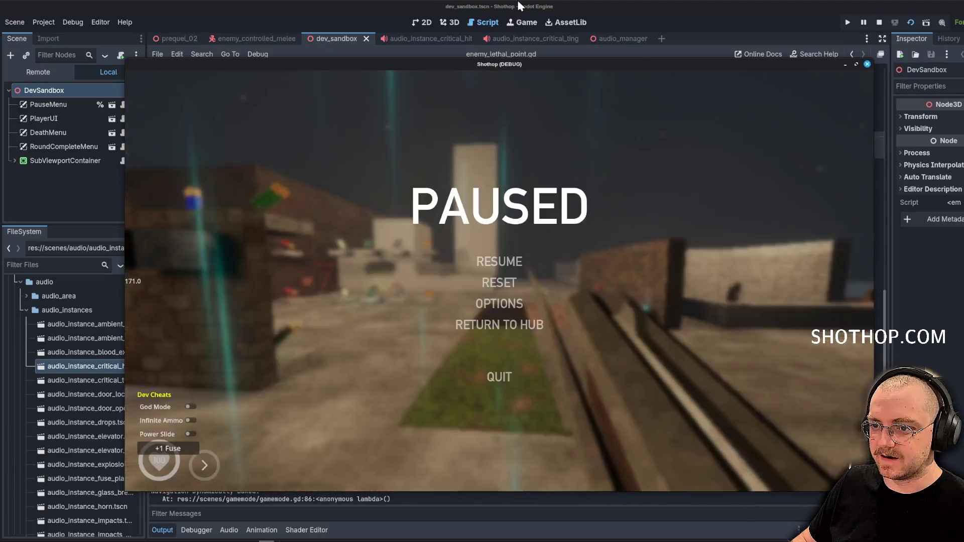
key(F8)
click(680, 268)
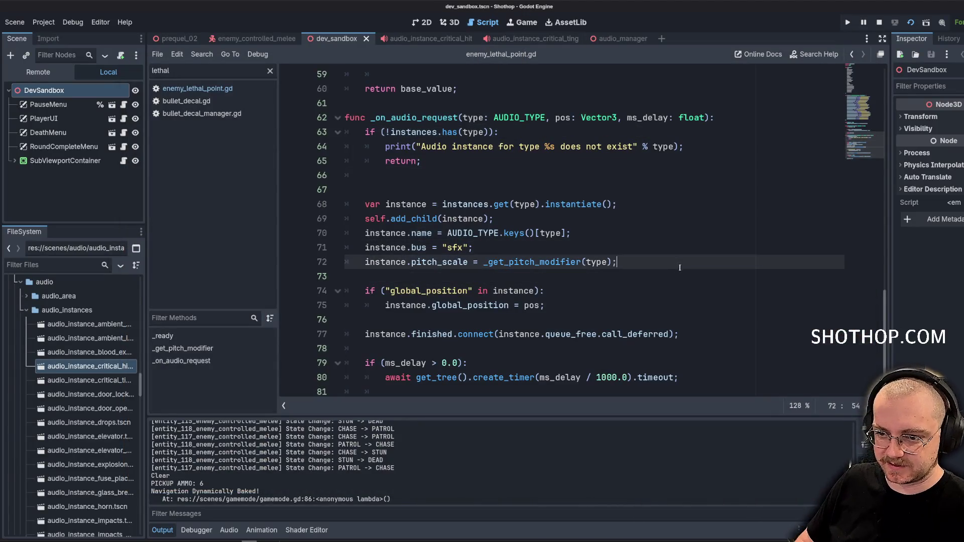
Add print(instance.pitch_scale) below the pitch line, save, and relaunch the game.
key(Return)
key(Return)
text(print(instan)
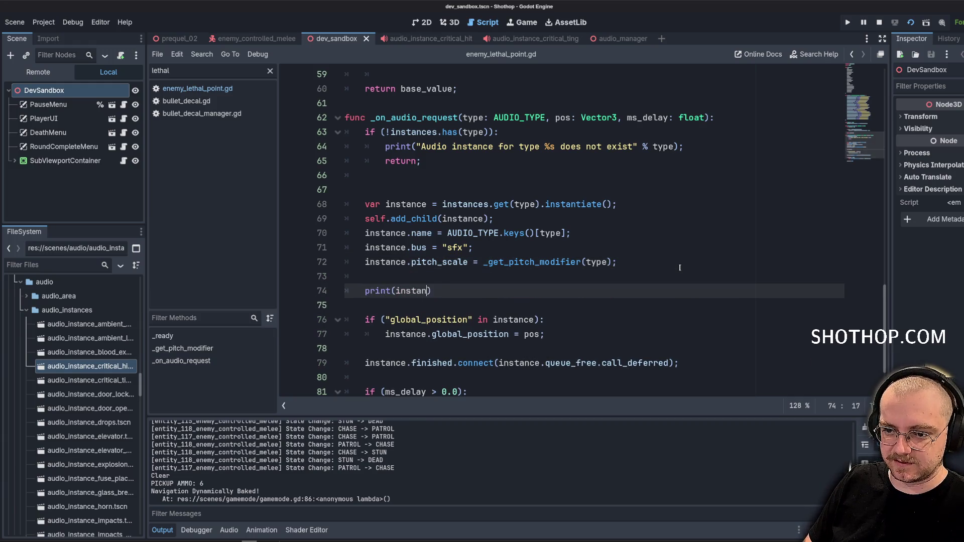
text(ce.pitch_scale)
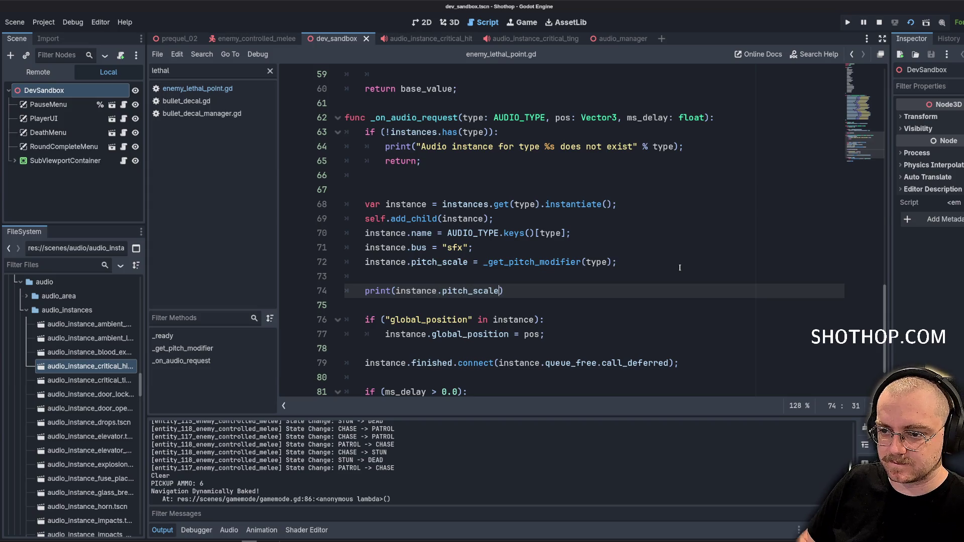
key(ctrl+s)
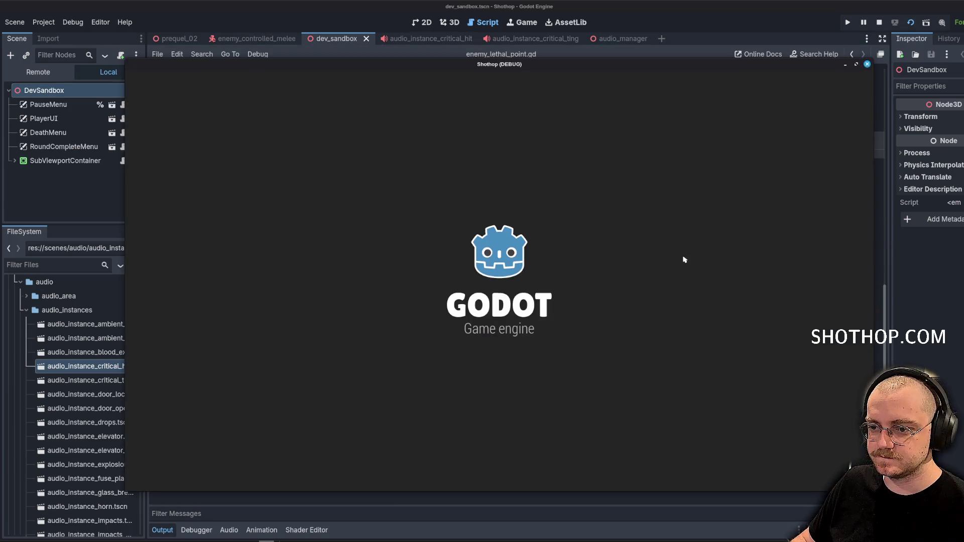
Advance and shoot three times at enemies, then pause and close the game.
key(w)
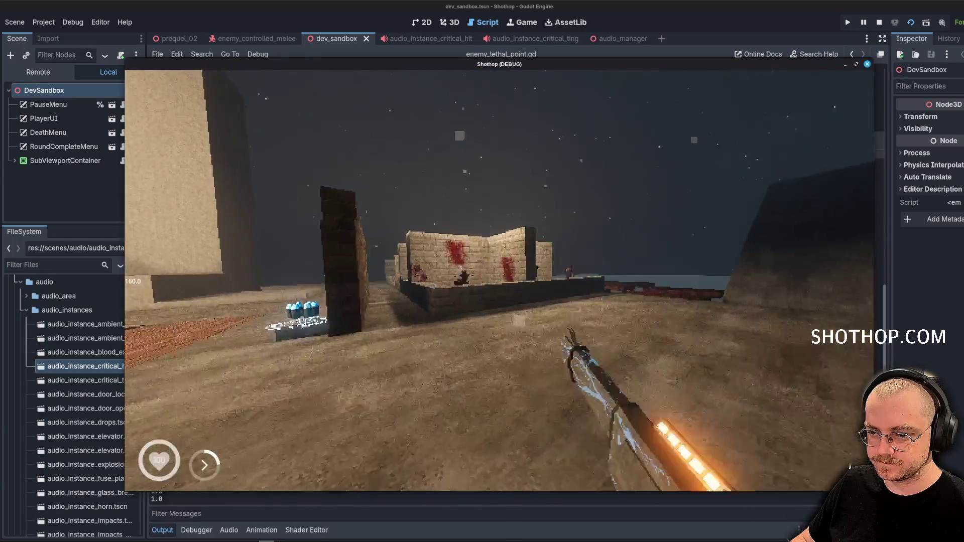
click(500, 282)
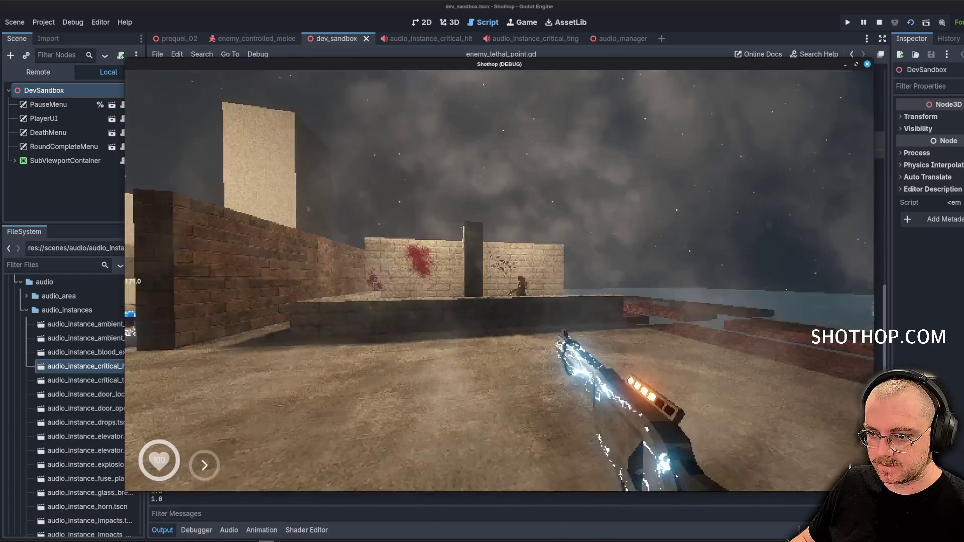
click(499, 281)
key(w)
click(500, 281)
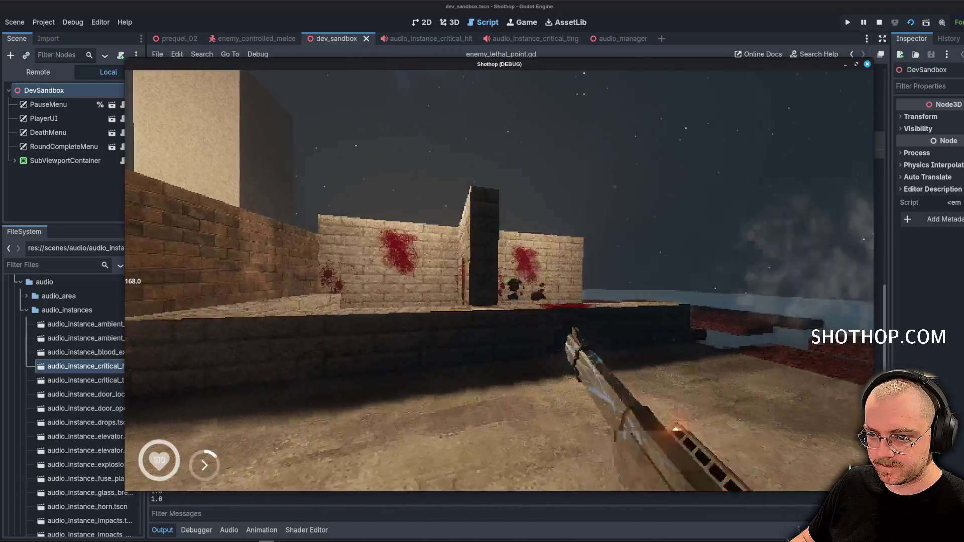
key(Escape)
key(F8)
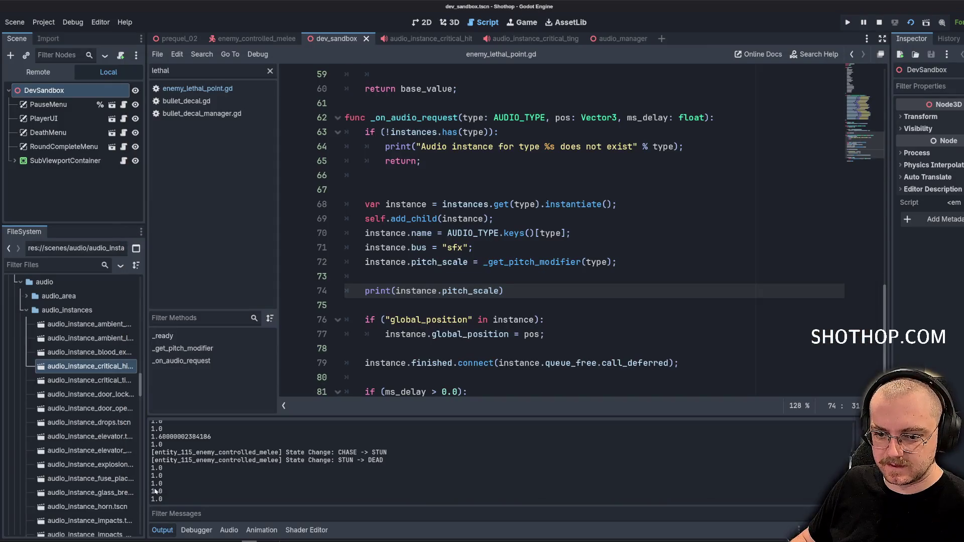
Highlight the 1.6 pitch value in the Output log and open the audio_instance_critical_ting scene.
scroll(156, 491, up, 3)
scroll(160, 454, down, 1)
drag(180, 457, 196, 457)
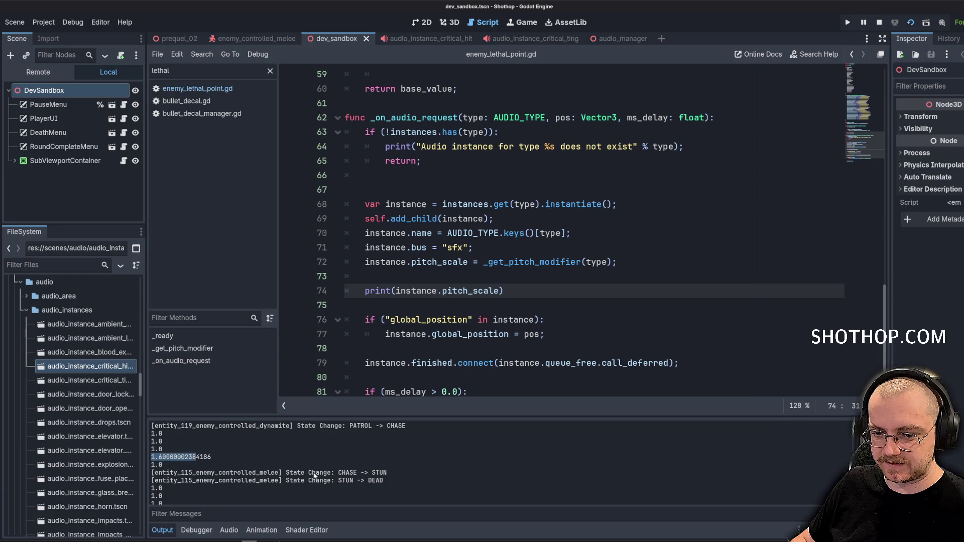
scroll(257, 483, down, 1)
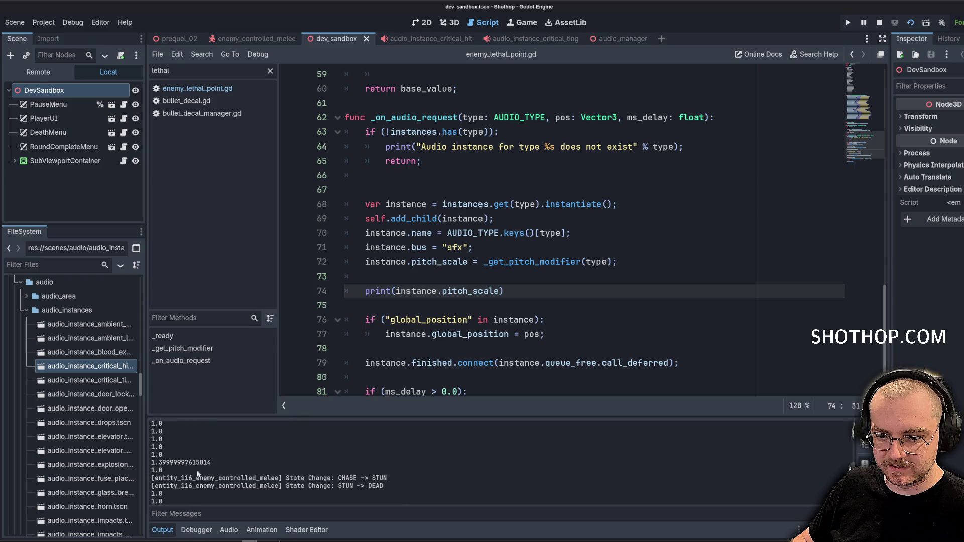
click(501, 178)
click(437, 256)
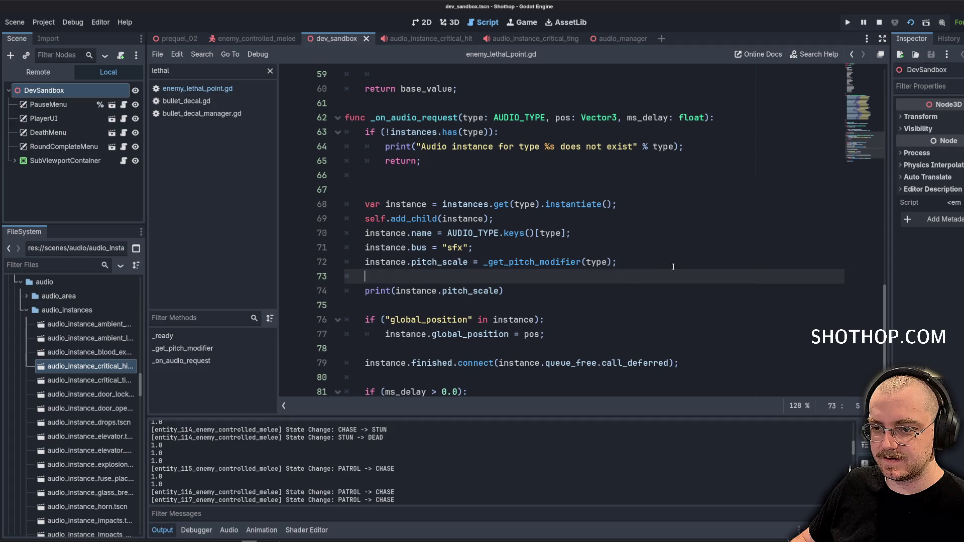
click(426, 204)
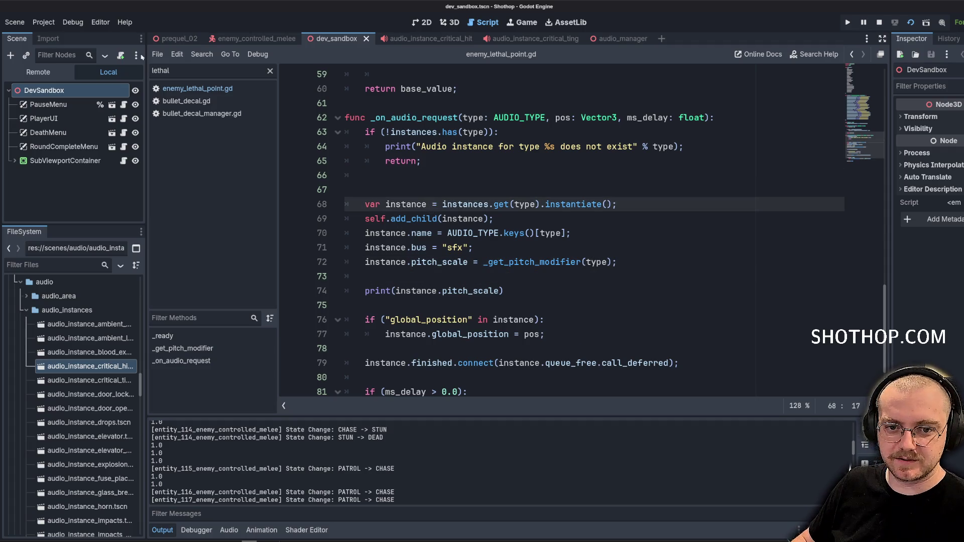
click(620, 39)
click(541, 41)
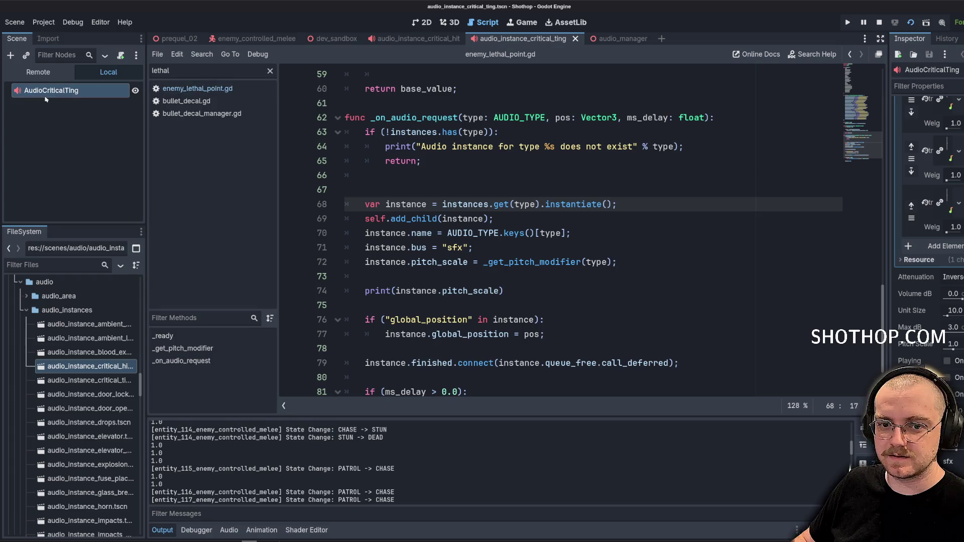
Collapse the stream randomizer, play the critical ting, and set its Pitch Scale to 1.3.
click(448, 23)
drag(890, 220, 711, 215)
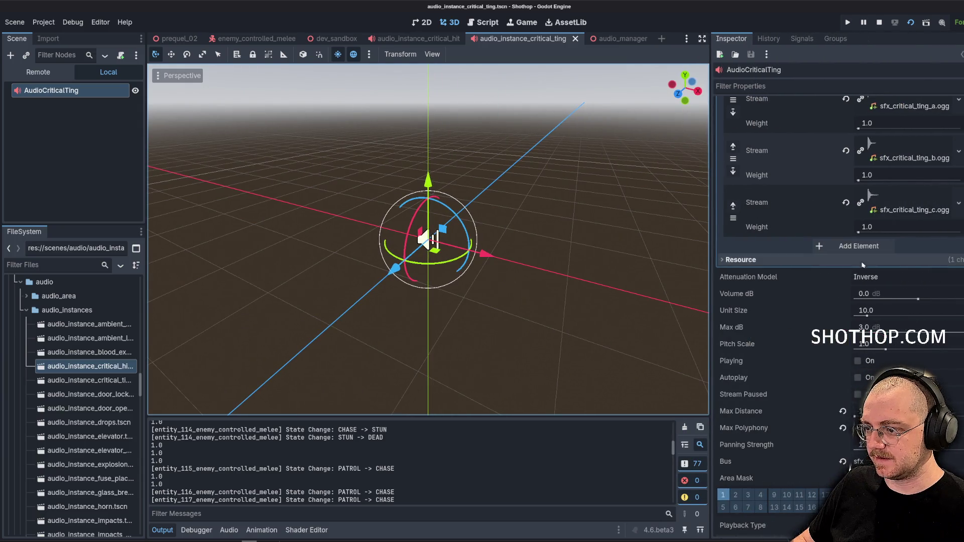
scroll(883, 232, up, 3)
click(894, 118)
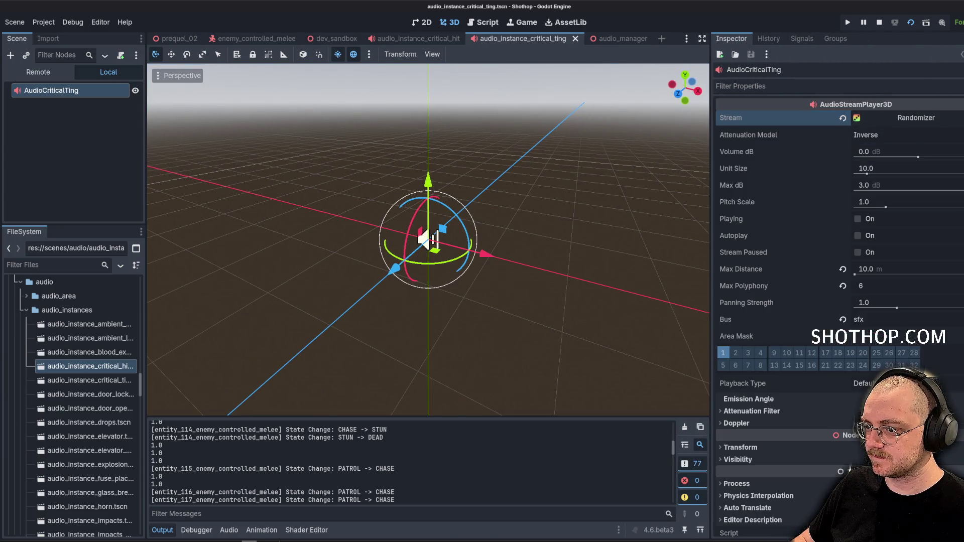
click(858, 219)
click(875, 202)
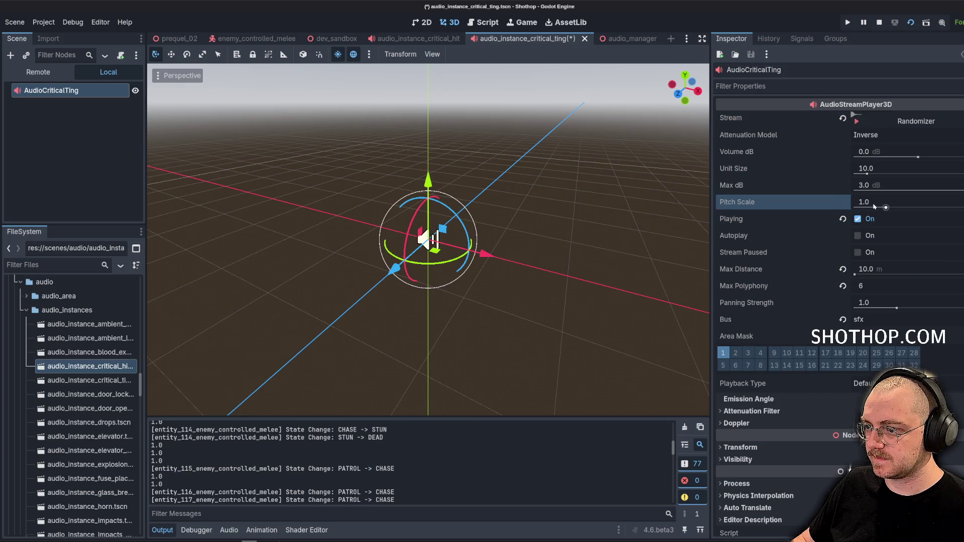
text(1.3)
key(Return)
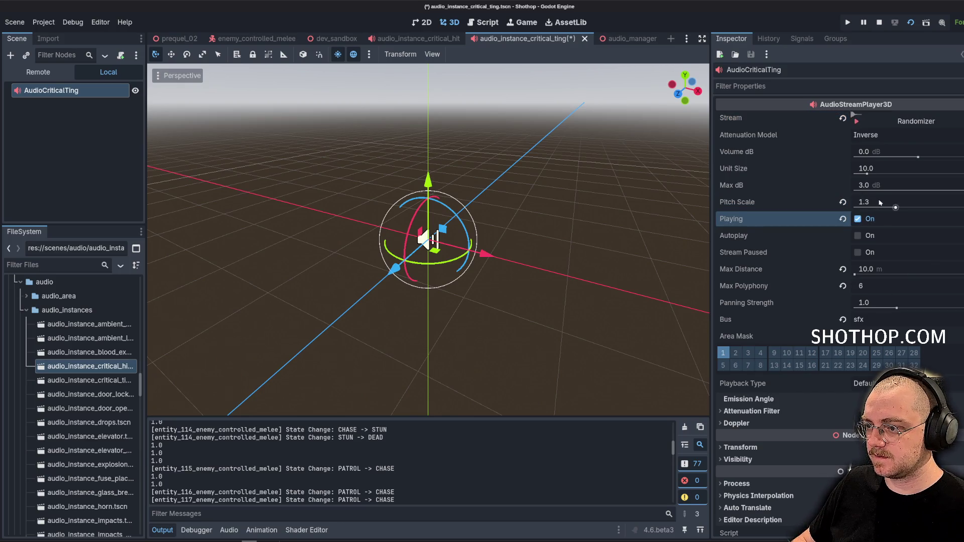
Preview the sound at Pitch Scale 1.6, then undo the pitch back to 1.0.
click(880, 202)
text(1.6)
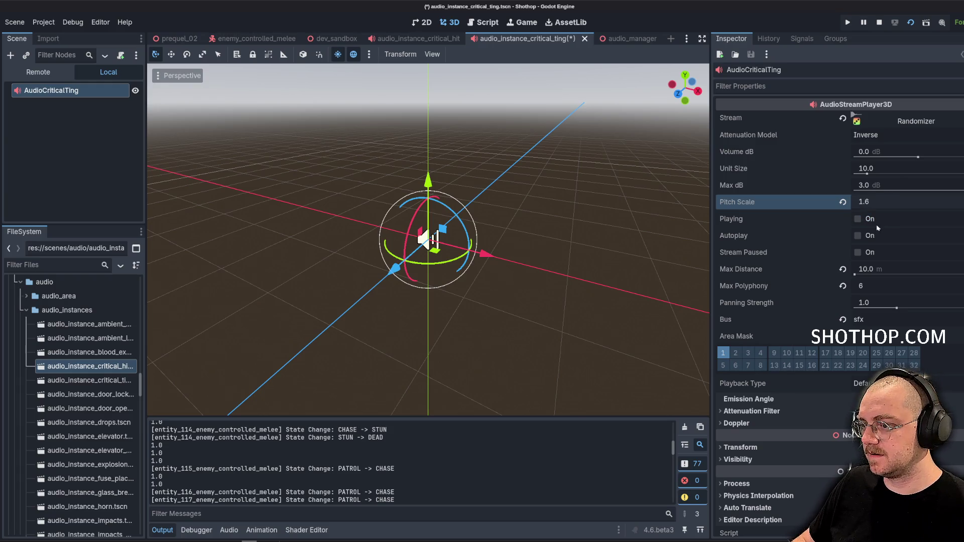
click(876, 226)
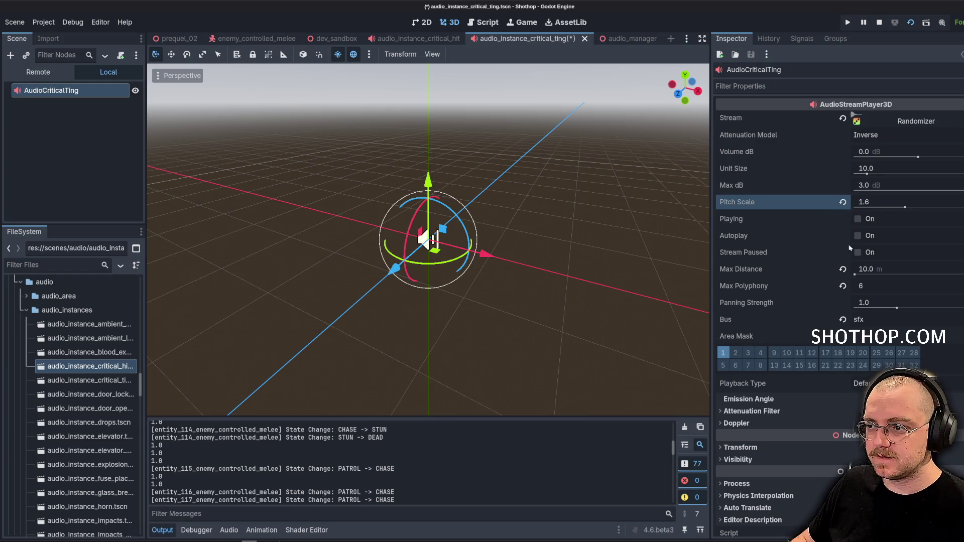
key(ctrl+z)
key(ctrl+z)
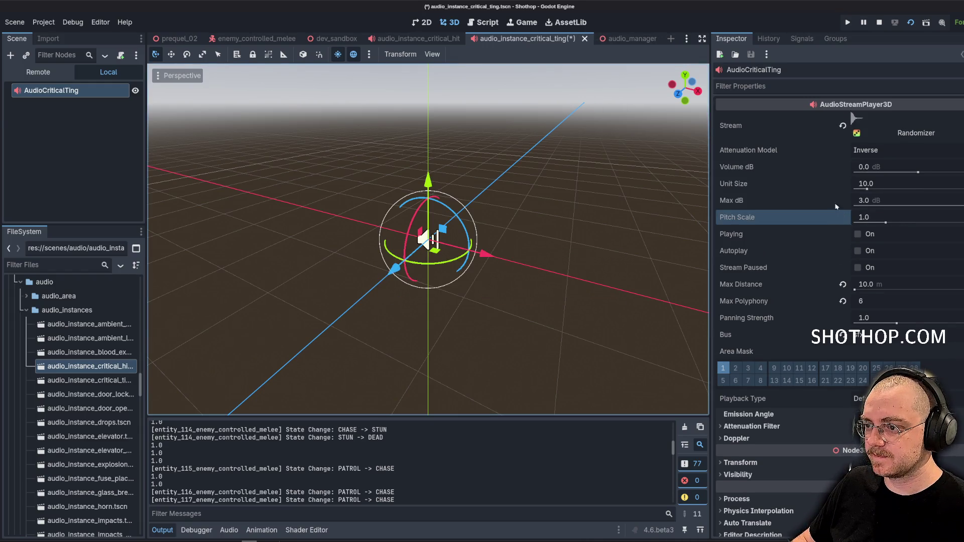
click(482, 22)
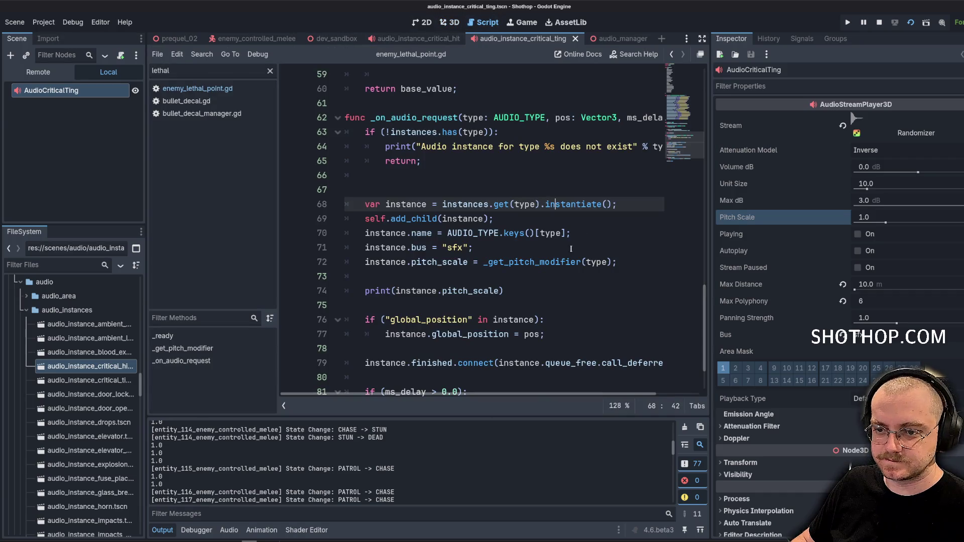
Delete the print(instance.pitch_scale) debug line and the blank line above it.
drag(710, 322, 762, 322)
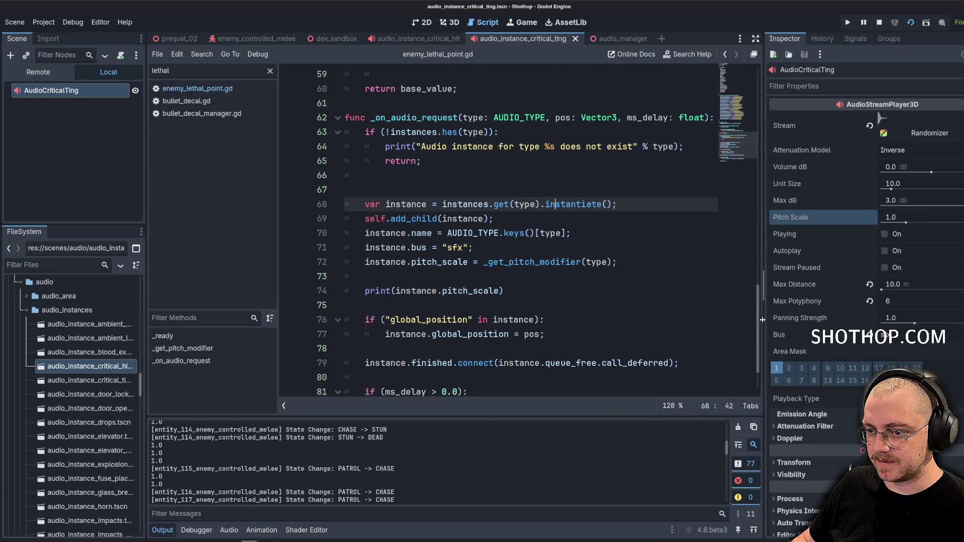
click(535, 289)
key(shift+Up)
key(BackSpace)
key(BackSpace)
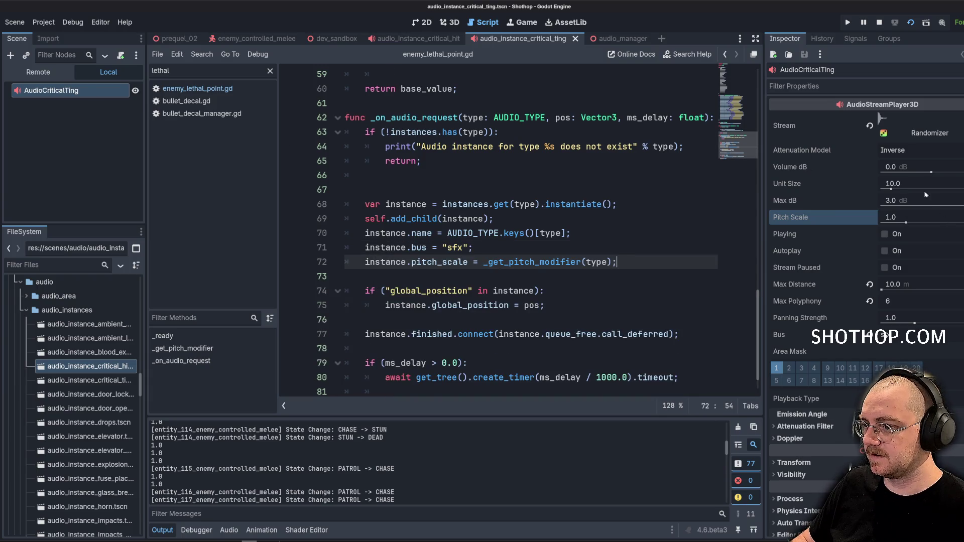
Set the critical ting's Volume dB to 5 and save the scene.
click(907, 170)
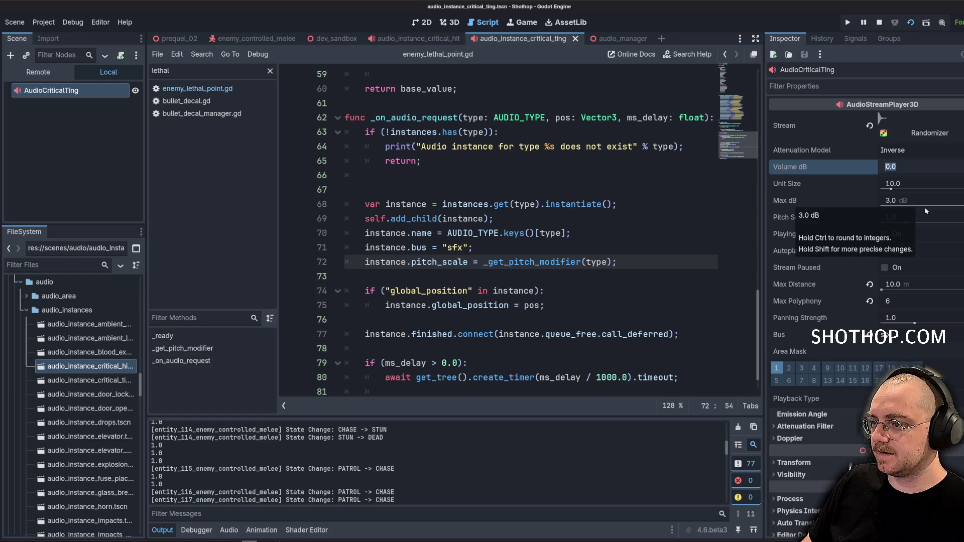
text(5)
key(Return)
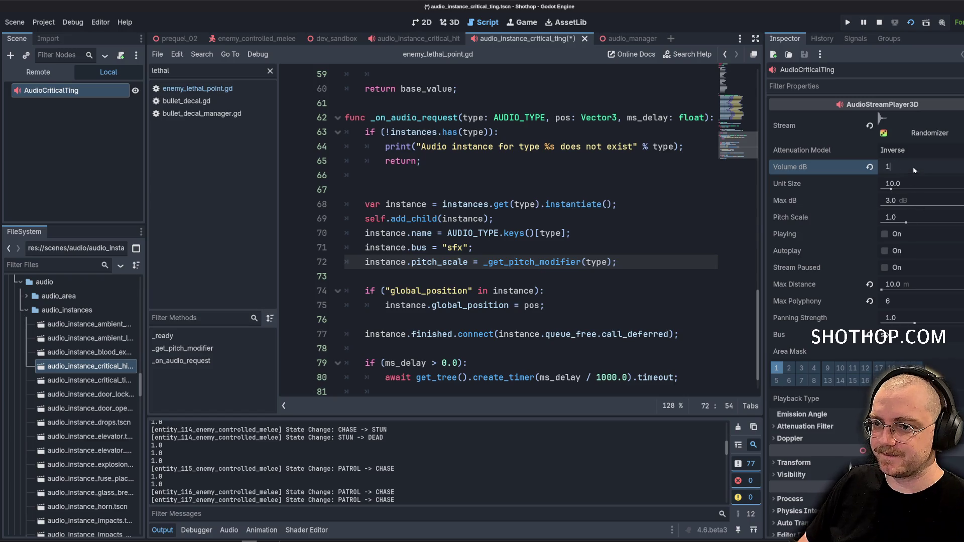
key(ctrl+s)
click(334, 39)
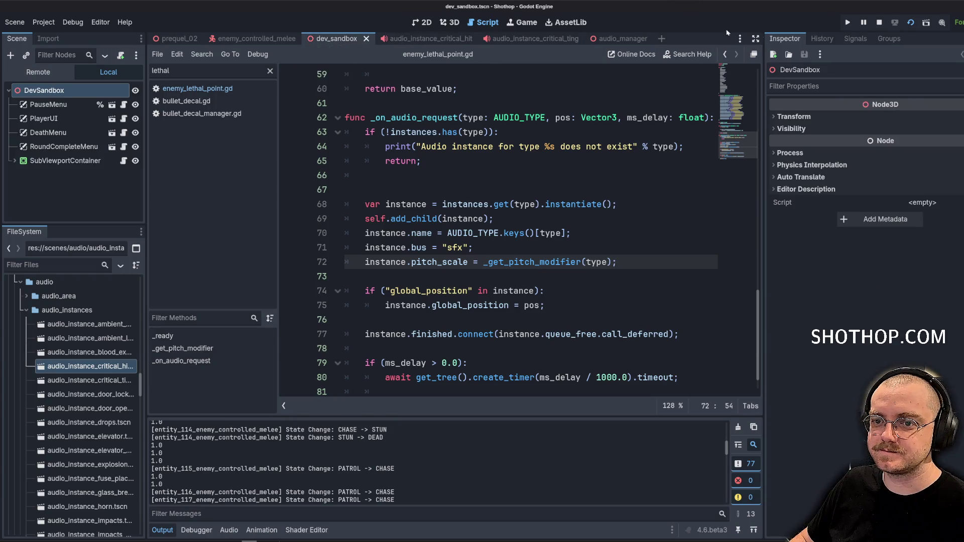
click(911, 25)
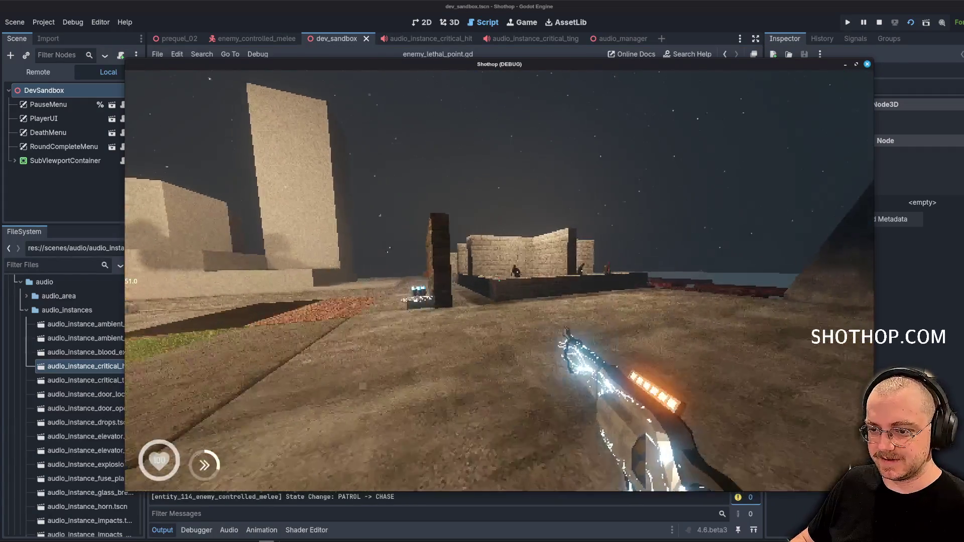
key(w)
click(499, 280)
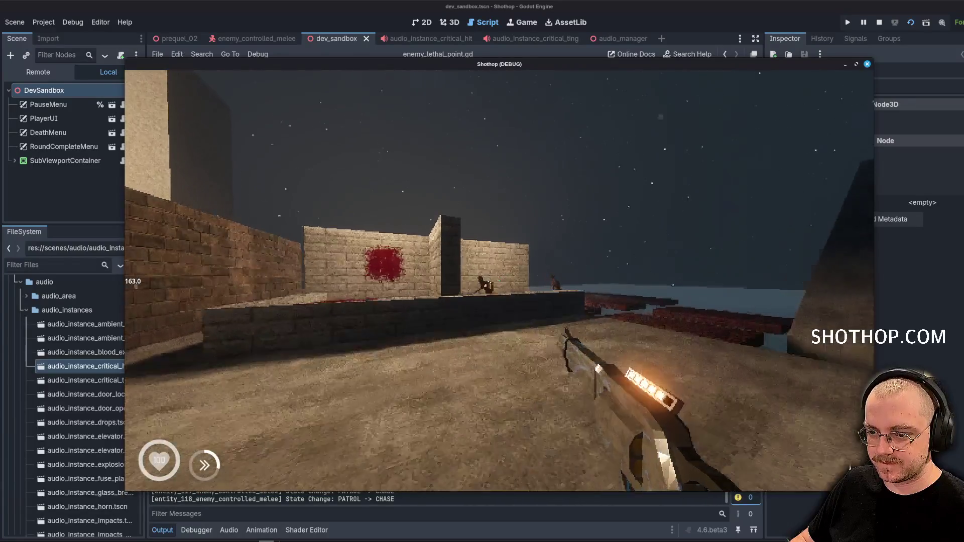
click(499, 281)
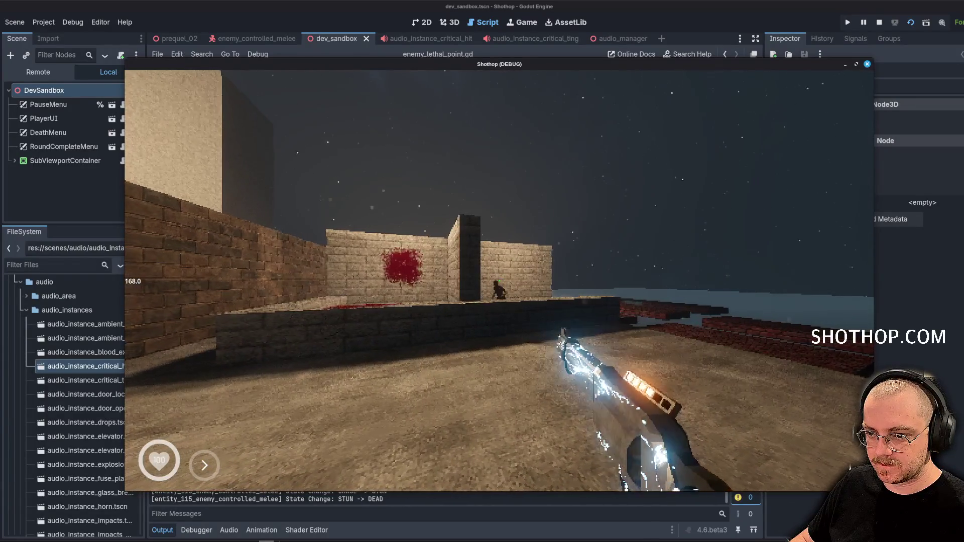
key(w)
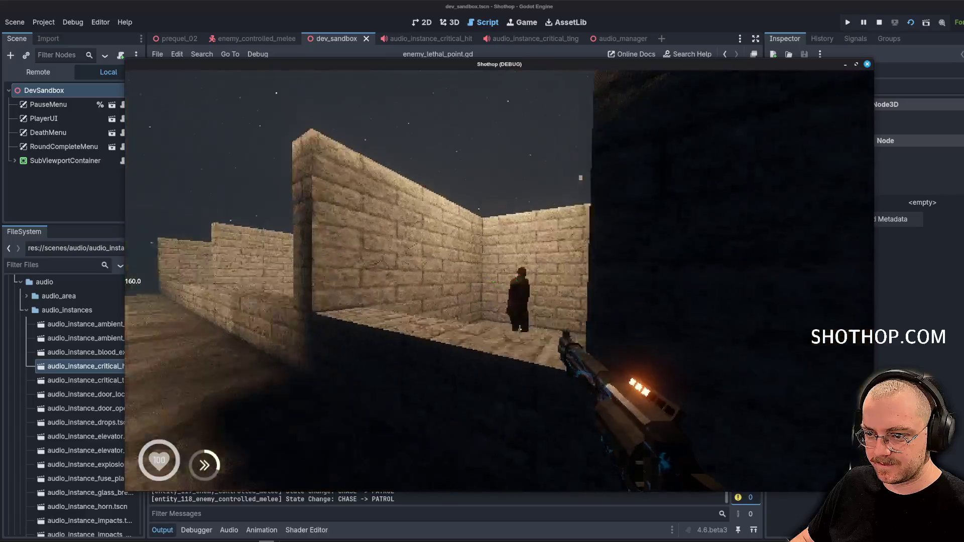
key(w)
click(499, 280)
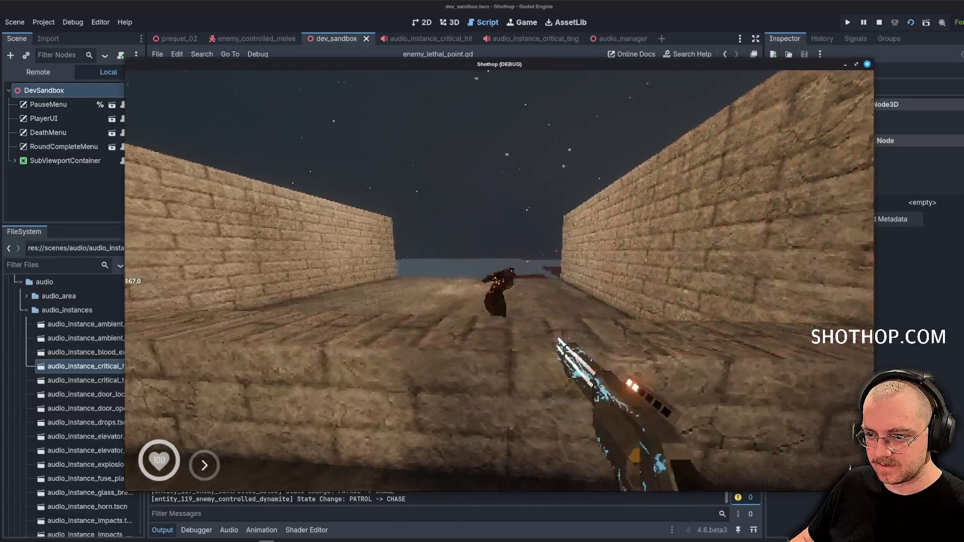
key(Escape)
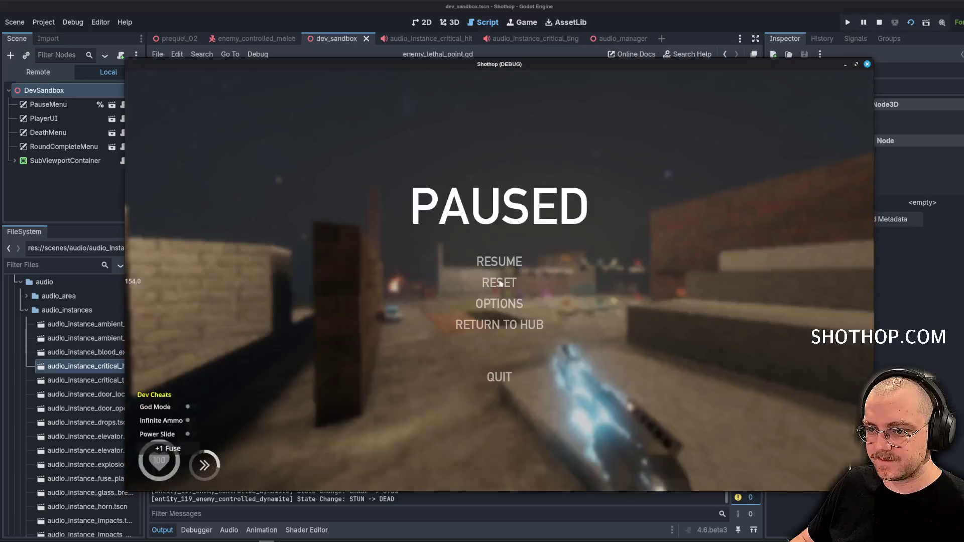
click(500, 284)
key(w)
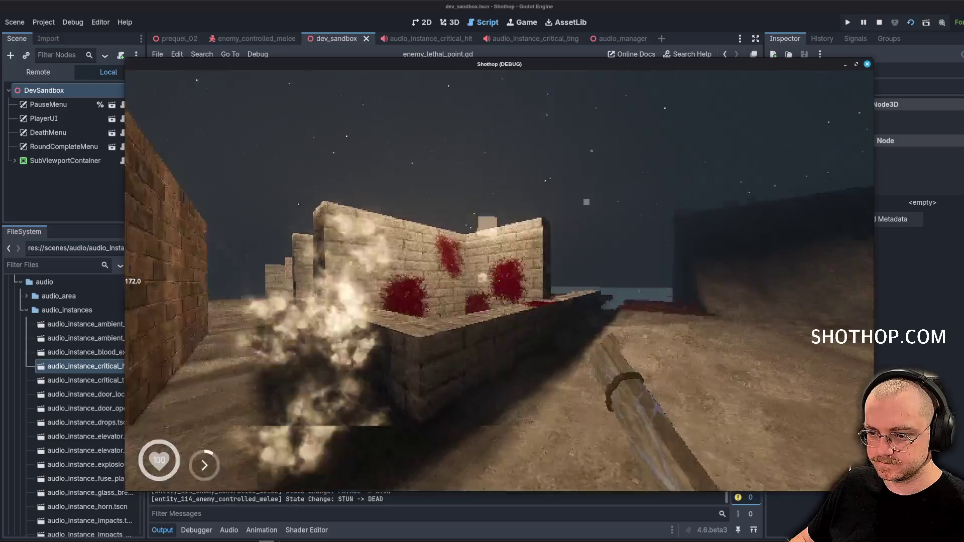
key(w)
key(w)
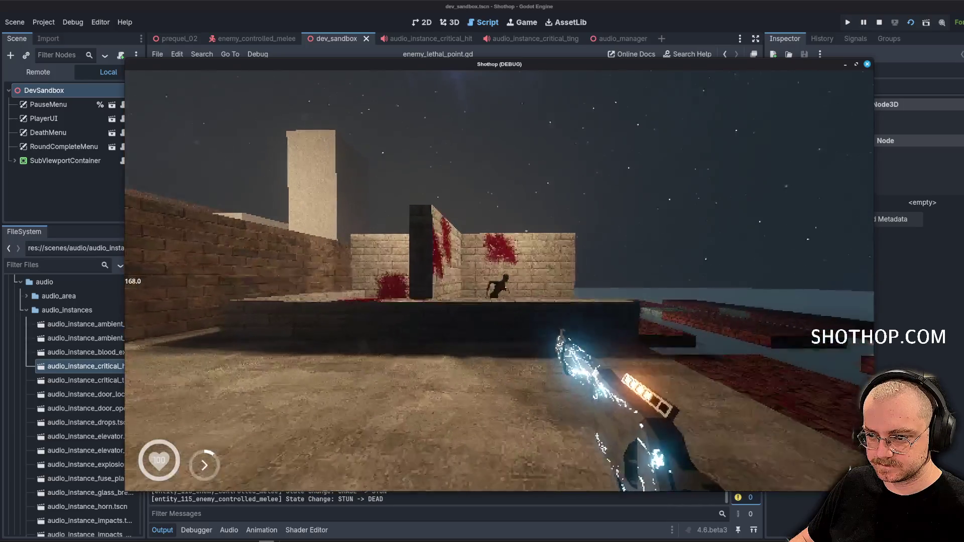
key(w)
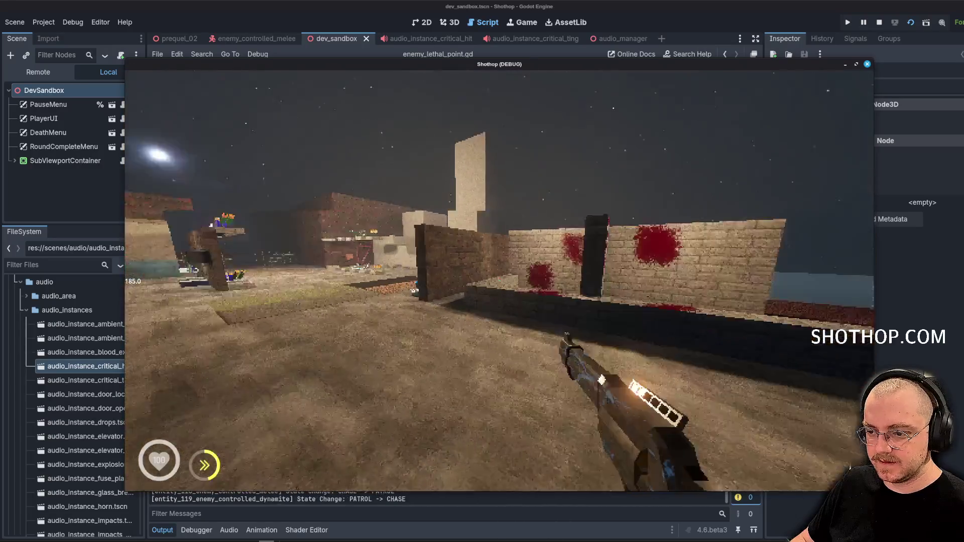
key(Escape)
click(500, 283)
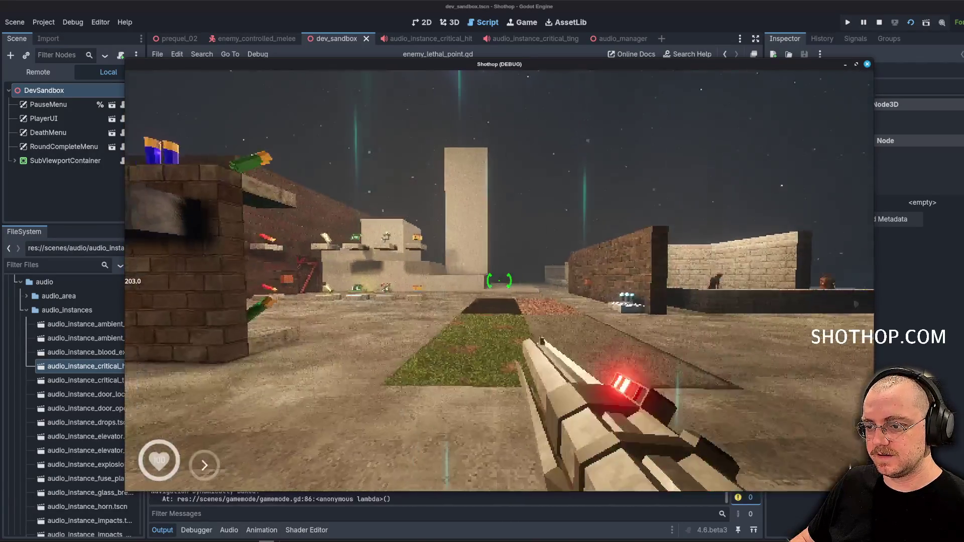
key(Escape)
key(F8)
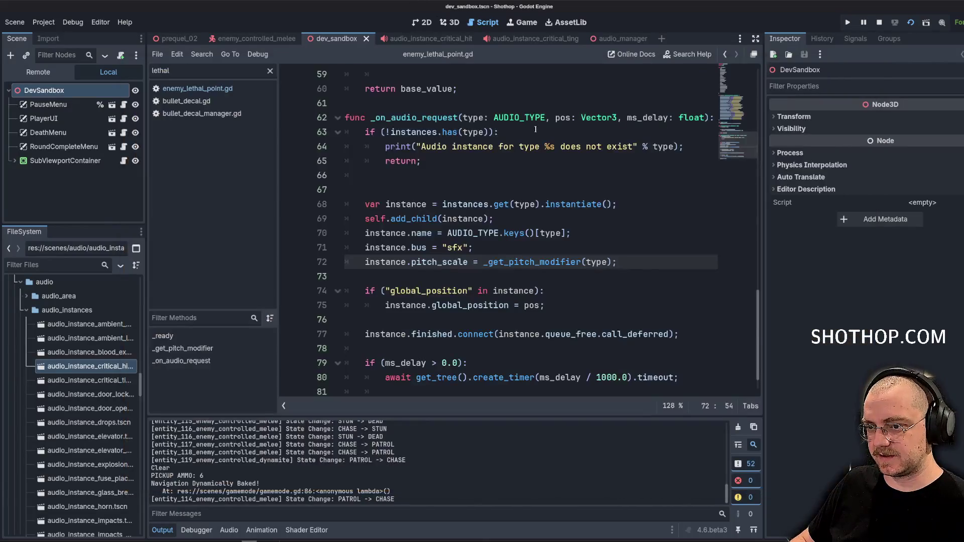
Delete the blank line above var instance in _on_audio_request and save the script.
click(485, 198)
key(shift+Up)
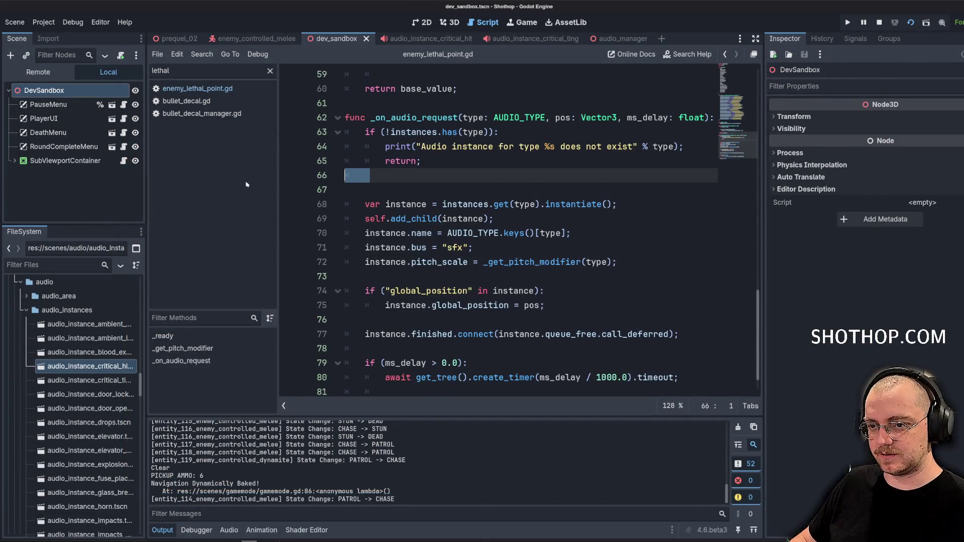
key(BackSpace)
key(Down)
key(Down)
key(End)
key(ctrl+s)
click(609, 169)
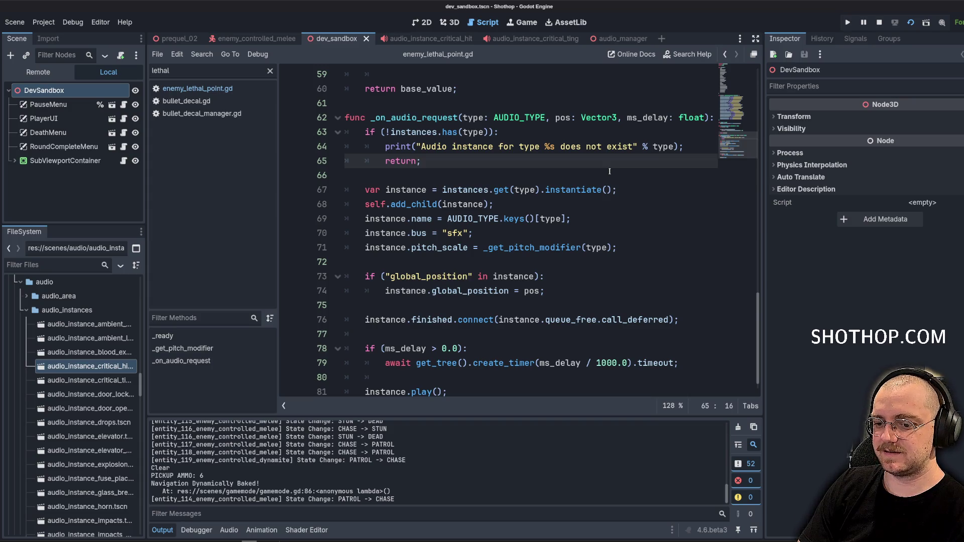
key(Down)
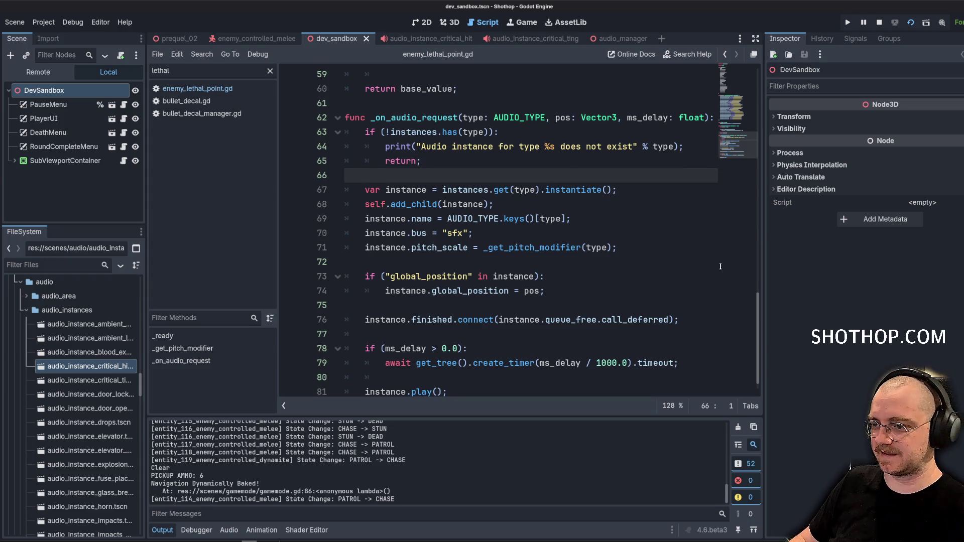
click(449, 22)
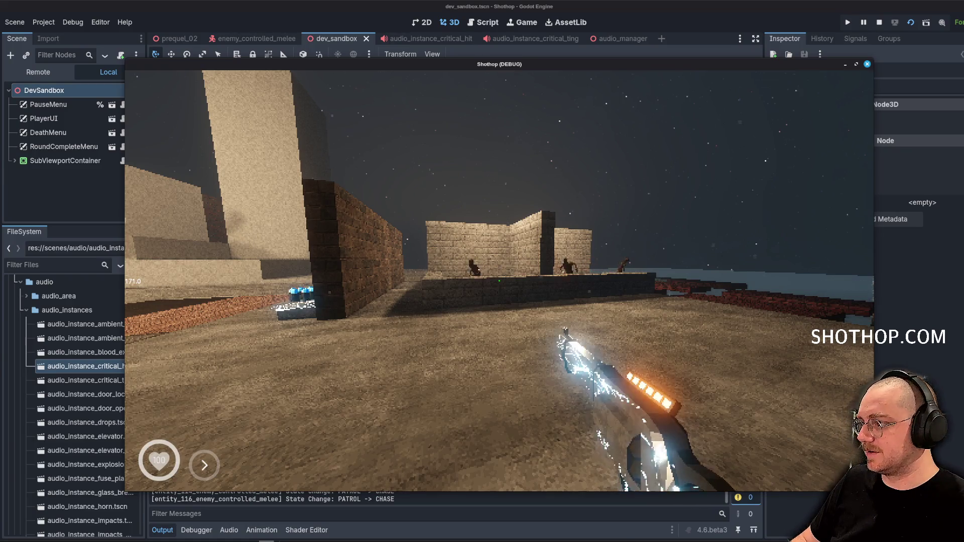
Bring up the relaunched game's PAUSED menu with Esc.
key(Escape)
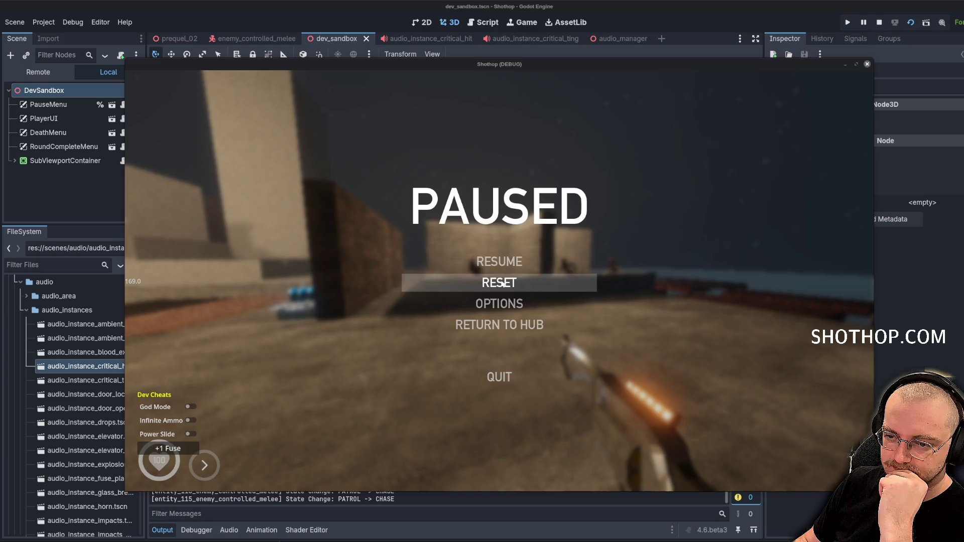
Choose RESET in the PAUSED menu to restart the level from spawn.
click(527, 281)
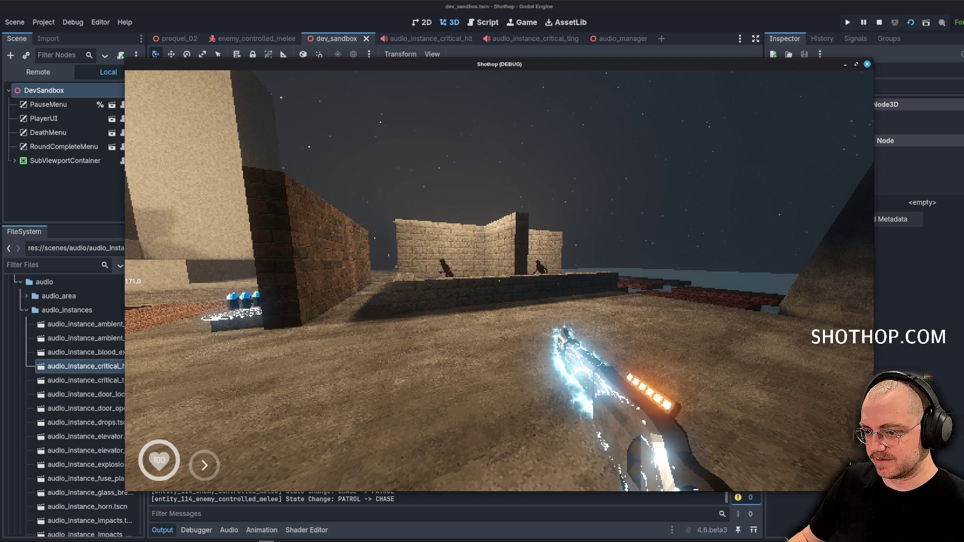
Advance toward the brick walls shooting enemies until they stun, then pause the game.
key(w)
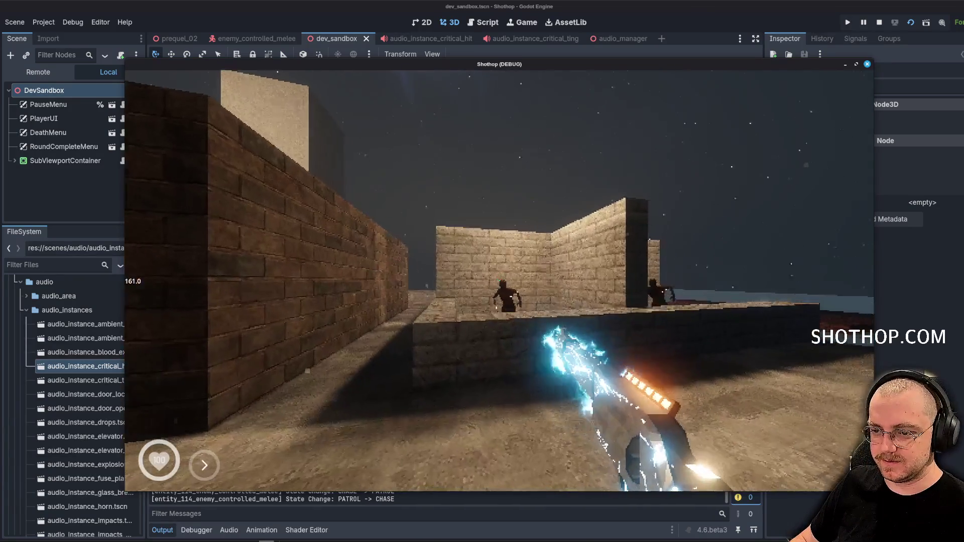
click(499, 280)
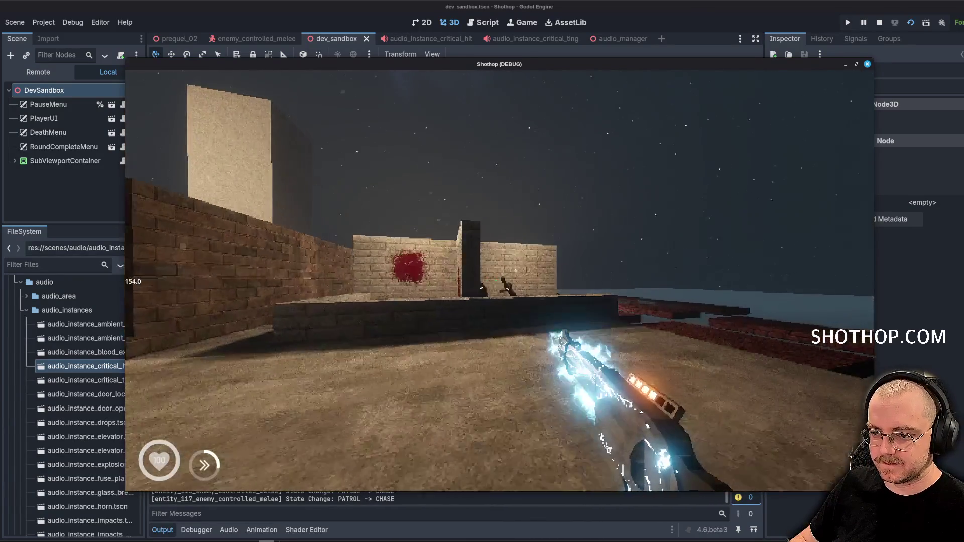
click(499, 280)
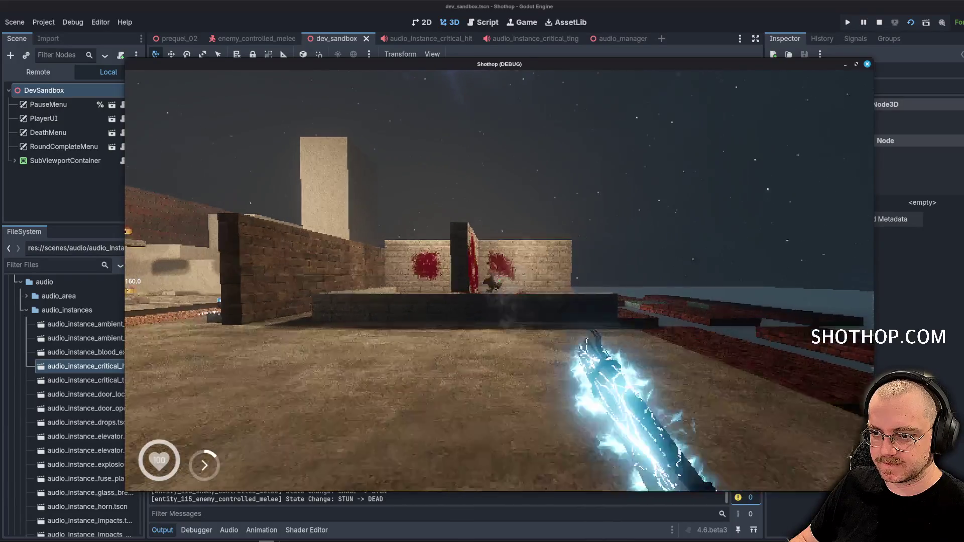
key(w)
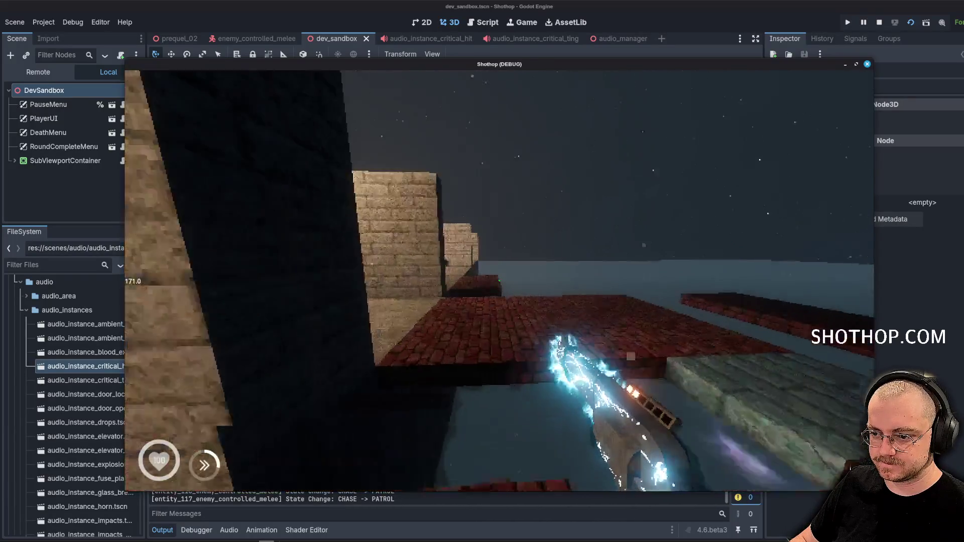
key(w)
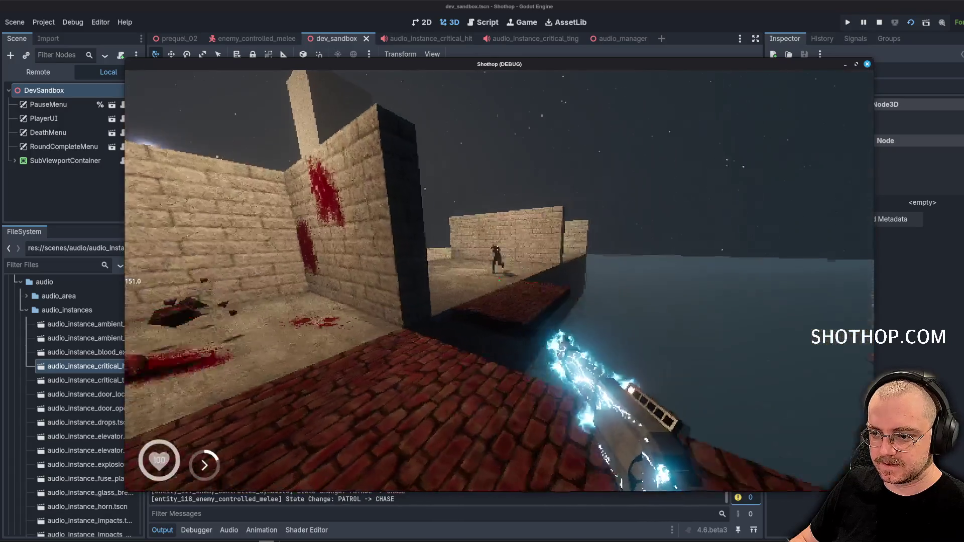
key(s)
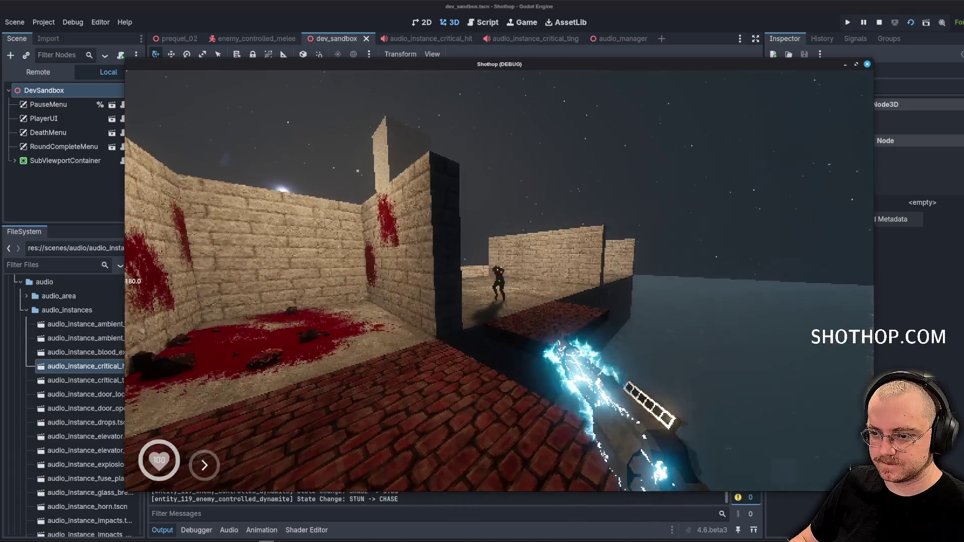
key(Escape)
Reset the run and kill stunned enemies with critical shots, then stop the game and deselect NavigationRegion3D.
click(499, 282)
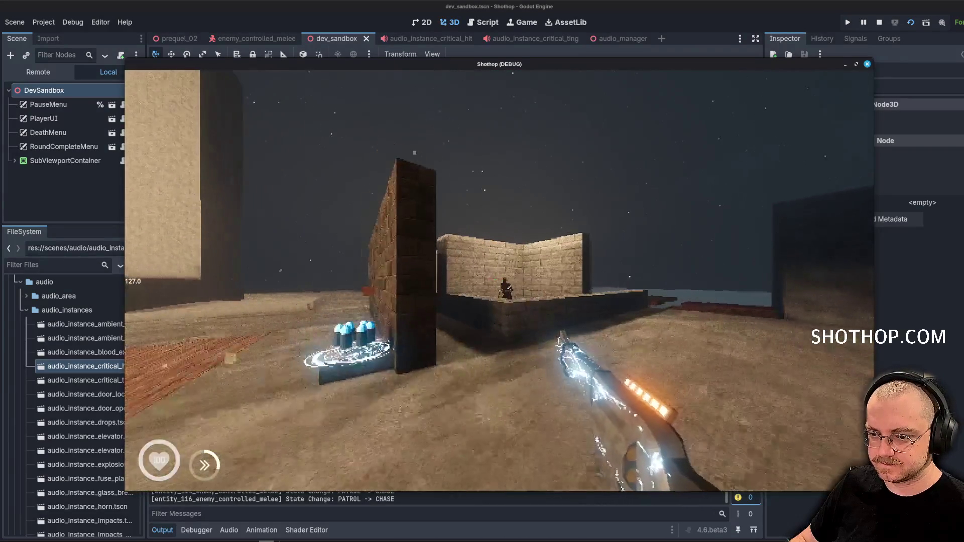
key(w)
click(499, 280)
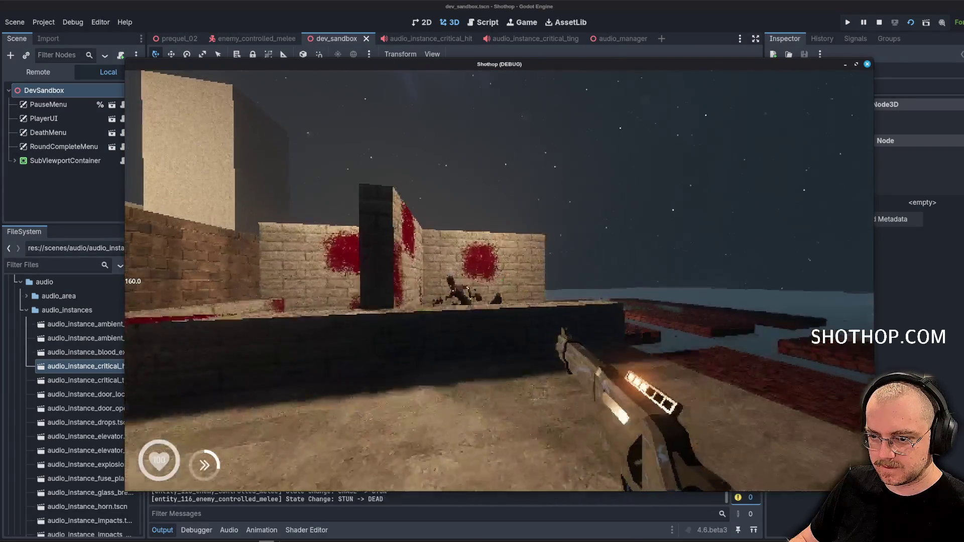
key(w)
click(499, 280)
key(w)
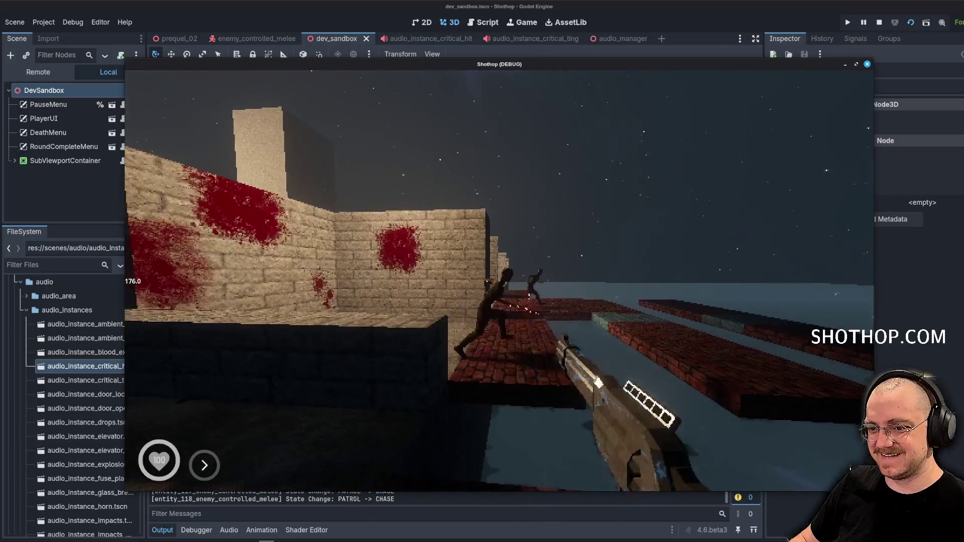
key(w)
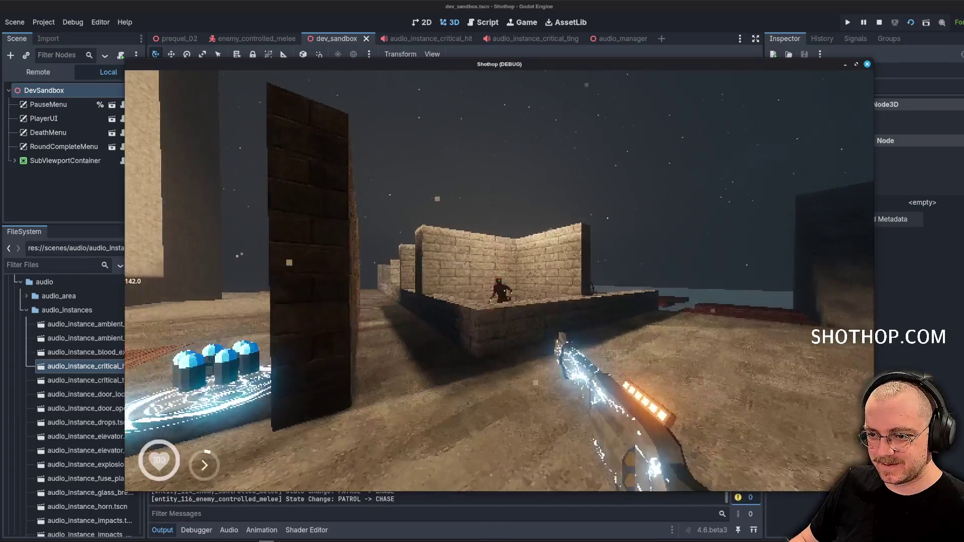
key(w)
key(w)
key(w)
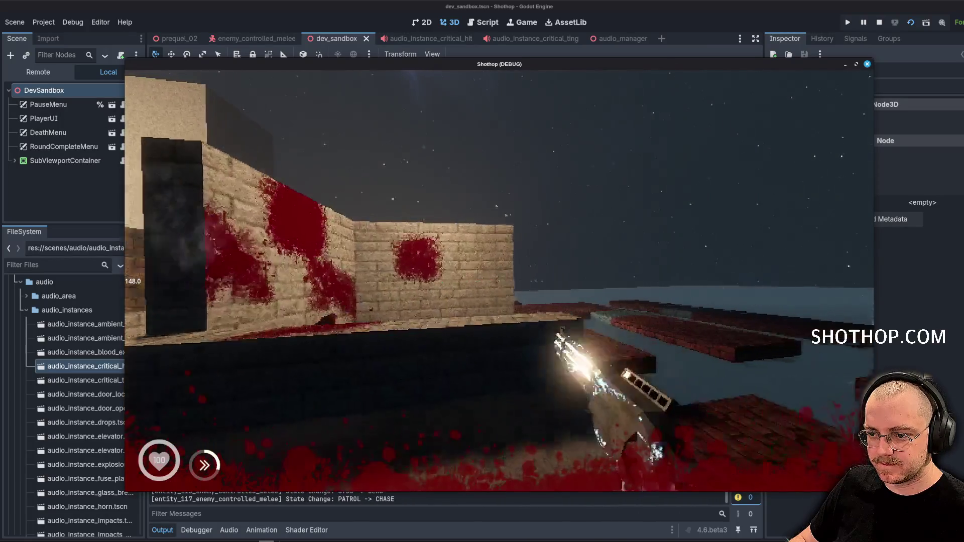
key(w)
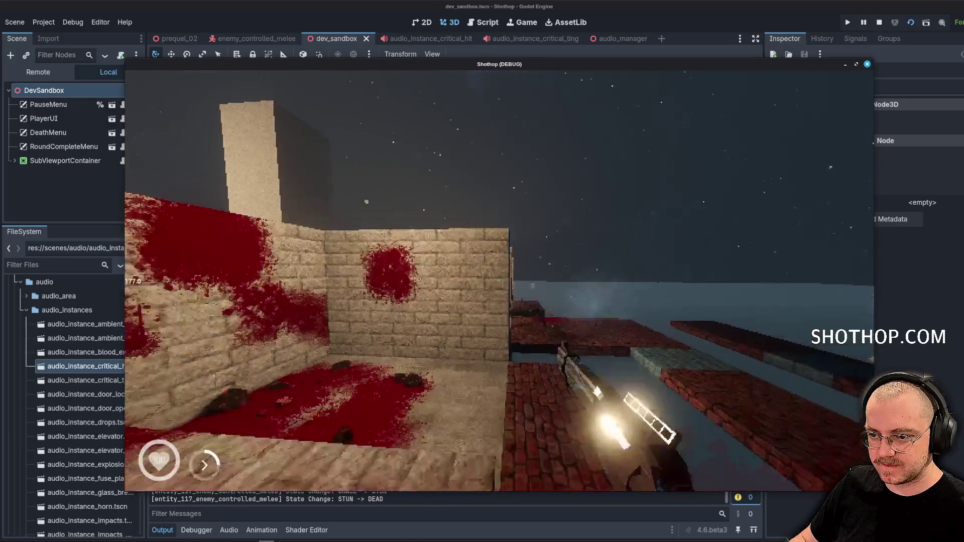
key(F8)
click(587, 228)
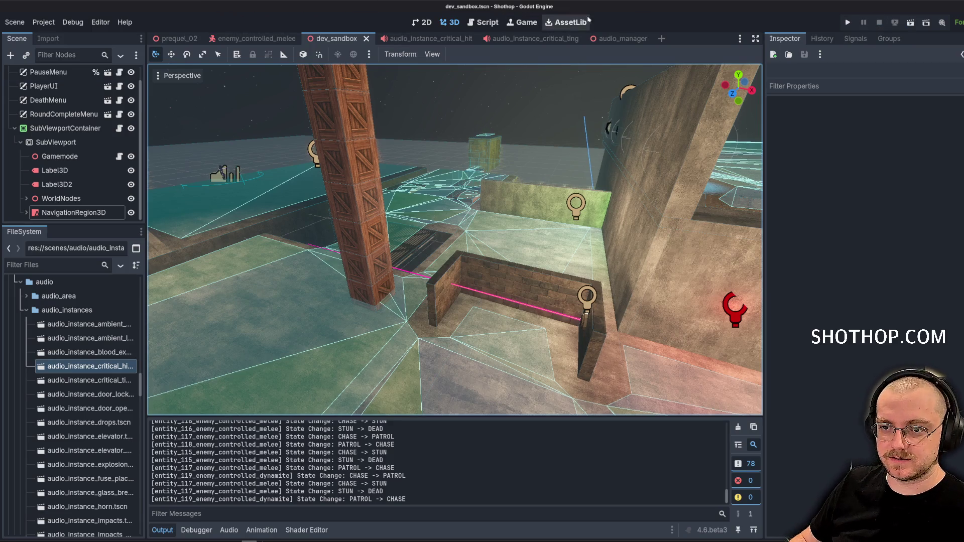
click(482, 22)
Widen the script editor's code area.
click(610, 162)
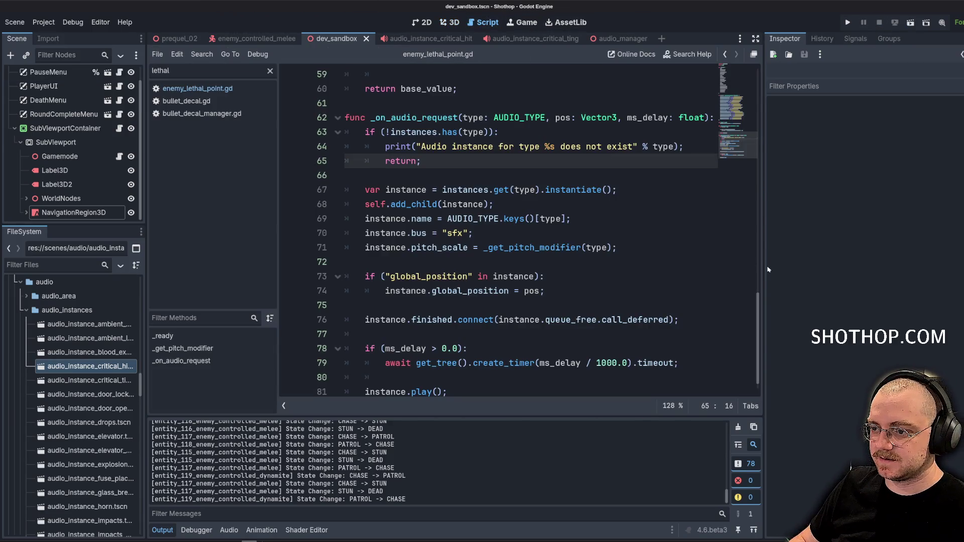
drag(764, 275, 861, 275)
click(553, 233)
scroll(334, 117, up, 6)
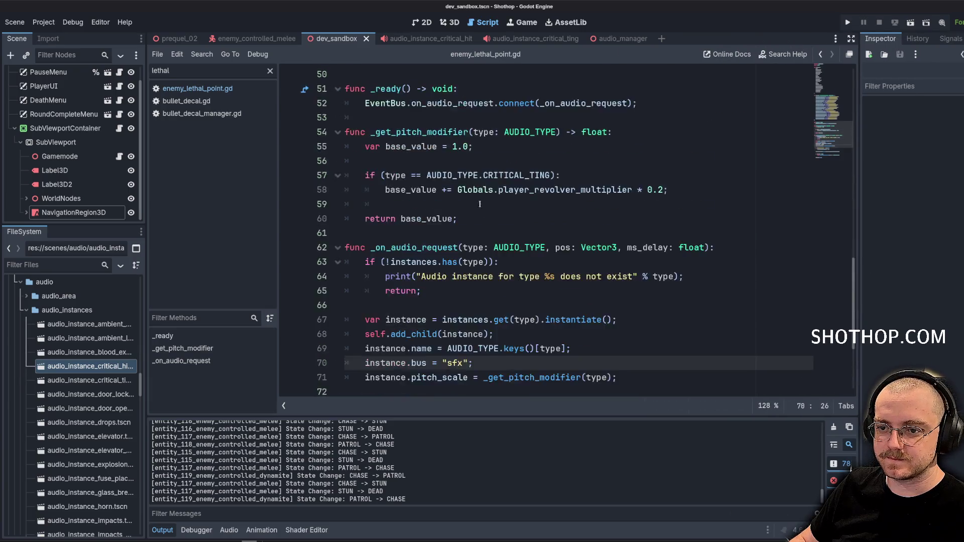
scroll(334, 117, down, 6)
In enemy_lethal_point.gd, delete the extra blank lines after the parent.call line.
click(197, 88)
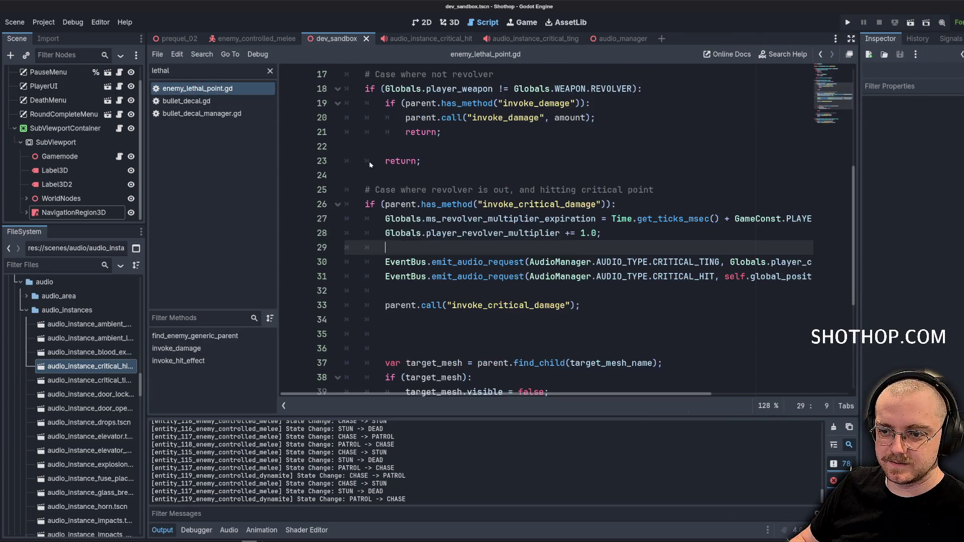
click(543, 276)
scroll(516, 306, down, 4)
click(426, 182)
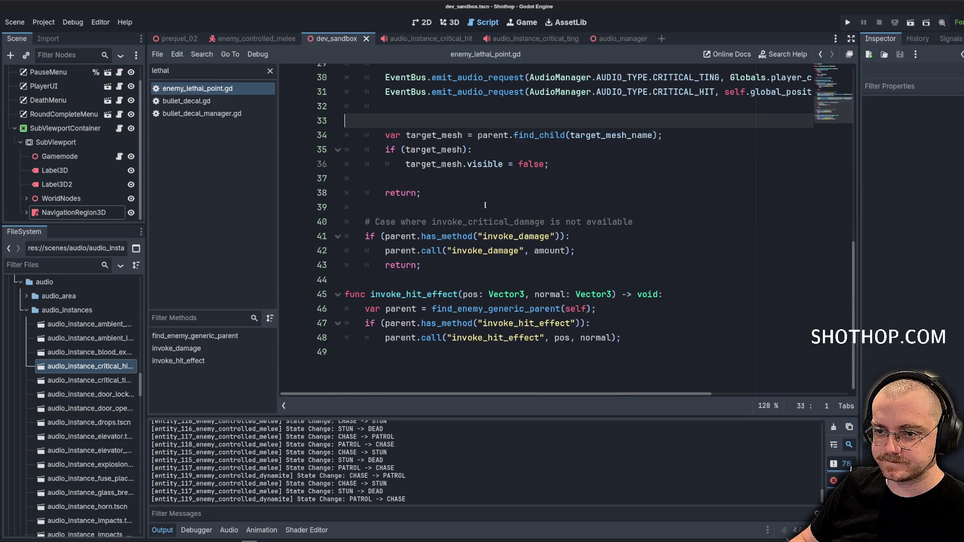
key(Down)
key(Down)
click(403, 164)
key(BackSpace)
key(BackSpace)
scroll(552, 201, up, 4)
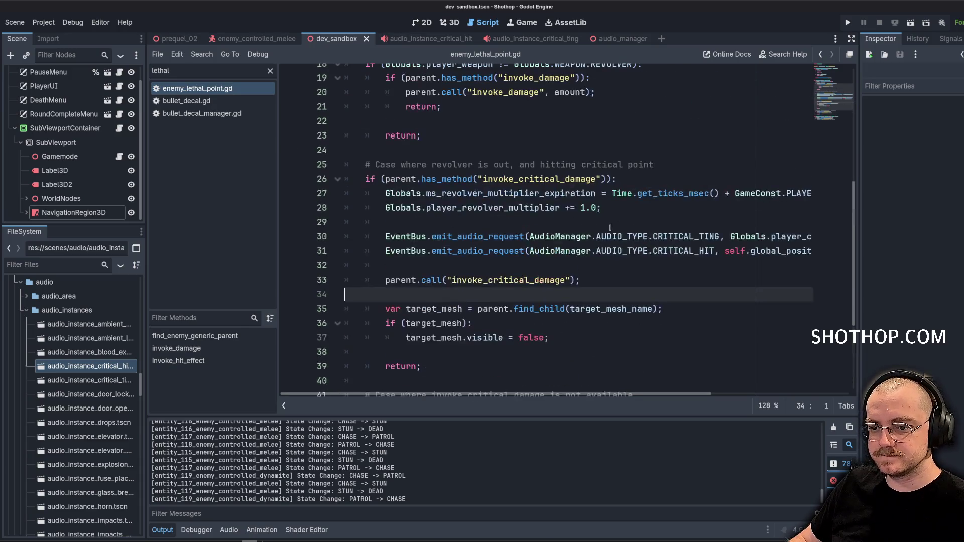
After line 28 add EventBus.emit_on_player_message("%sx Damage" % Globals.player_revolver_multiplier); and save.
click(662, 222)
click(661, 208)
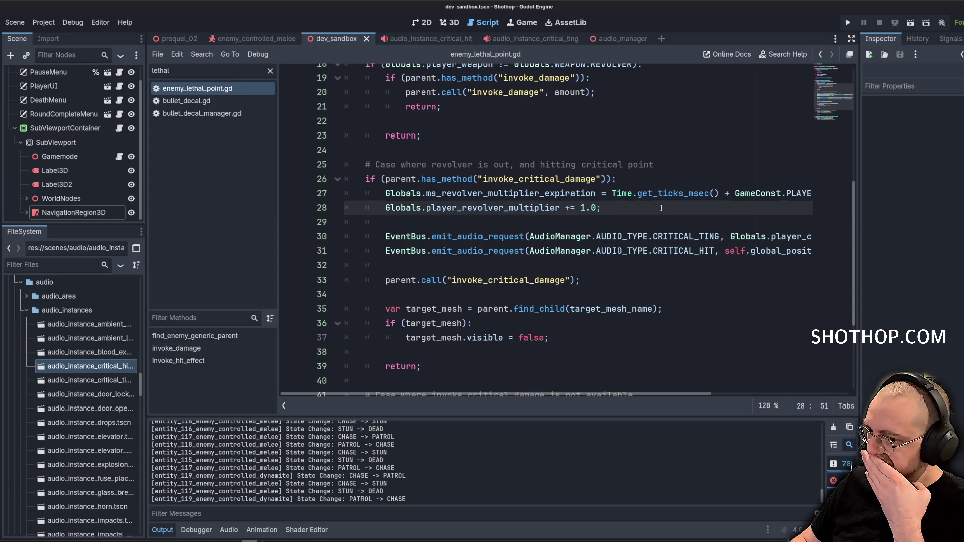
key(Return)
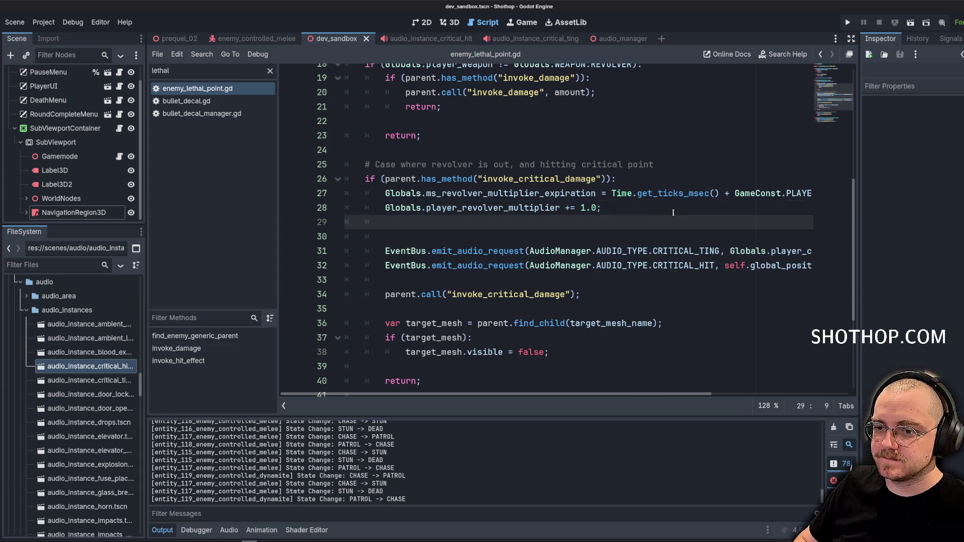
text(E)
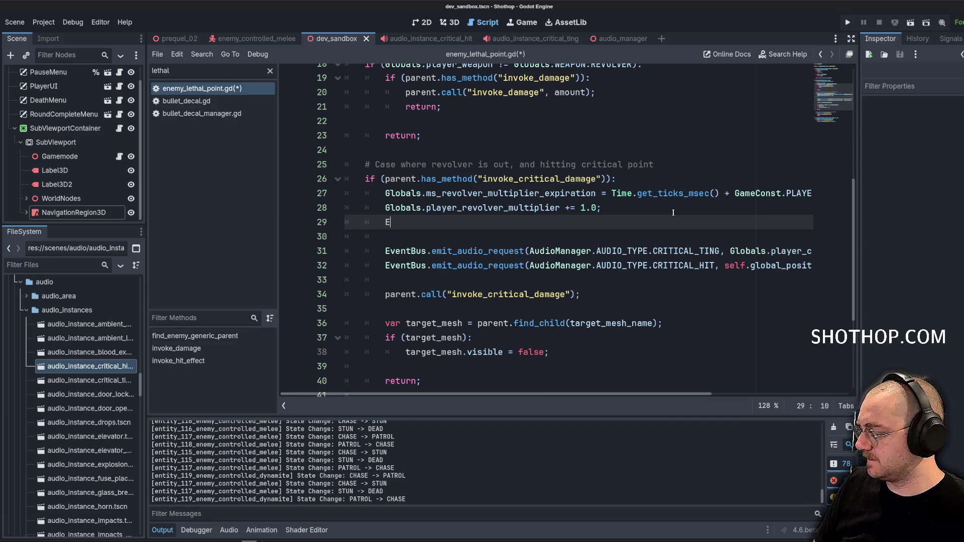
text(ventBus.message)
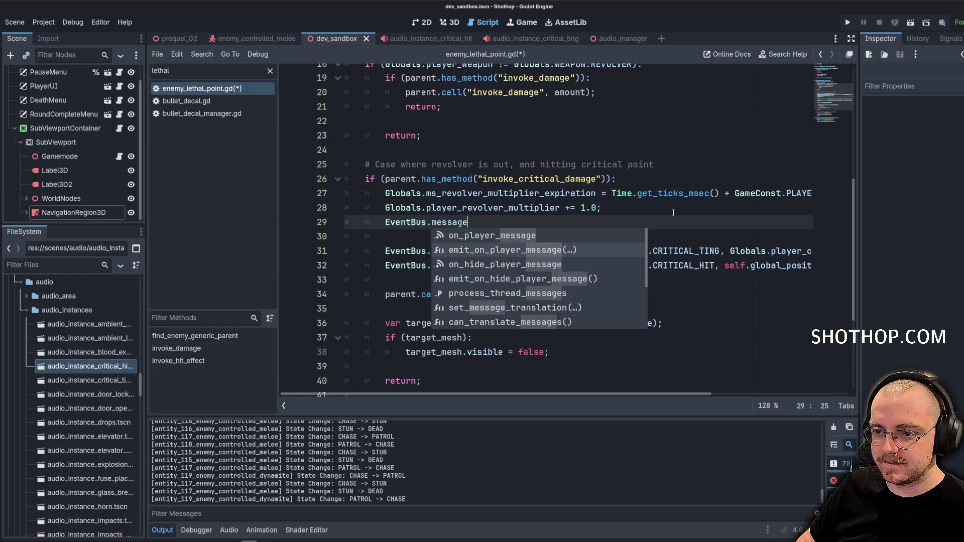
key(Return)
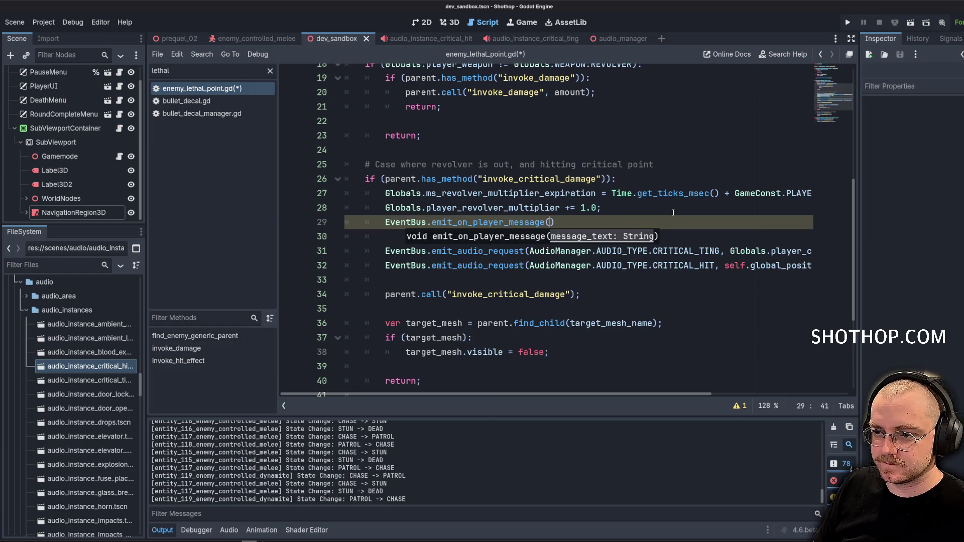
text("%sx)
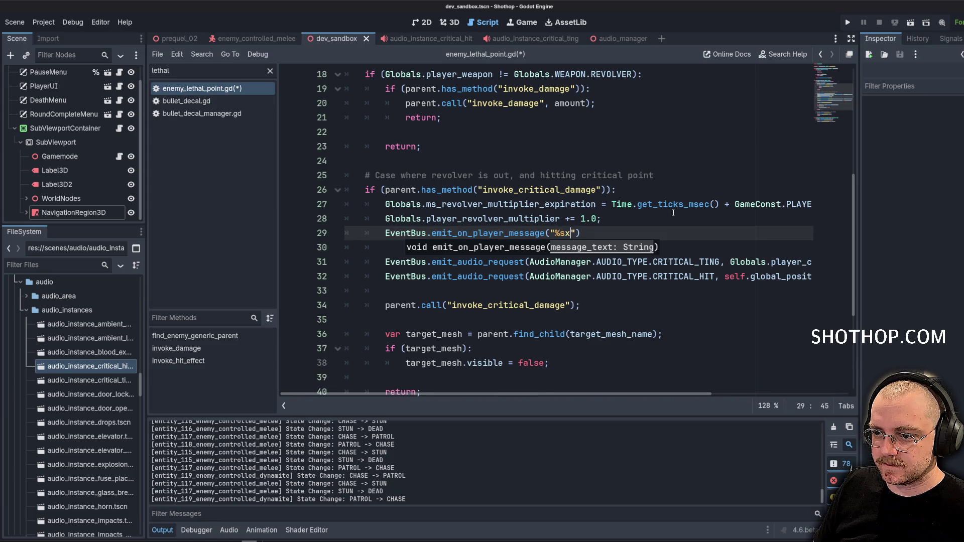
text( Damg)
key(BackSpace)
text(age")
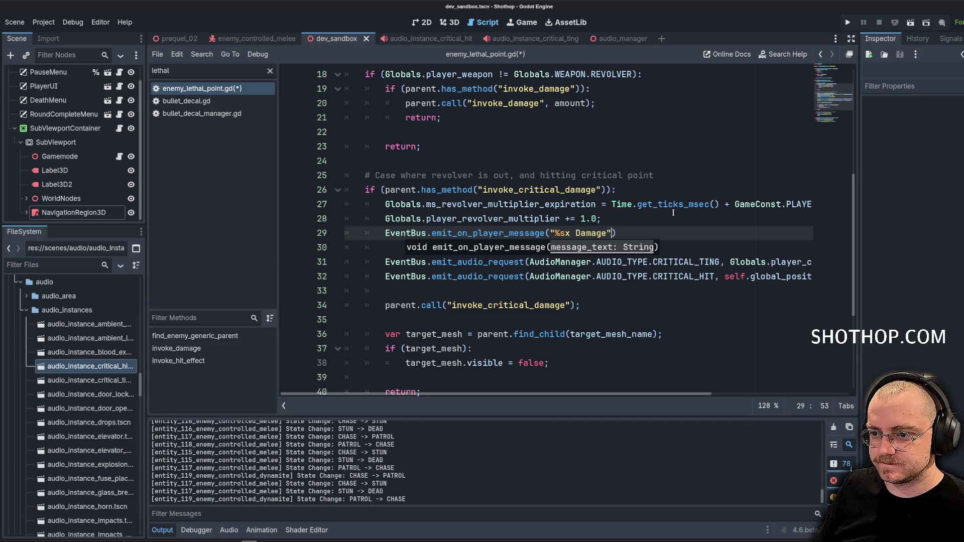
text( % Globals.player_re)
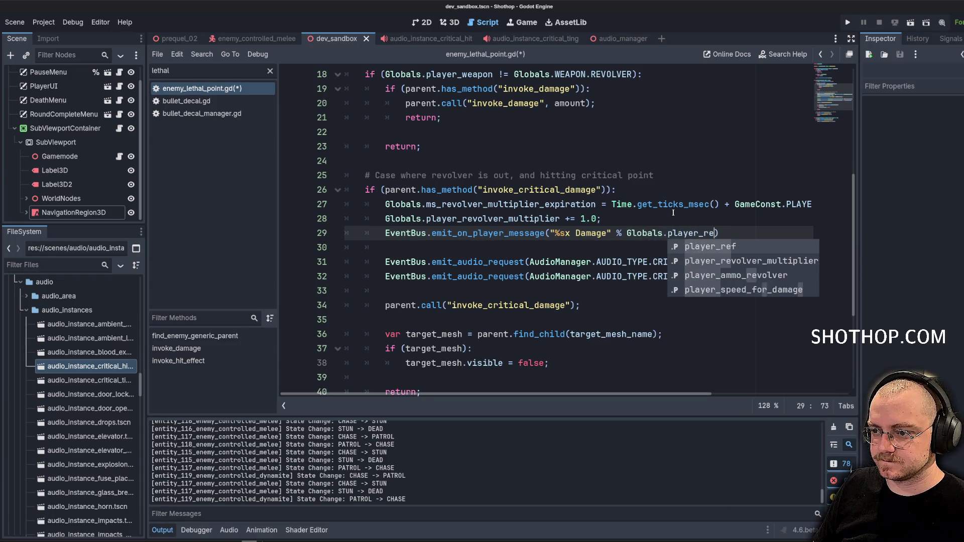
text(v)
key(Return)
key(End)
text(;)
key(ctrl+s)
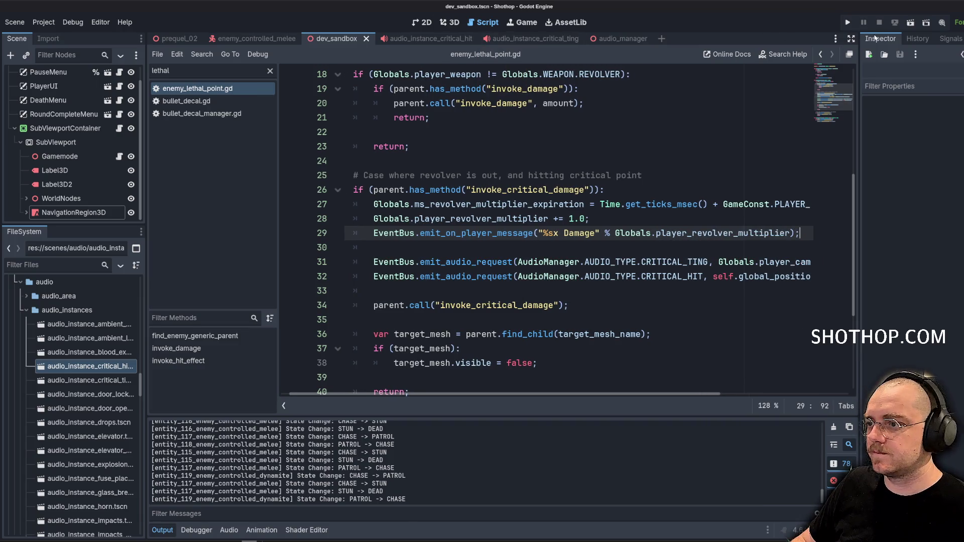
Run the scene, land critical hits showing 2.0X then 4.0X DAMAGE, then stop with F8.
click(910, 22)
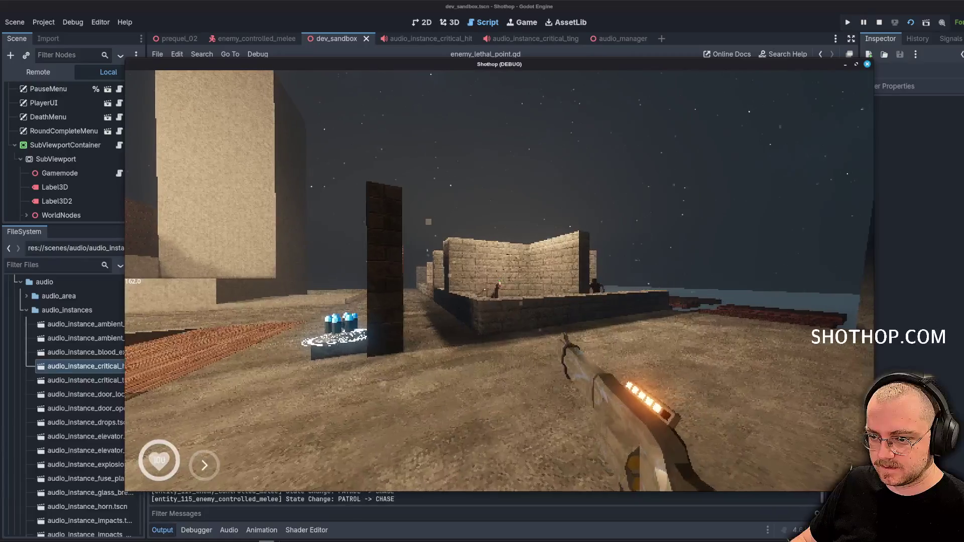
click(499, 280)
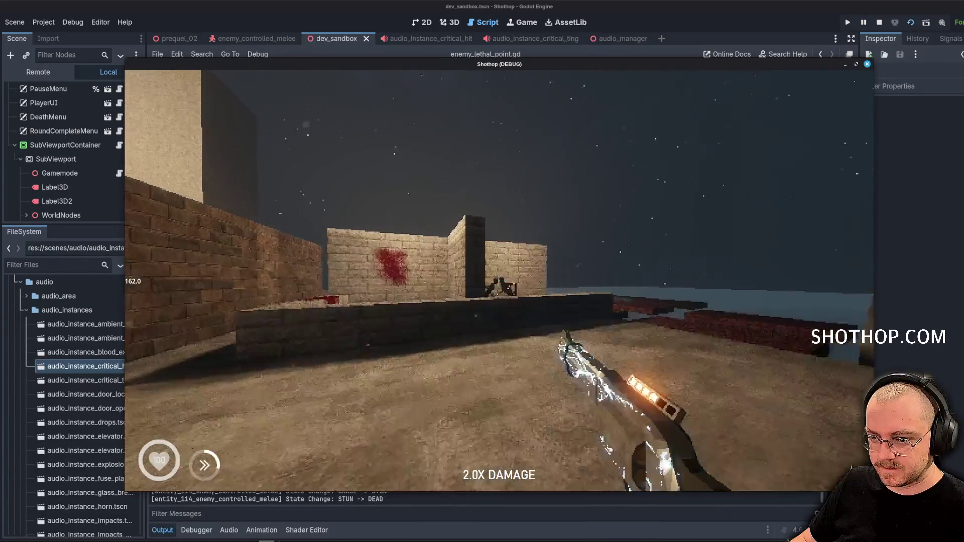
click(498, 281)
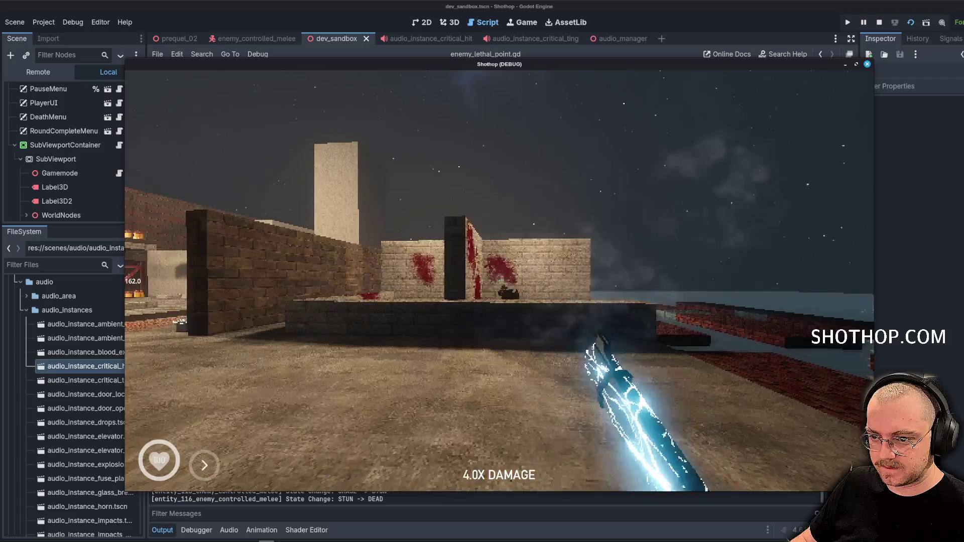
key(w)
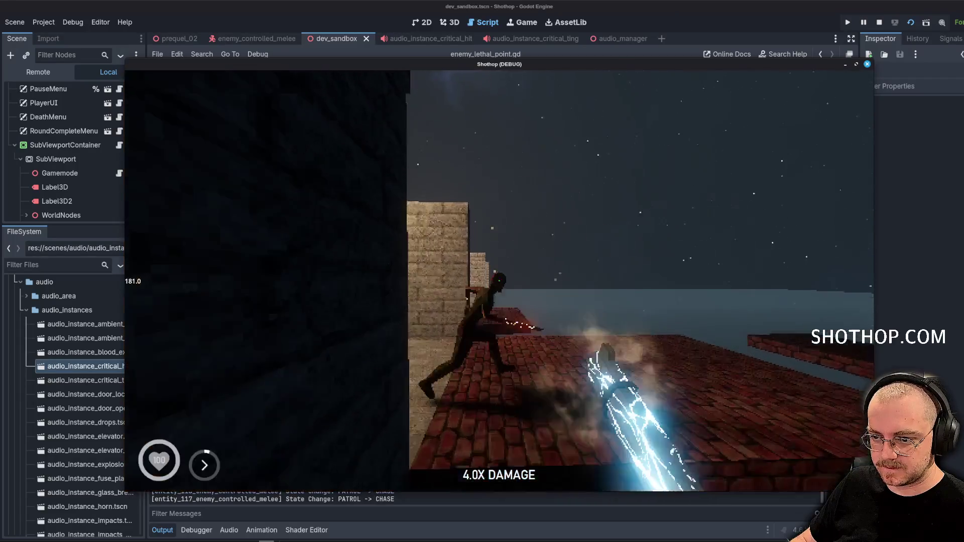
click(500, 280)
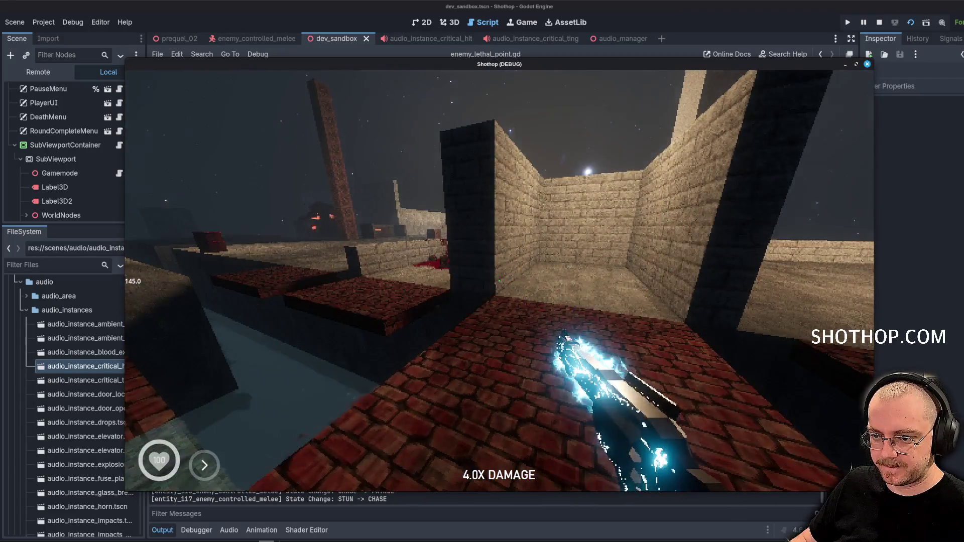
key(w)
key(shift)
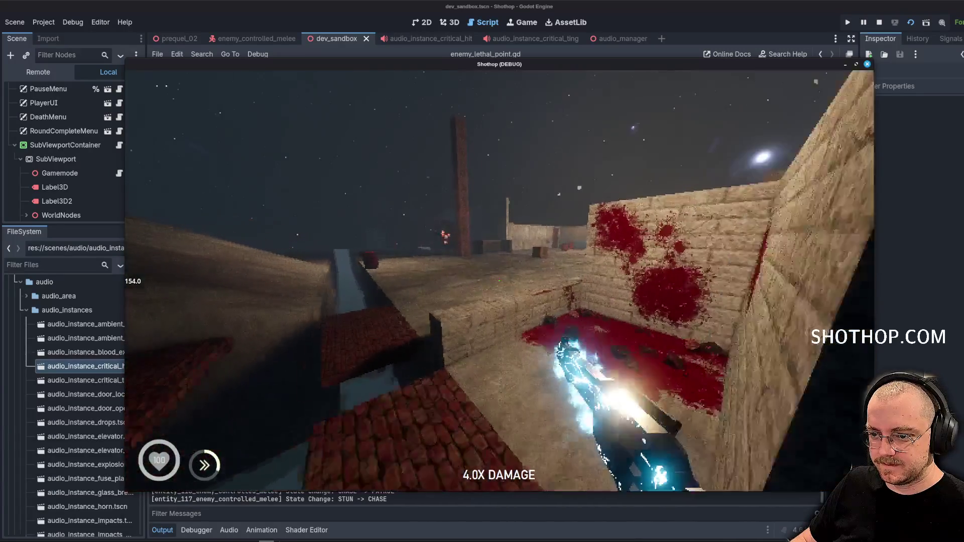
key(w)
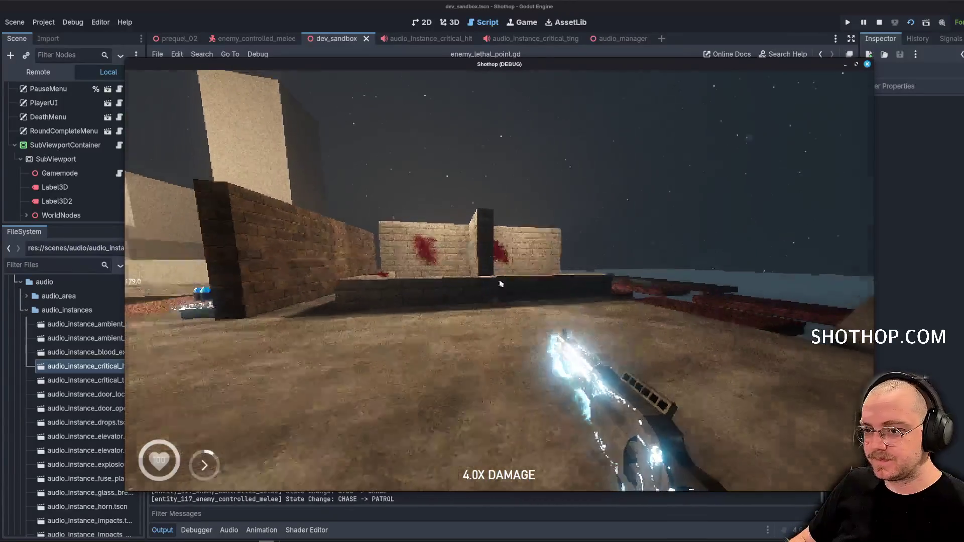
key(F8)
click(476, 233)
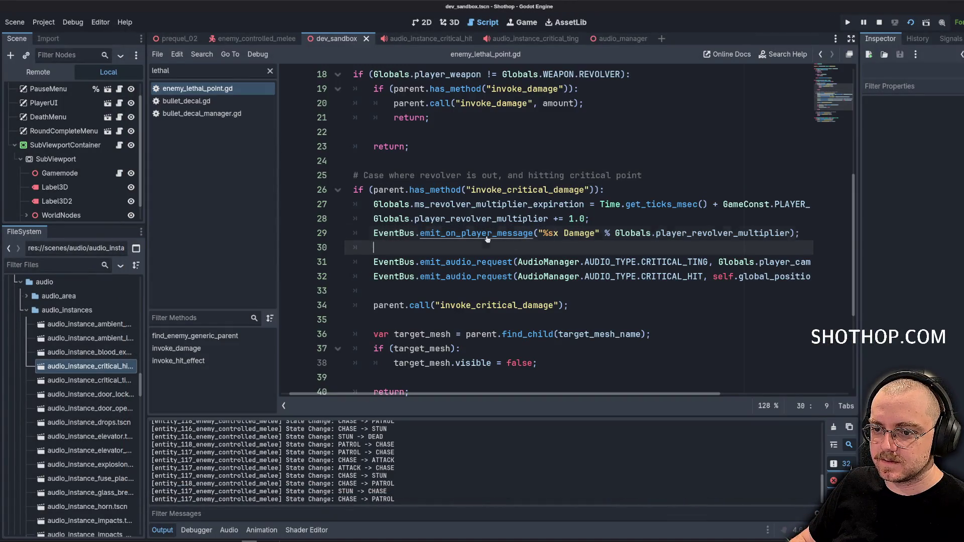
Add an expiration_ms: float parameter to emit_on_player_message in event_bus.gd.
ctrl+click(476, 233)
scroll(539, 192, up, 1)
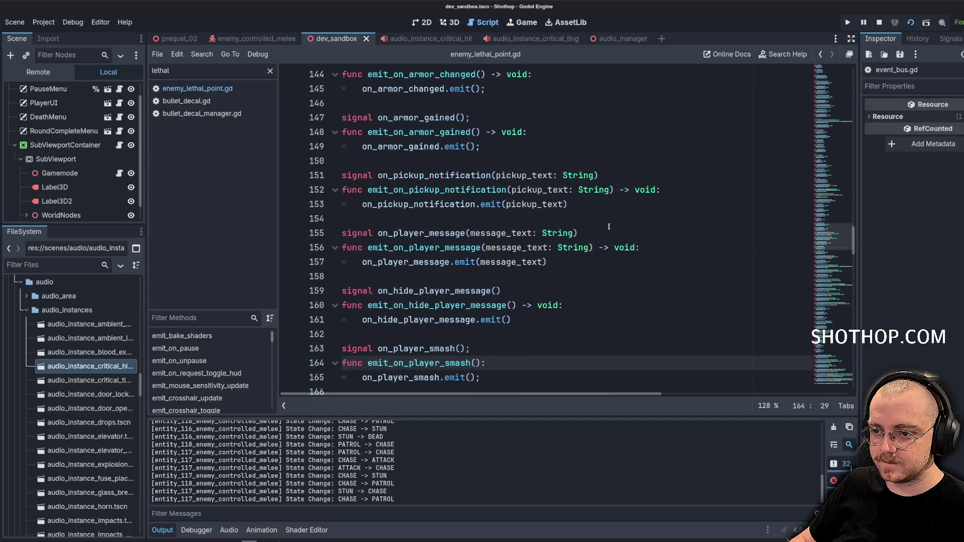
click(592, 248)
text(, expiration_ms: float)
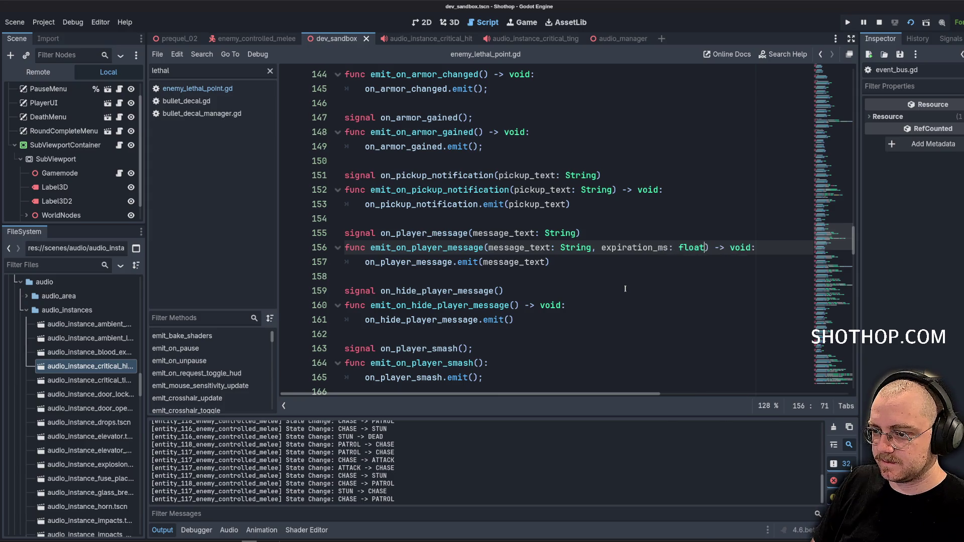
click(638, 248)
double_click(638, 248)
click(708, 247)
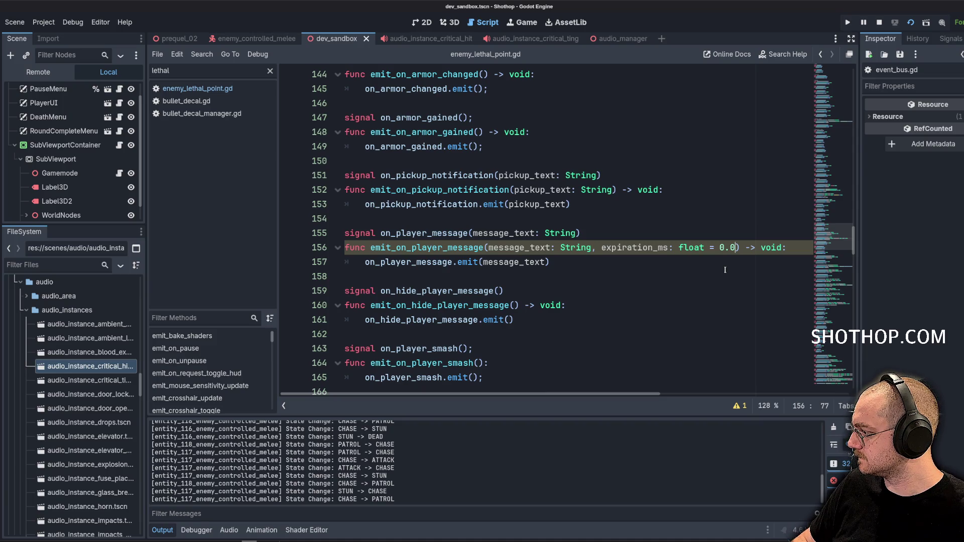
Pass expiration_ms into the emit call and add expiration_ms: float to the on_player_message signal.
double_click(644, 247)
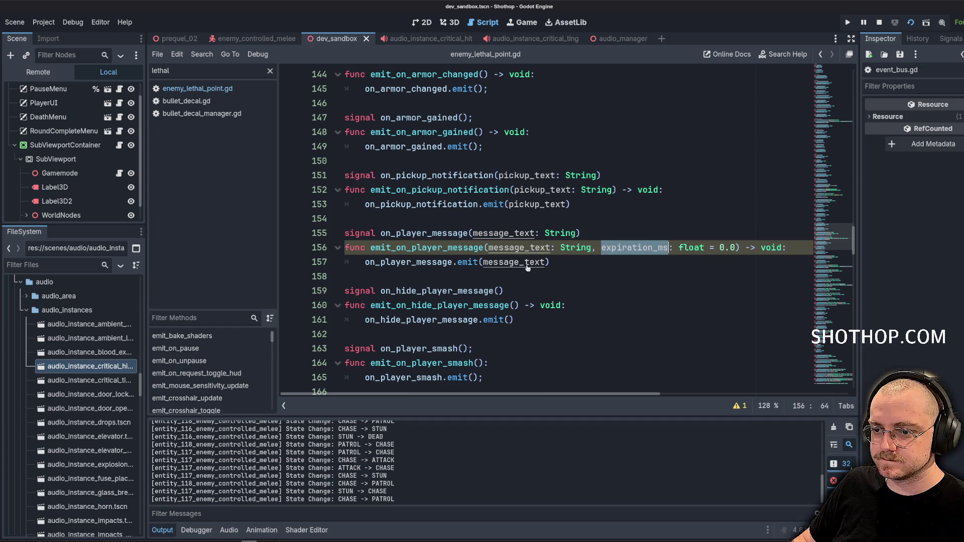
click(602, 262)
key(Left)
text(, expiration_ms)
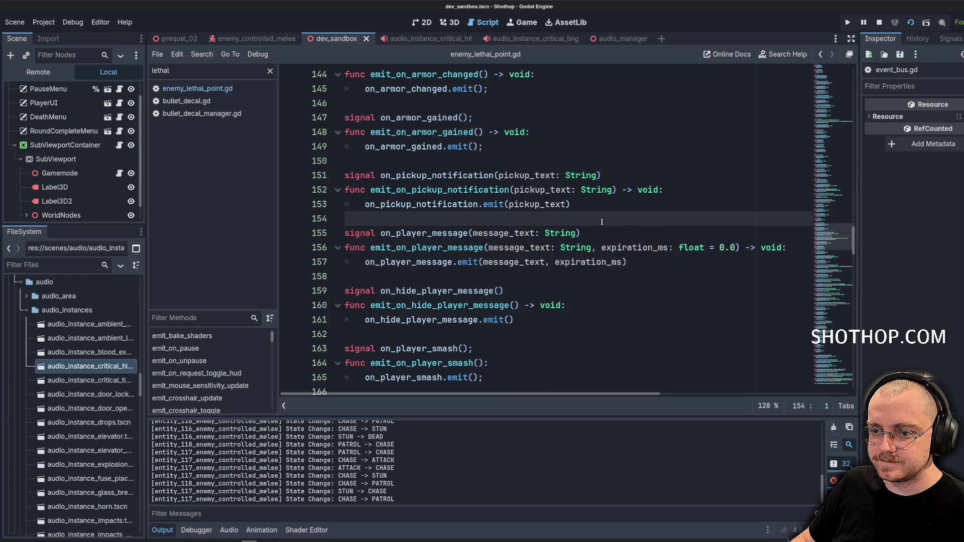
click(577, 233)
text(, expiration_ms: fl)
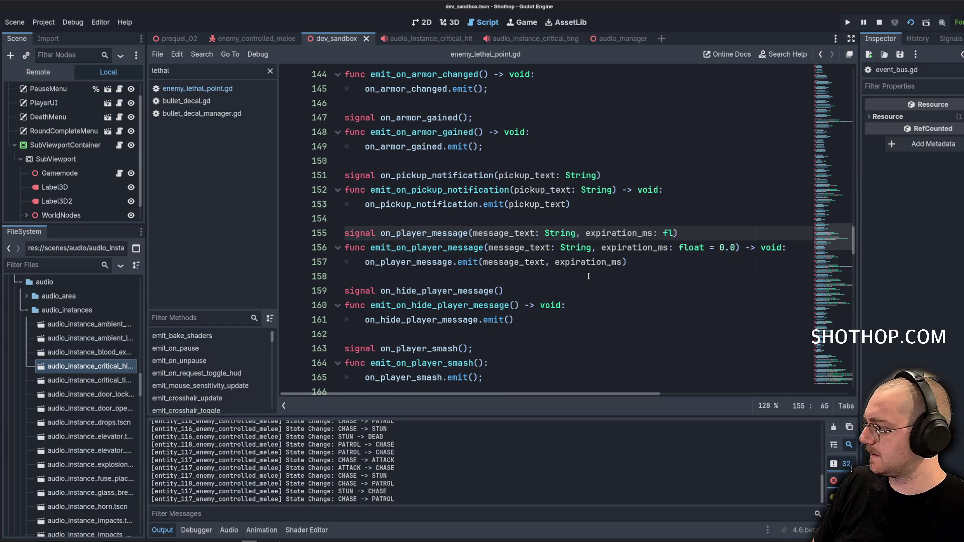
text(oat)
click(583, 175)
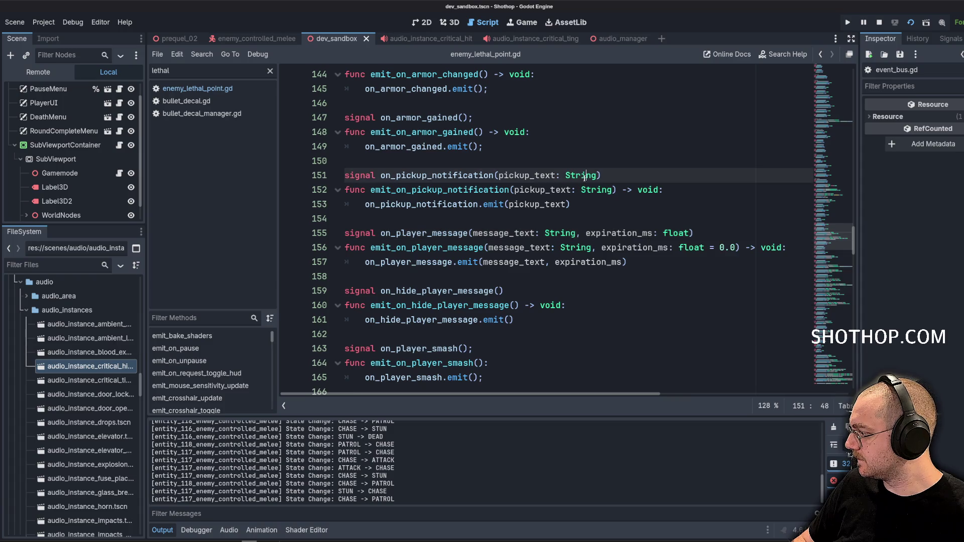
click(639, 205)
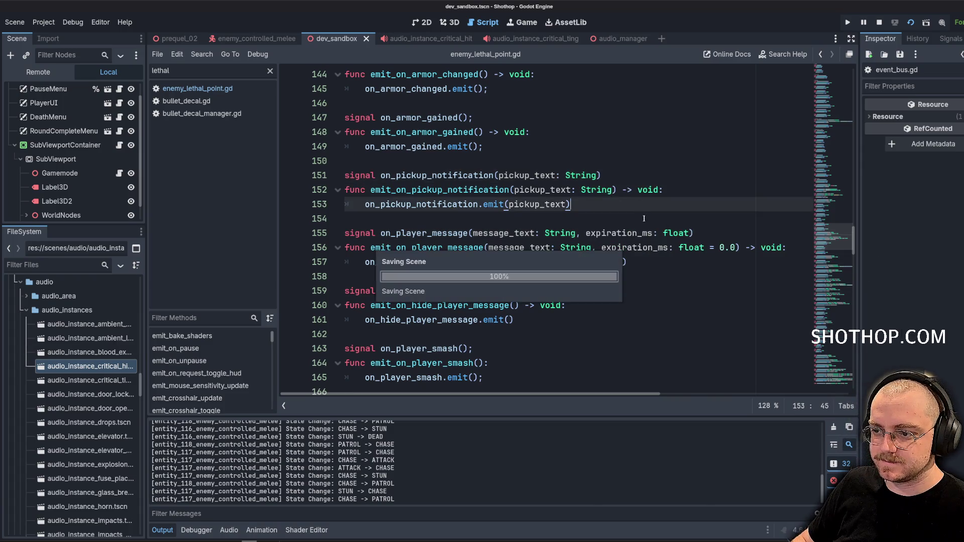
key(Down)
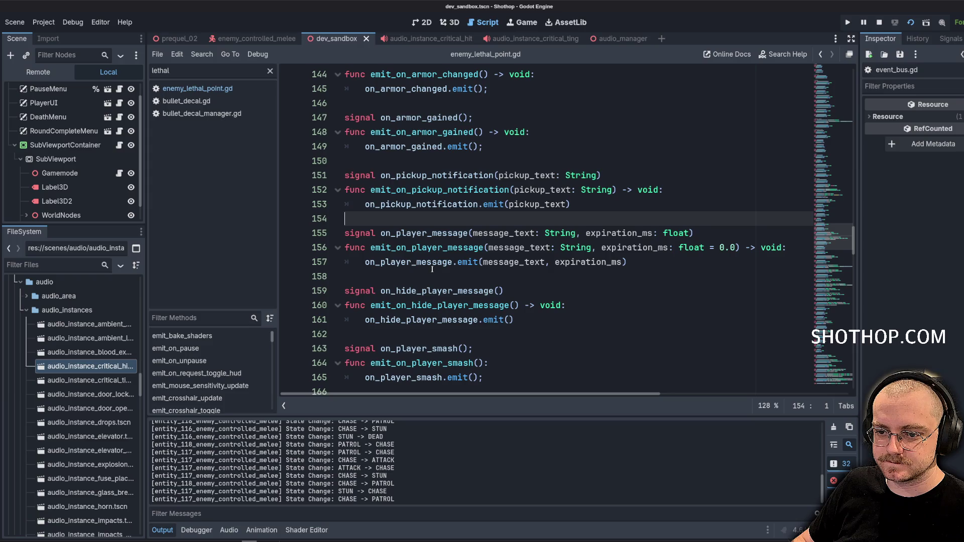
Search all project files for on_player_message.
double_click(440, 248)
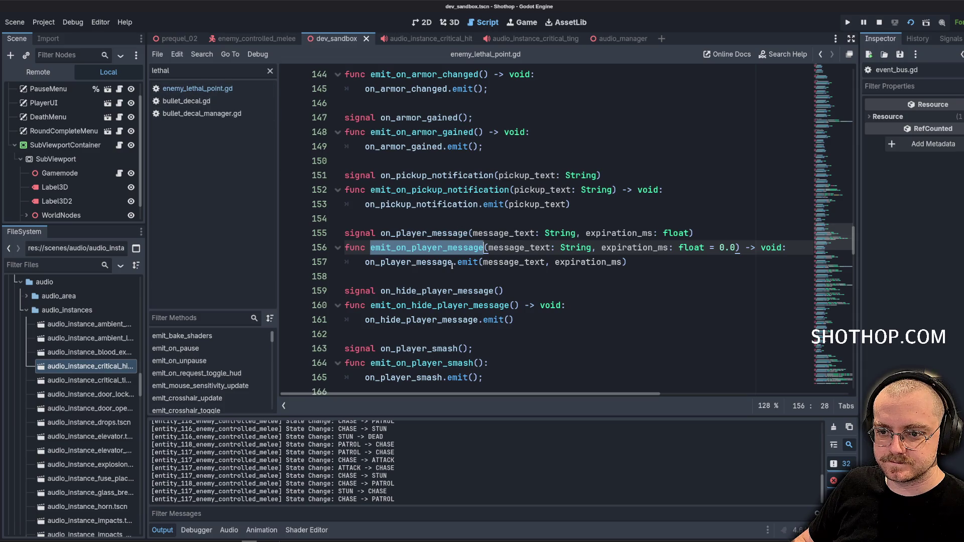
double_click(465, 232)
key(ctrl+shift+f)
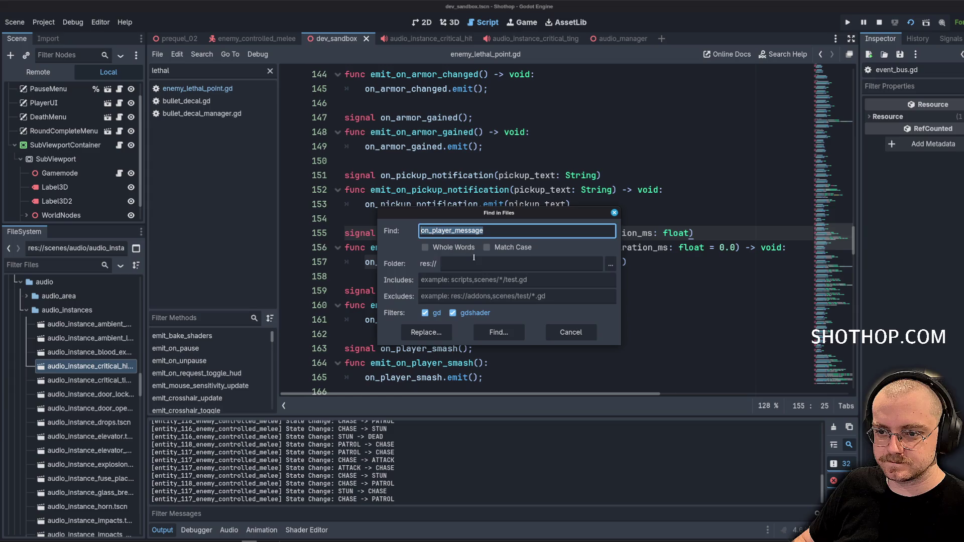
Open the player messages script from the search and add ms_timeout: float to _display_message.
click(499, 332)
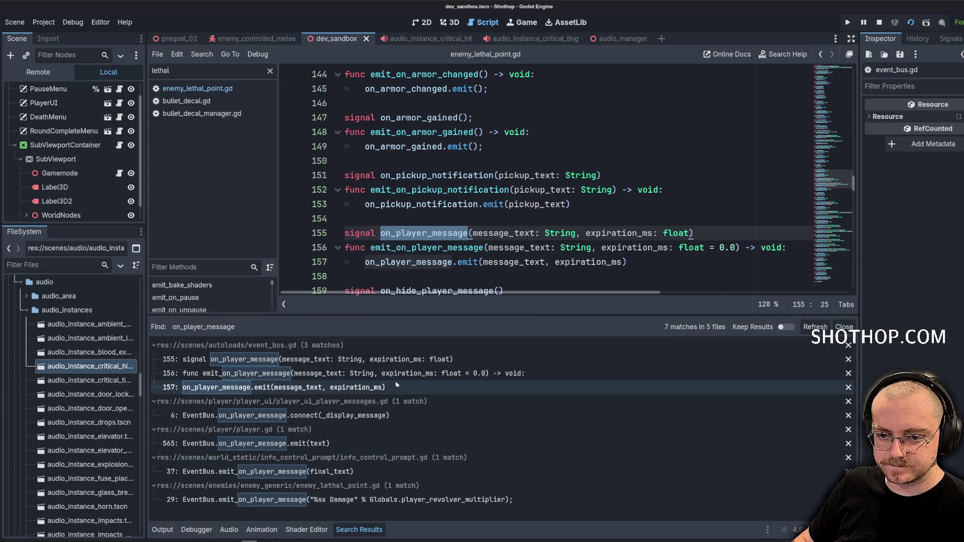
click(263, 415)
click(571, 132)
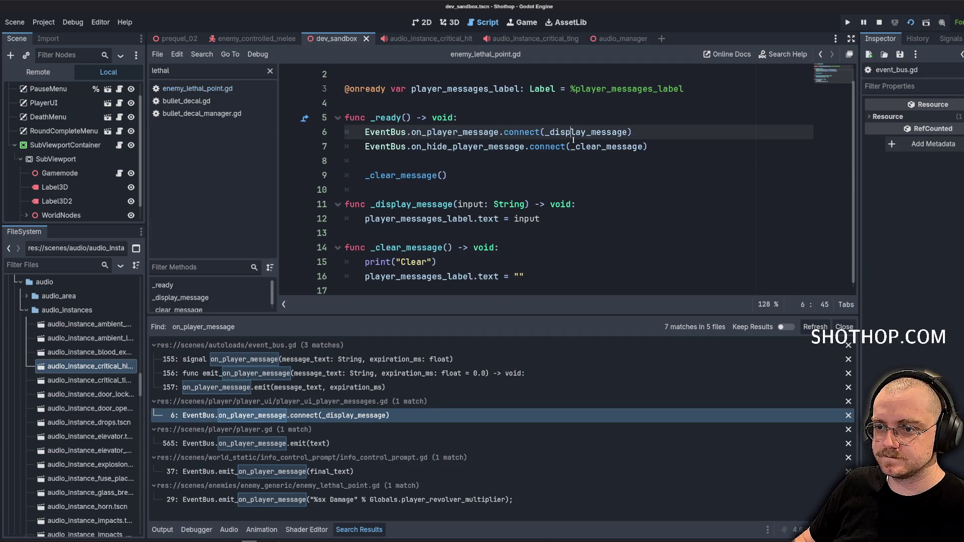
click(530, 206)
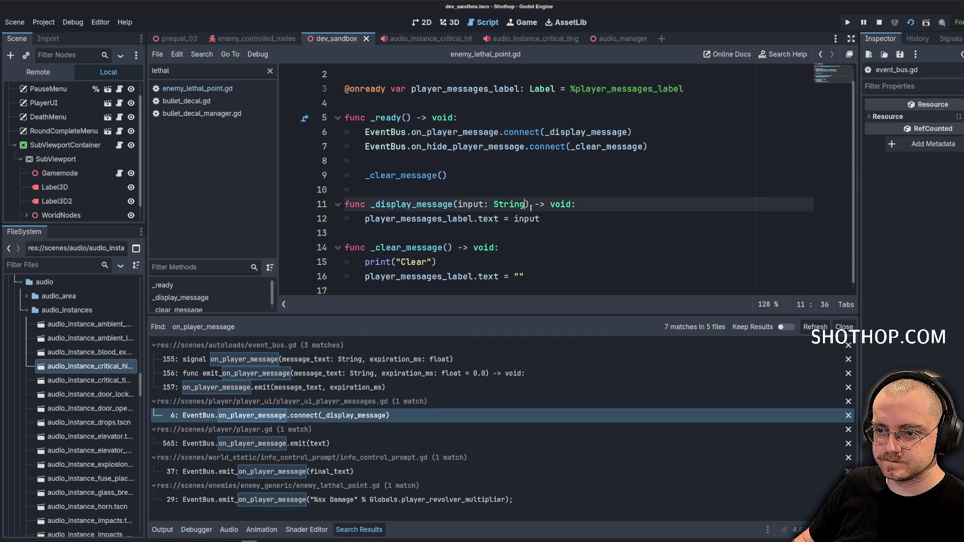
text(, ms_timeo)
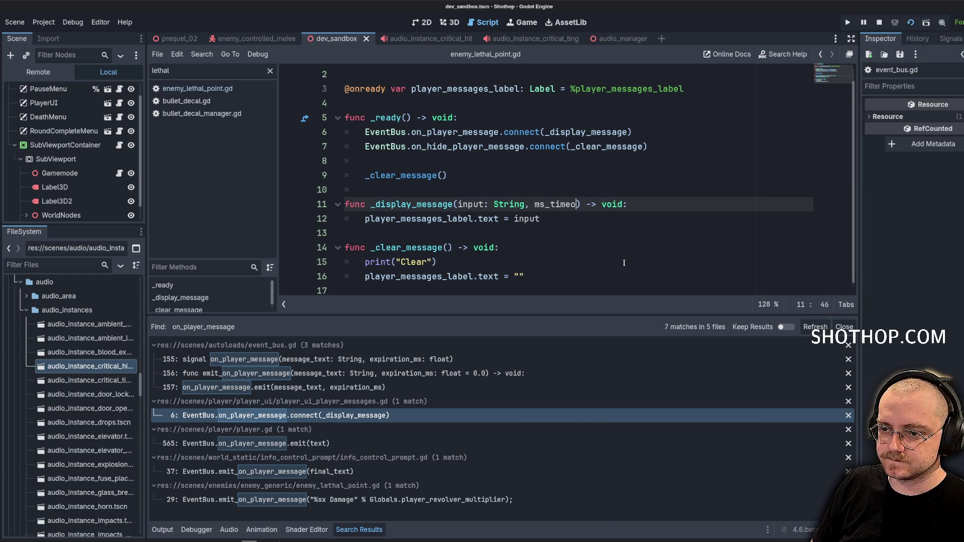
text(ut:)
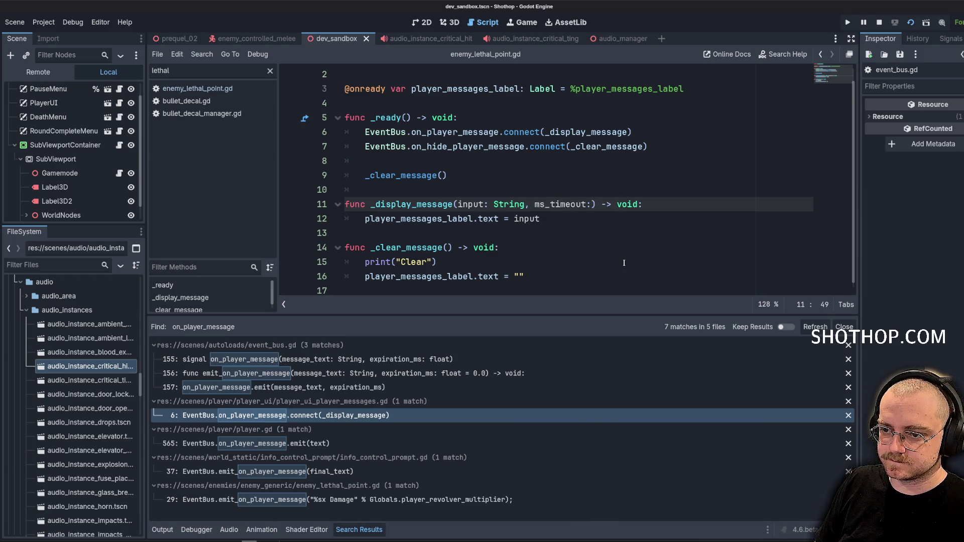
text( float)
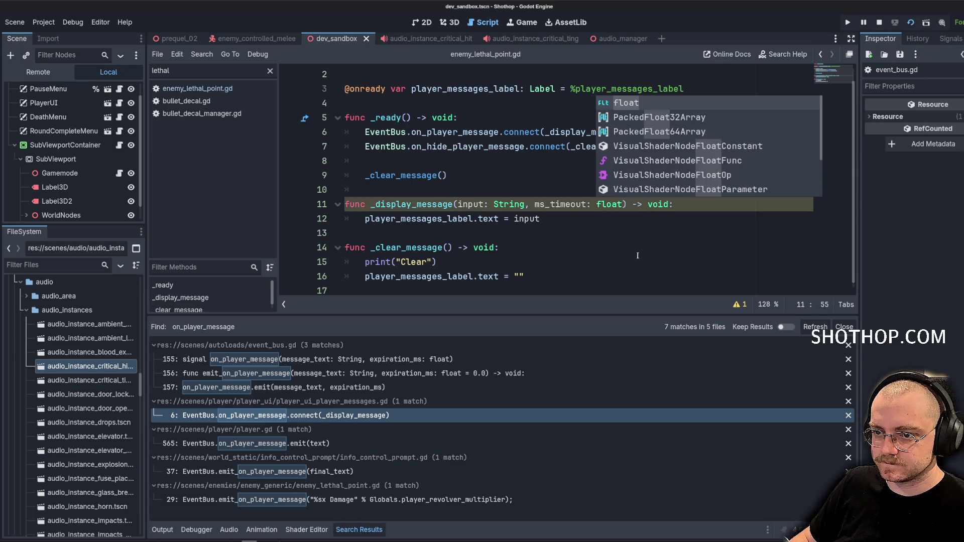
click(552, 175)
Declare a var tween: Tween; below the label variable.
click(478, 105)
key(Return)
text(var twe)
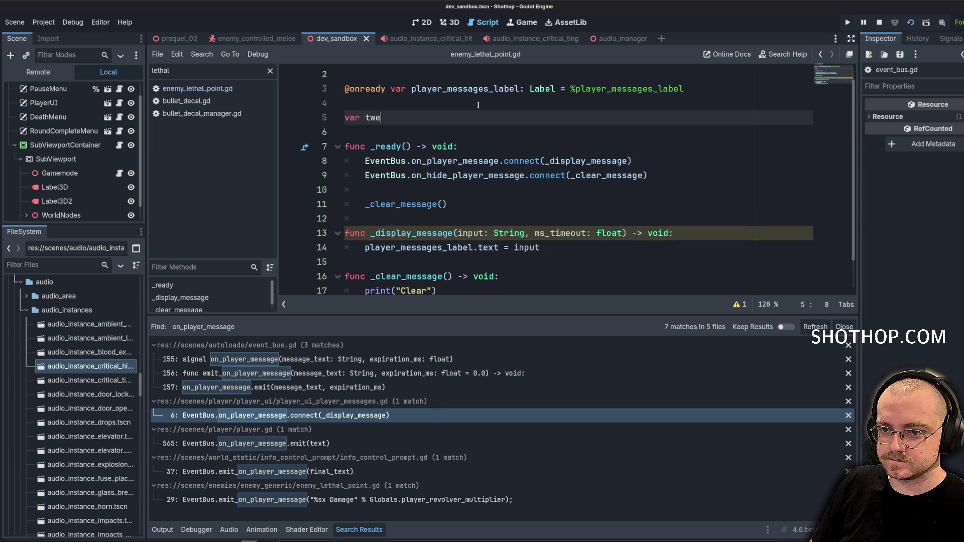
text(en: Tween;)
click(603, 176)
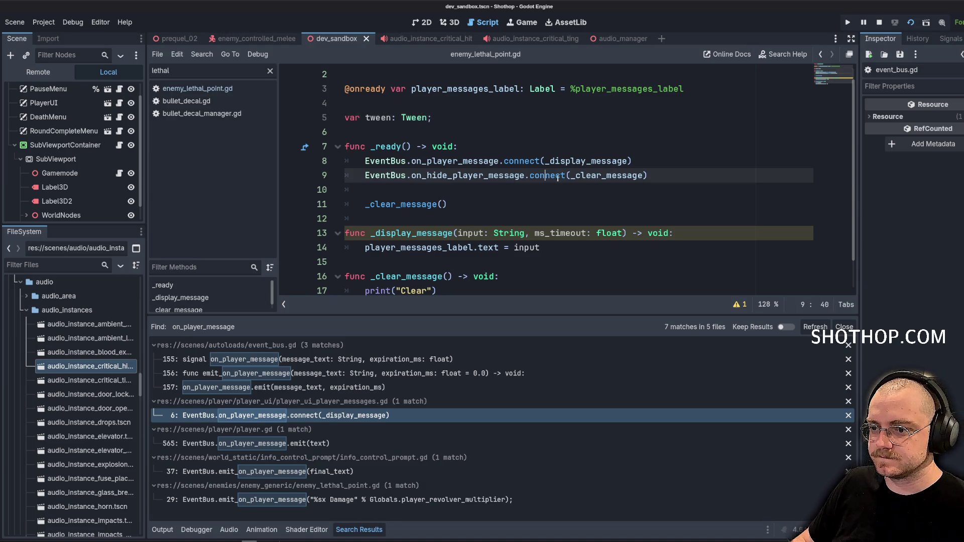
Give the ms_timeout parameter a default value of 0.
click(706, 241)
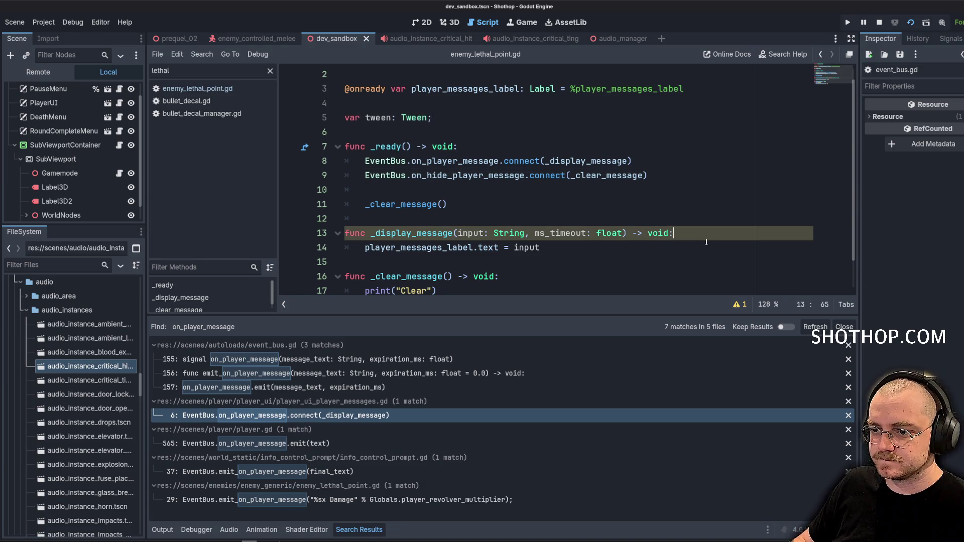
key(Down)
click(624, 233)
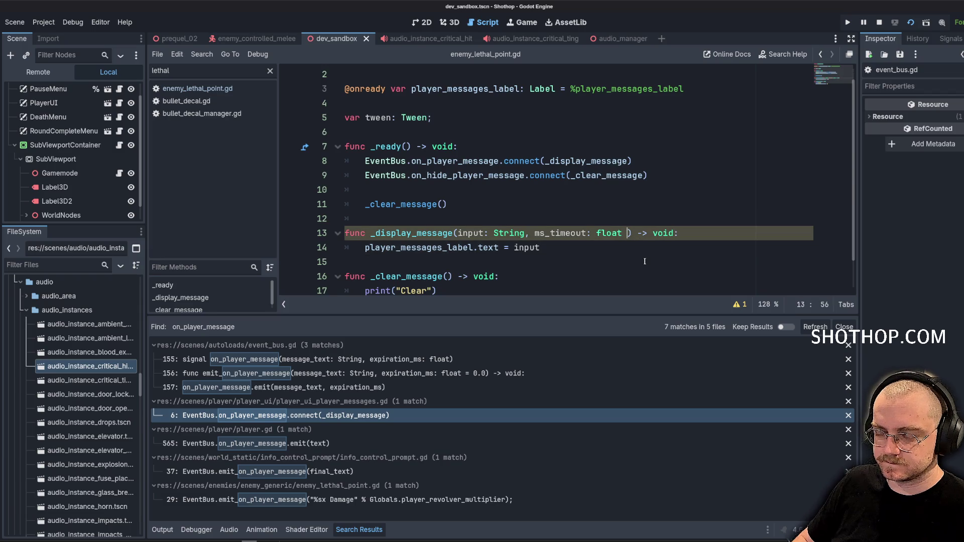
text(-=)
key(BackSpace)
text(0)
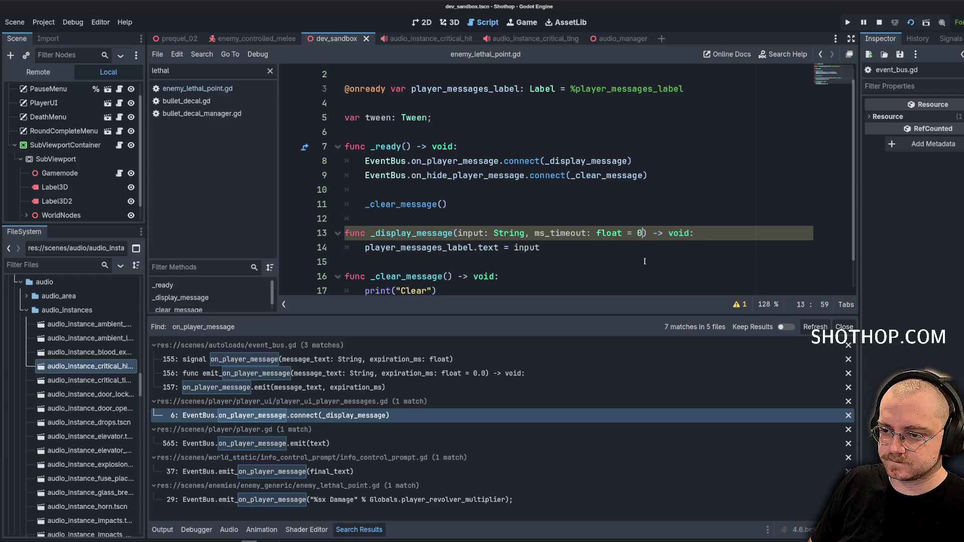
Add an if ms_timeout == 0.0 check below the label text assignment.
click(644, 261)
scroll(628, 241, down, 1)
click(613, 221)
key(Return)
key(Return)
text(if (ms_time)
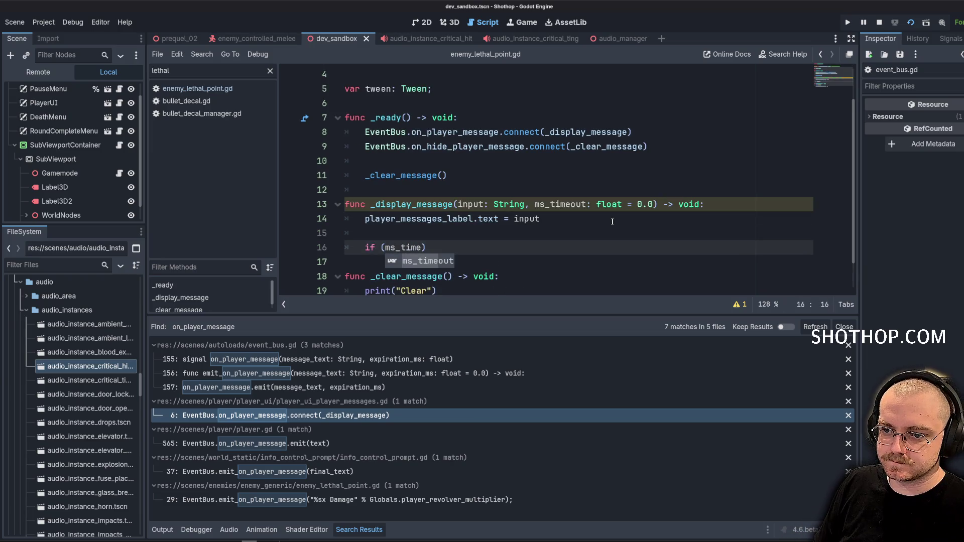
key(Return)
text(== 0.0)
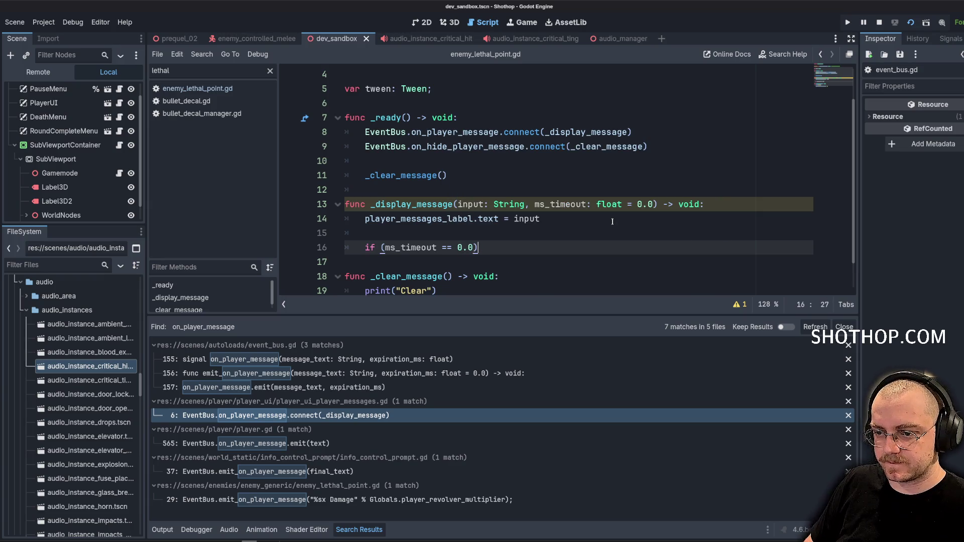
text(:)
key(Return)
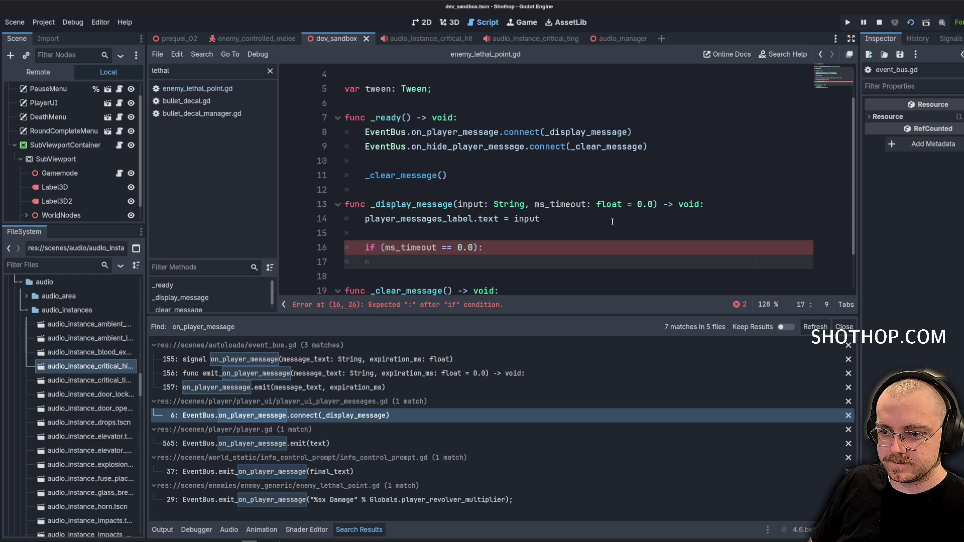
Inside it, kill the tween when is_instance_valid(tween), then return.
text(tw)
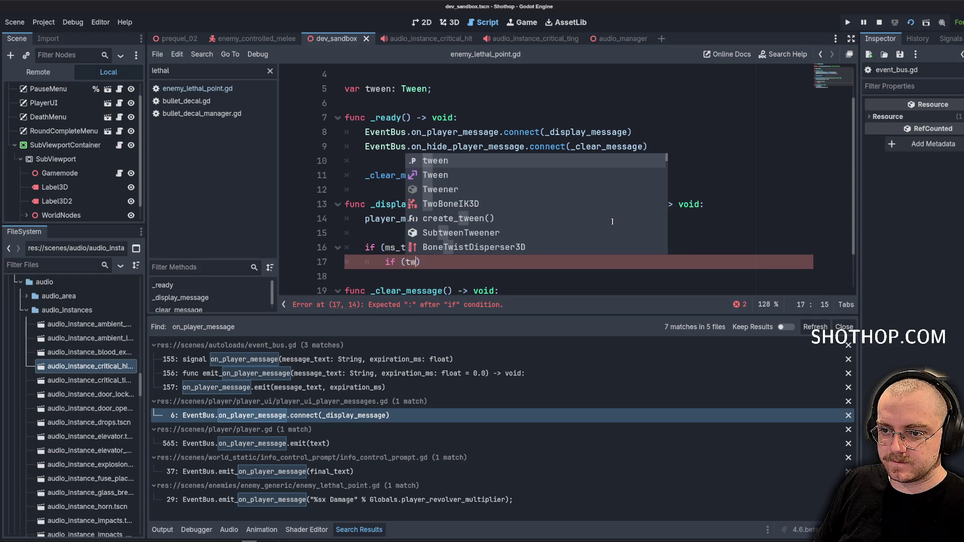
key(BackSpace)
key(BackSpace)
text(is_insta)
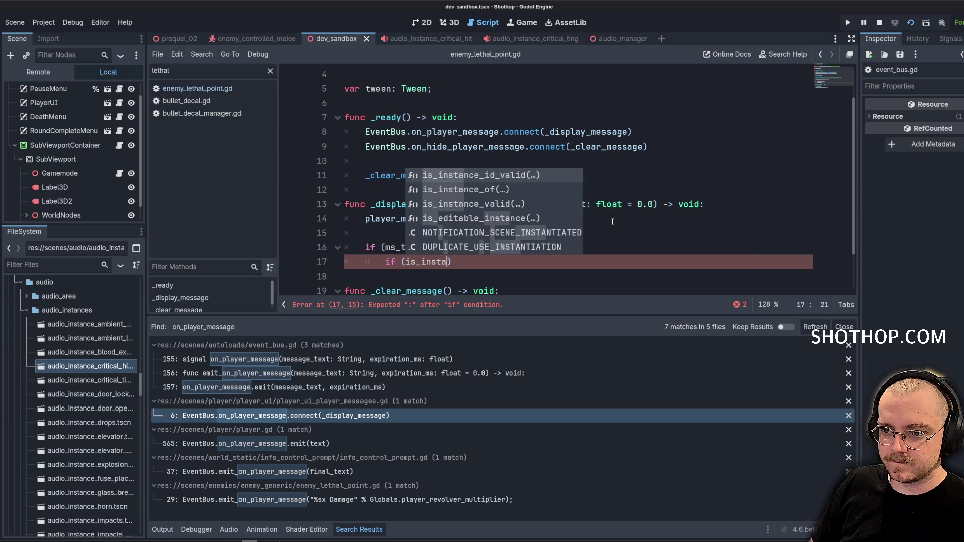
key(Down)
key(Down)
key(Return)
text(tween)
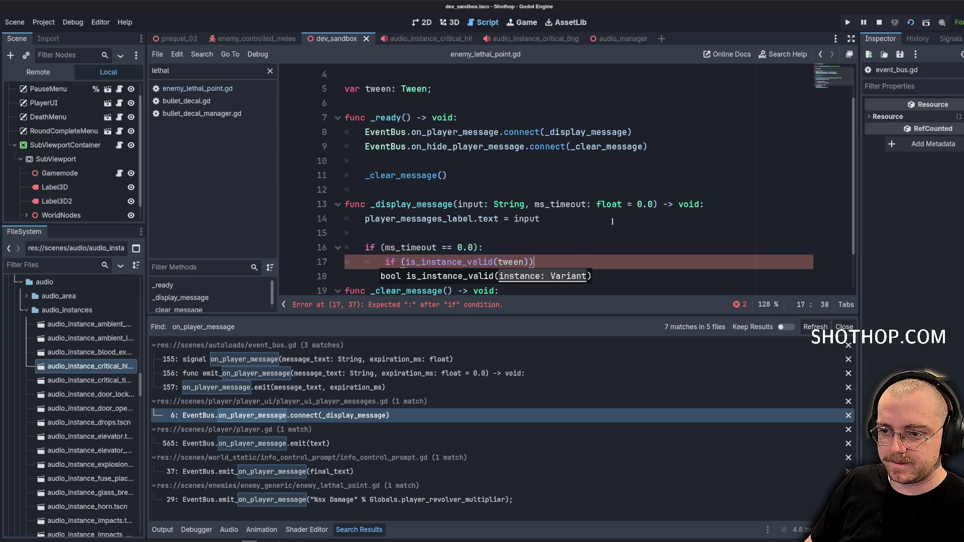
text(:)
key(Return)
text(twe)
text(en.kill();)
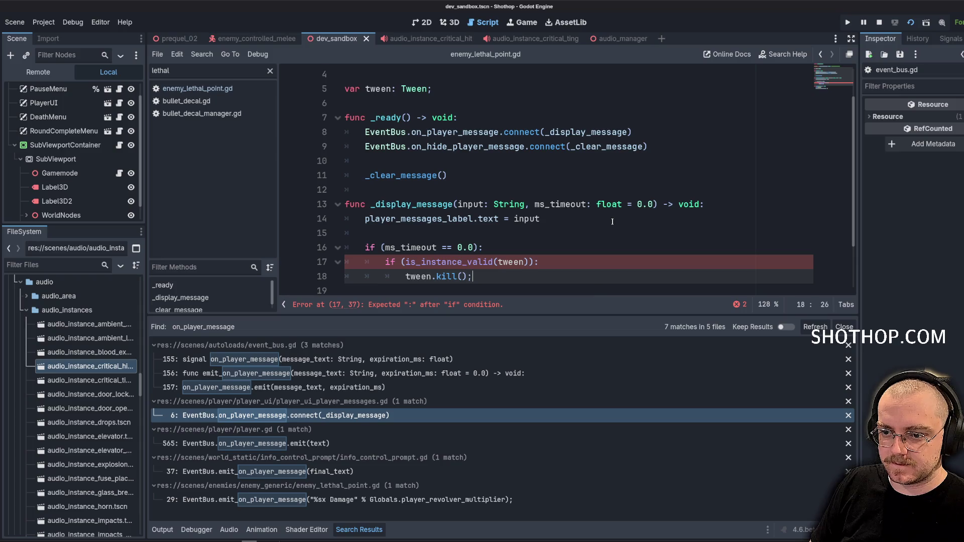
key(Return)
key(Return)
text(urn;)
key(Return)
key(Return)
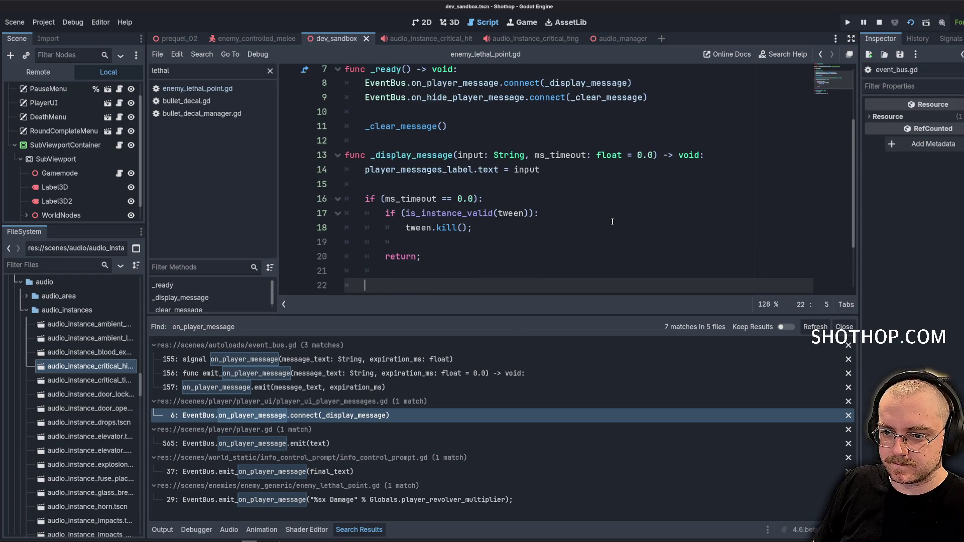
Create the tween with create_tween and add tween_interval(ms_timeout / 1000.0).
text(twen = twe)
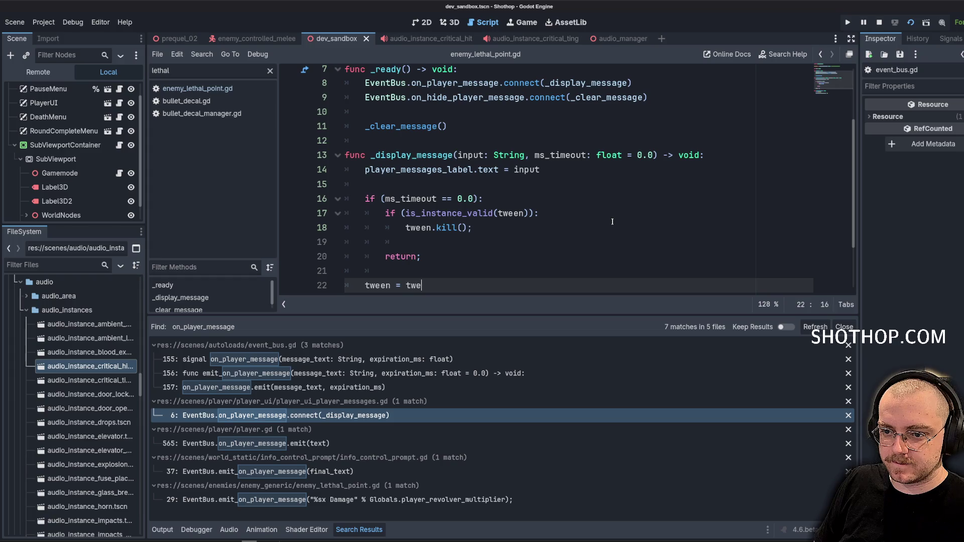
key(BackSpace)
key(BackSpace)
key(BackSpace)
text(c)
key(Return)
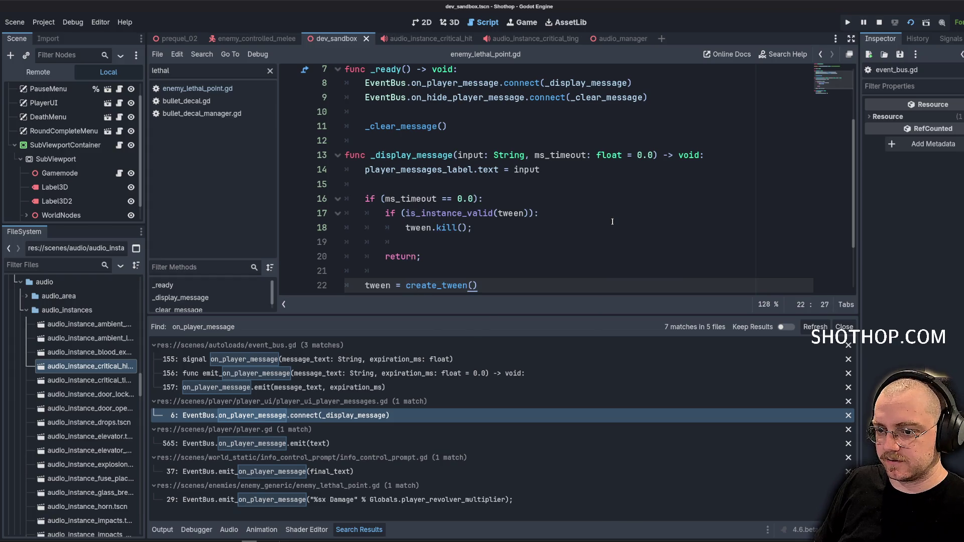
key(Return)
text(tween_)
text(interv)
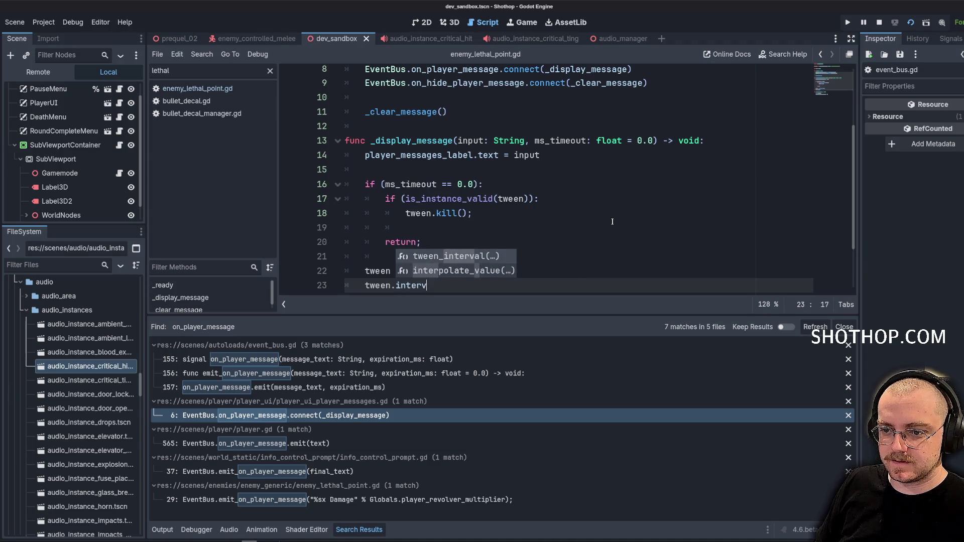
key(Return)
text(ms_timeout / 1000)
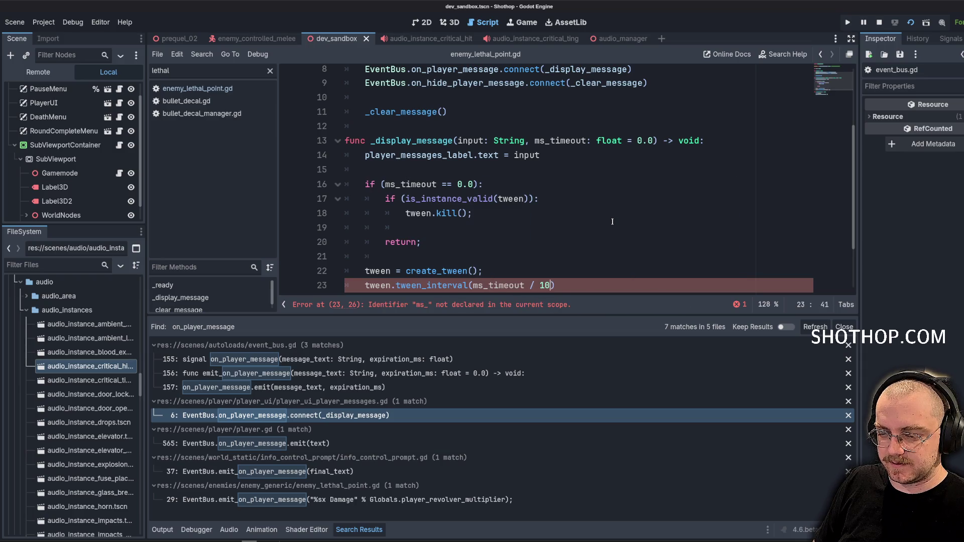
text(.0)
scroll(596, 211, down, 2)
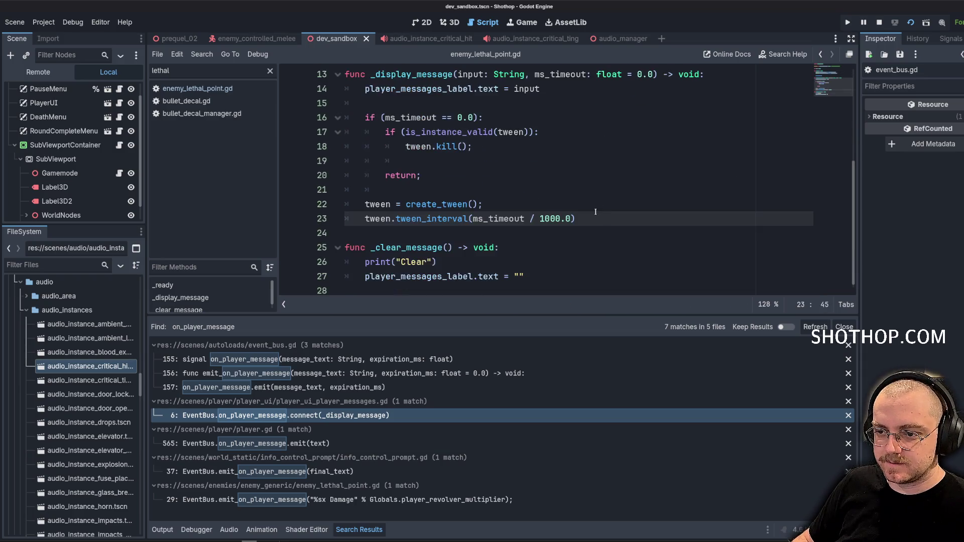
text(;)
Add a tween_callback lambda that sets label.text to an empty string.
key(Return)
text(twe)
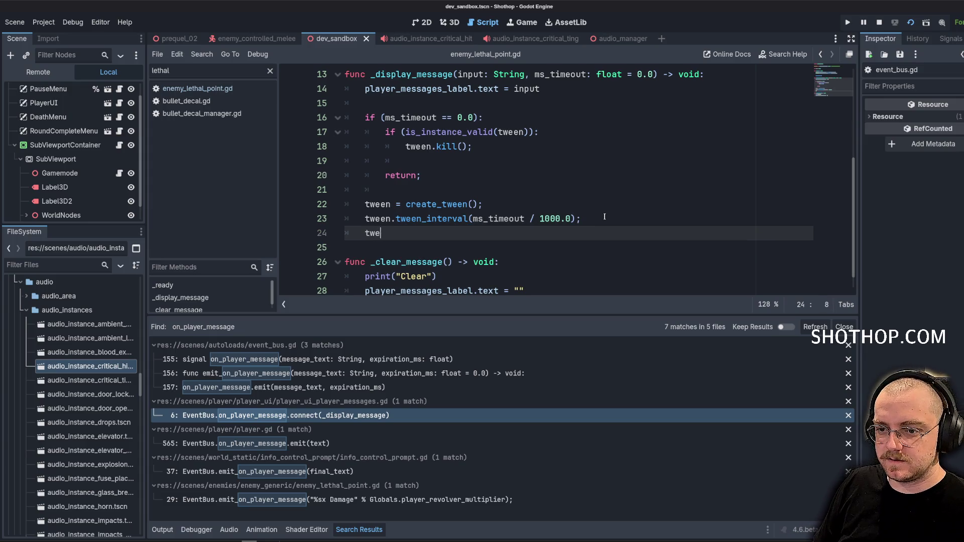
text(en_ca)
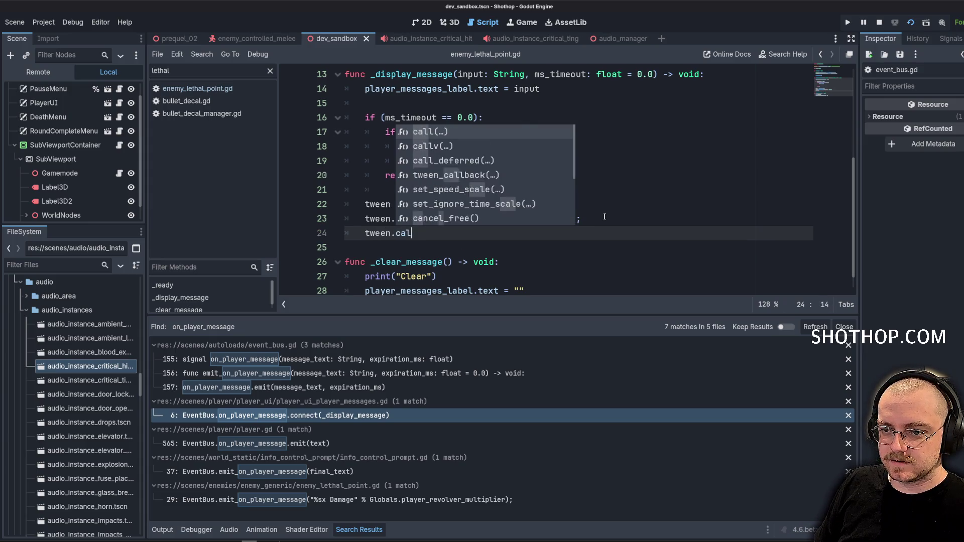
text(l)
key(Down)
key(Down)
key(Down)
key(Return)
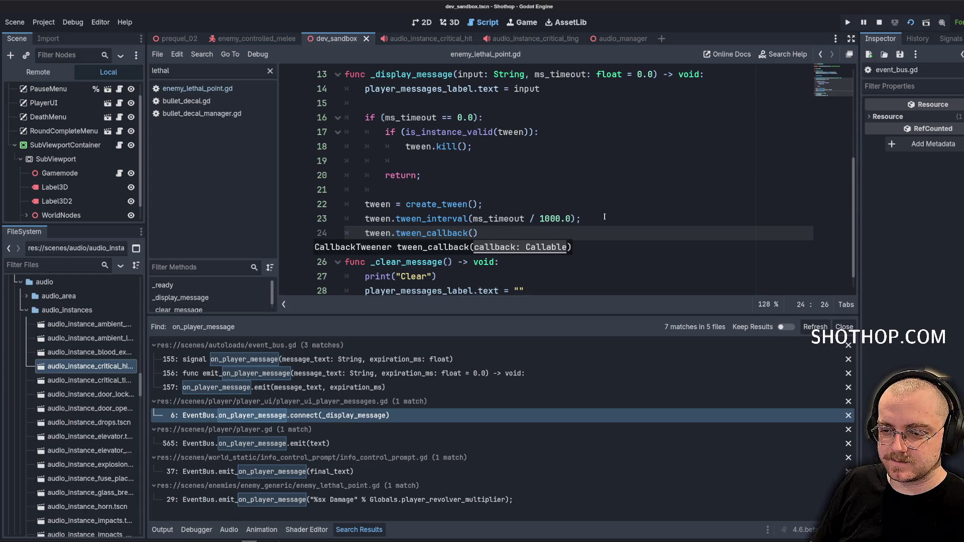
text(func())
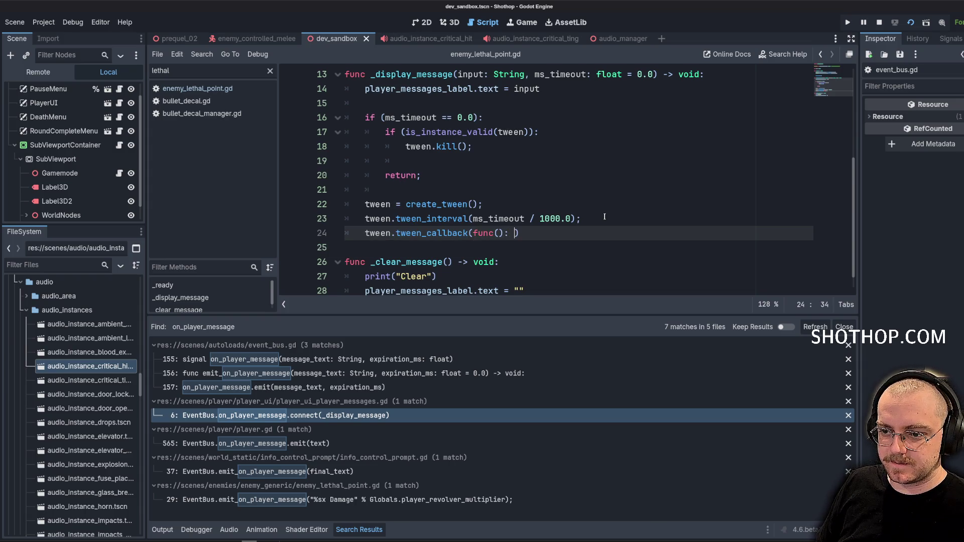
key(Return)
key(Return)
key(Up)
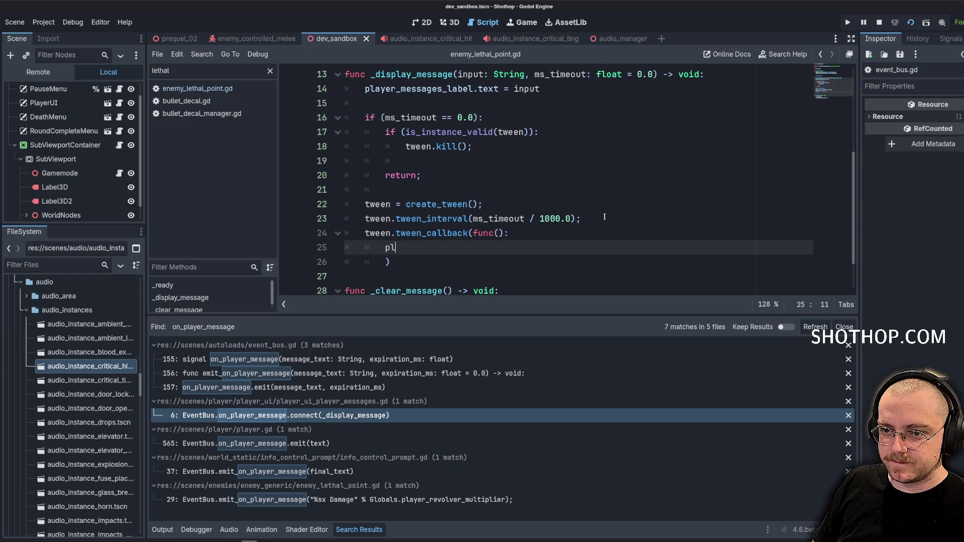
text(label.text = )
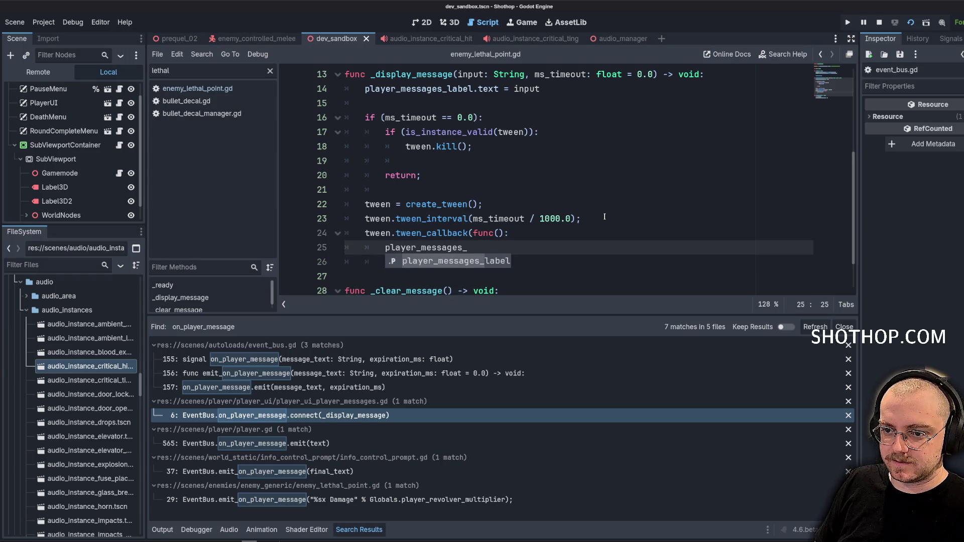
text("";)
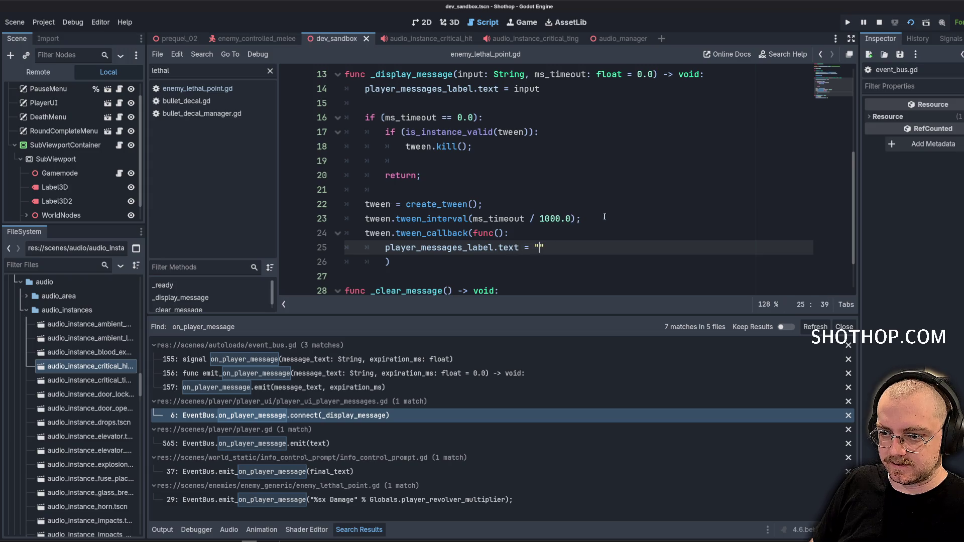
Tidy the callback's lines and close the tween_callback call with a semicolon.
key(Home)
key(Return)
key(Return)
key(Up)
key(Up)
text(if ()
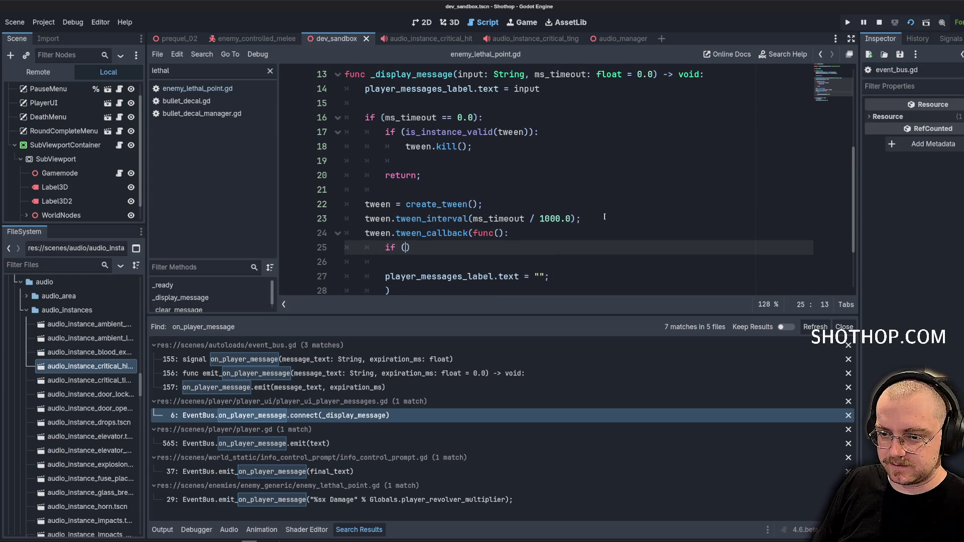
text(t)
key(BackSpace)
key(BackSpace)
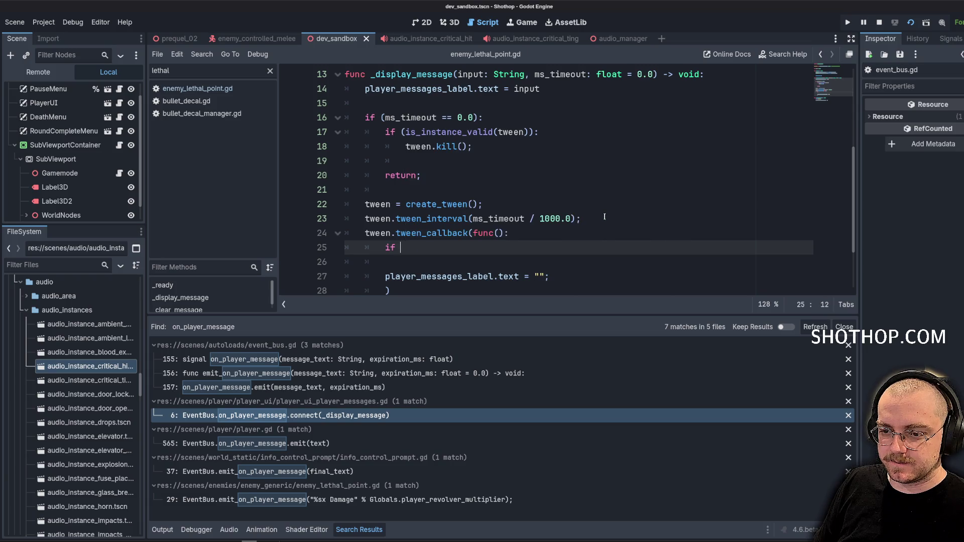
key(Delete)
key(BackSpace)
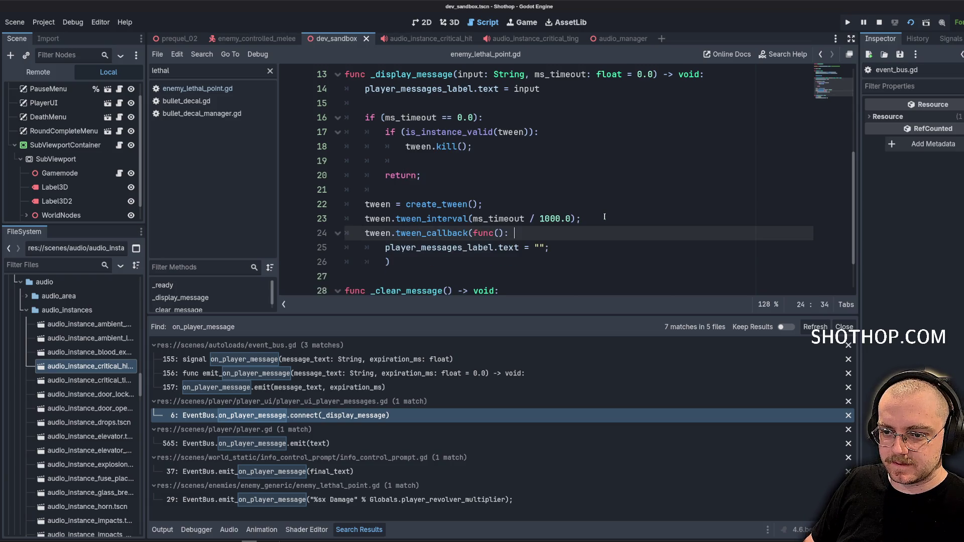
key(Down)
key(Down)
key(shift+Tab)
text(;)
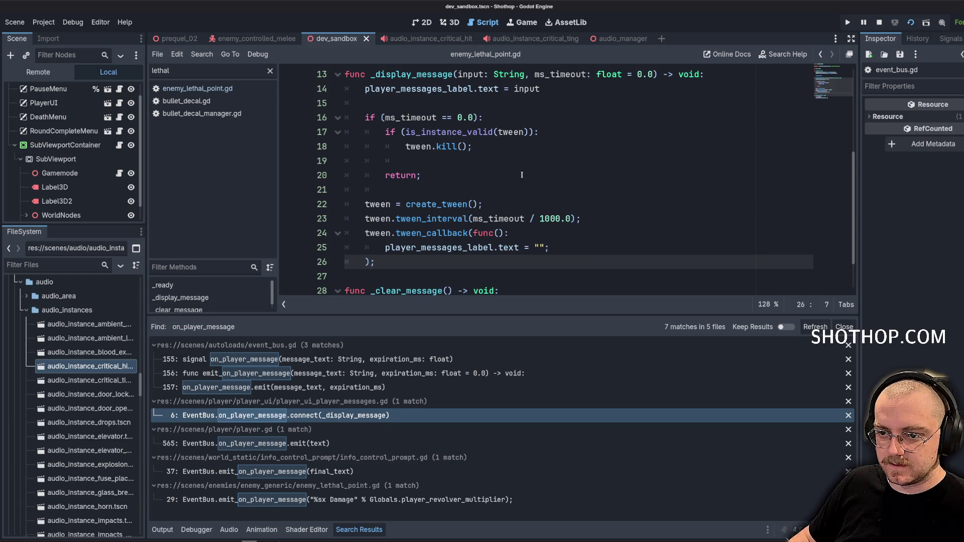
Move the tween validity check and kill above the ms_timeout == 0.0 condition and tidy blank lines.
click(515, 185)
drag(385, 131, 473, 147)
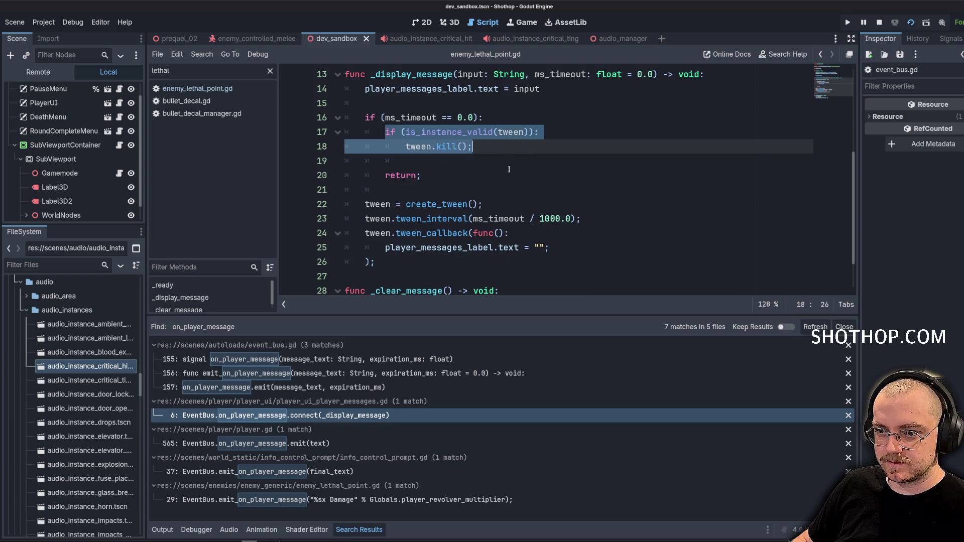
key(ctrl+x)
click(465, 104)
key(Return)
key(Return)
key(Up)
key(ctrl+v)
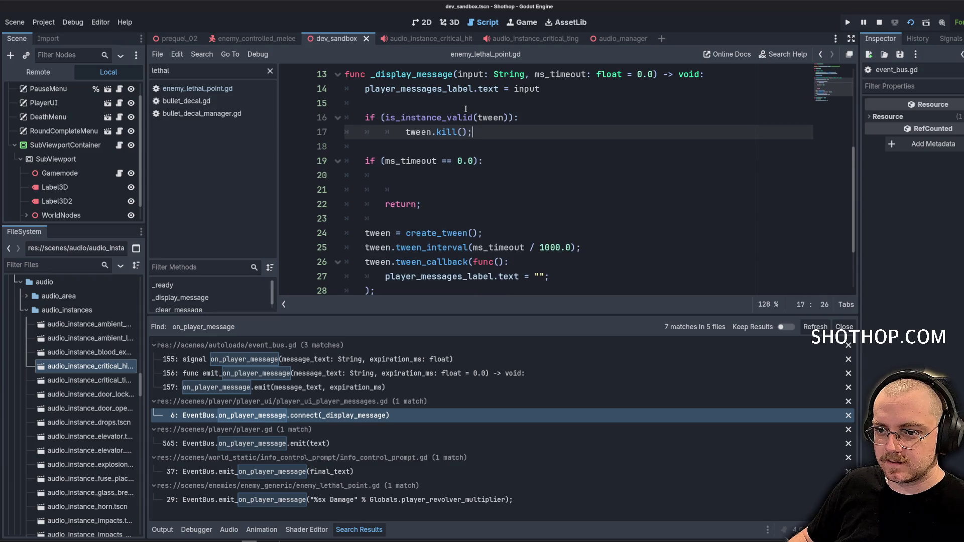
key(shift+Tab)
key(Down)
key(Down)
key(Down)
key(BackSpace)
key(BackSpace)
key(BackSpace)
key(Delete)
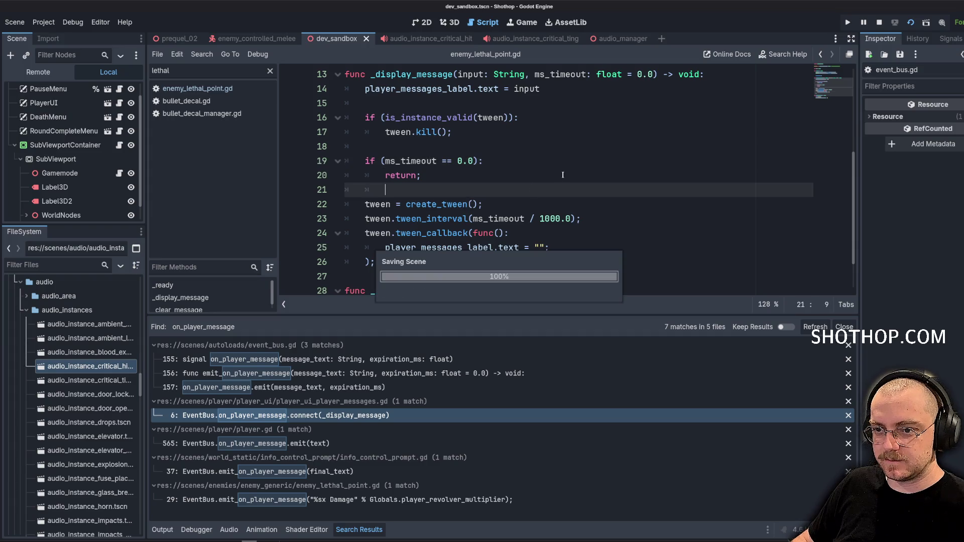
key(Up)
key(Up)
key(Up)
key(End)
scroll(582, 199, down, 1)
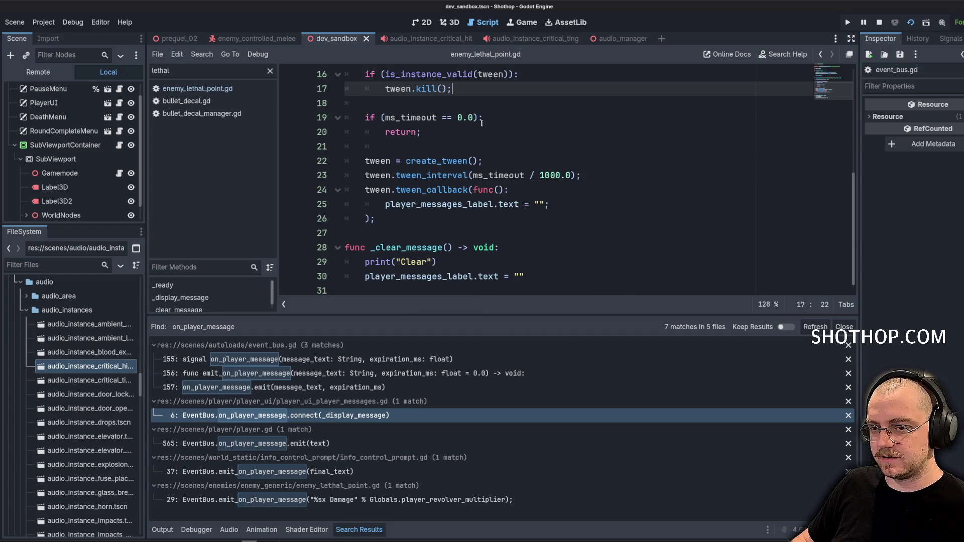
click(529, 186)
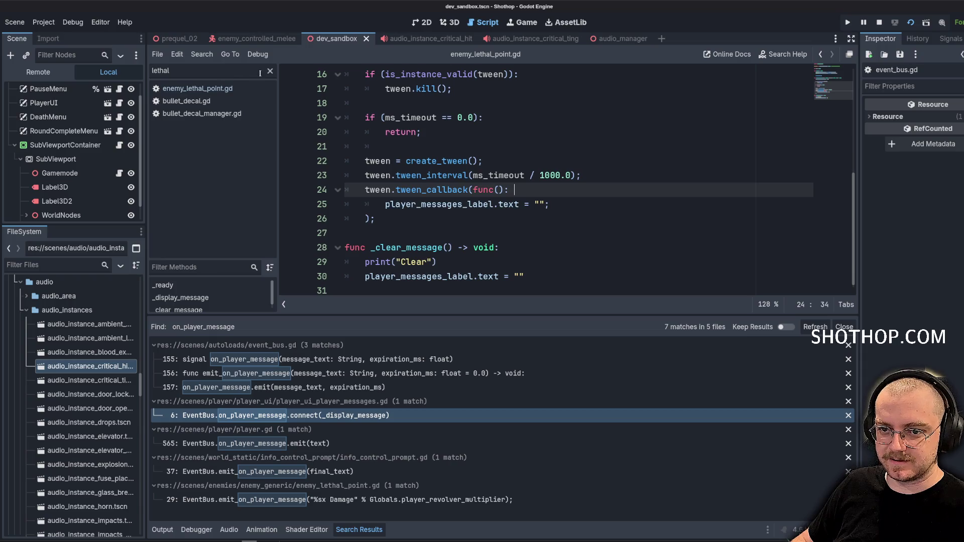
In enemy_lethal_point.gd, pass GameConst.PLAYER_REVOLVER_MULTIPLIER_EXPIRATION_MS as the message timeout, then launch with F5.
click(217, 89)
key(End)
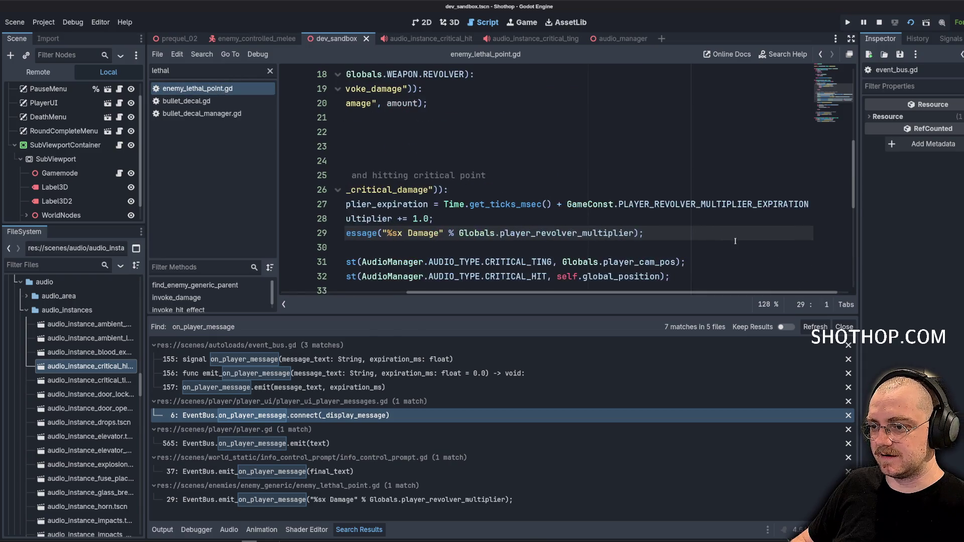
key(Up)
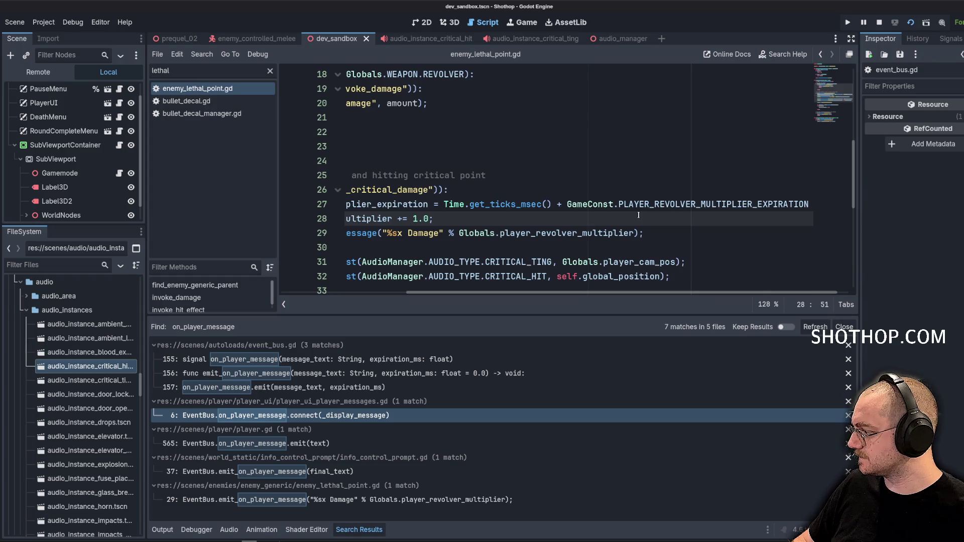
click(629, 233)
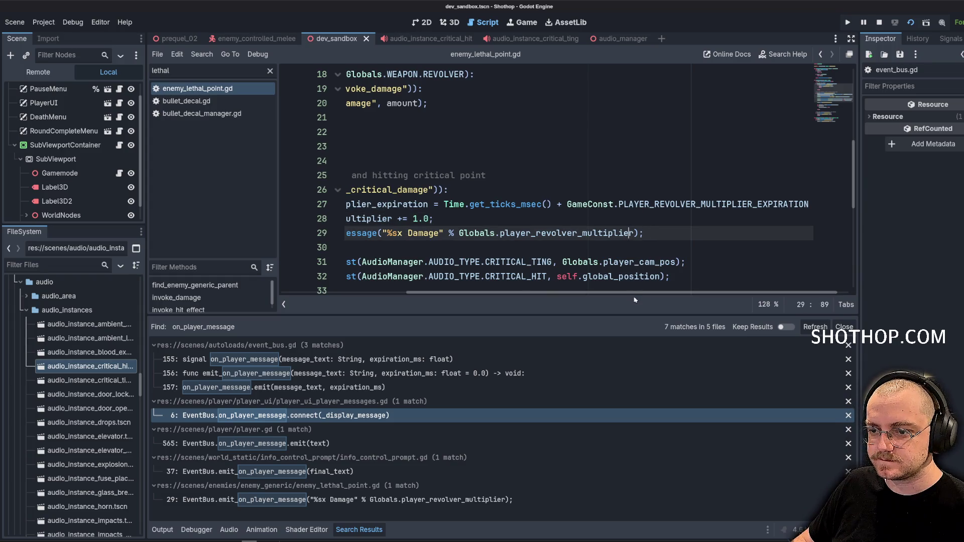
text(,)
key(ctrl+v)
key(F5)
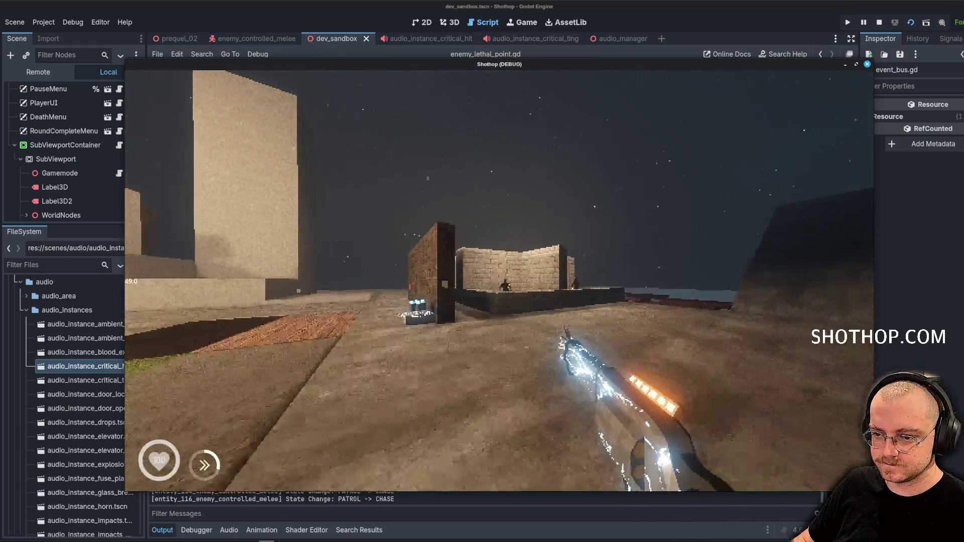
Shoot enemies' critical points to trigger the multiplied DAMAGE messages, then pause and stop the game.
click(499, 280)
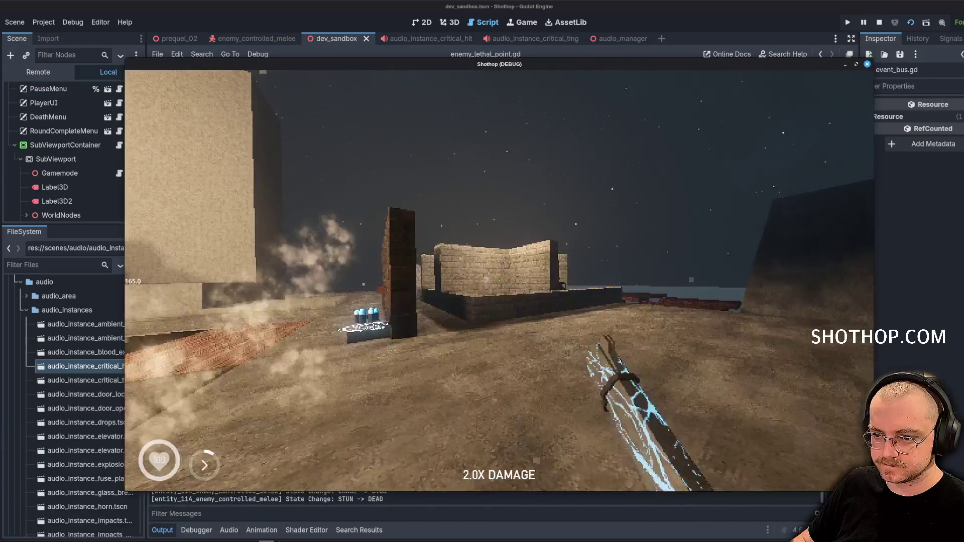
click(499, 281)
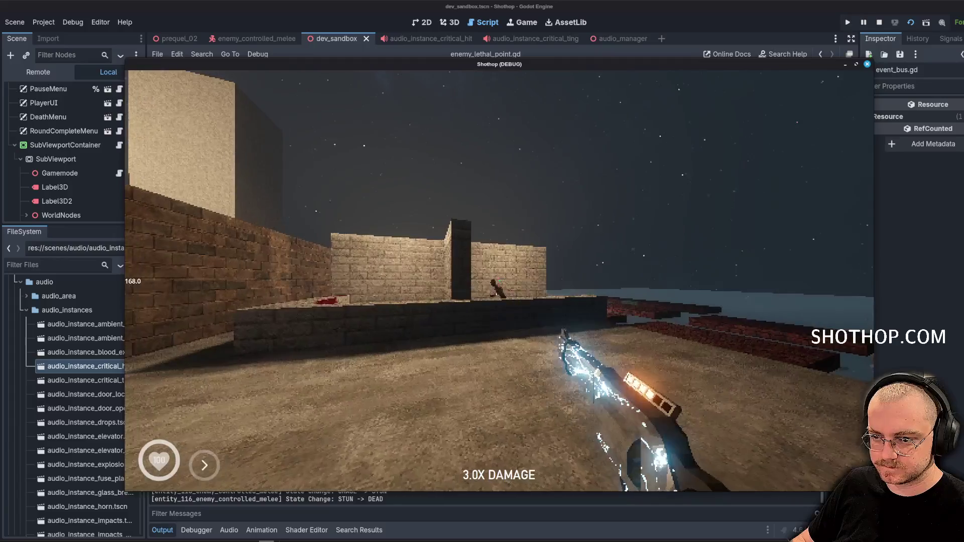
click(499, 280)
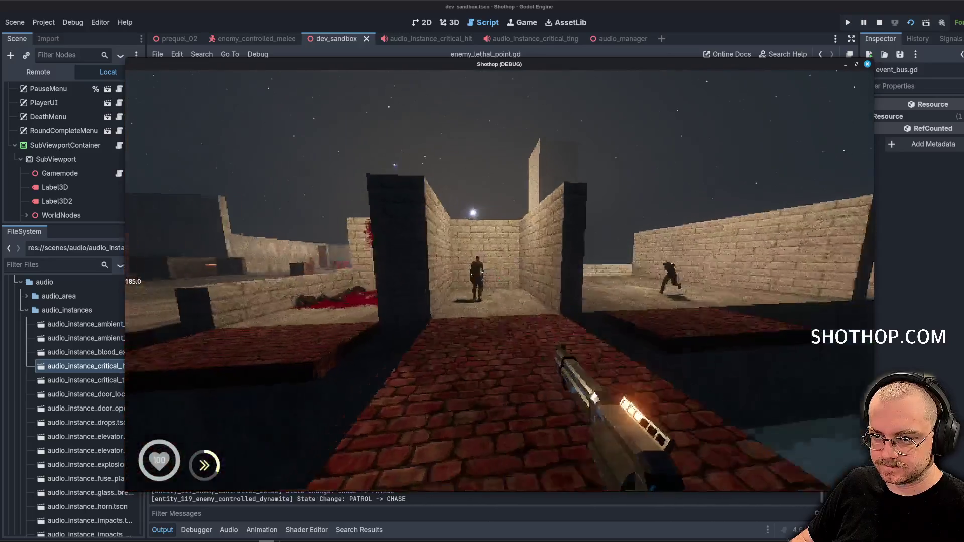
click(499, 280)
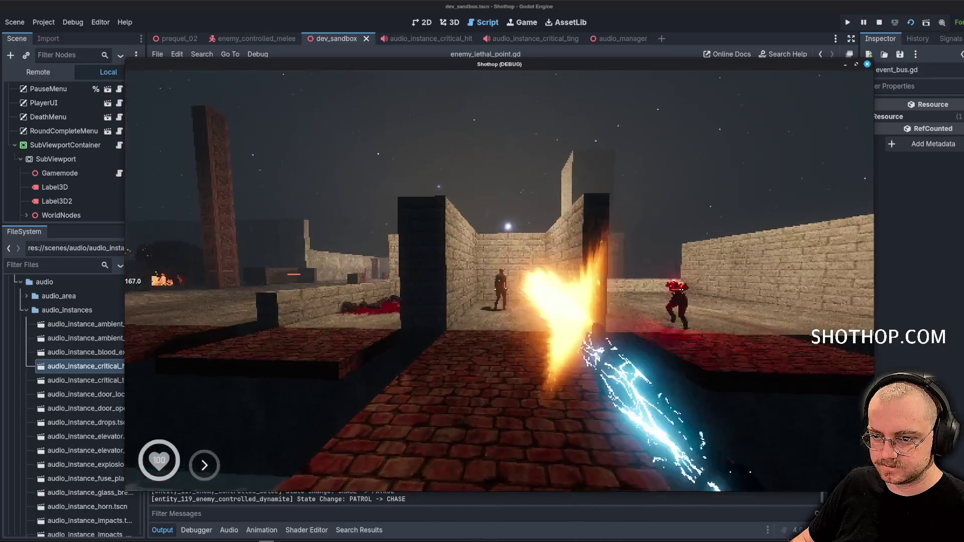
key(Escape)
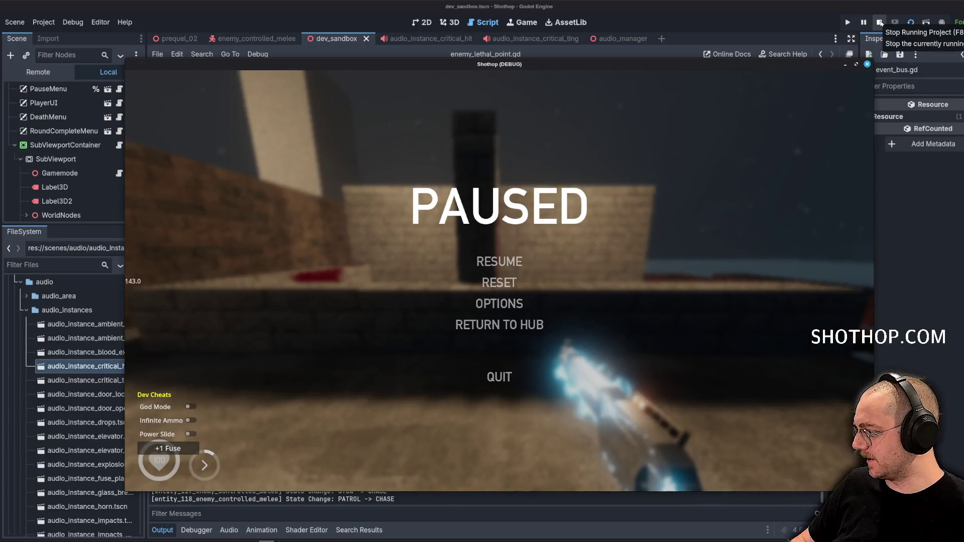
click(880, 23)
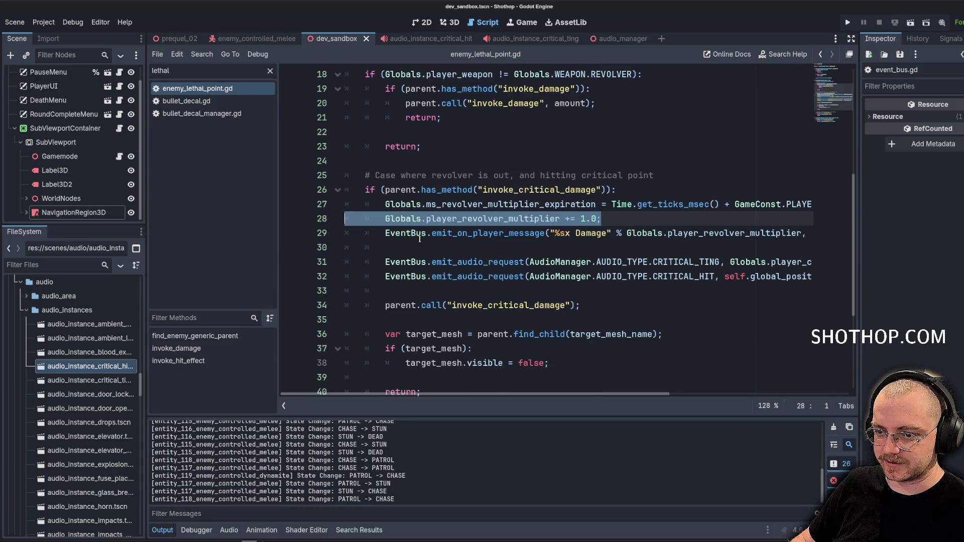
Check the git terminal output, then return to the editor on the prequel_02 scene.
click(433, 235)
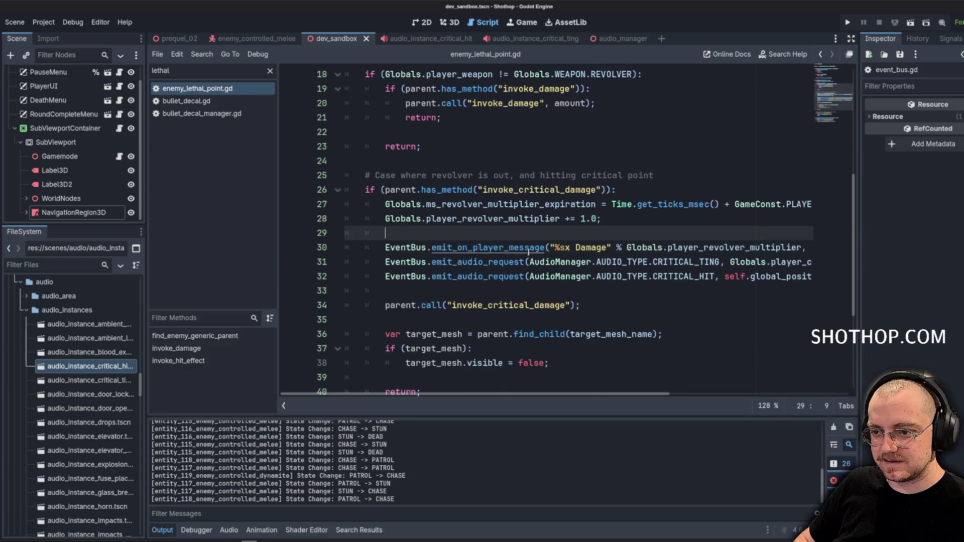
click(695, 174)
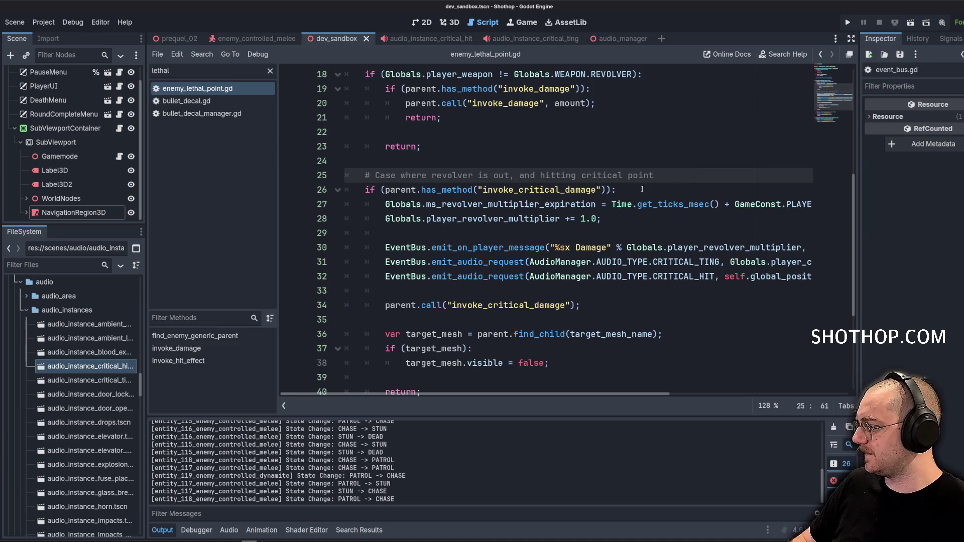
key(alt+Tab)
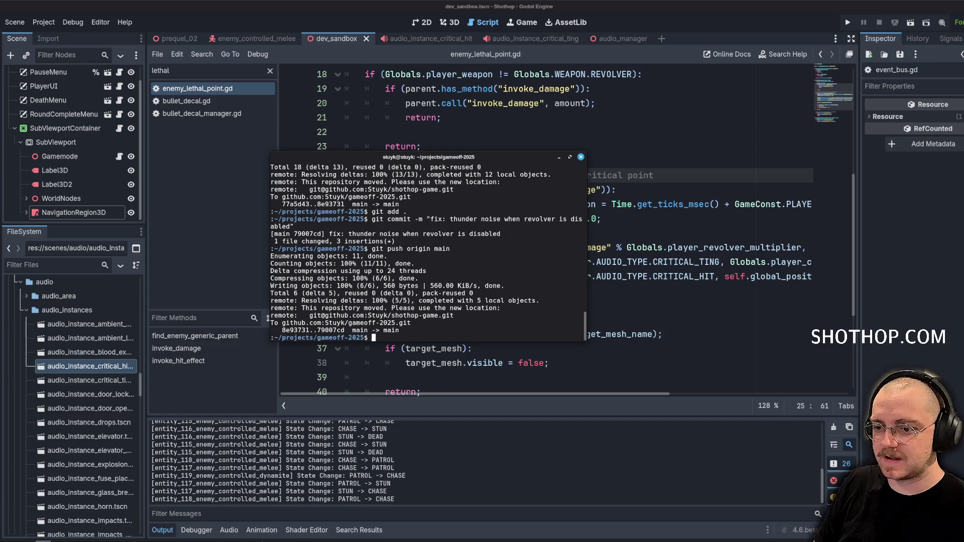
click(179, 38)
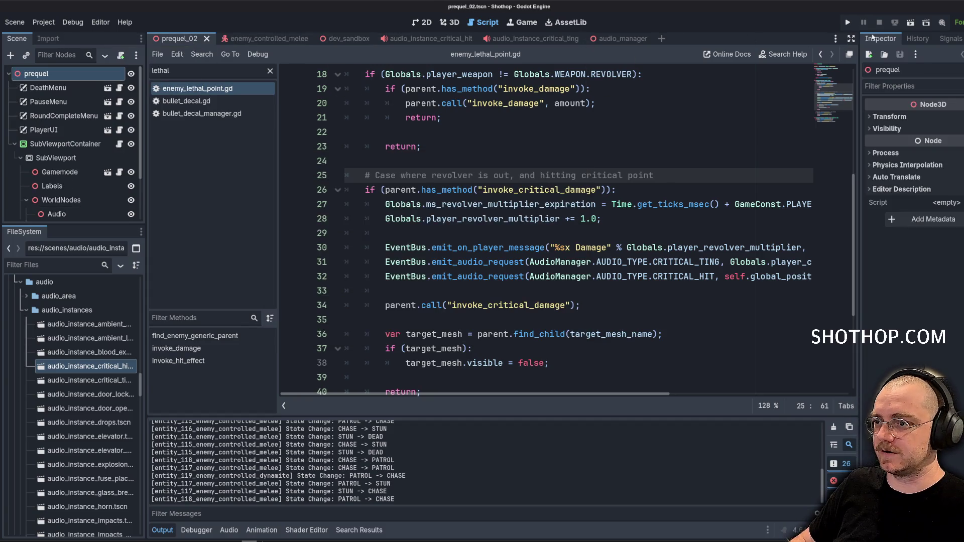
Playtest the prequel_02 scene by walking down the corridor, then pause and stop it.
click(910, 22)
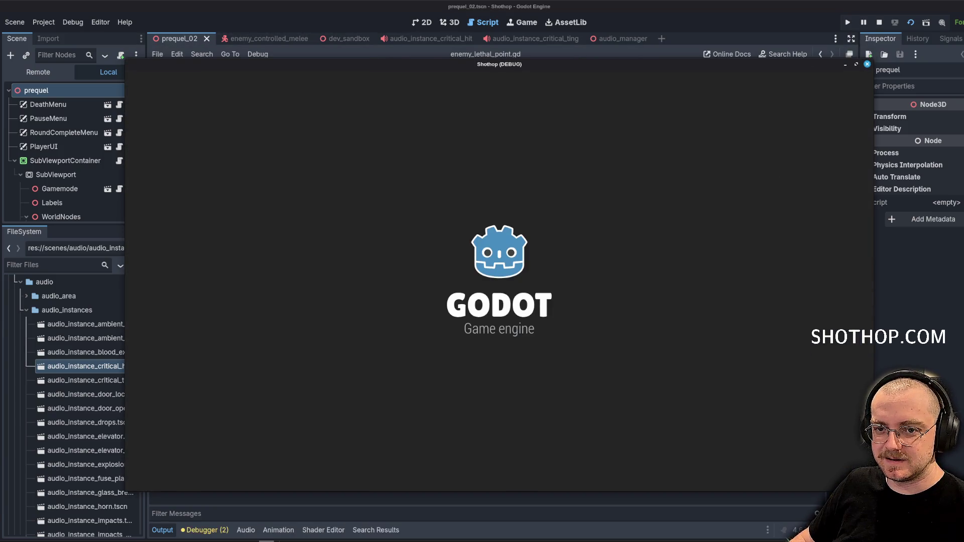
key(w)
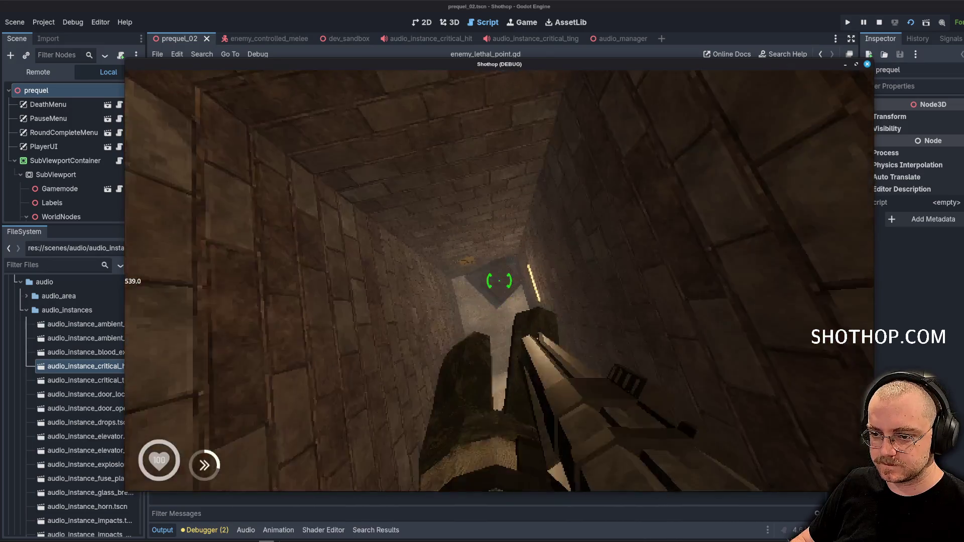
key(w)
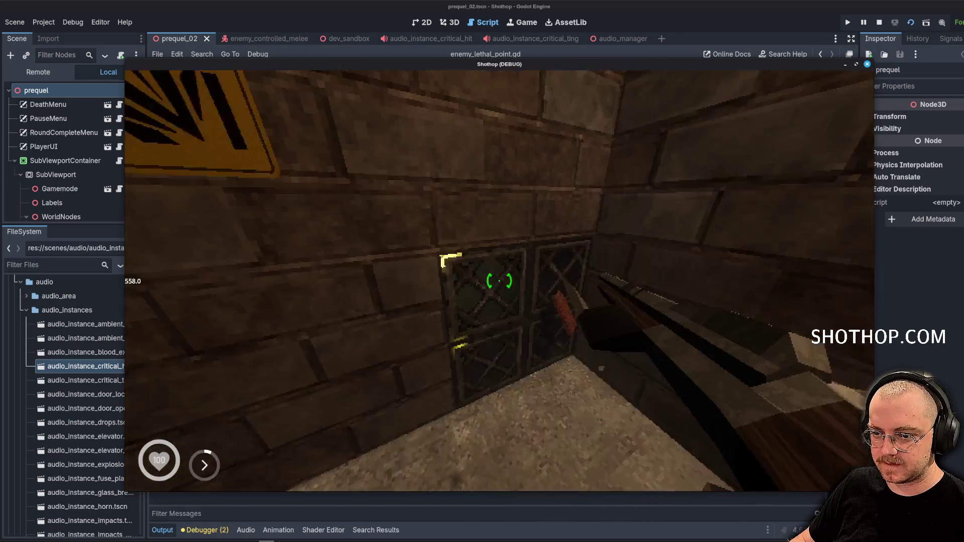
key(w)
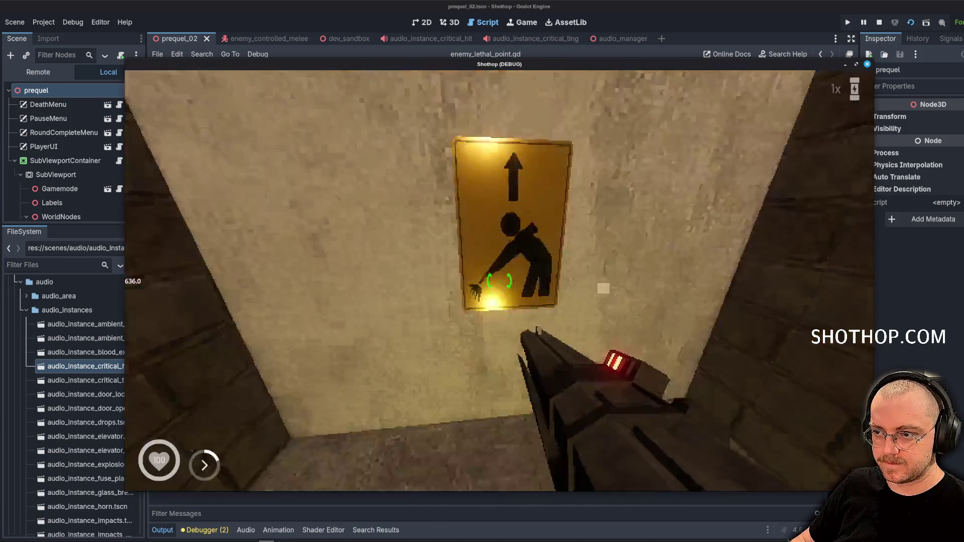
key(Escape)
click(878, 22)
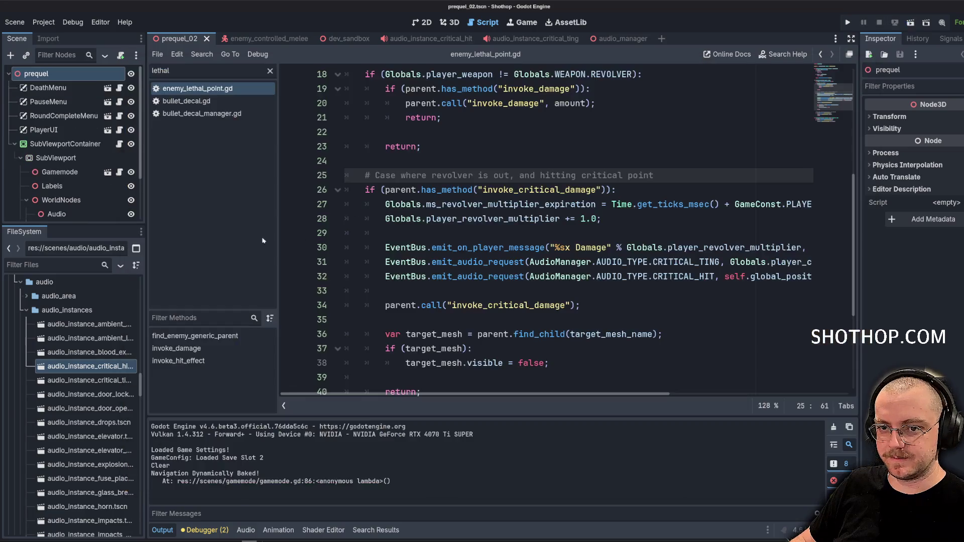
Filter the FileSystem for prequel_01, open prequel_01.tscn and run it with F6.
click(39, 264)
text(prequel_01)
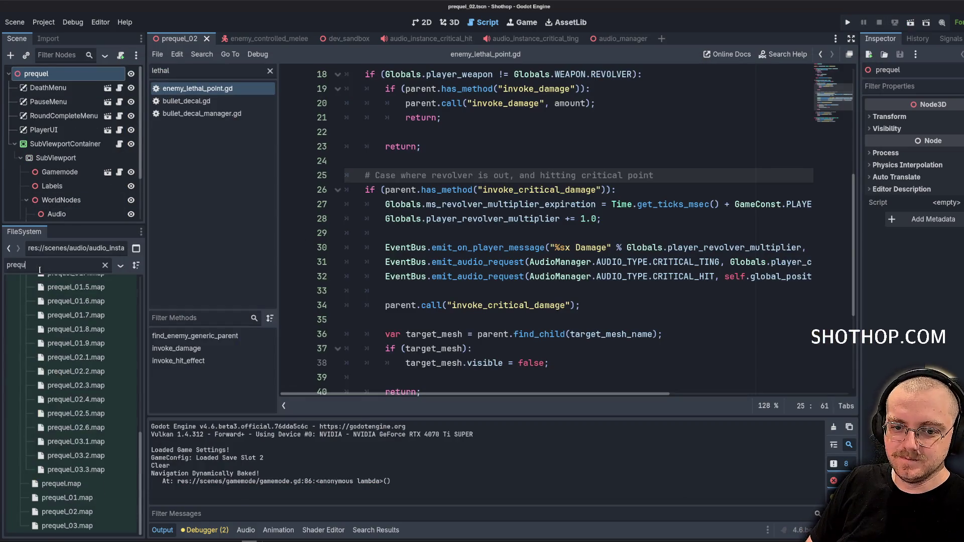
double_click(84, 343)
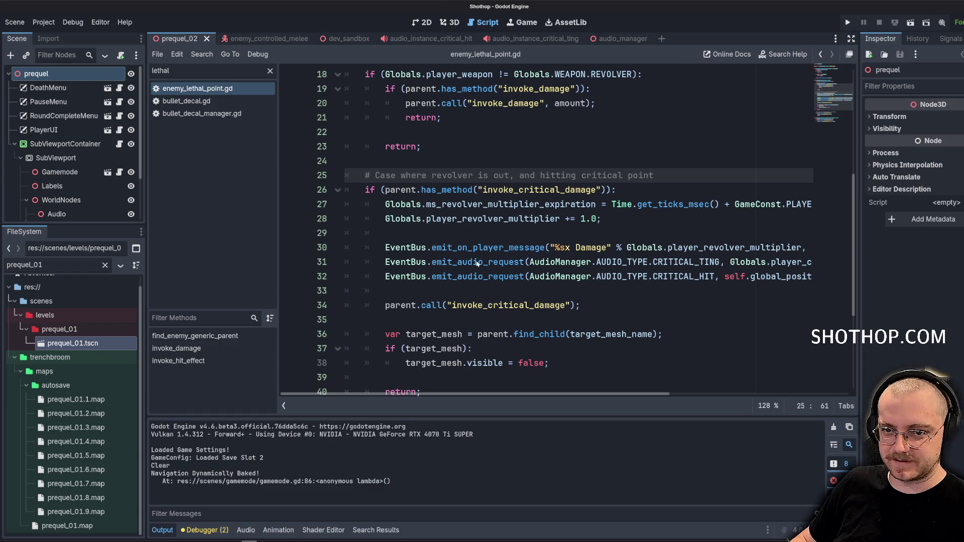
key(F6)
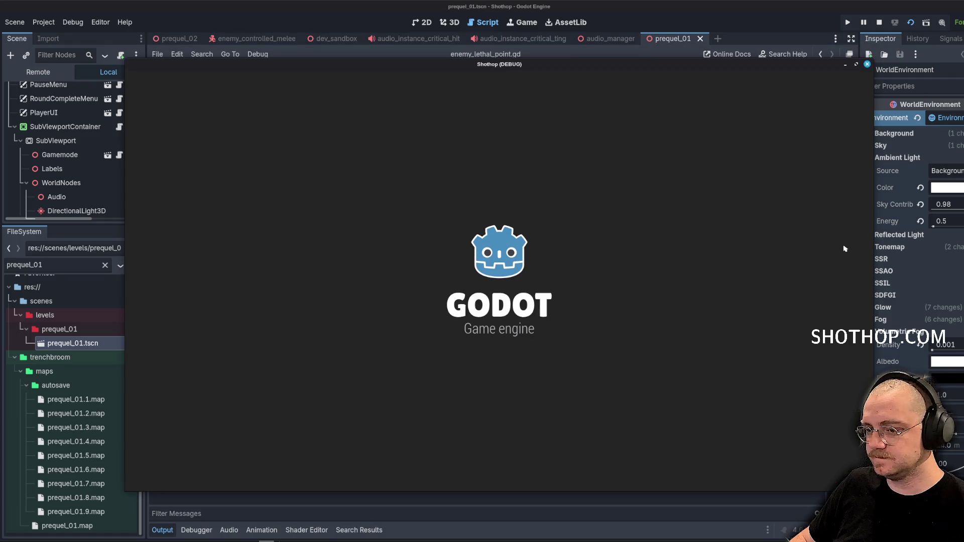
Play through prequel_01's corridors into the blue portal, then pause and stop with F8.
key(w)
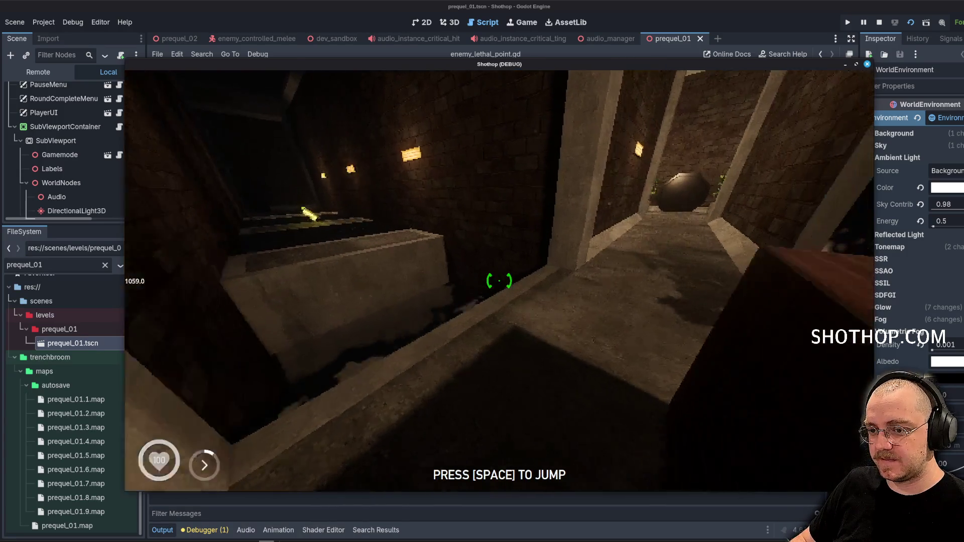
key(space)
key(space)
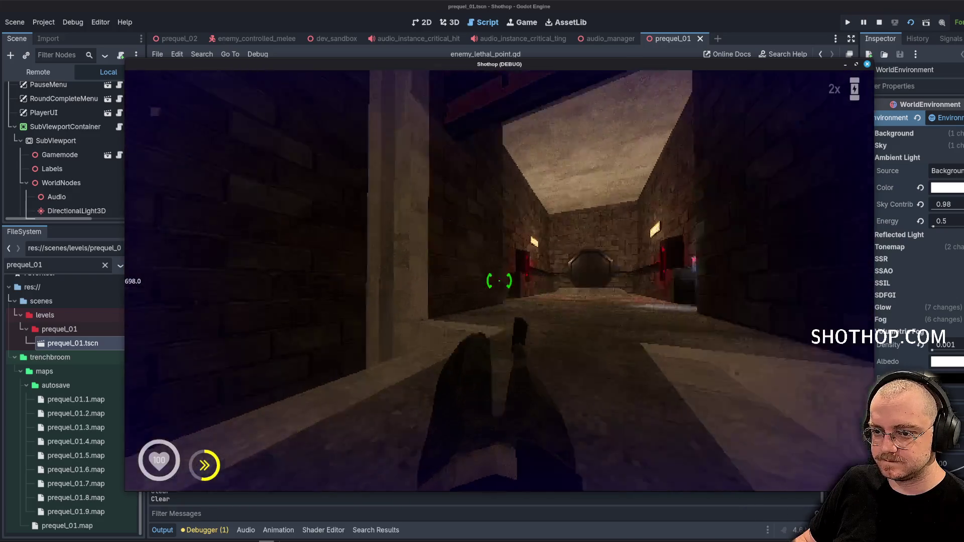
key(shift)
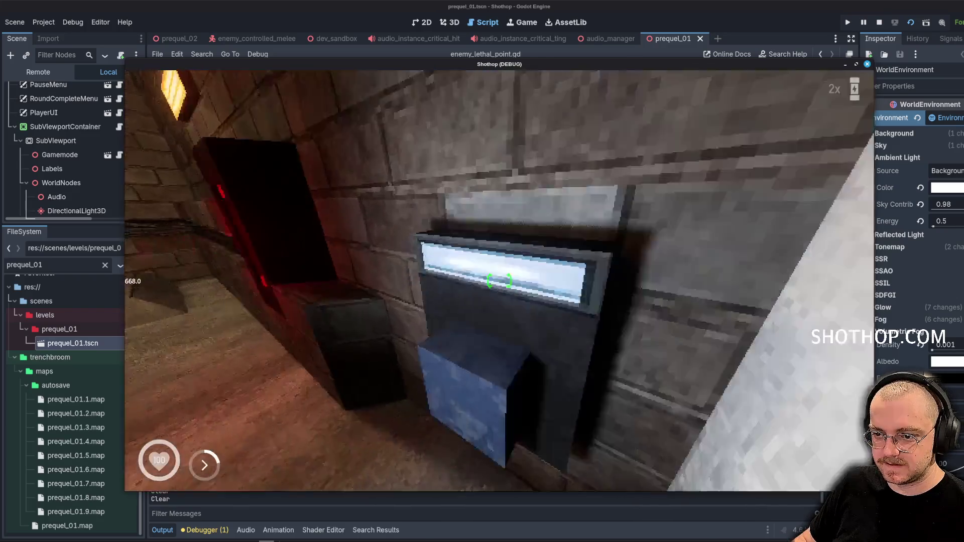
key(w)
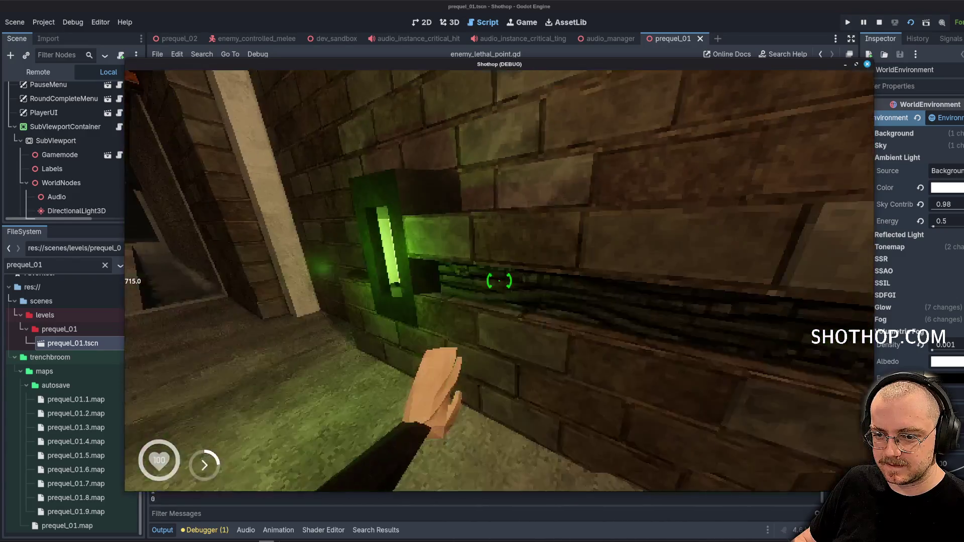
key(w)
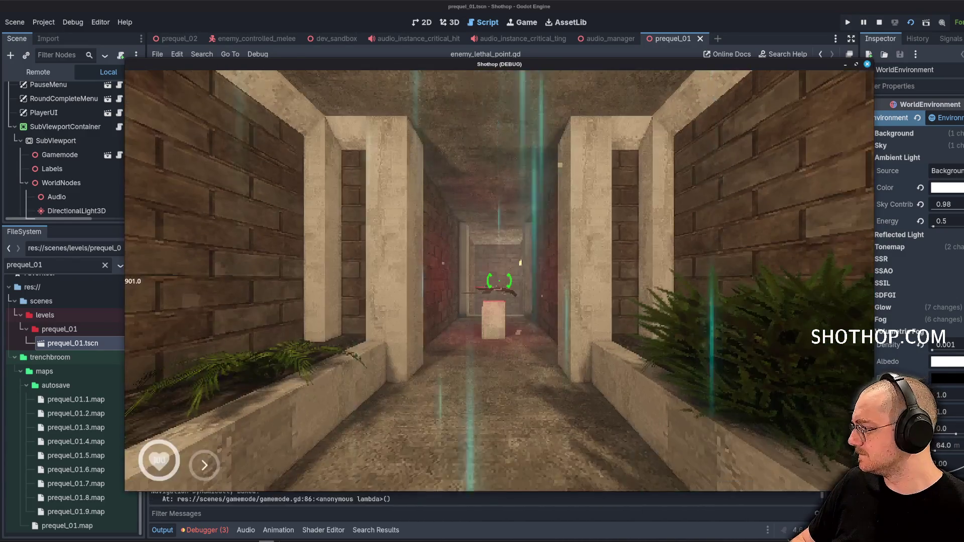
key(Escape)
key(F8)
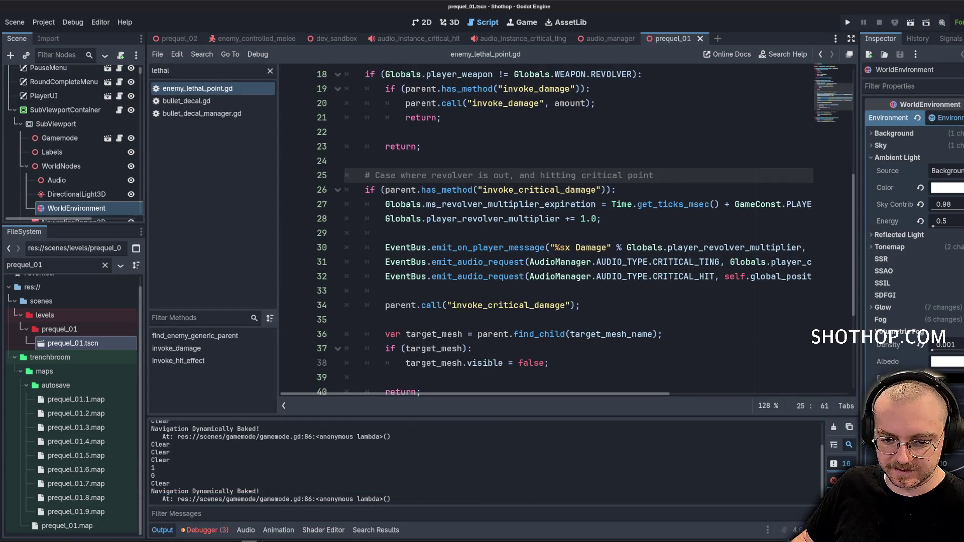
Stage all changes and commit them as "feat: revolver critical damage multiplier".
key(alt+Tab)
text(git add .)
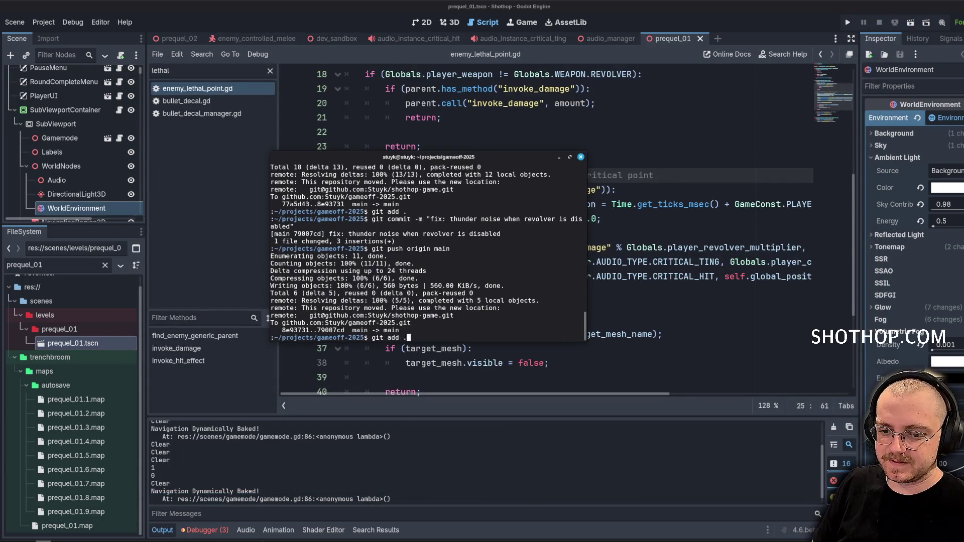
key(Return)
text(git commit -m "feat: revolver critical damage multiplie)
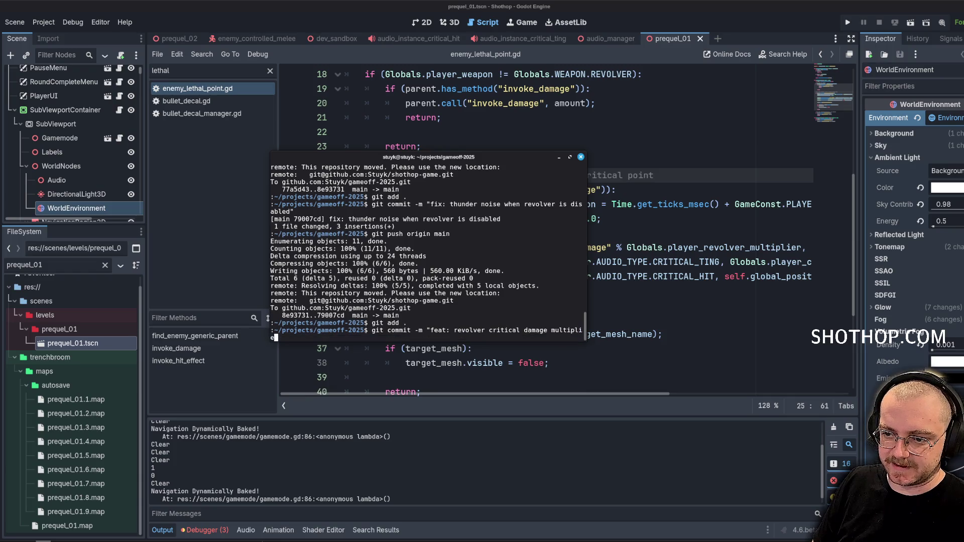
text(r")
key(Return)
Push the commit to origin main and hide the terminal.
text(git push origin main)
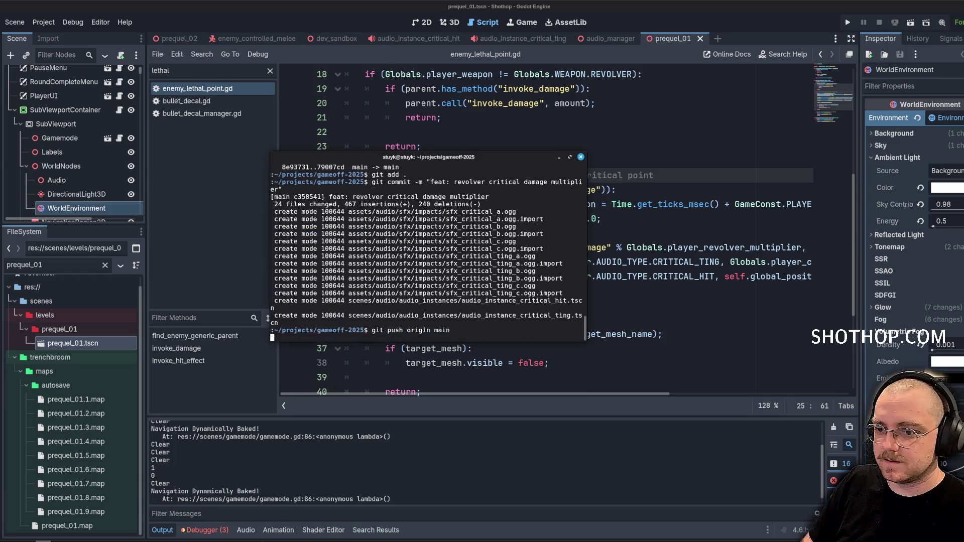
click(559, 157)
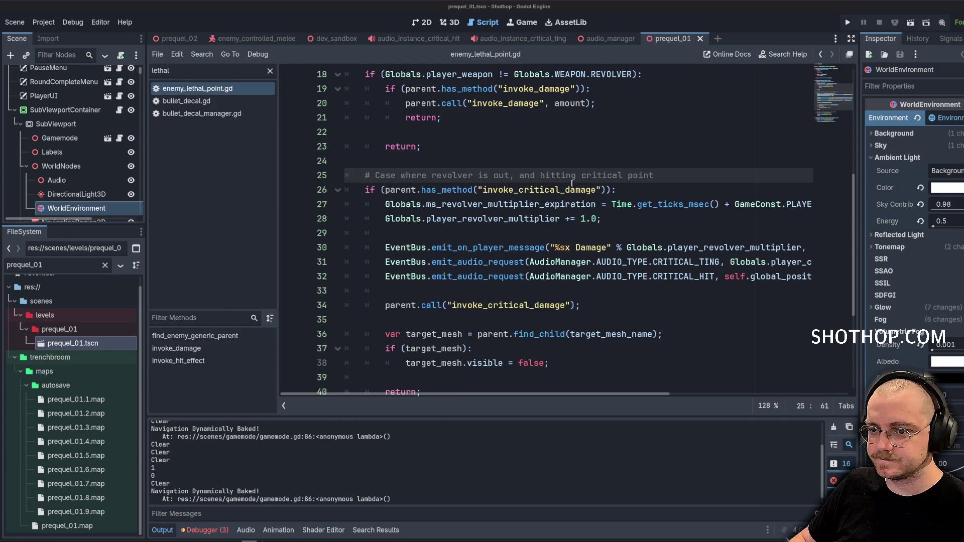
click(809, 161)
Filter the file list for 'melee' and open enemy_controlled_melee.gd.
scroll(809, 233, up, 6)
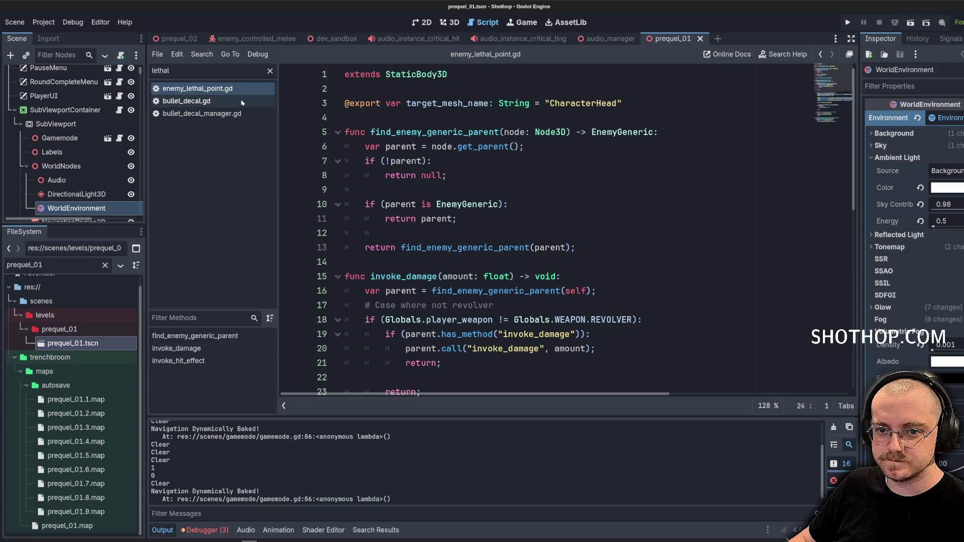
key(ctrl+a)
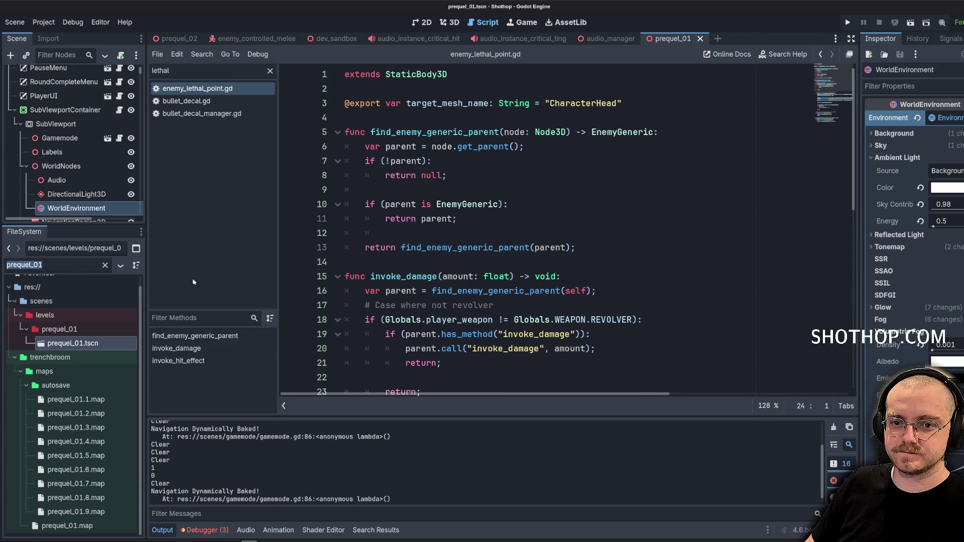
text(melee)
scroll(127, 370, down, 3)
double_click(121, 398)
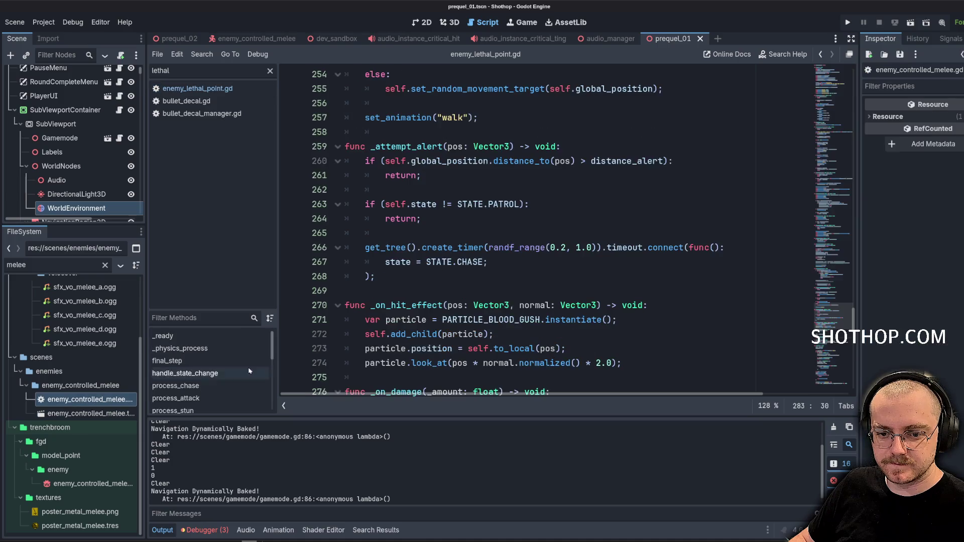
click(429, 234)
scroll(552, 233, up, 20)
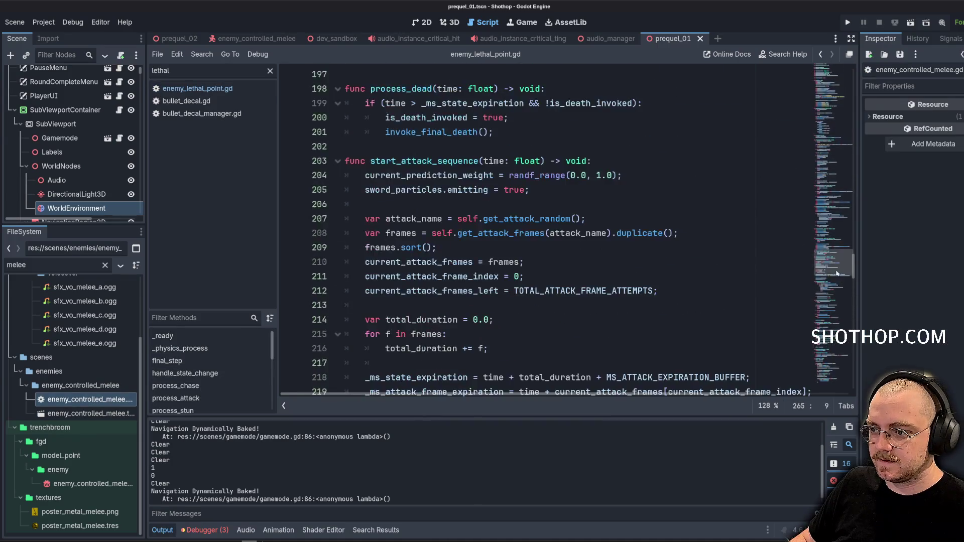
scroll(842, 183, up, 3)
Find handle_damage_critical via 'critical' search and paste the DEAD-state early return into it.
key(ctrl+f)
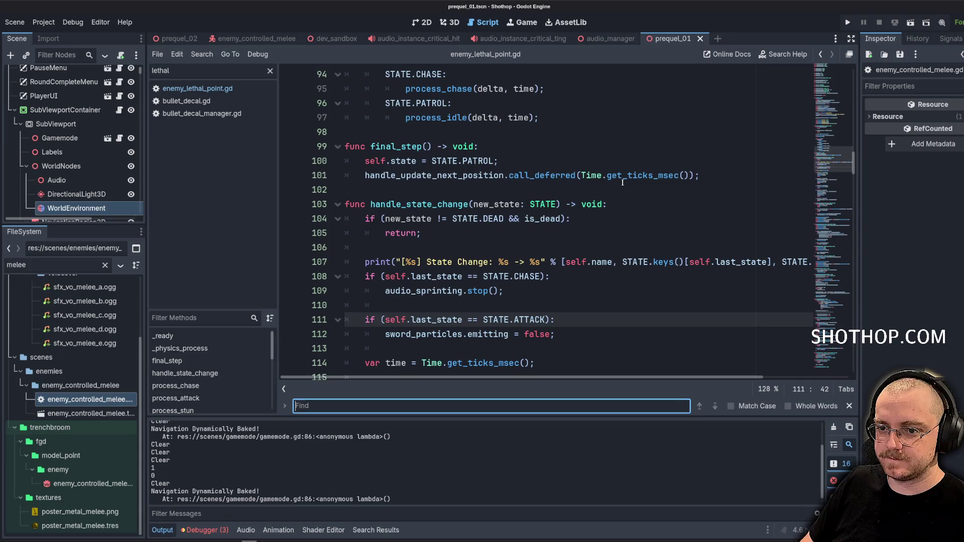
text(critical)
scroll(553, 191, down, 2)
scroll(473, 202, up, 4)
mouse_move(367, 190)
mouse_down()
mouse_move(517, 193)
mouse_move(422, 206)
mouse_up()
key(ctrl+c)
scroll(502, 201, down, 2)
click(588, 178)
key(Return)
key(Return)
key(ctrl+v)
Copy 'state = STATE.STUN;' onto a new line above invoke_damage(99.0).
scroll(399, 224, up, 1)
drag(363, 189, 465, 191)
key(ctrl+c)
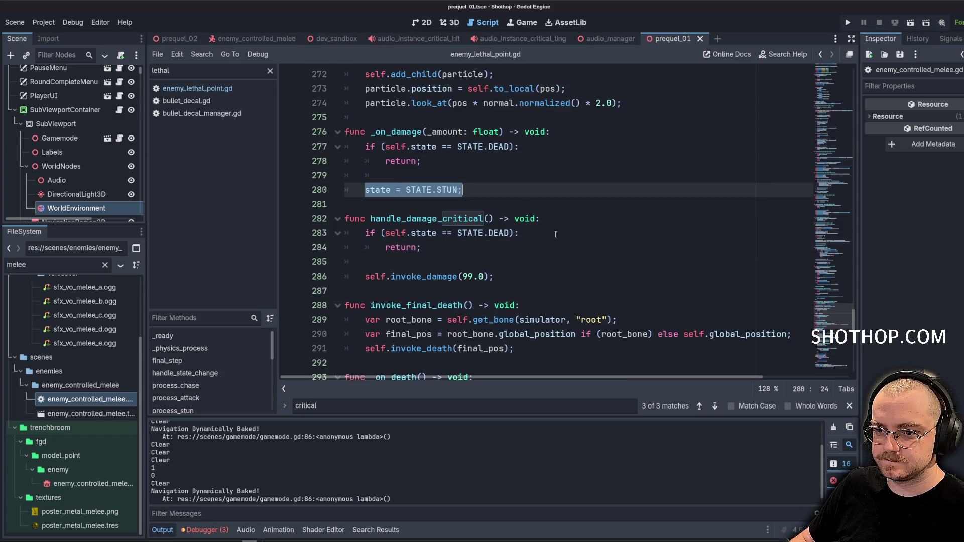
click(458, 264)
key(ctrl+v)
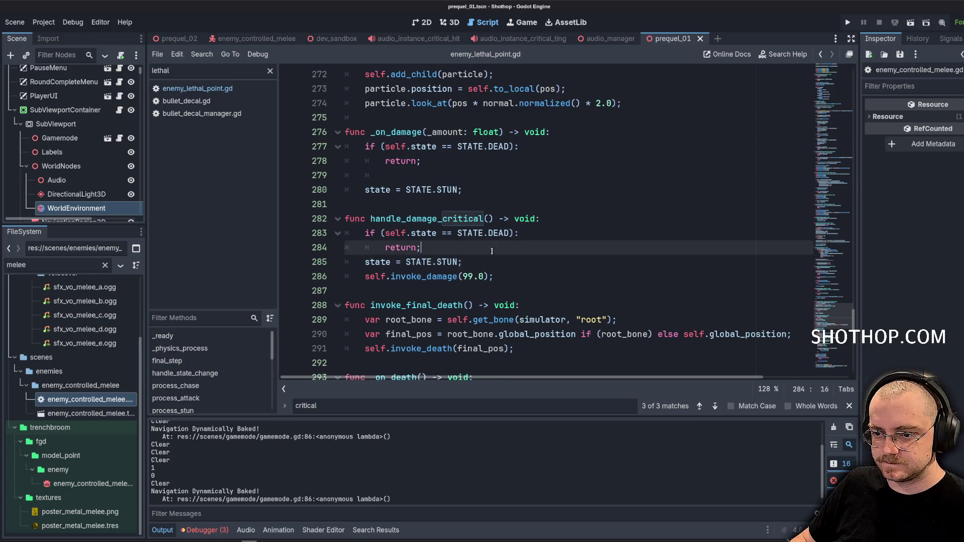
key(Home)
key(Return)
key(End)
scroll(612, 211, down, 1)
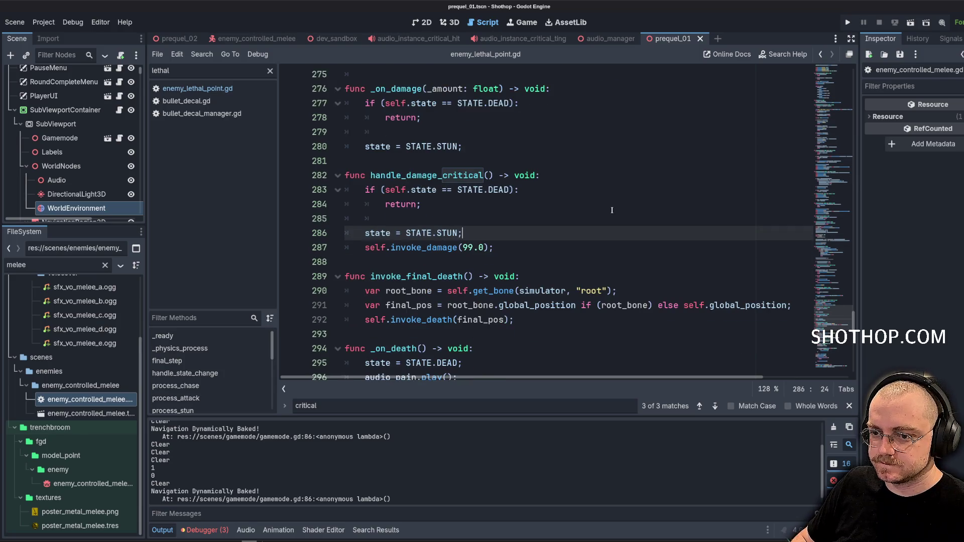
Start a 'var tween' line after the stun assignment and review the function.
key(Return)
text(var tween)
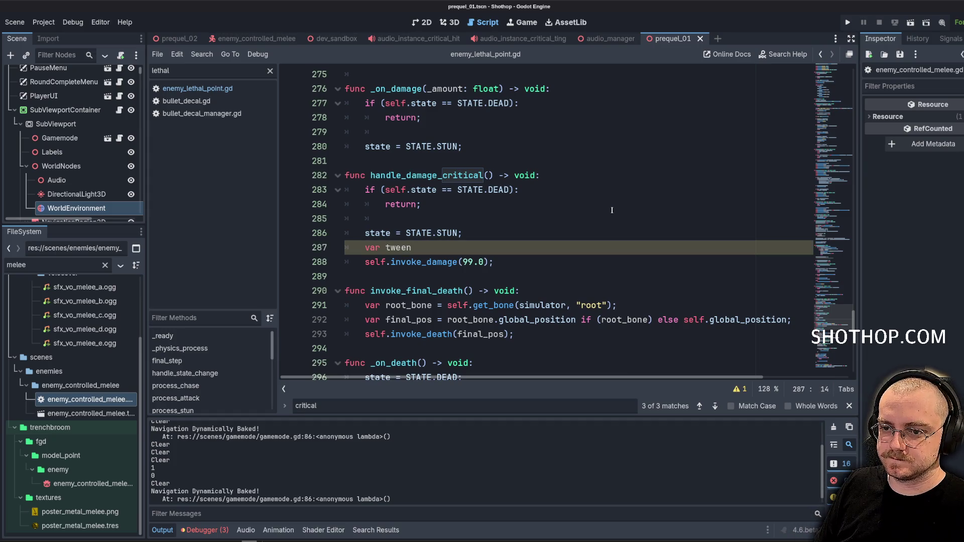
click(612, 209)
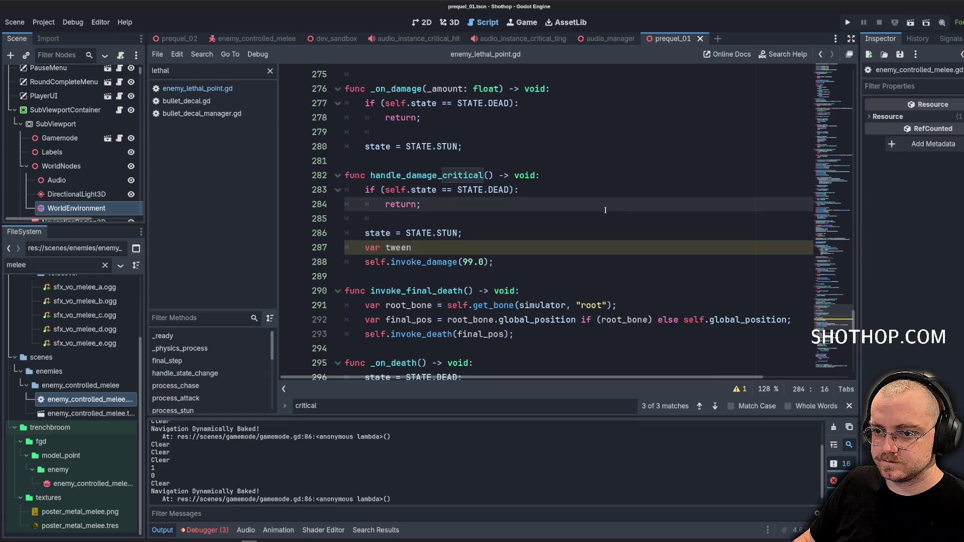
key(Down)
key(Down)
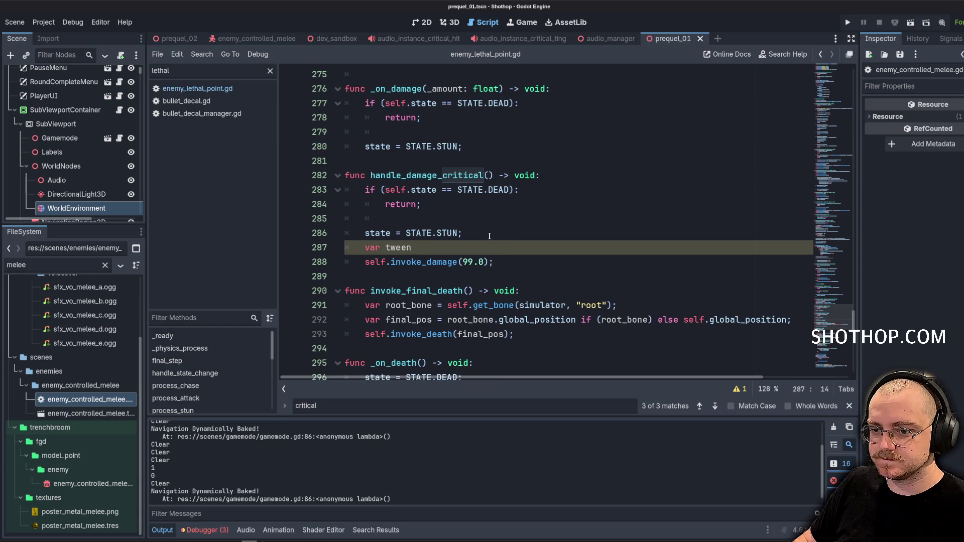
double_click(437, 263)
scroll(437, 264, down, 4)
scroll(437, 264, up, 3)
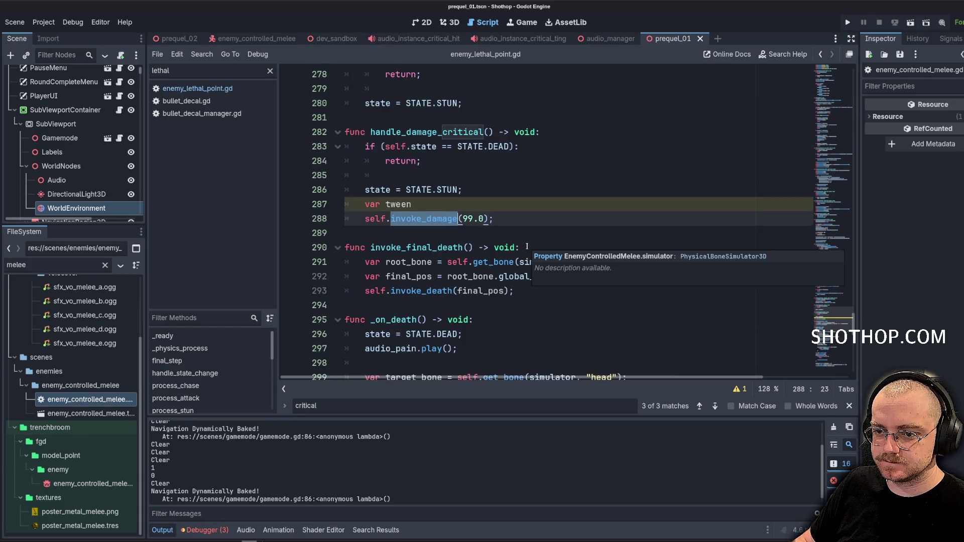
click(206, 71)
Open enemy_generic_shared.gd and search it for invoke_damage.
text(shared)
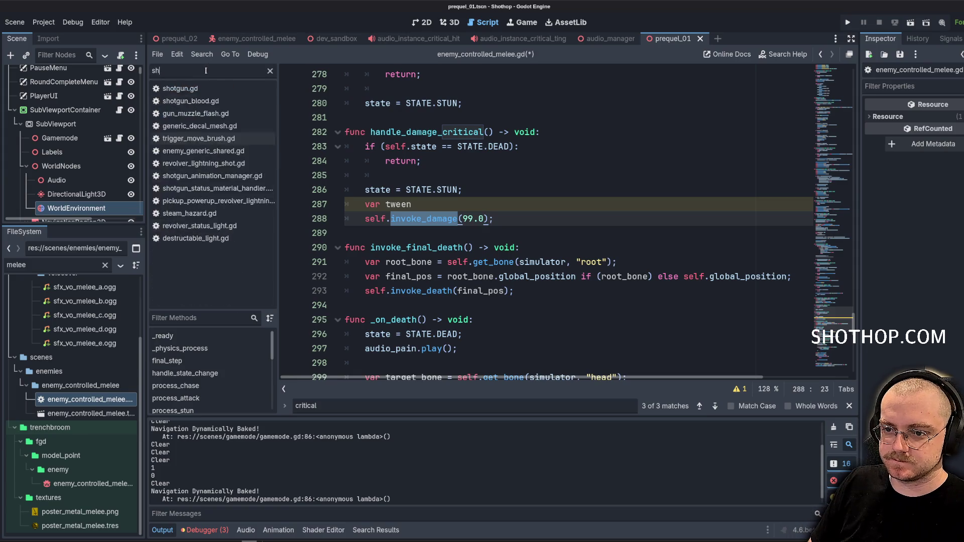
key(Up)
key(Up)
key(Up)
key(Return)
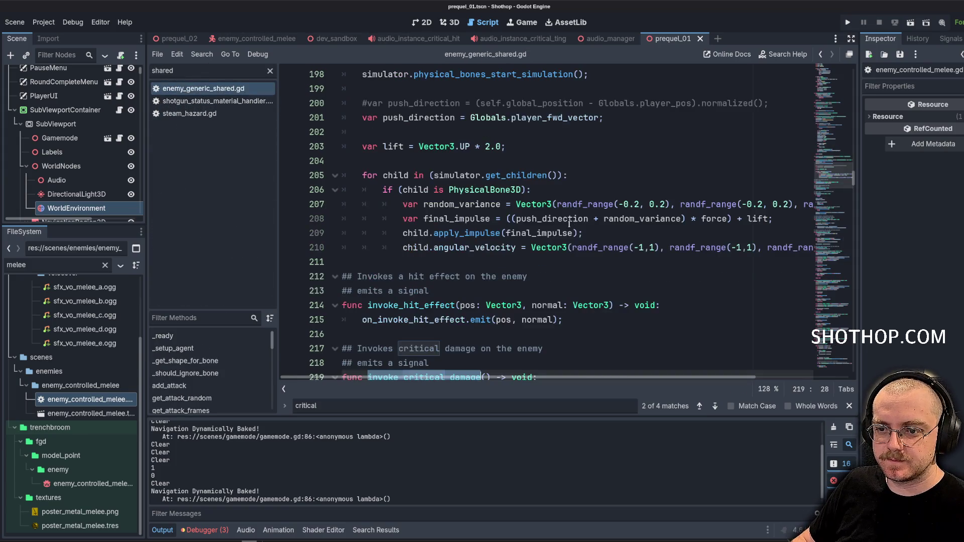
key(ctrl+f)
text(invoke_damage)
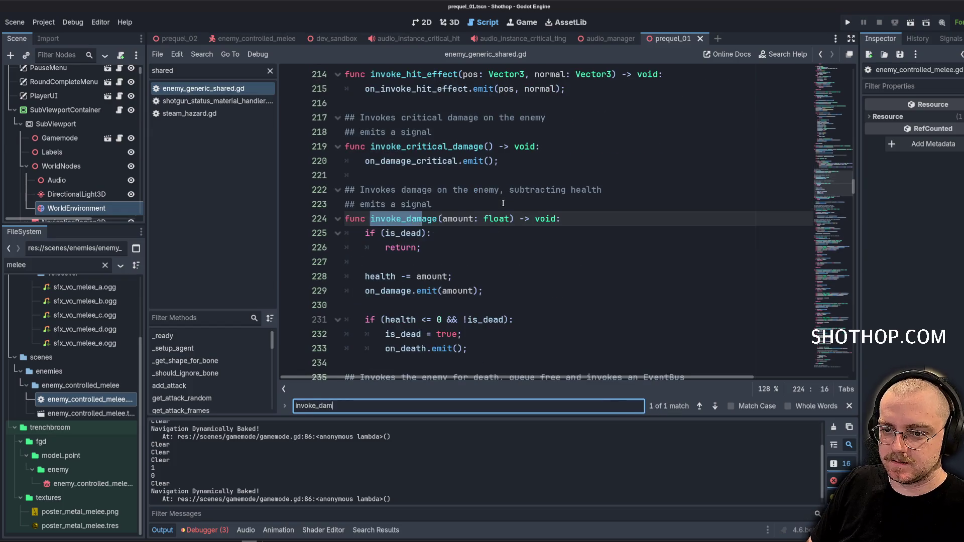
scroll(508, 206, down, 1)
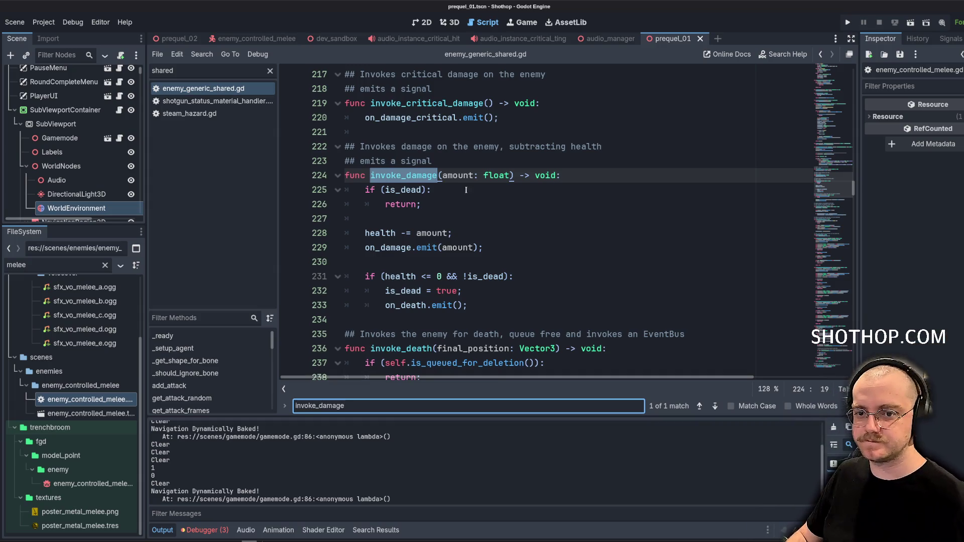
Back in enemy_controlled_melee.gd, complete line 287 as 'var tween = create_tween();'.
click(270, 71)
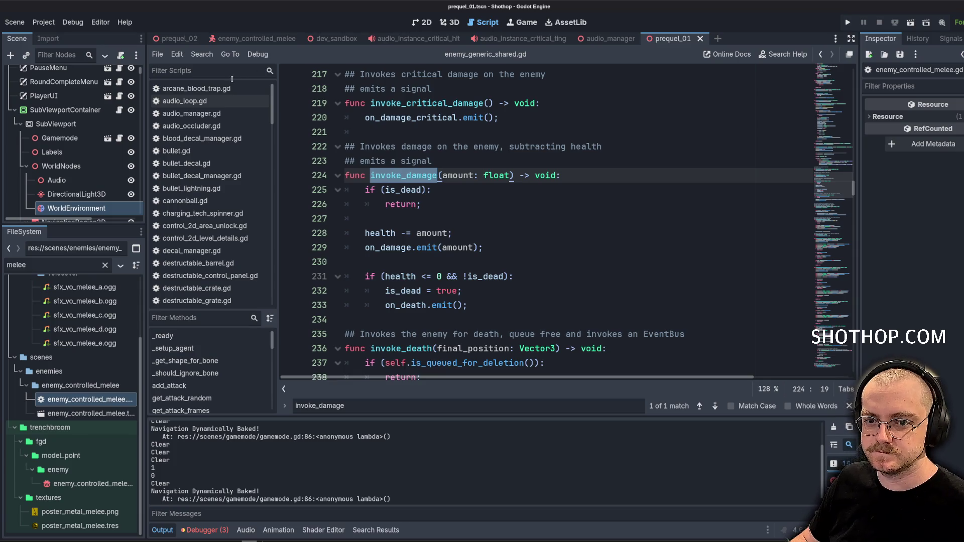
scroll(231, 196, down, 4)
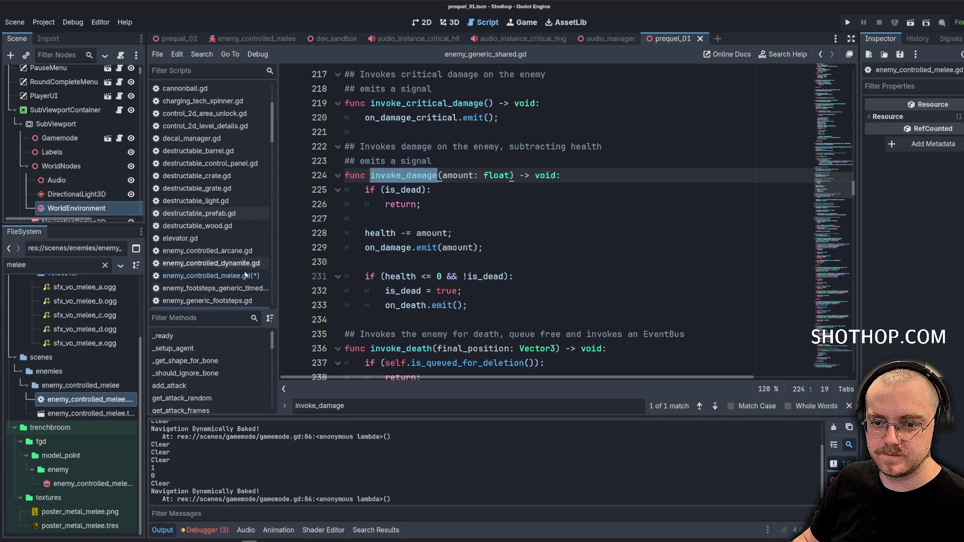
click(246, 275)
click(466, 209)
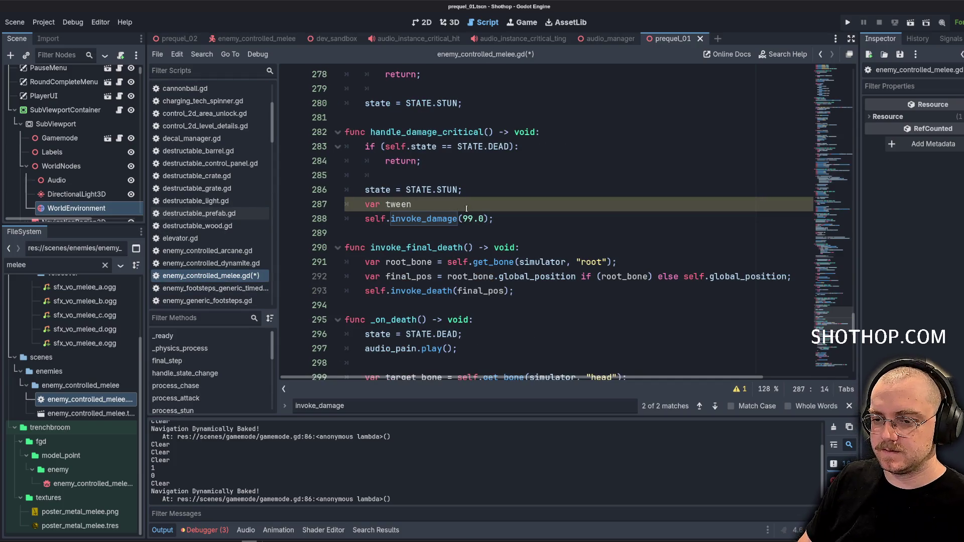
text( = create_tween();')
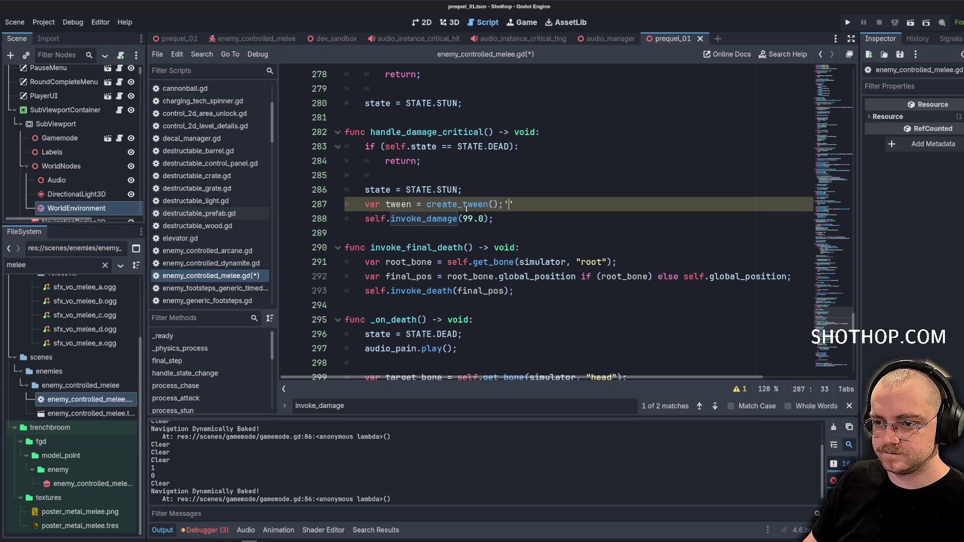
key(BackSpace)
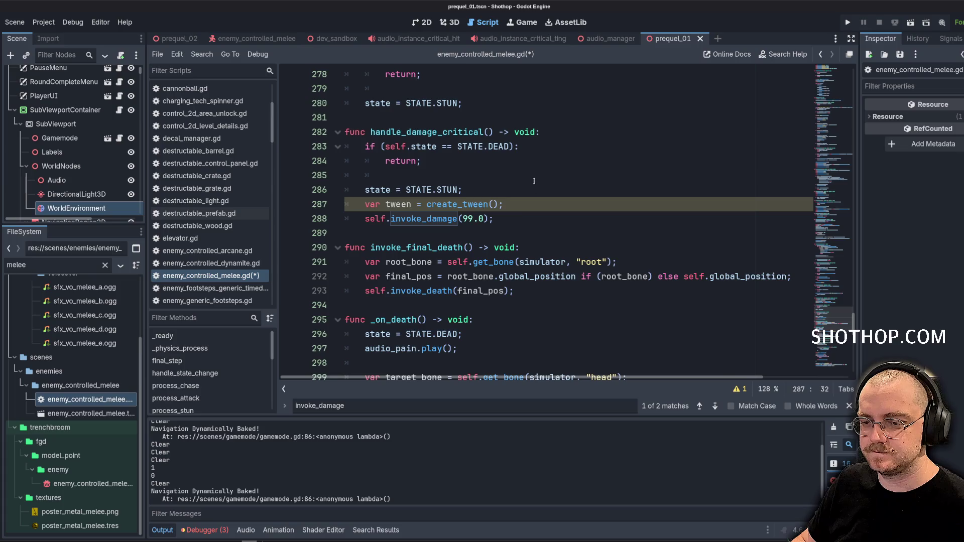
Add blank lines between the tween line and invoke_damage(99.0), checking lines 285–288.
key(Up)
key(Up)
key(Up)
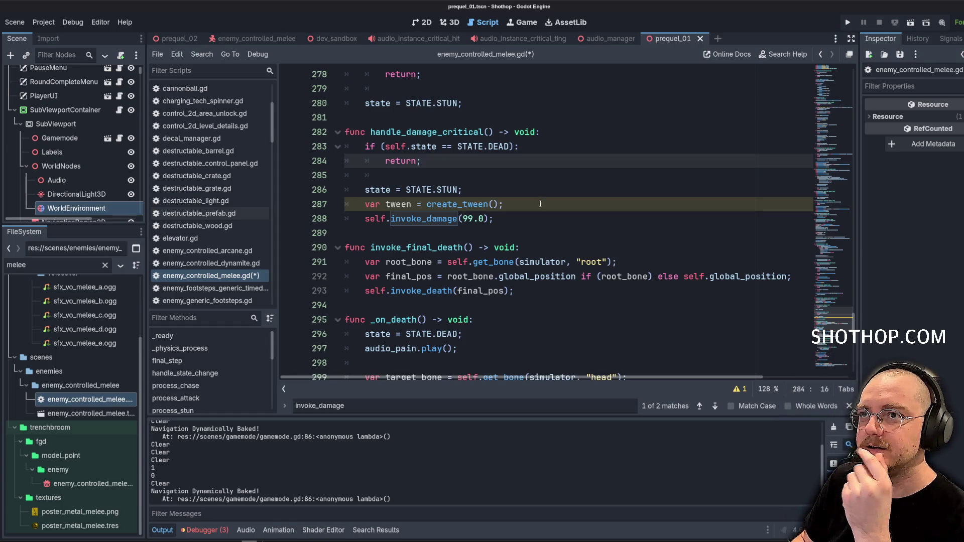
key(Down)
key(Down)
key(Down)
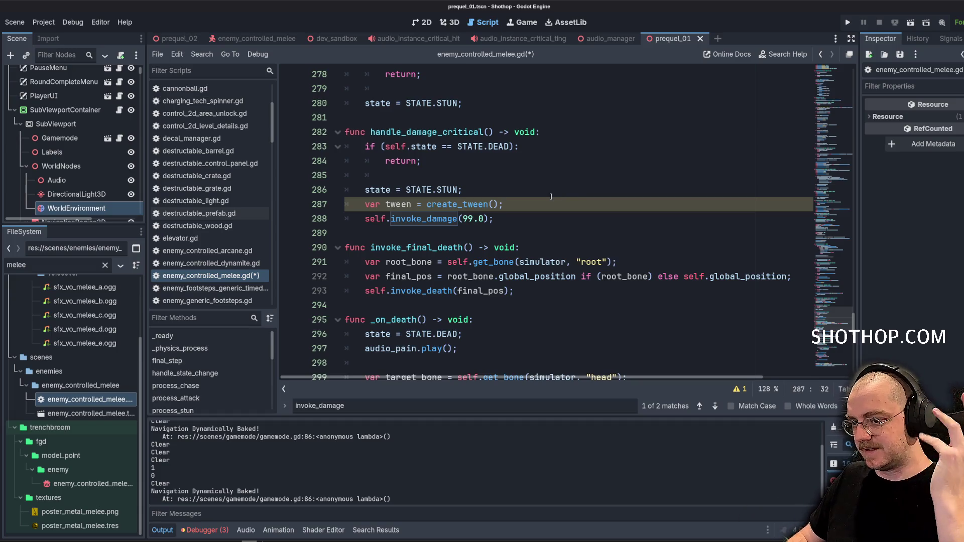
key(Return)
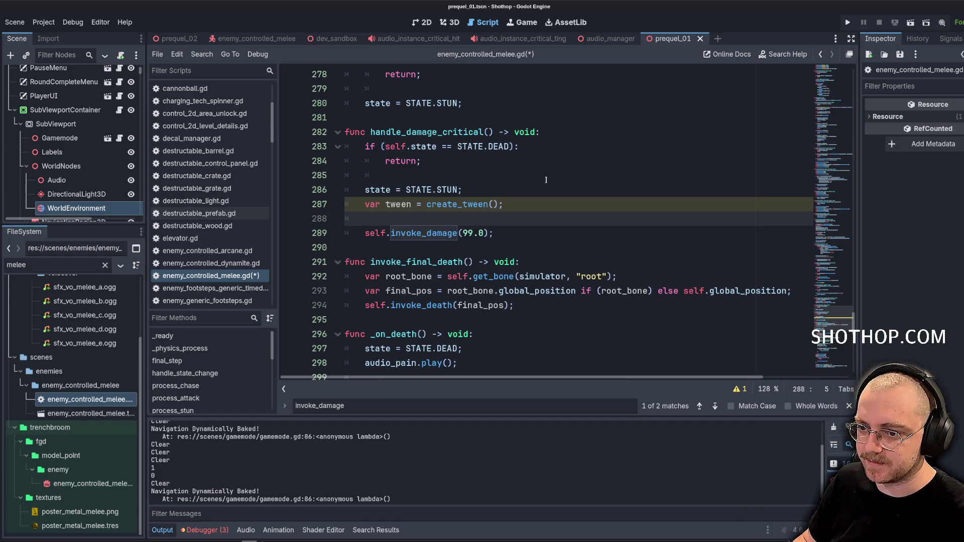
key(BackSpace)
scroll(542, 234, up, 5)
scroll(500, 262, down, 4)
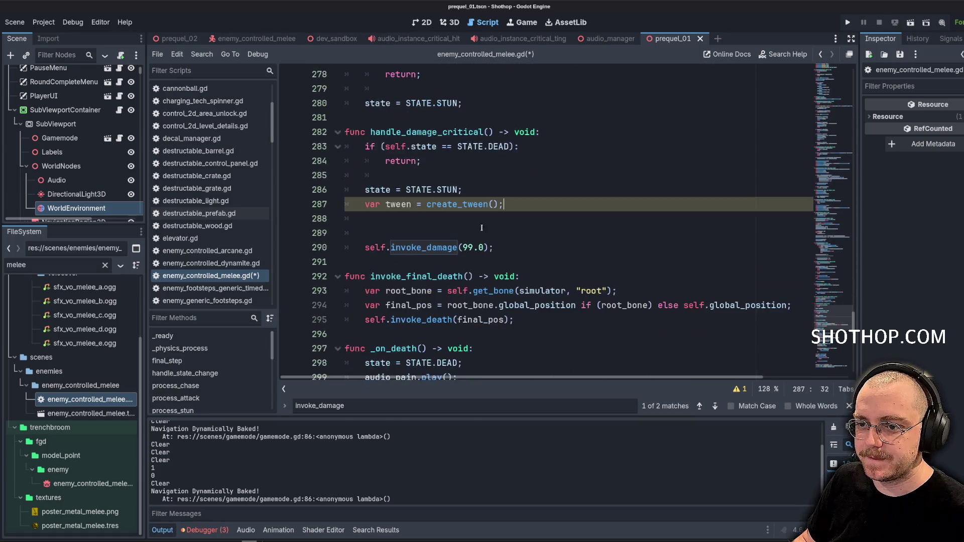
key(Up)
key(Up)
click(491, 229)
click(494, 258)
click(514, 217)
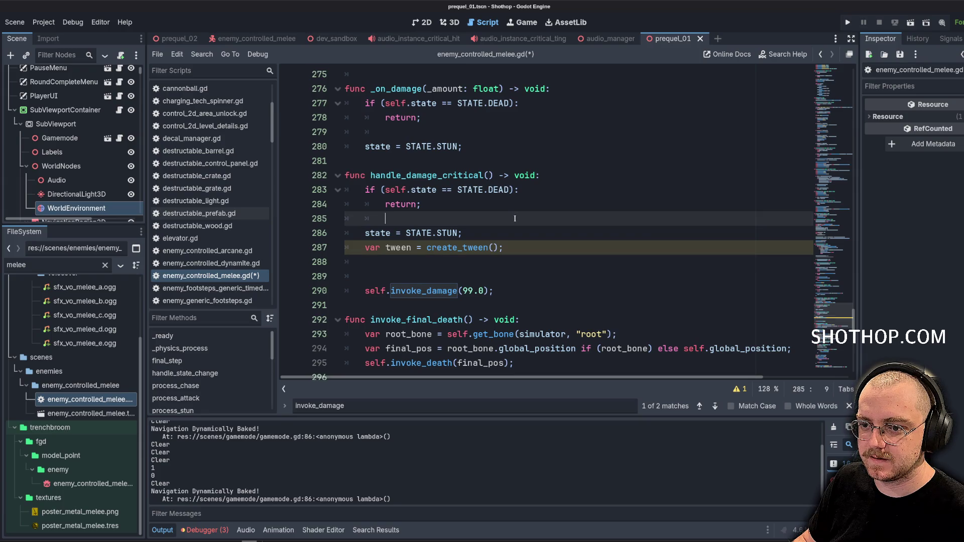
scroll(515, 219, down, 1)
scroll(232, 195, down, 5)
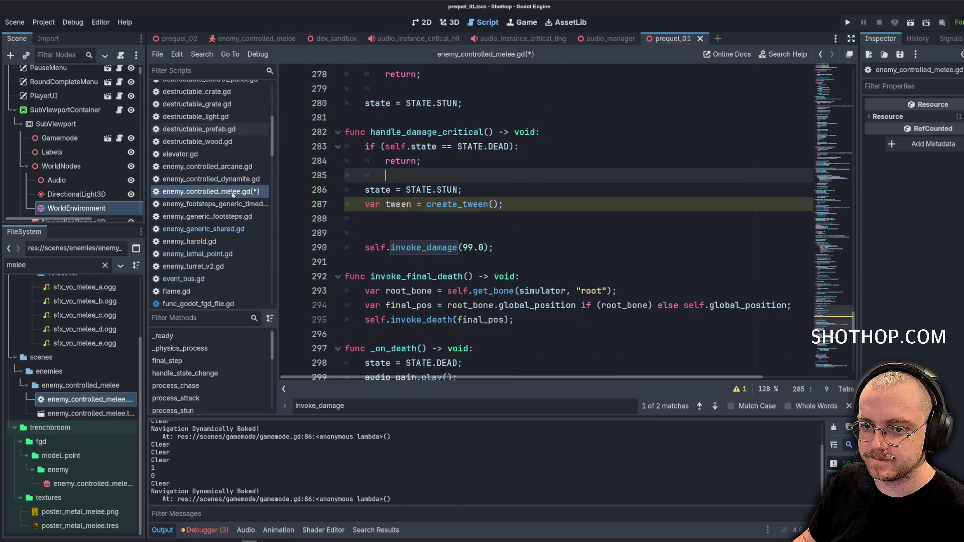
Open enemy_lethal_point.gd and inspect target_mesh_name and the invoke_damage function.
click(210, 170)
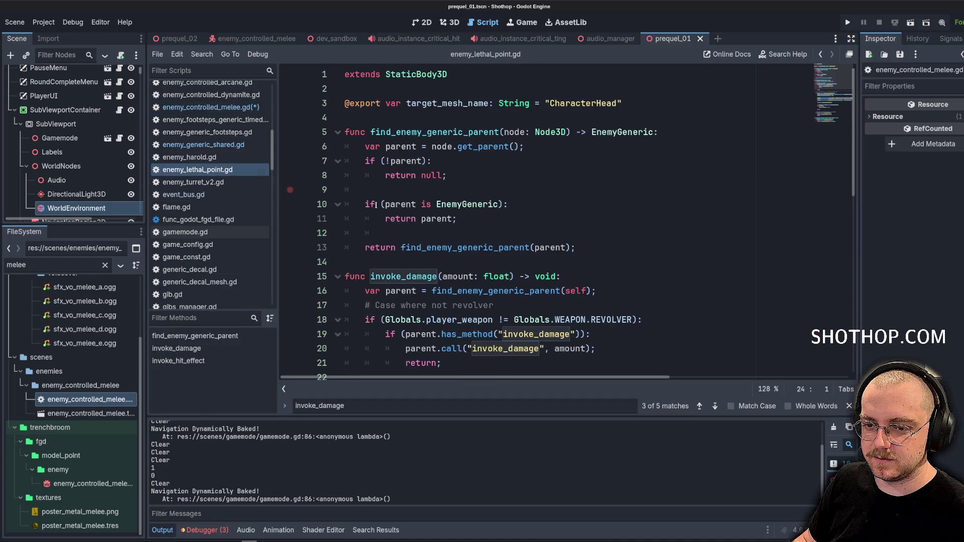
double_click(465, 105)
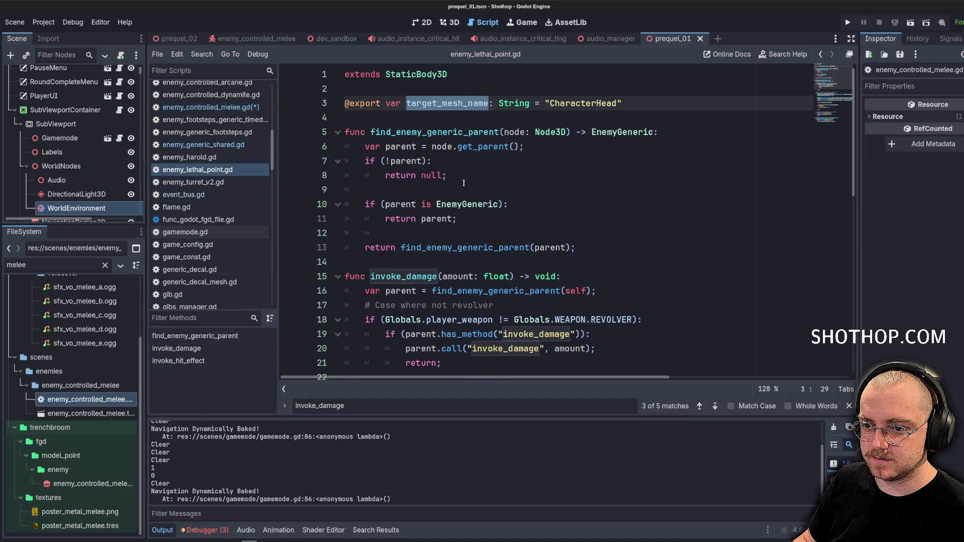
scroll(464, 183, down, 2)
click(529, 189)
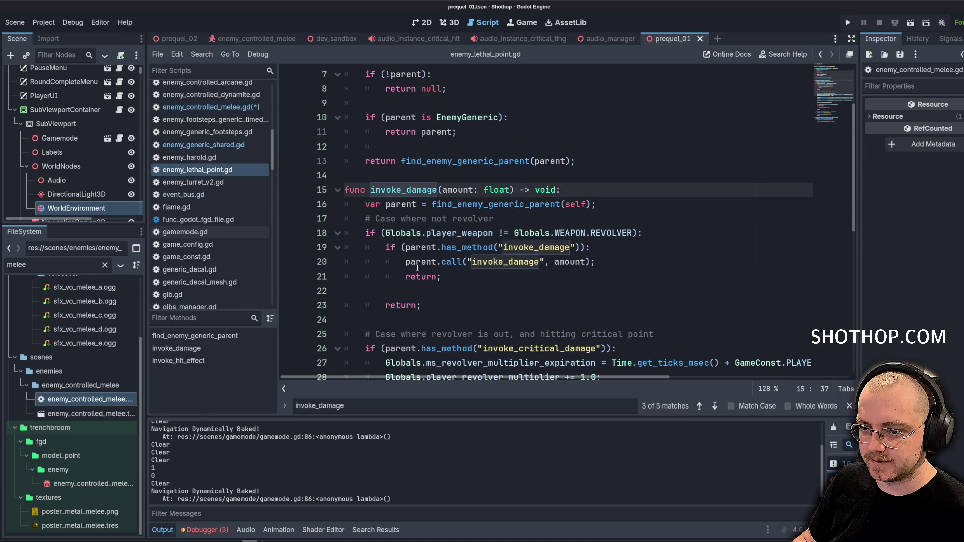
double_click(431, 190)
scroll(608, 197, down, 2)
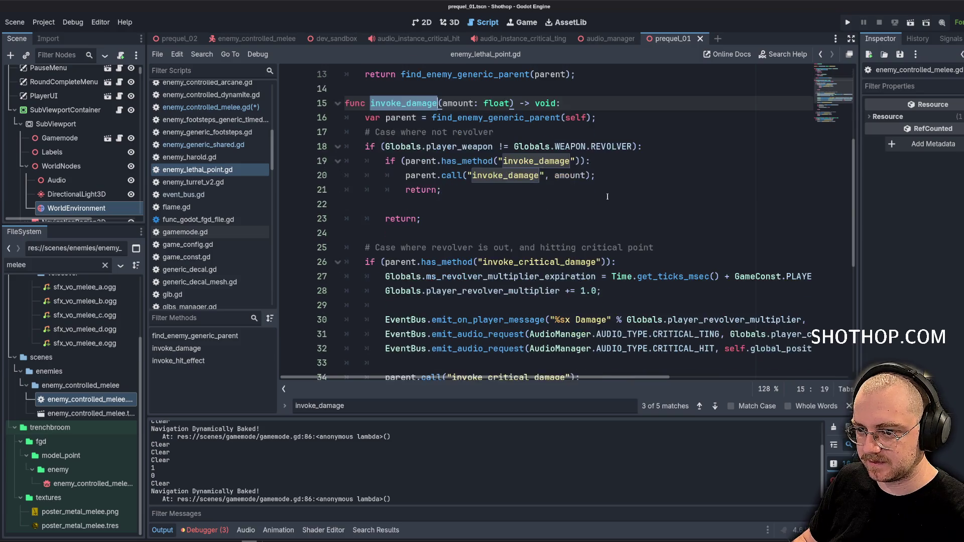
Try blank lines and a test 'self.' line in invoke_damage, then remove them.
click(717, 151)
key(Return)
key(Return)
key(ctrl+z)
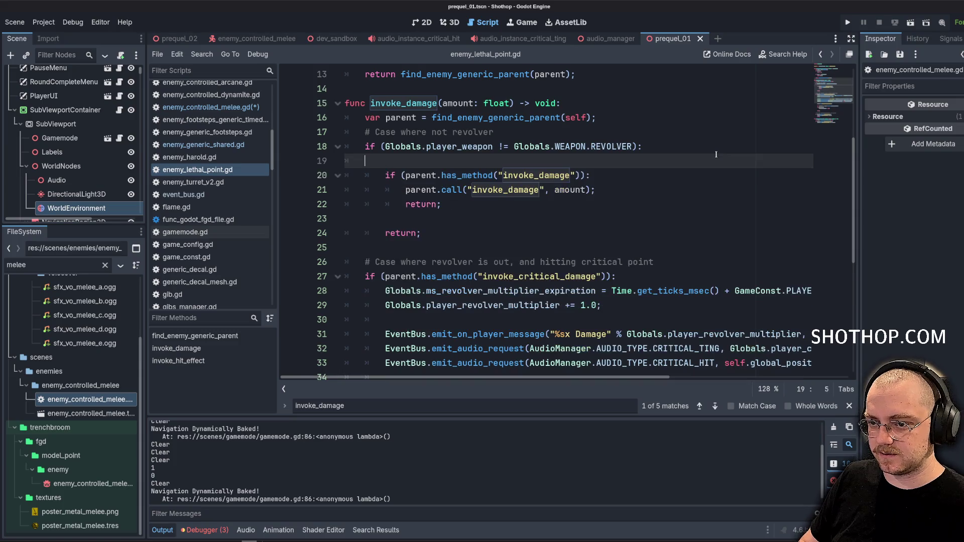
scroll(698, 166, down, 2)
click(676, 179)
click(610, 146)
key(Return)
key(Return)
key(Up)
text(self.)
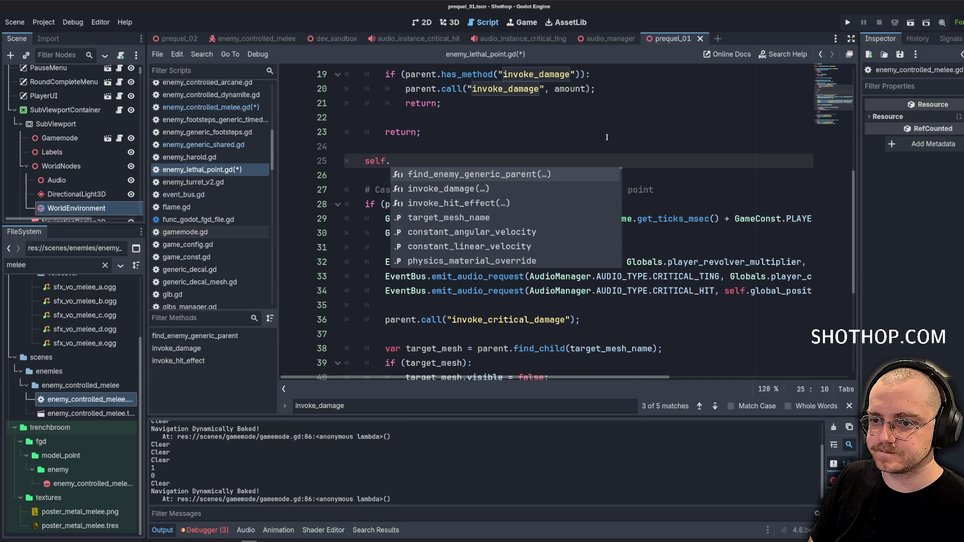
key(BackSpace)
key(BackSpace)
key(BackSpace)
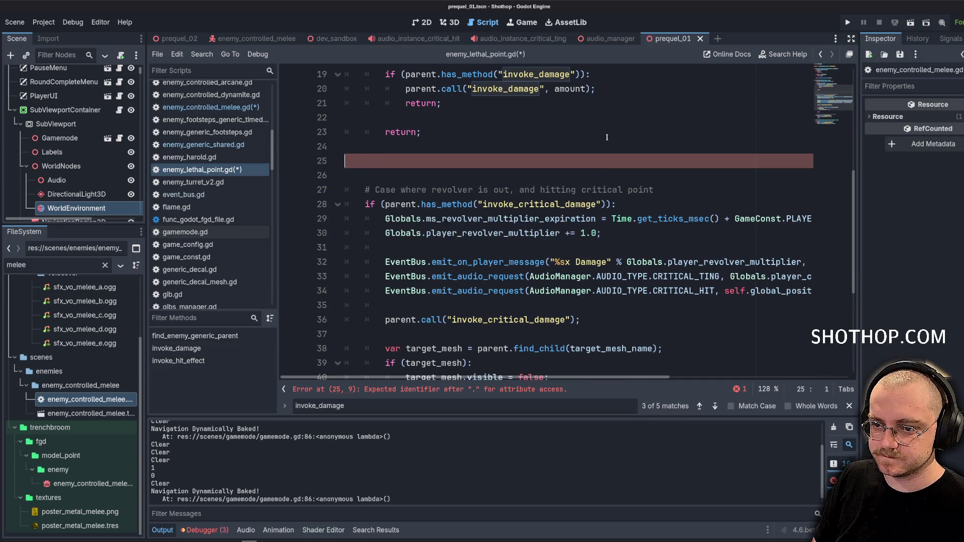
key(Delete)
Review the critical-hit block on lines 33–39 around target_mesh_name.
scroll(579, 173, down, 3)
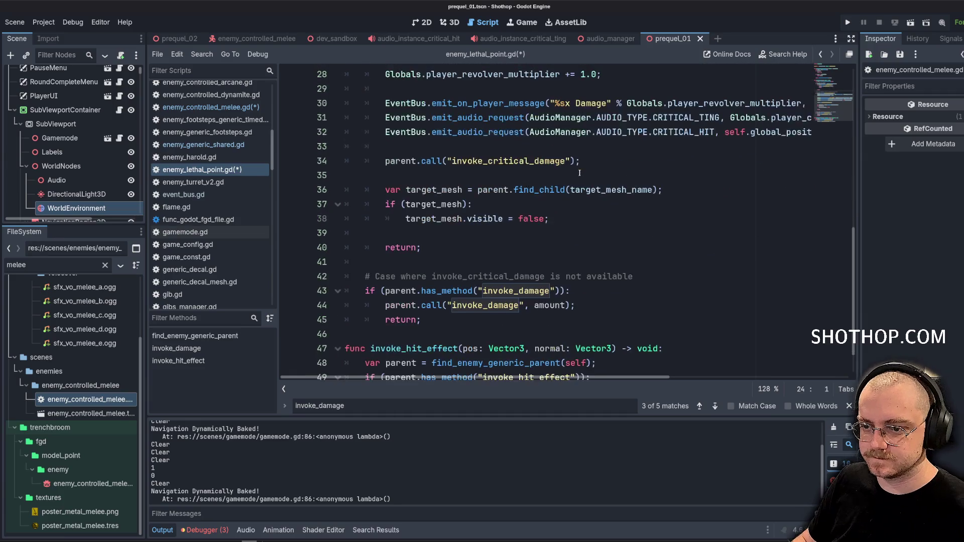
drag(549, 161, 552, 219)
click(613, 163)
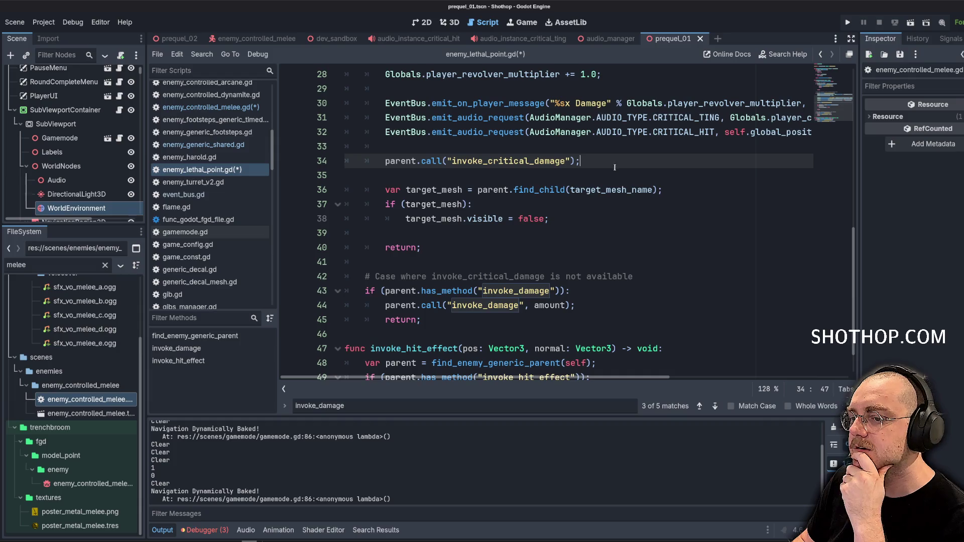
click(606, 227)
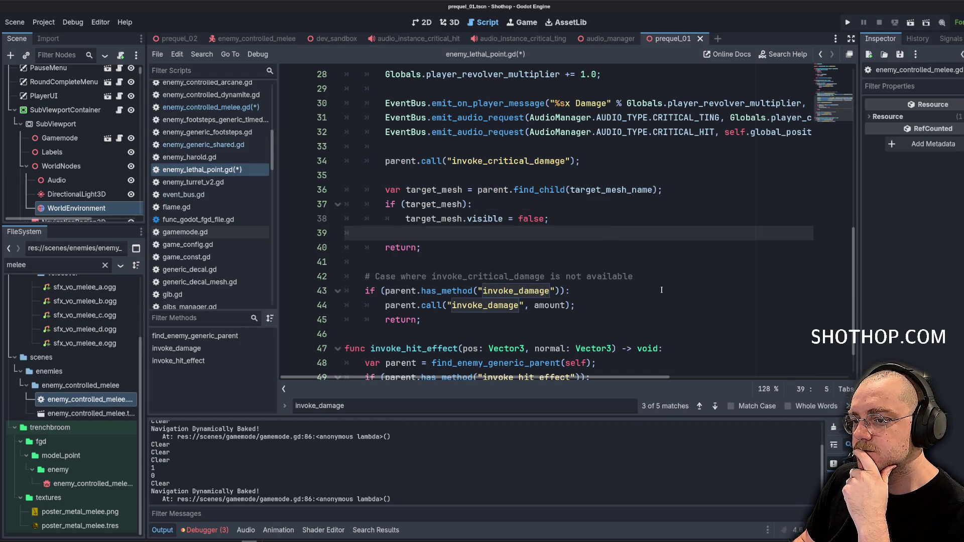
click(532, 175)
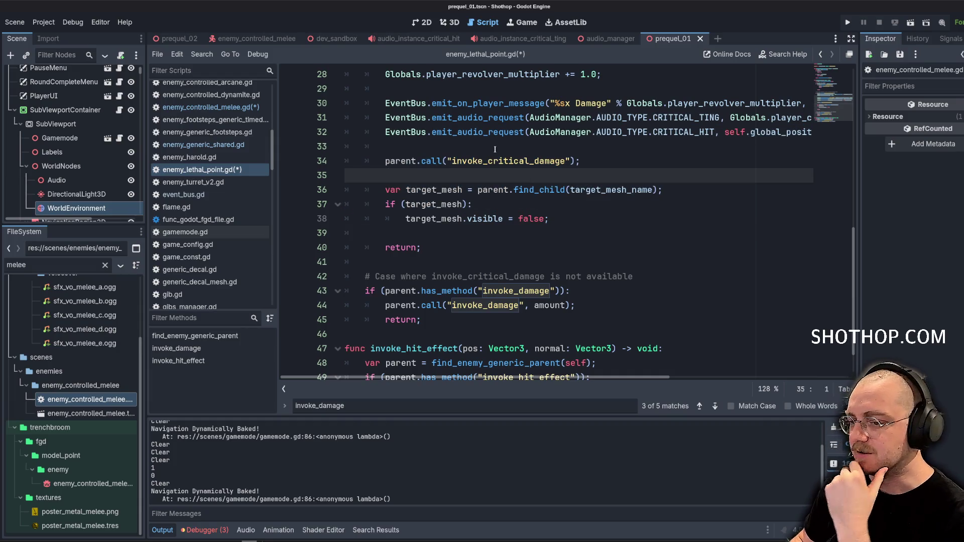
click(576, 147)
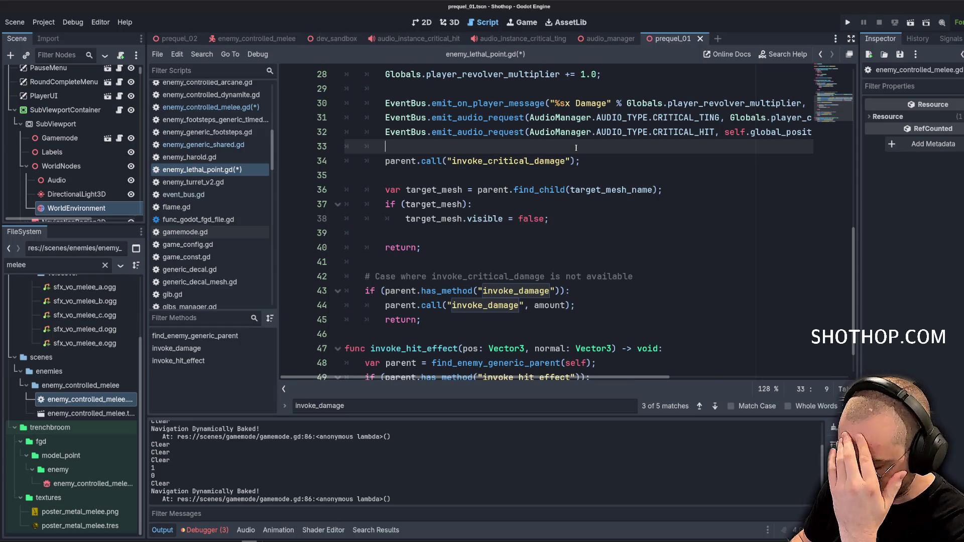
click(639, 191)
click(635, 171)
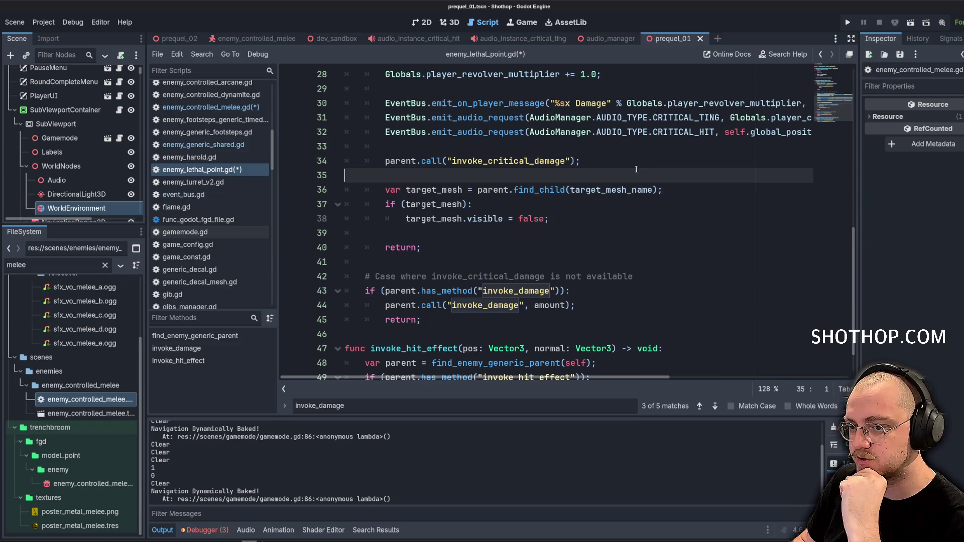
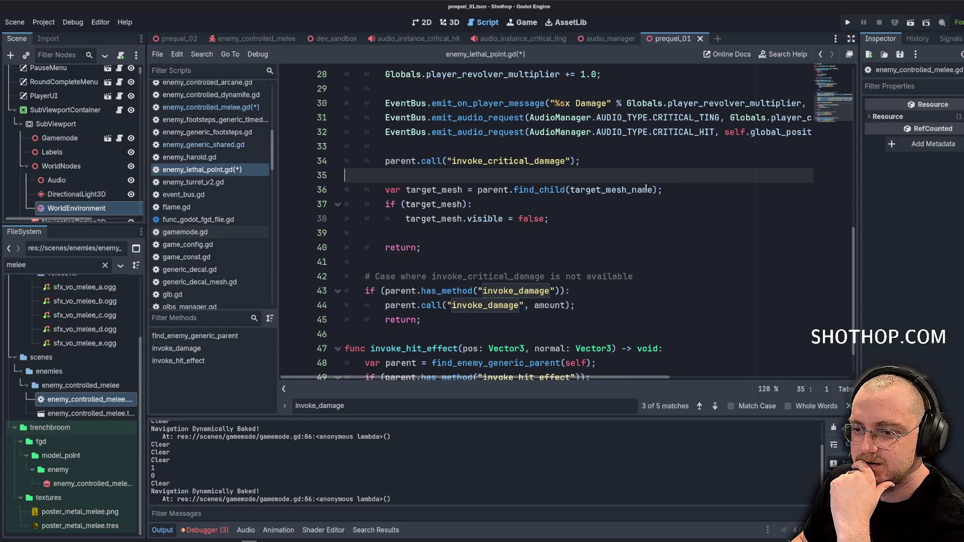
Highlight every use of call in enemy_lethal_point.gd, then switch to enemy_controlled_melee.gd.
scroll(646, 190, up, 1)
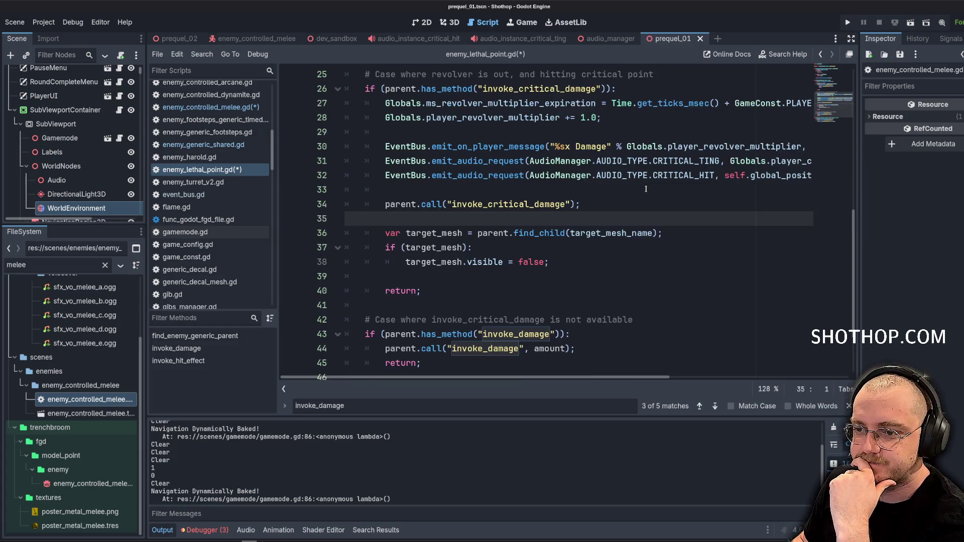
double_click(435, 206)
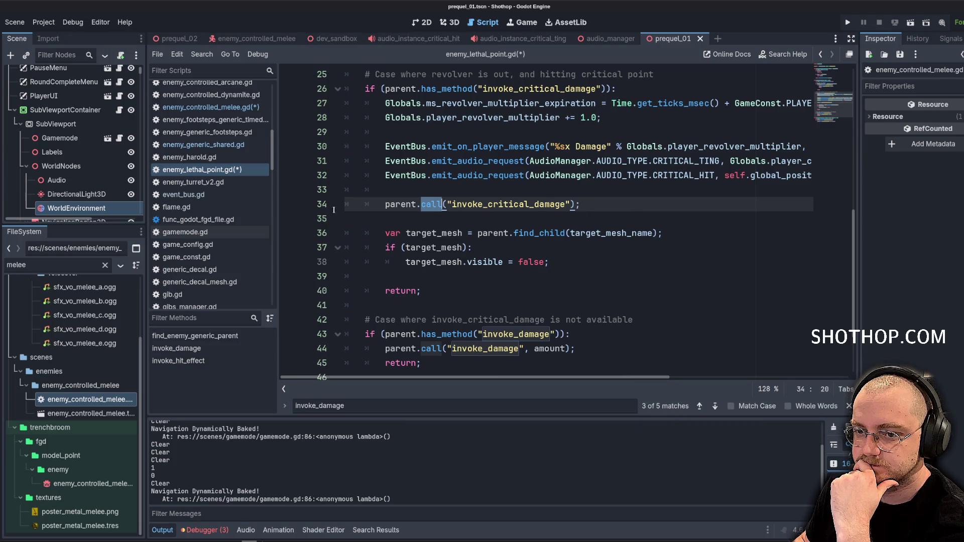
click(215, 108)
Inspect handle_damage_critical's STATE.STUN, tween creation and invoke_damage(99.0) lines.
drag(495, 248, 347, 132)
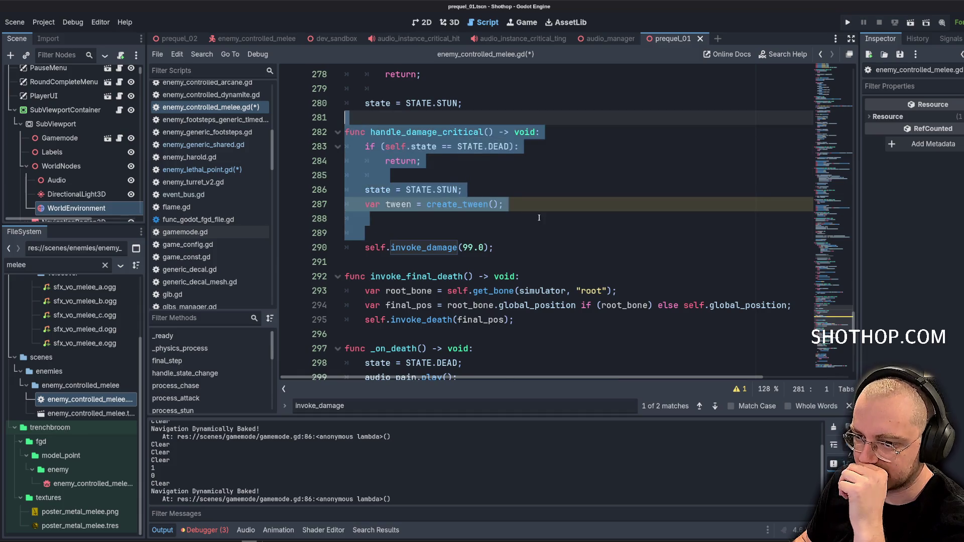
drag(495, 248, 347, 134)
click(534, 191)
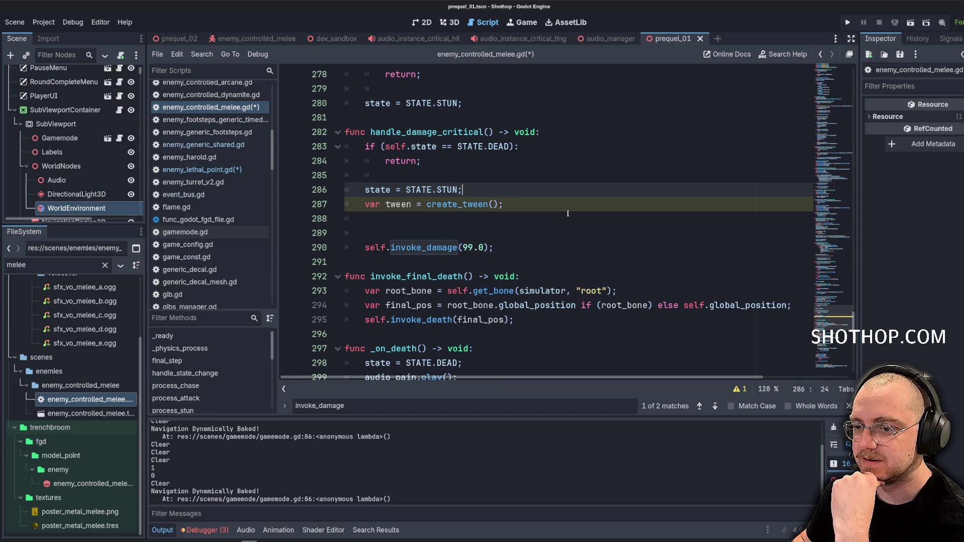
click(567, 214)
click(529, 200)
scroll(529, 199, up, 4)
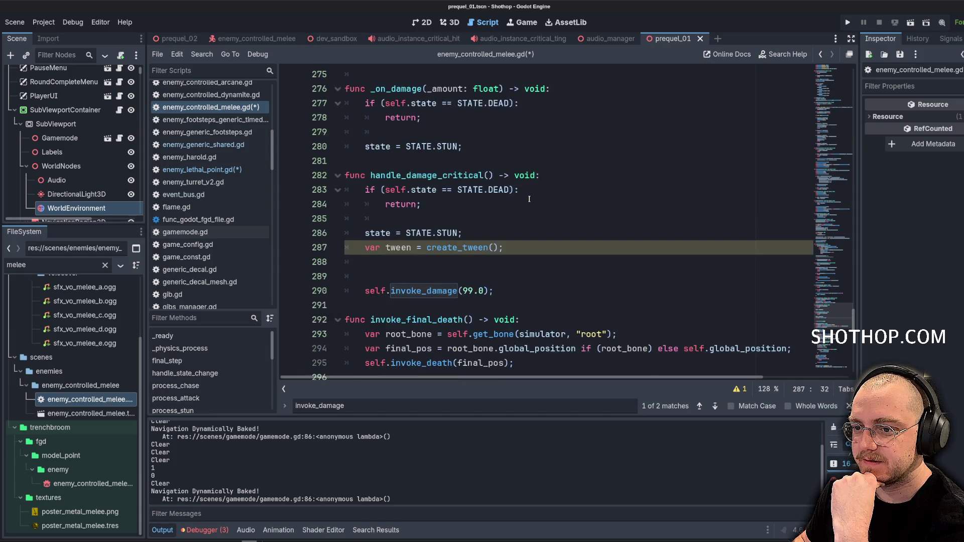
scroll(529, 200, down, 4)
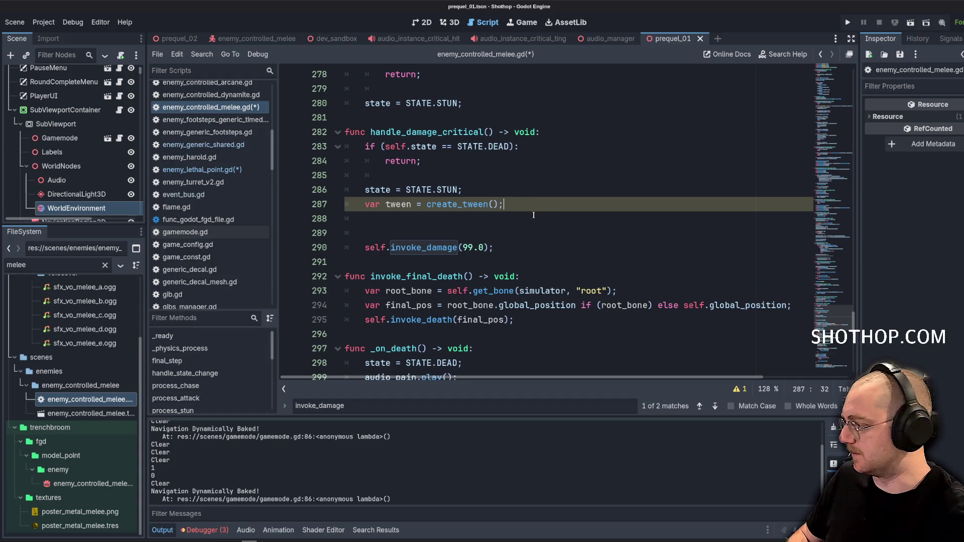
Add tween_interval(0.2) and a tween_callback line after the tween creation.
key(Return)
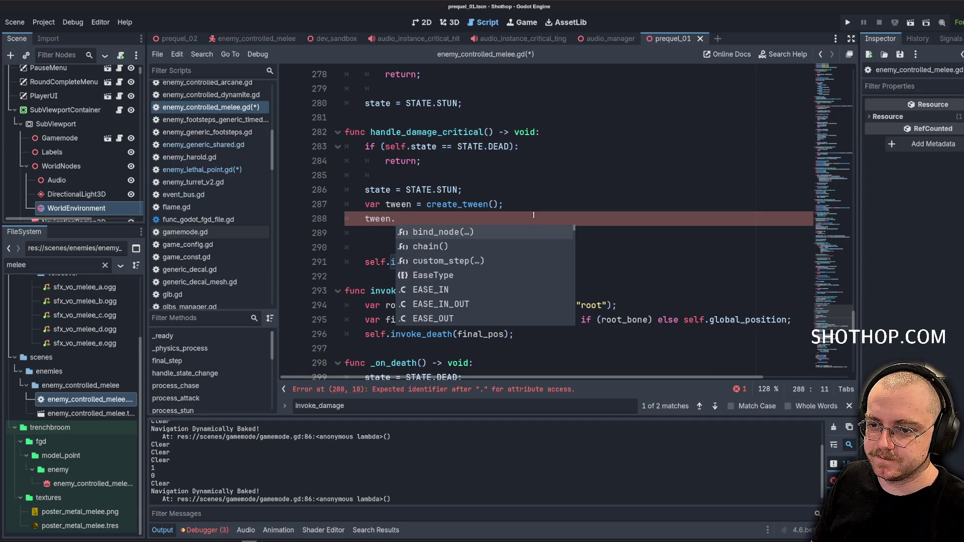
text(inter)
key(Down)
key(Return)
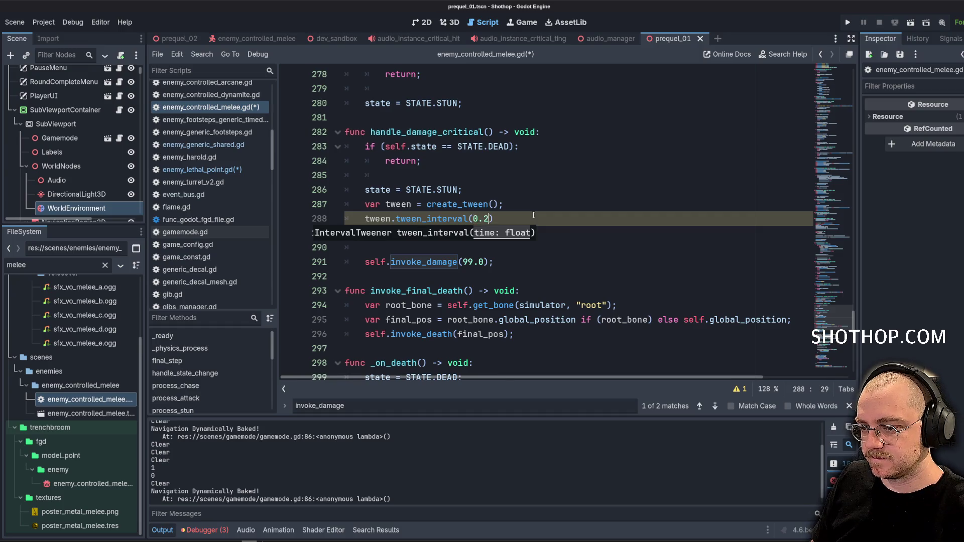
text(;)
key(Return)
text(tween.)
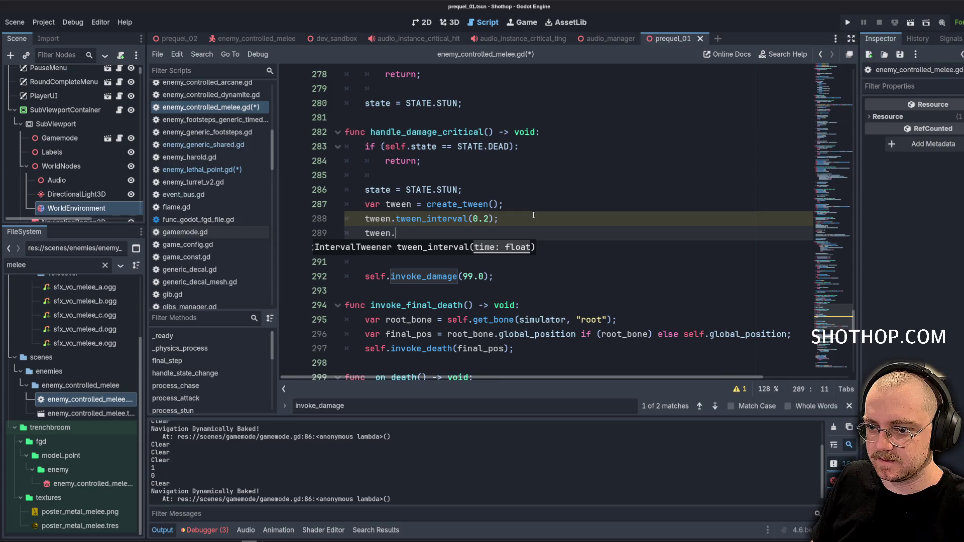
text(call)
key(Down)
key(Down)
key(Down)
key(Return)
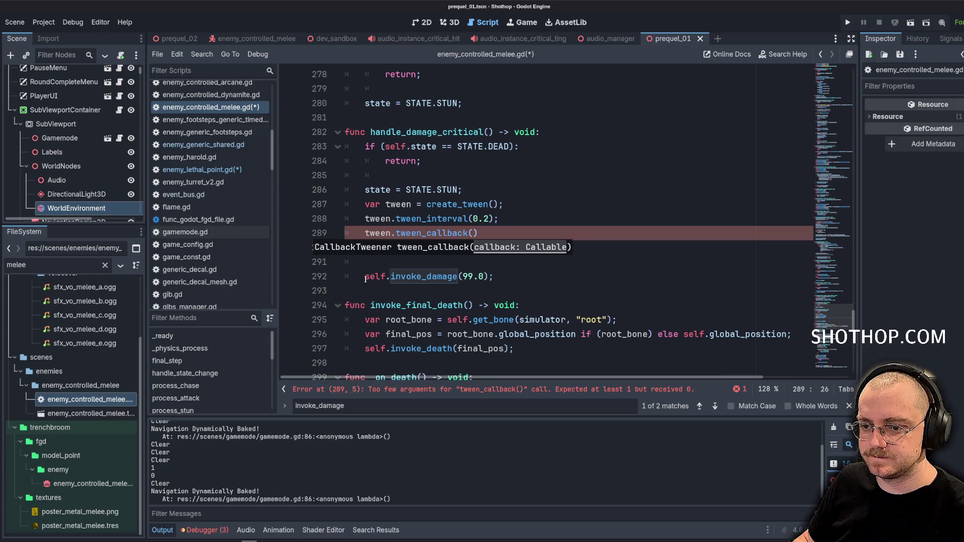
Move the invoke_damage(99.0) call into a multi-line lambda inside tween_callback.
drag(366, 279, 454, 278)
click(484, 248)
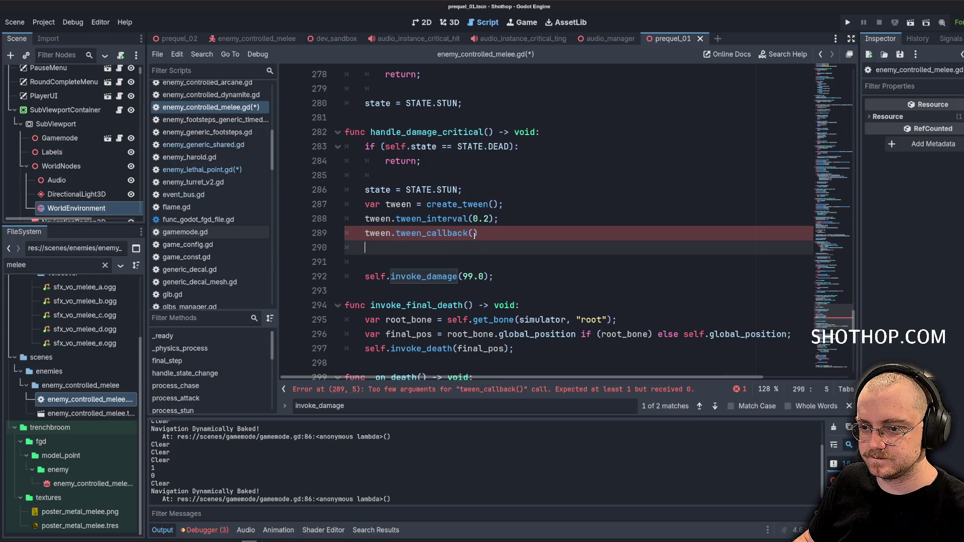
key(Up)
key(Left)
key(Return)
key(Return)
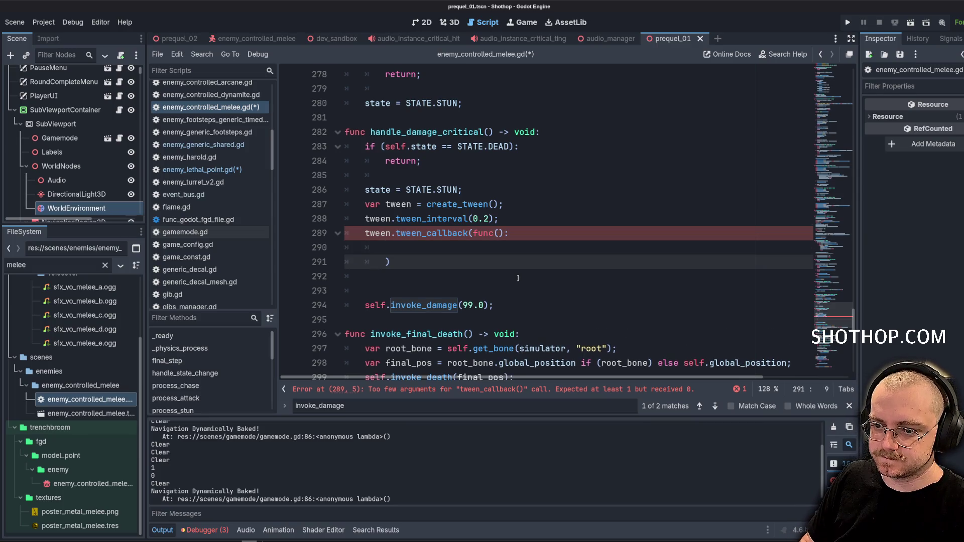
mouse_move(366, 305)
mouse_down()
mouse_move(494, 305)
mouse_move(385, 248)
mouse_up()
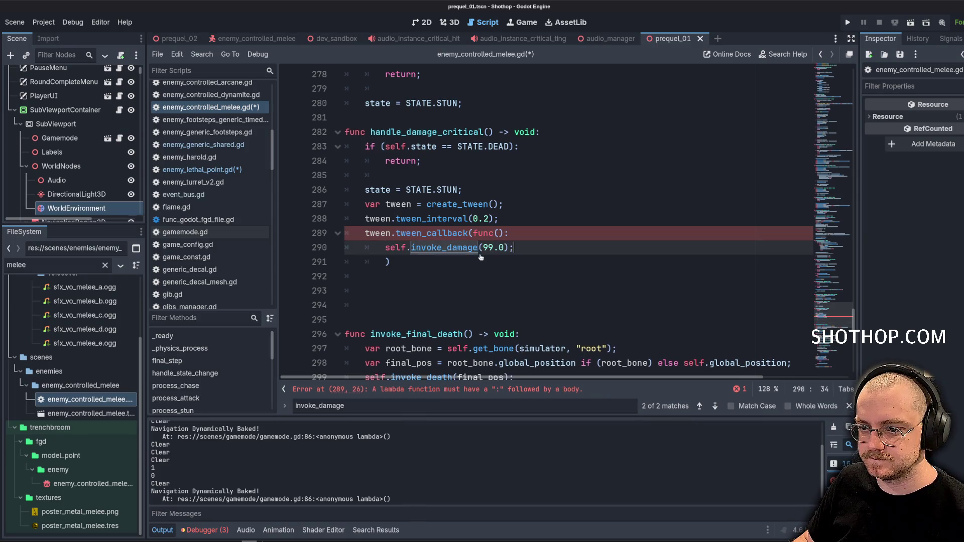
click(559, 239)
Add an is_instance_valid check in the lambda with the damage call indented beneath it.
key(Return)
key(Return)
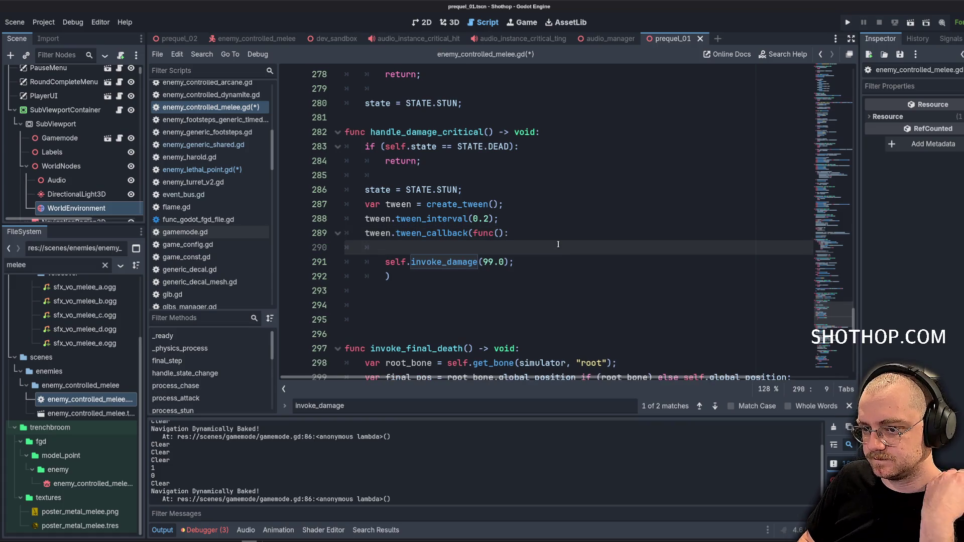
key(Up)
text(inst))
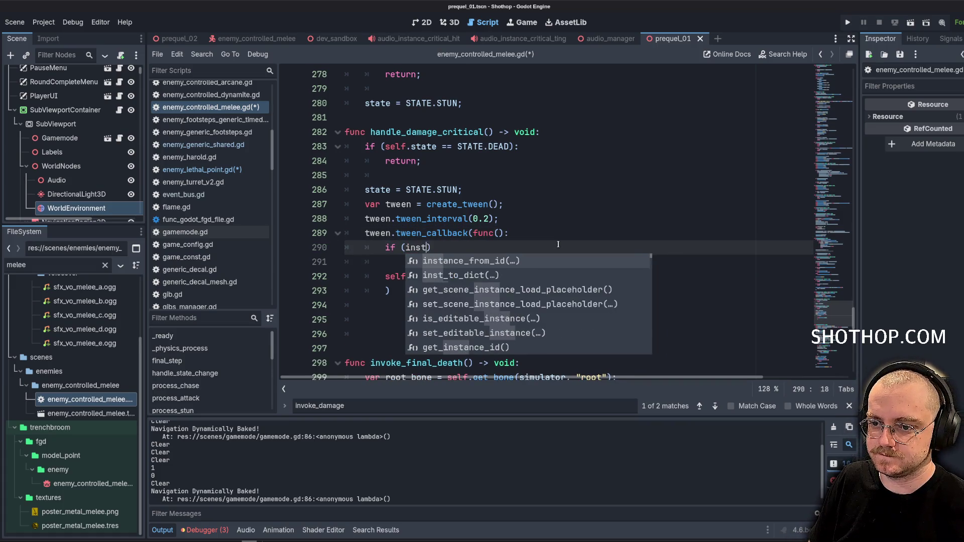
key(BackSpace)
key(BackSpace)
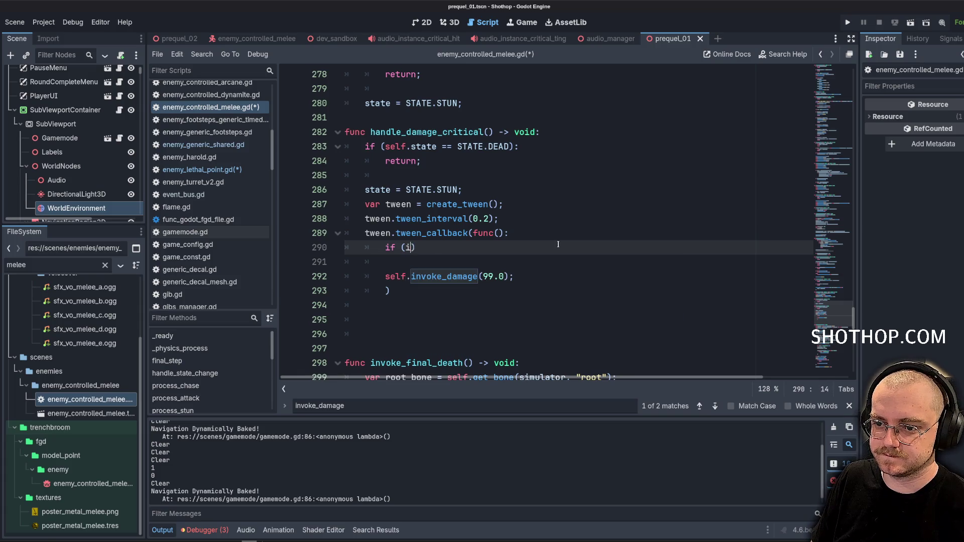
text(s_instance)
key(Down)
key(Down)
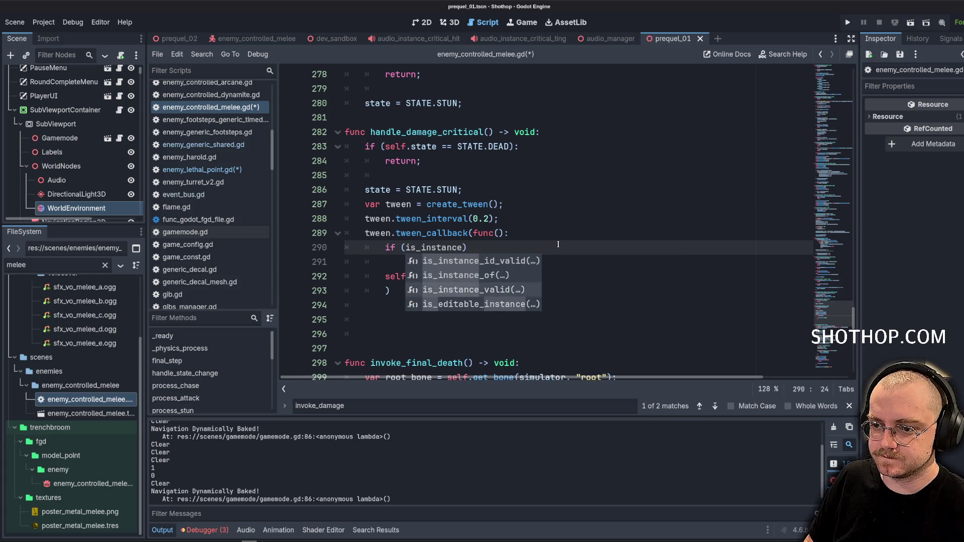
key(Return)
key(Escape)
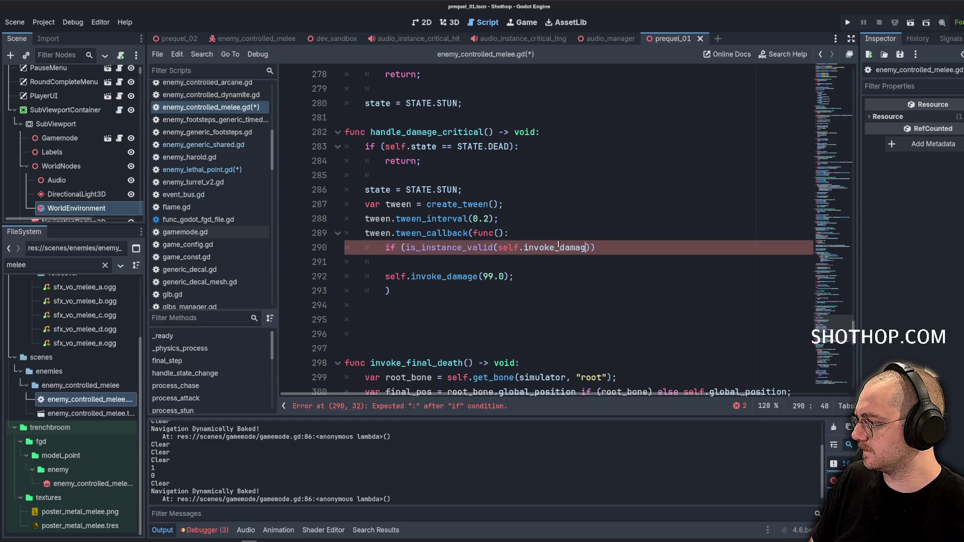
text(e)
key(End)
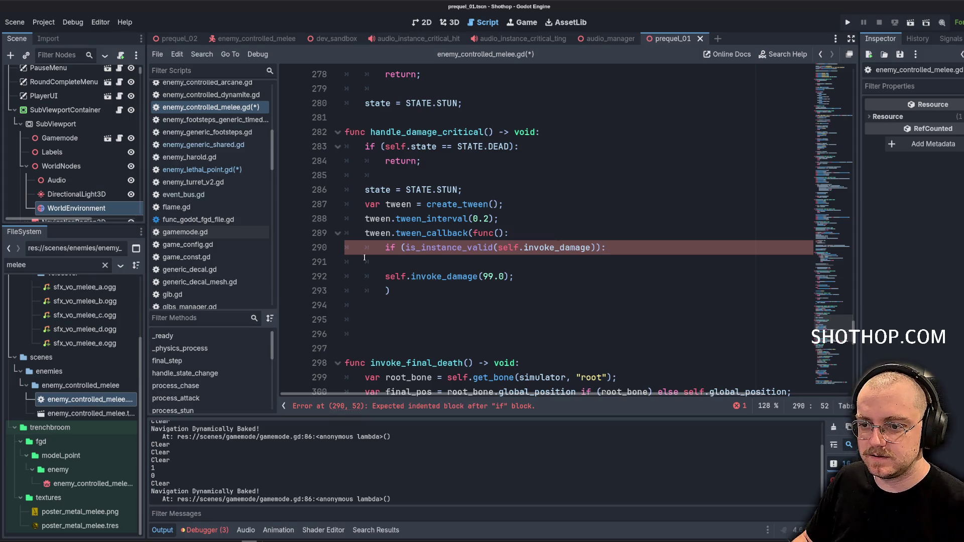
click(382, 277)
key(Tab)
Remove the stray invoke_damage reference and empty line from the check, then save.
double_click(558, 248)
key(BackSpace)
key(BackSpace)
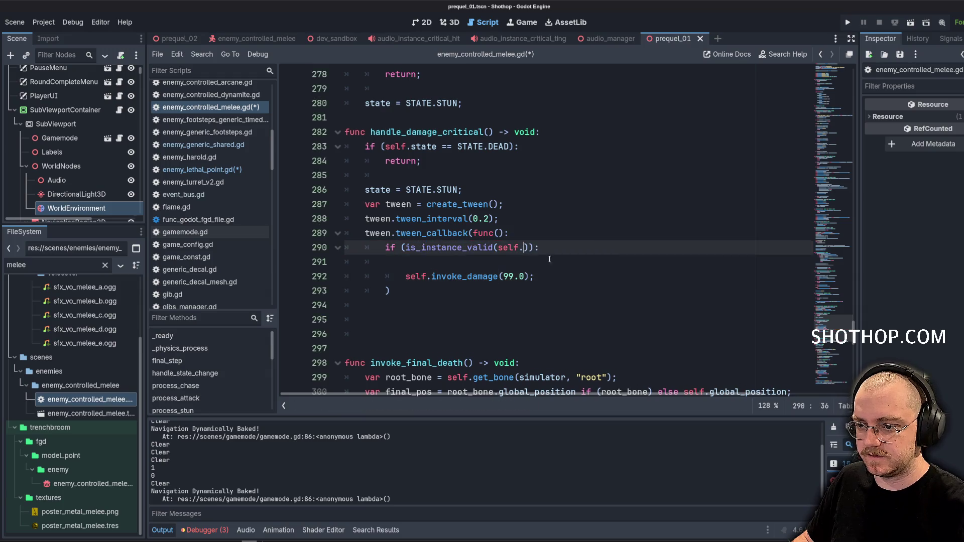
click(547, 263)
key(BackSpace)
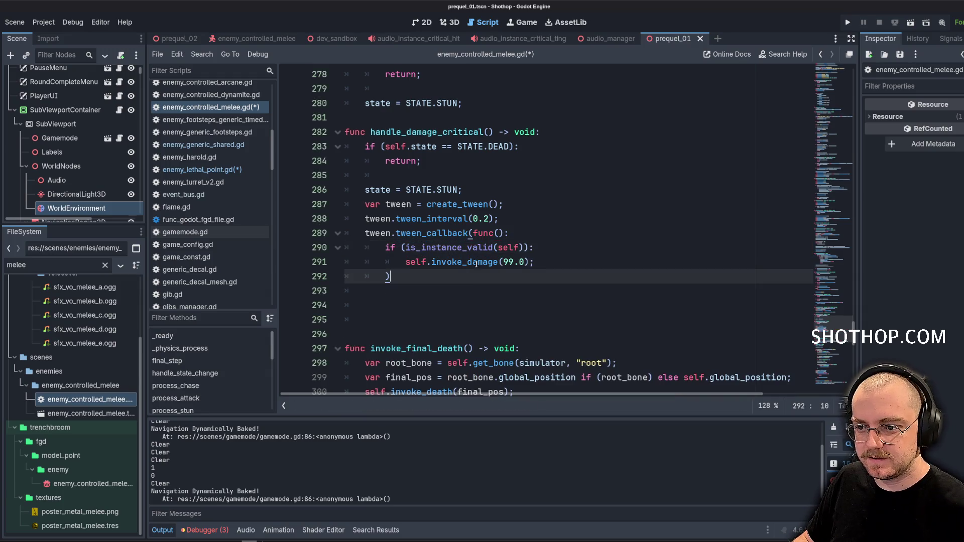
click(504, 273)
key(ctrl+s)
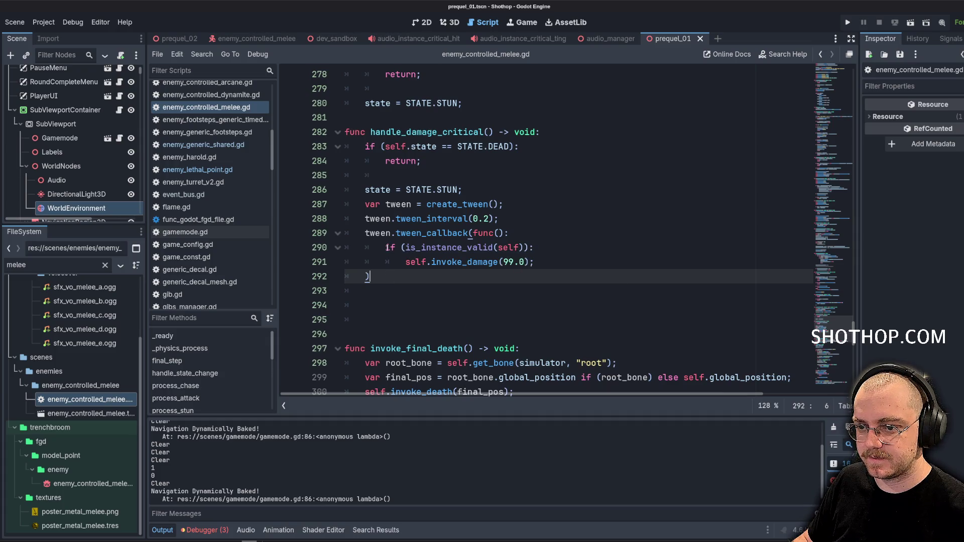
Turn the check into !is_instance_valid with an early return, and outdent the damage call.
key(Up)
key(Up)
key(Up)
key(ctrl+s)
click(405, 247)
text(!)
click(599, 248)
key(Return)
text(return;)
key(Return)
key(Down)
key(shift+Tab)
Delete the extra blank lines after the function, save, and switch to the dev_sandbox scene.
key(Up)
click(477, 219)
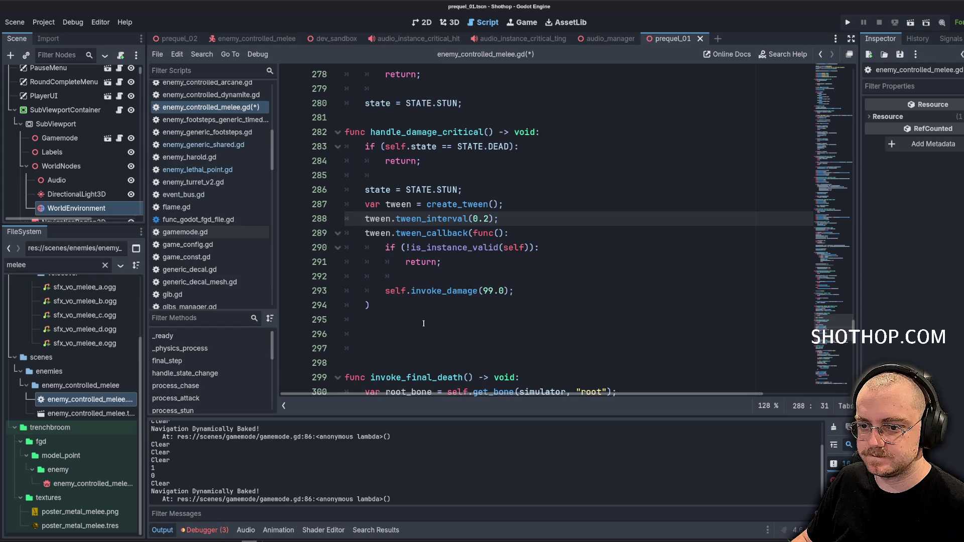
click(374, 355)
key(BackSpace)
key(BackSpace)
key(BackSpace)
click(546, 291)
key(ctrl+s)
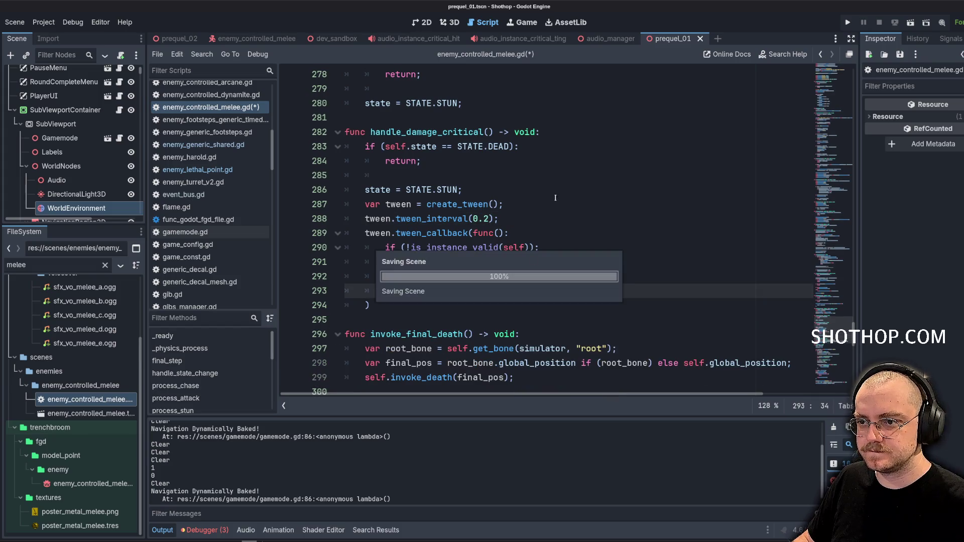
click(334, 38)
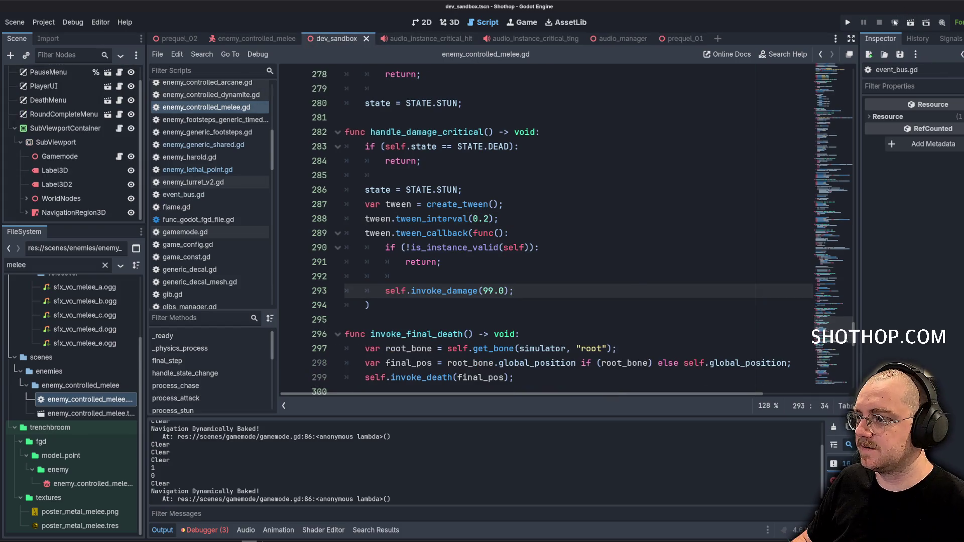
Run the game and shoot an enemy in the sandbox.
click(910, 25)
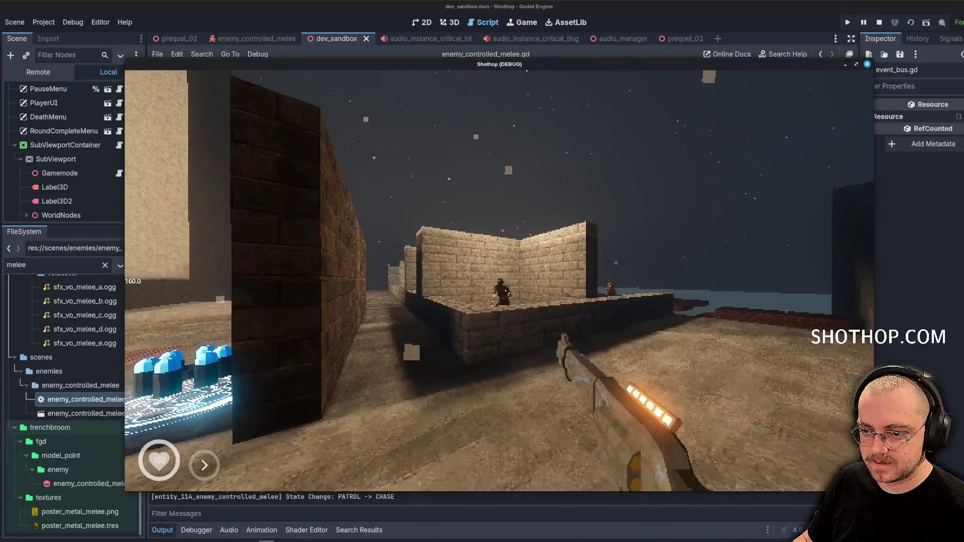
click(499, 280)
key(Escape)
click(522, 6)
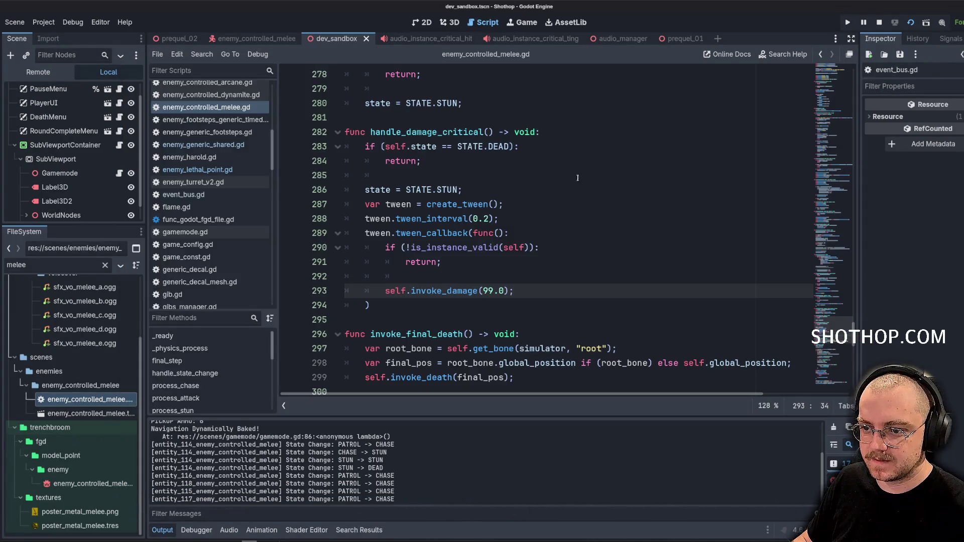
Change the tween interval delay from 0.2 to 0.5 and save.
click(493, 217)
key(Delete)
text(5)
key(ctrl+s)
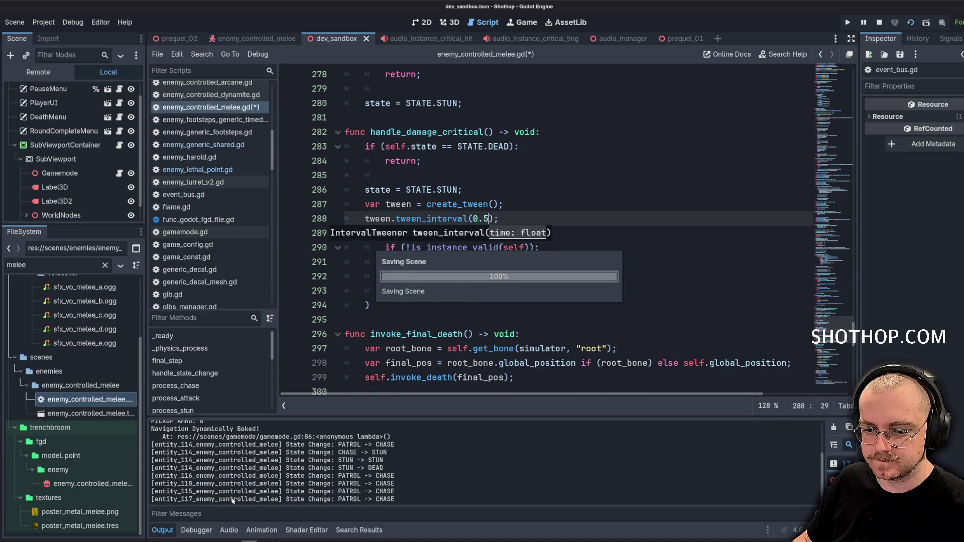
Kill the melee enemies by the pillar and on the brick platforms, then stop the game.
click(266, 540)
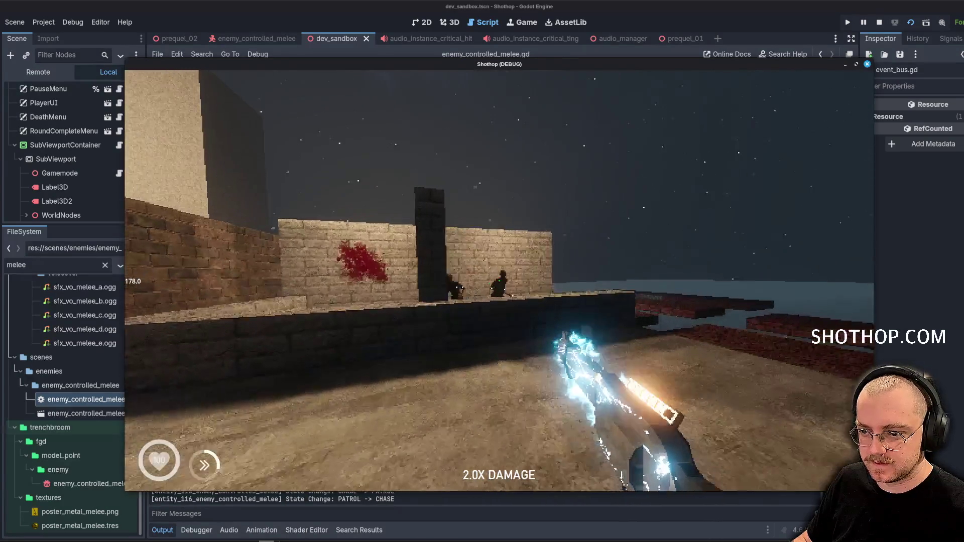
key(shift)
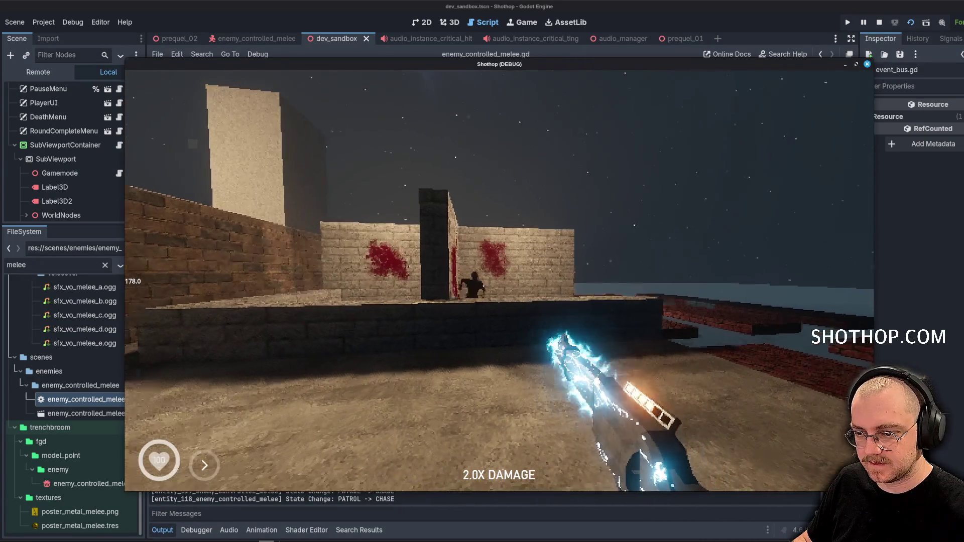
click(499, 280)
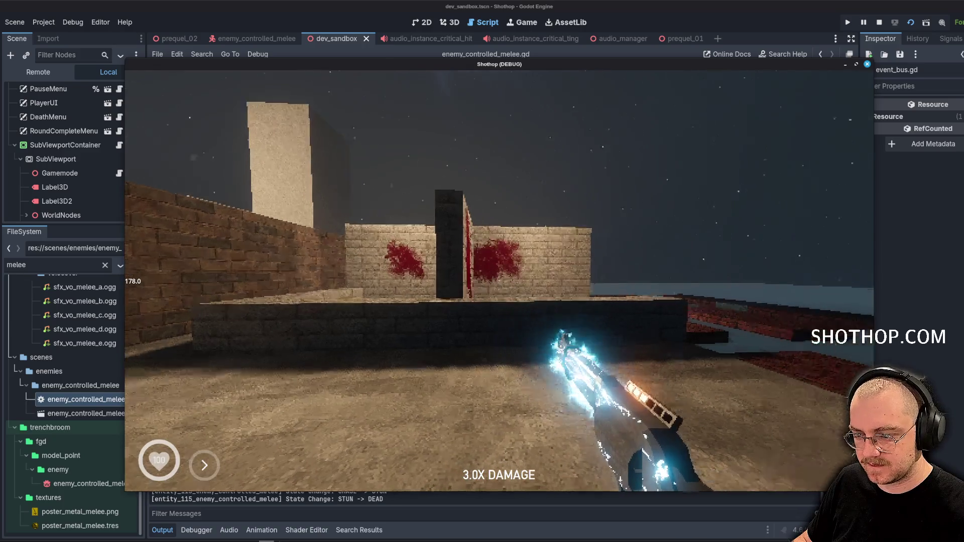
key(shift)
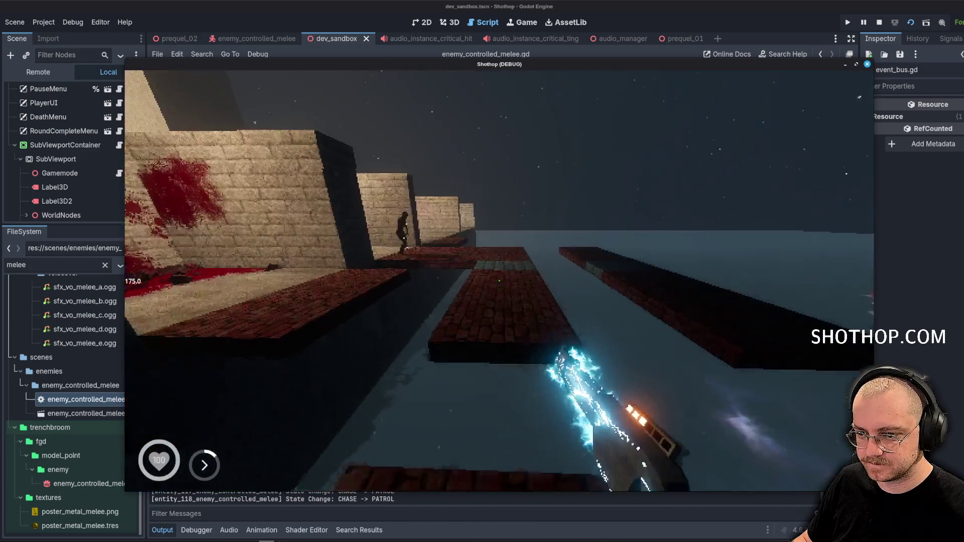
key(w)
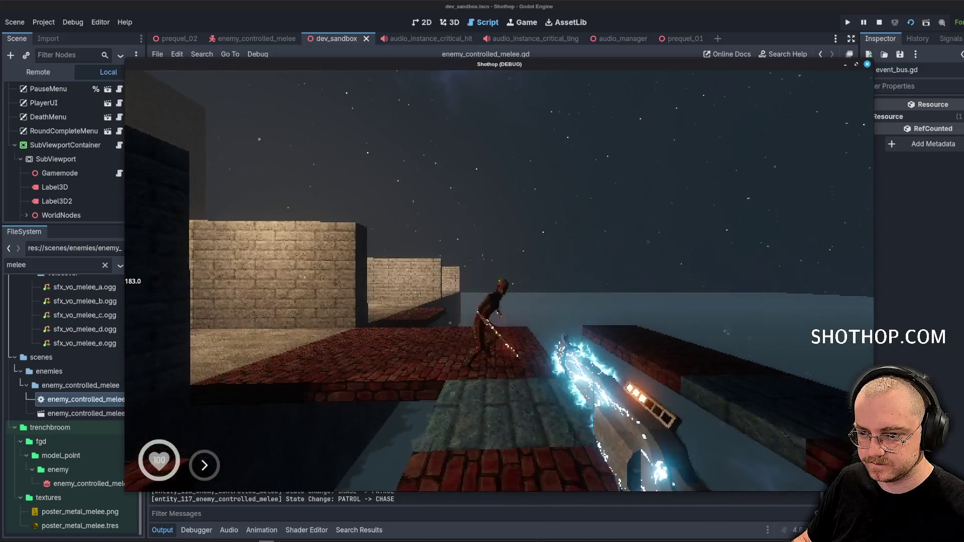
click(499, 280)
key(F8)
key(Down)
key(Down)
key(Down)
key(Up)
key(Up)
key(Up)
key(Up)
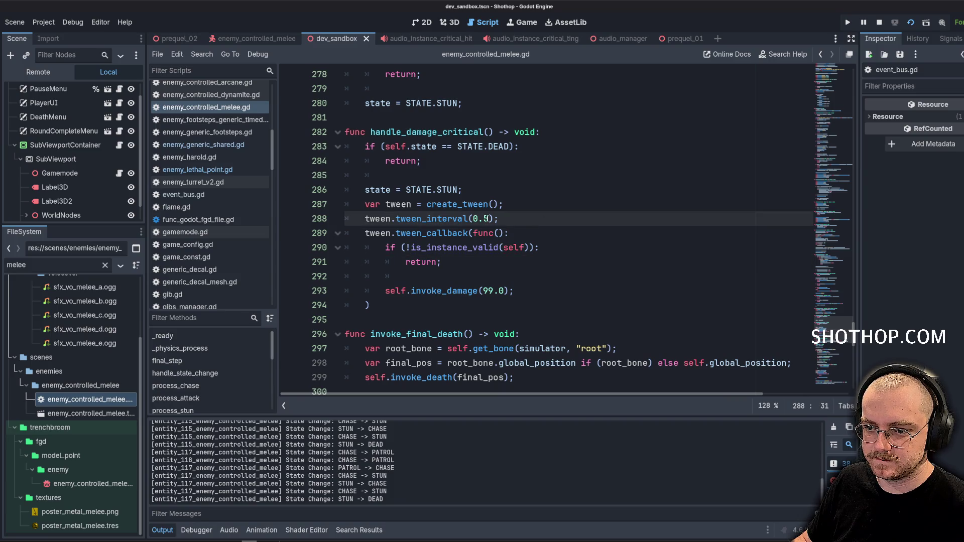
Change the tween interval to 0.75 and try it in two short game runs.
key(Left)
key(Left)
key(BackSpace)
text(75)
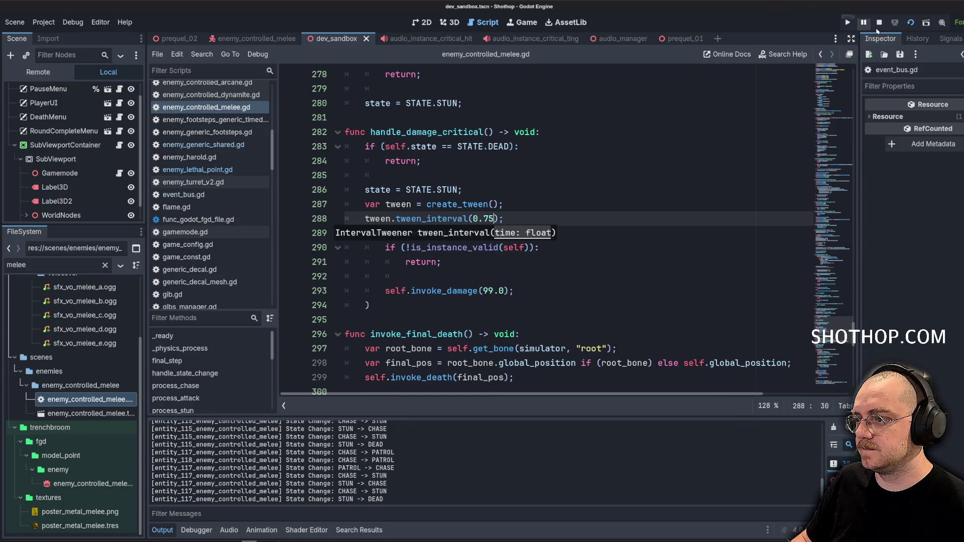
click(848, 22)
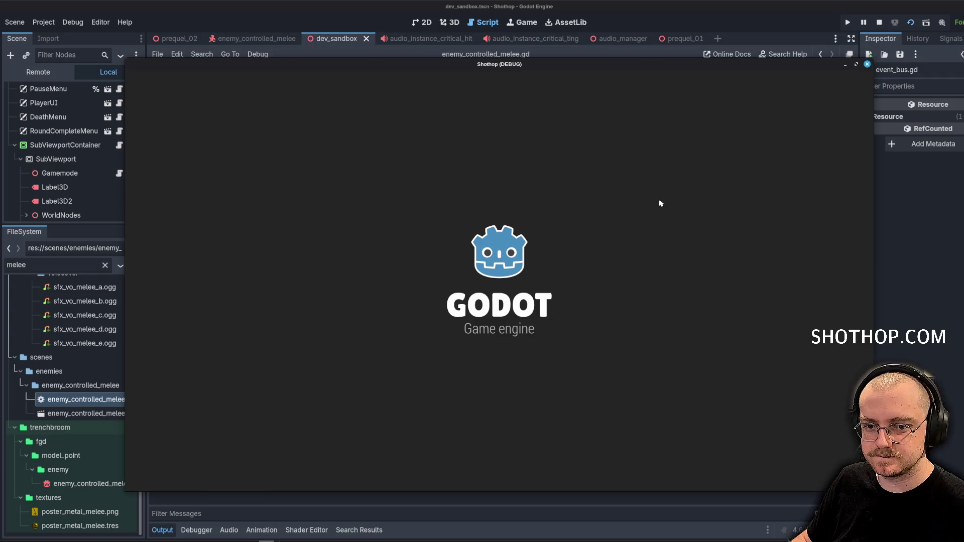
key(Escape)
key(F8)
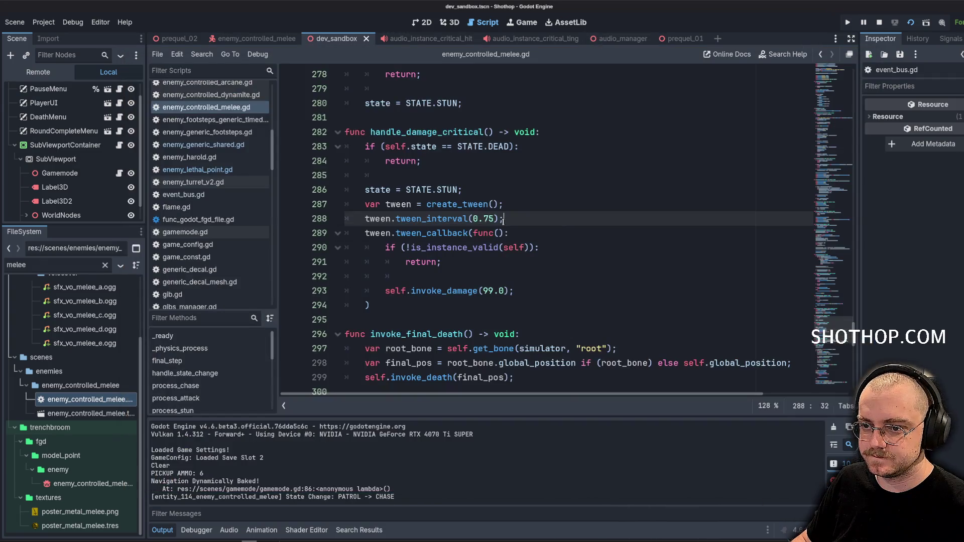
scroll(503, 219, up, 5)
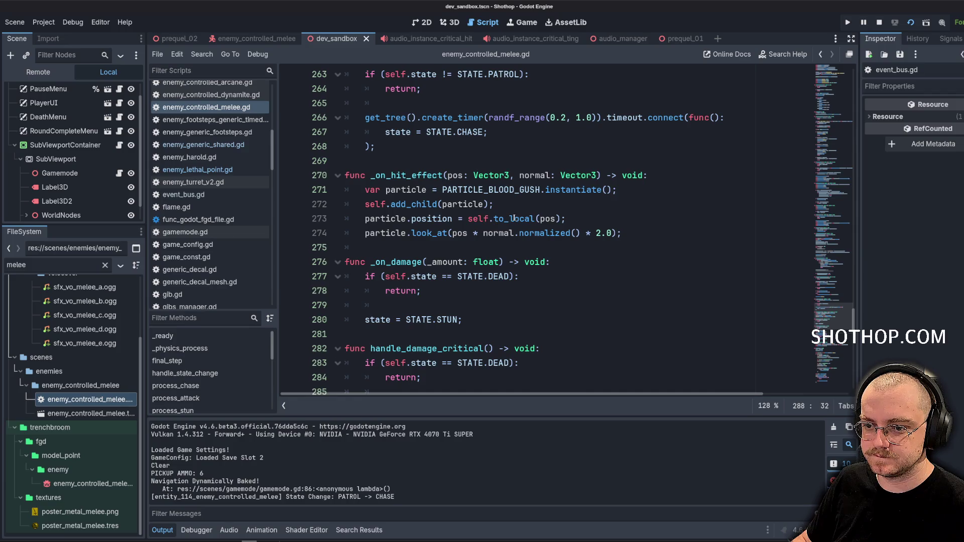
scroll(344, 269, down, 6)
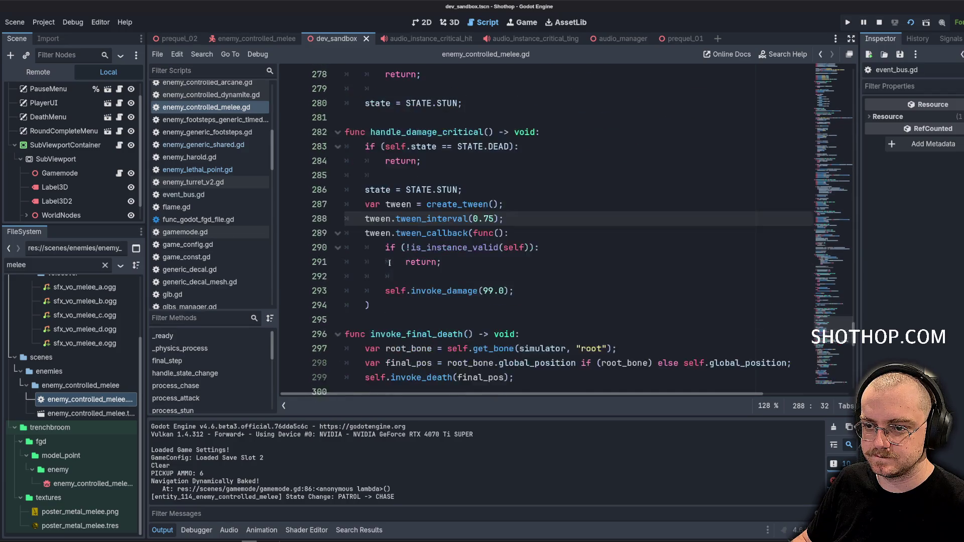
key(F5)
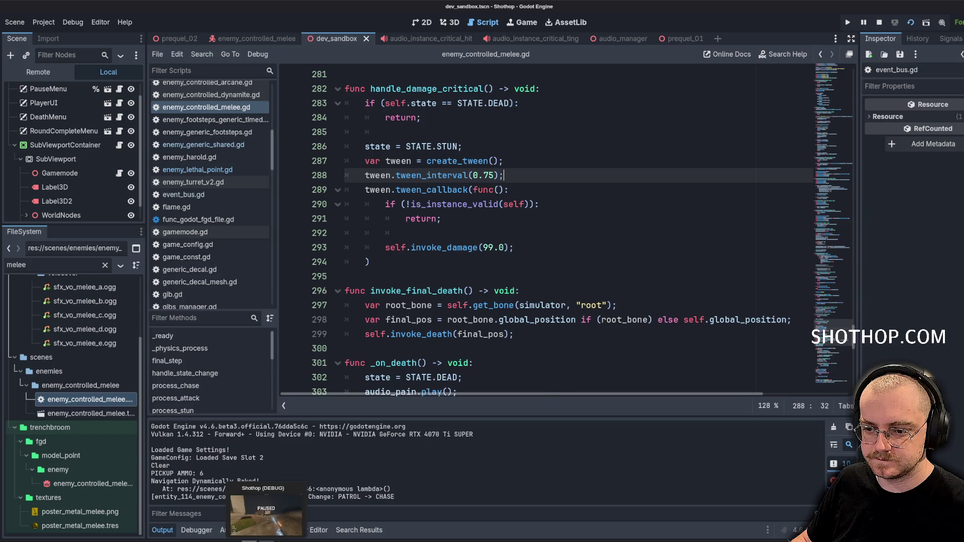
key(w)
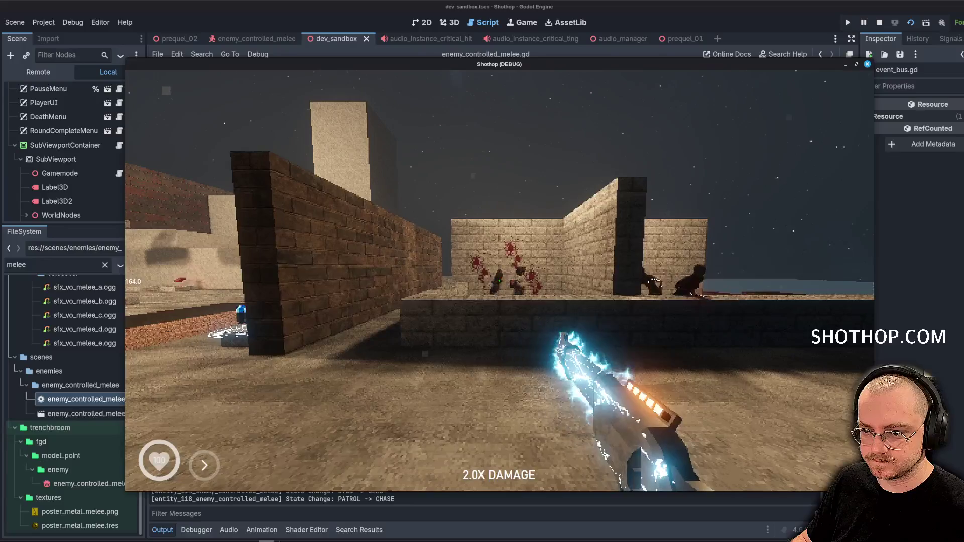
key(Escape)
key(F8)
Revert the tween interval to 0.5, save and relaunch the game.
key(Left)
key(Left)
key(BackSpace)
key(BackSpace)
text(5)
key(ctrl+s)
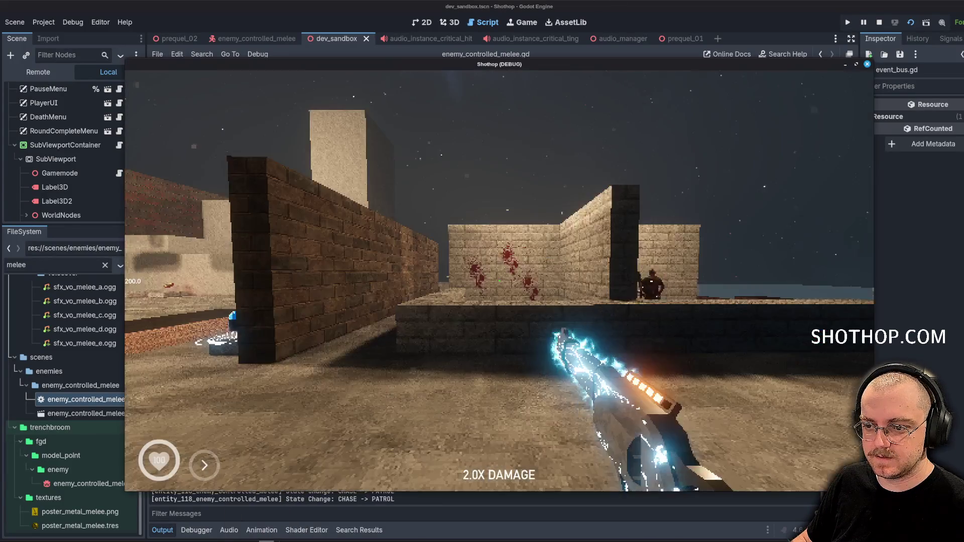
Kill the melee enemies by the pillar, the walls and in the corridor, then quit.
click(499, 281)
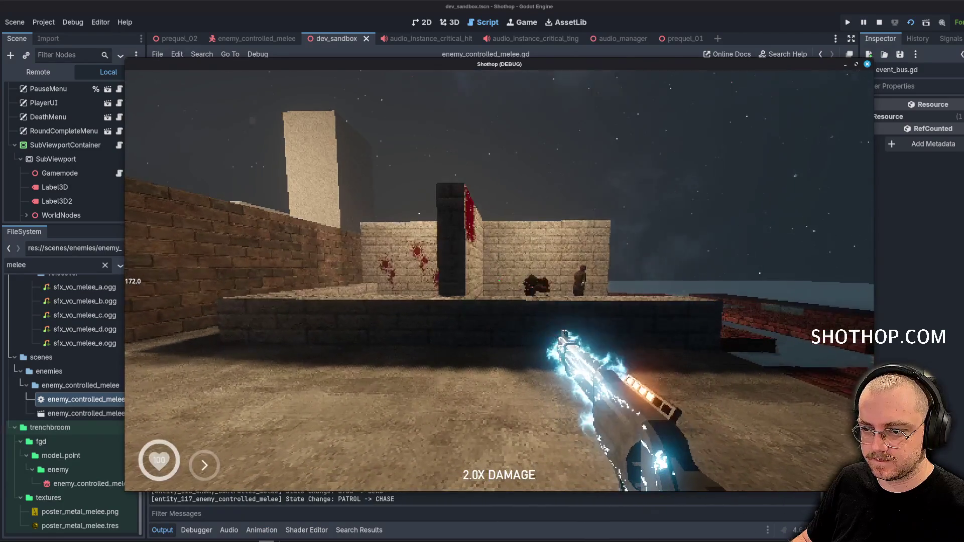
click(499, 281)
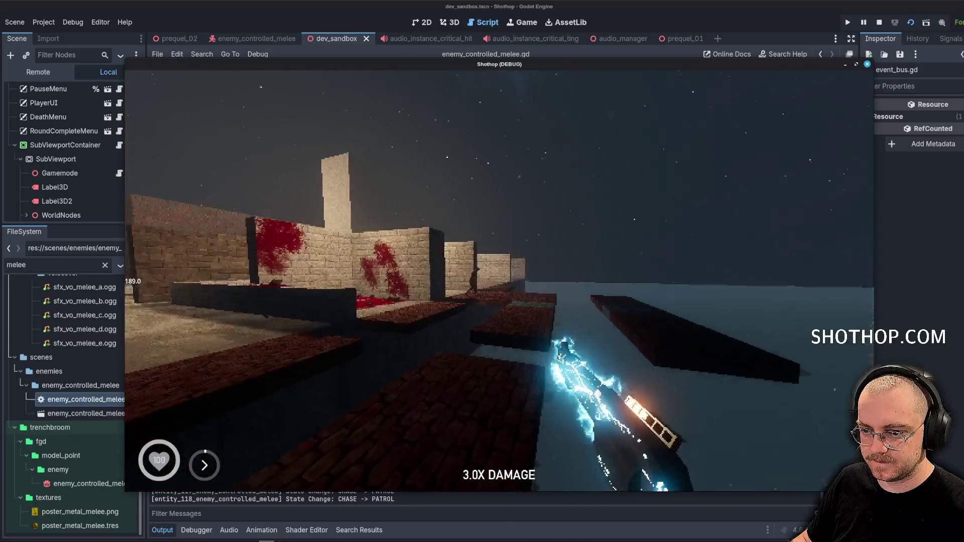
click(499, 280)
click(499, 281)
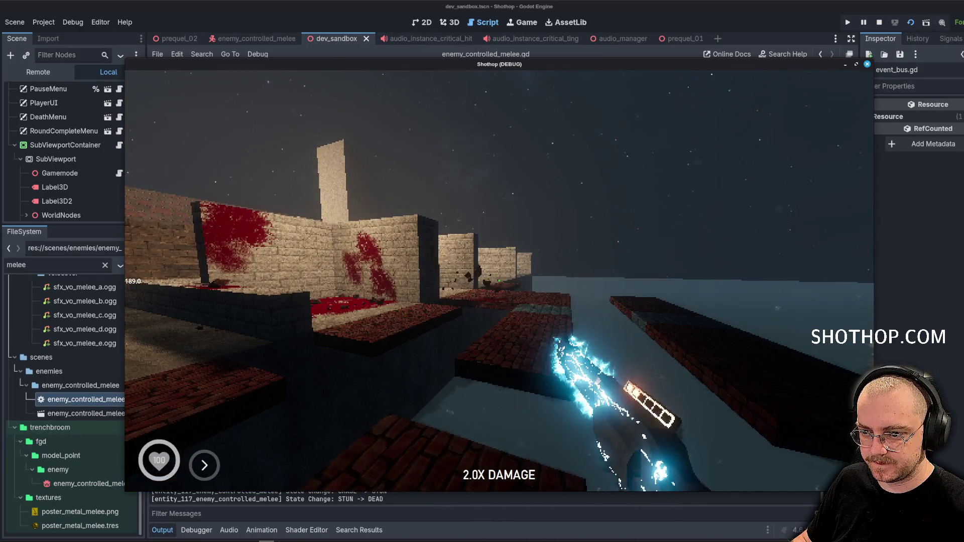
key(shift)
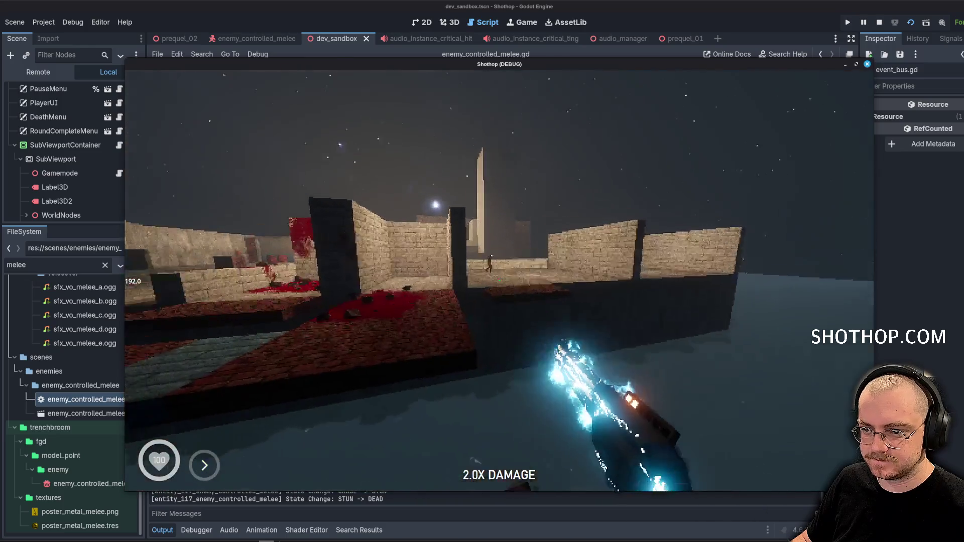
key(w)
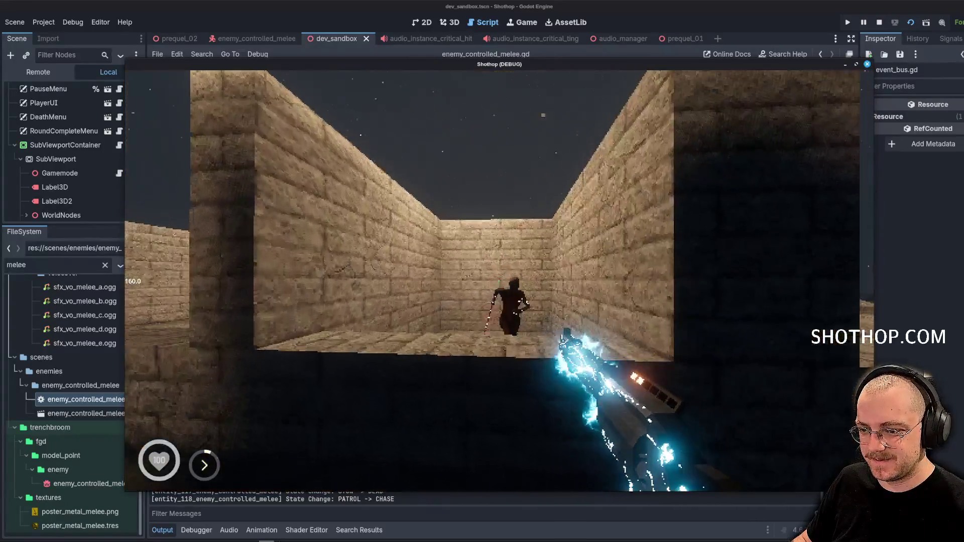
click(500, 280)
click(499, 280)
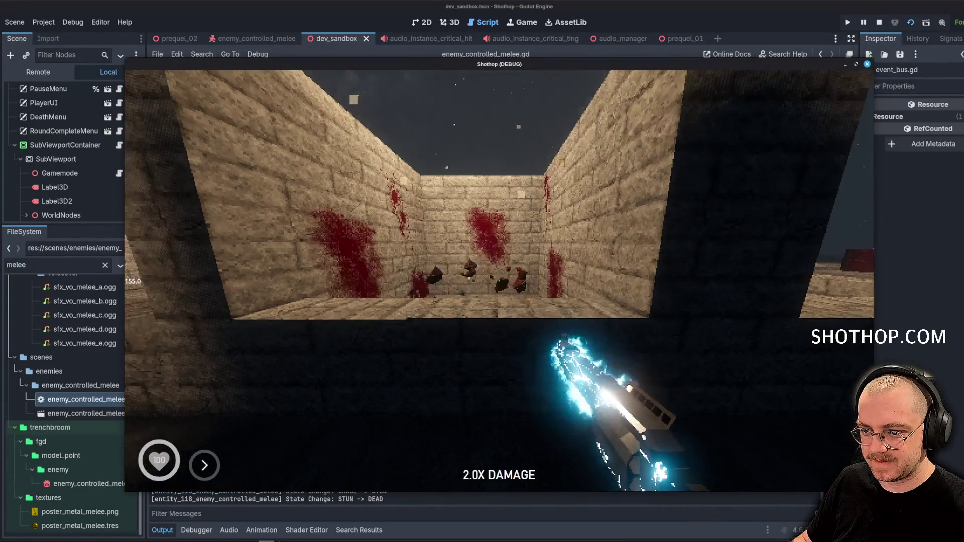
key(Escape)
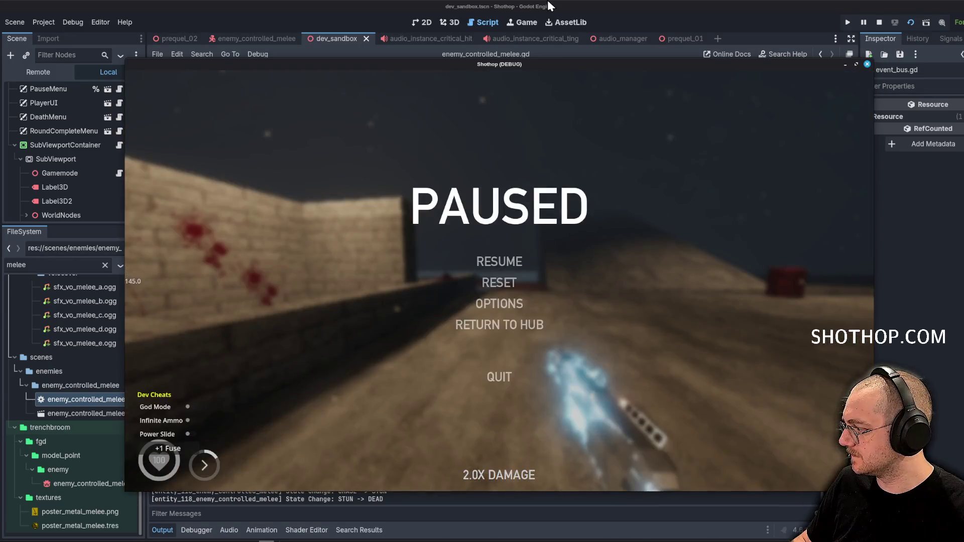
click(499, 377)
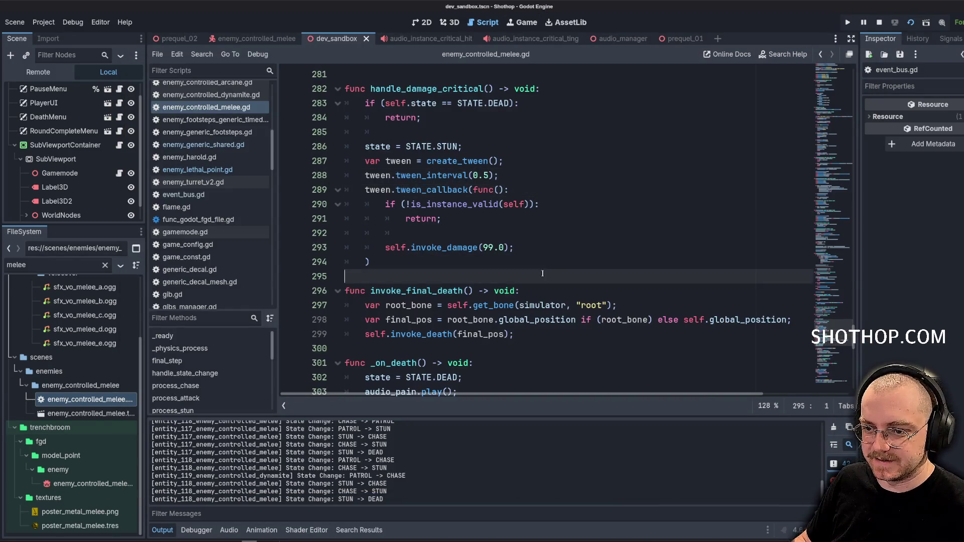
Copy the whole handle_damage_critical function from the melee enemy script.
click(527, 264)
click(535, 207)
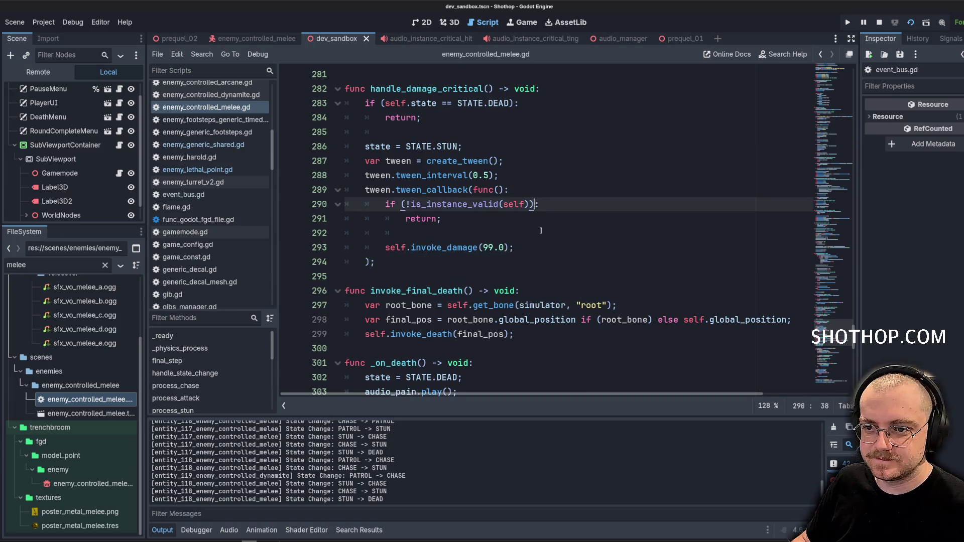
scroll(518, 219, up, 3)
scroll(497, 266, down, 2)
click(498, 266)
mouse_move(397, 309)
mouse_down()
mouse_move(354, 190)
mouse_move(347, 132)
mouse_up()
click(503, 218)
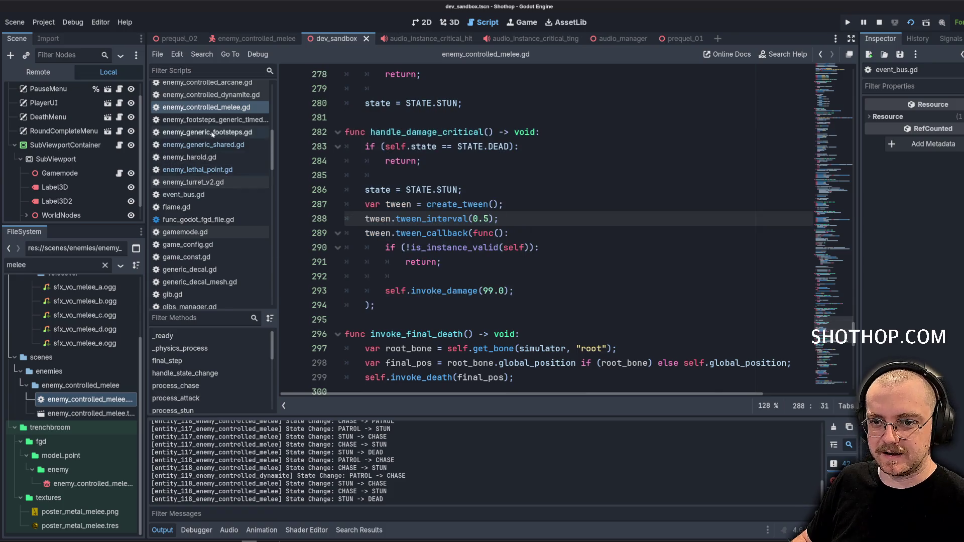
Paste handle_damage_critical after _on_damage in enemy_controlled_arcane.gd and save.
scroll(212, 133, up, 2)
click(211, 110)
scroll(416, 267, up, 7)
scroll(416, 267, up, 3)
scroll(402, 281, down, 1)
click(389, 296)
key(Return)
key(Return)
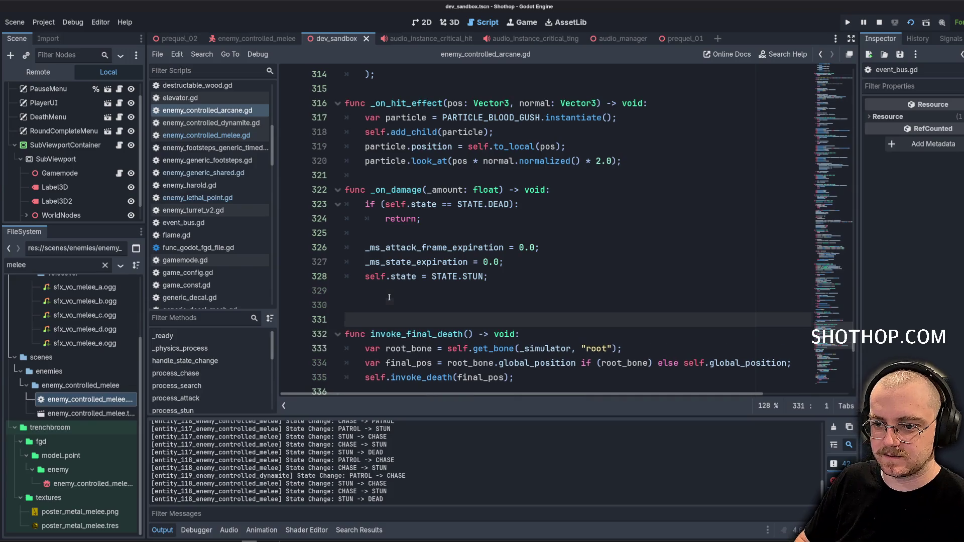
text(func handle_damage_critical() -> void: 	if (self.state == STATE.DEAD): 		return; 	 	state = STATE.STUN; 	var tween = create_tween(); 	tween.tween_interval(0.5); 	tween.tween_callback(func(): 		if (!is_instance_valid(self)): 			return; 		 		self.invoke_damage(99.0); 	);)
click(403, 208)
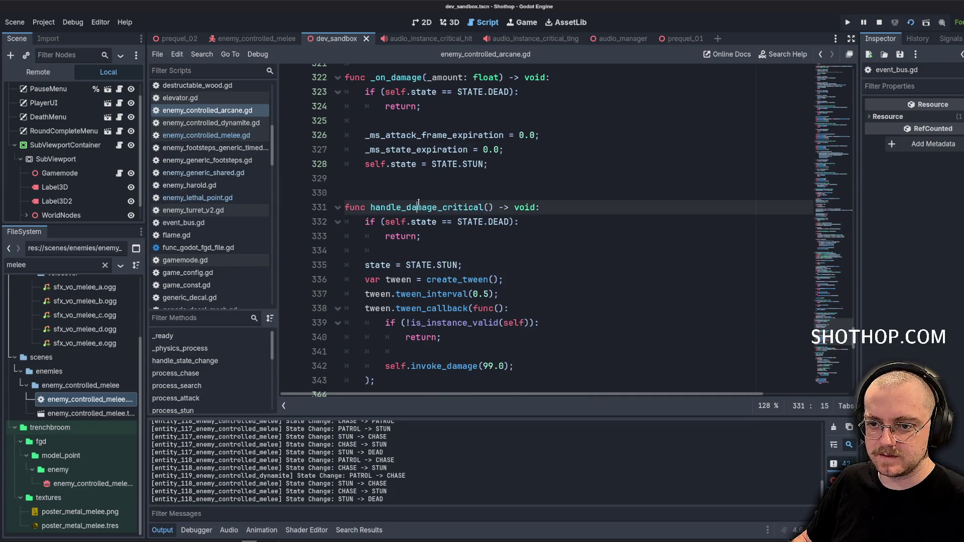
click(403, 193)
key(BackSpace)
key(ctrl+s)
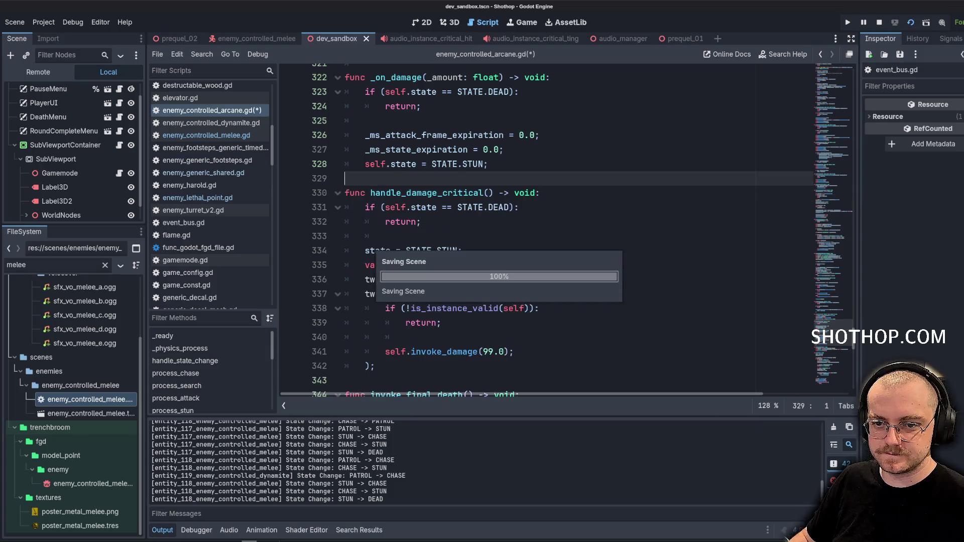
Copy the on_damage_critical connection line from the melee script's _ready.
key(alt+Left)
scroll(432, 213, up, 5)
scroll(432, 213, up, 20)
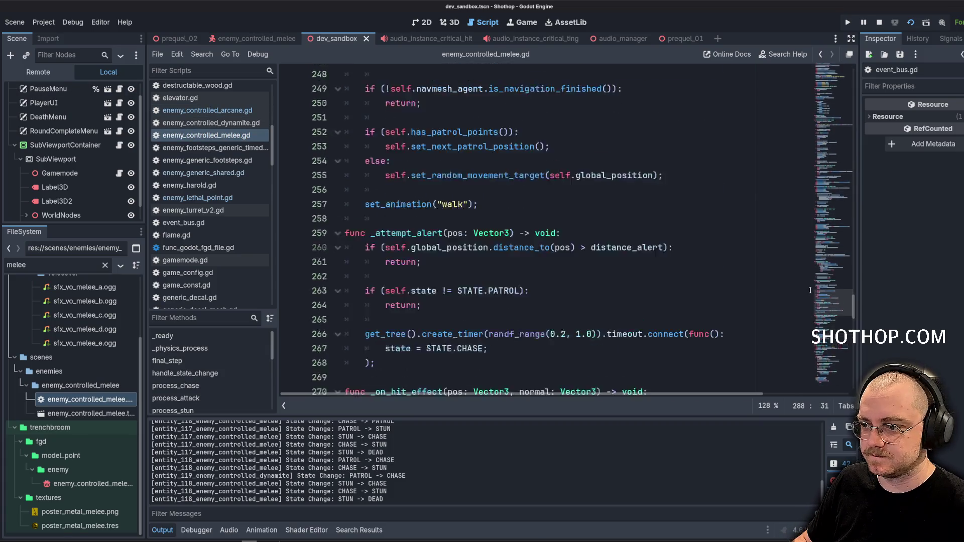
scroll(838, 129, up, 5)
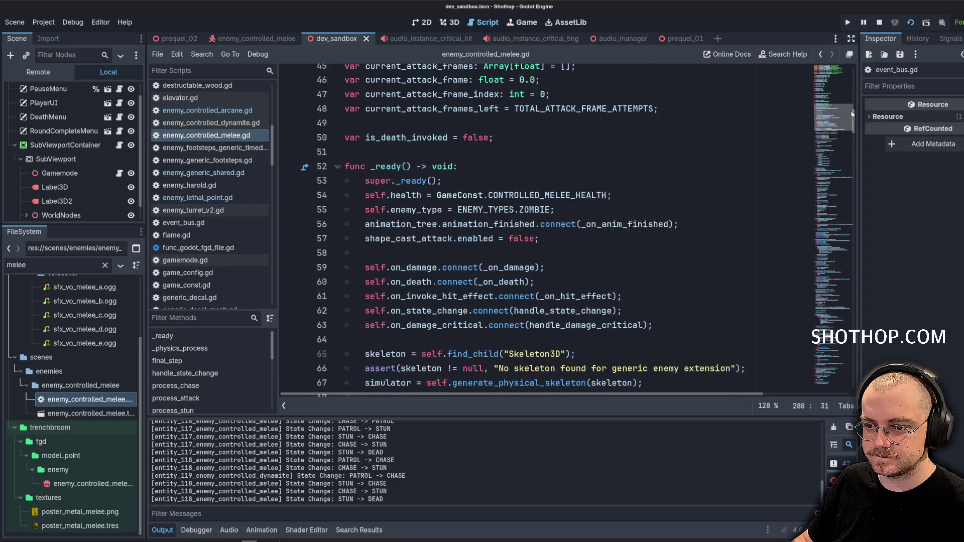
scroll(396, 197, down, 2)
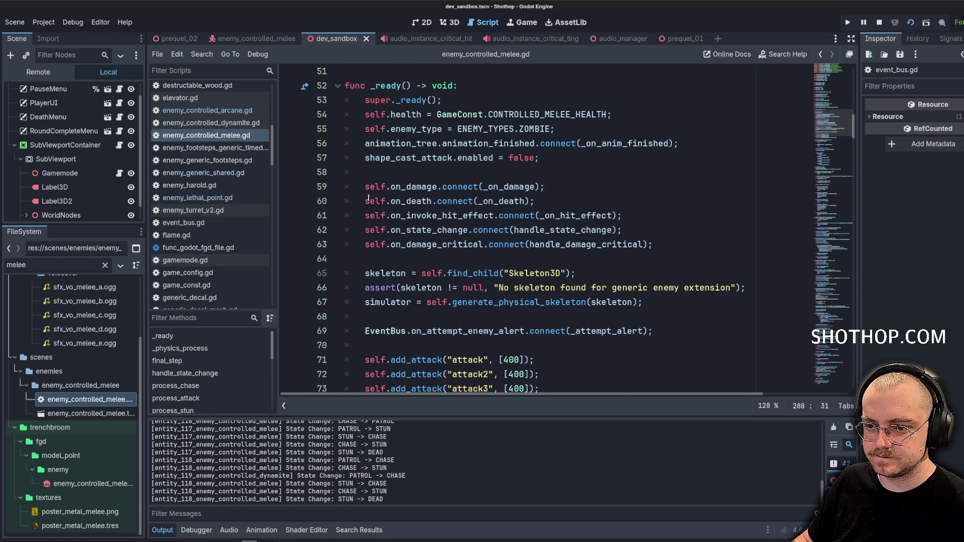
drag(363, 214, 623, 216)
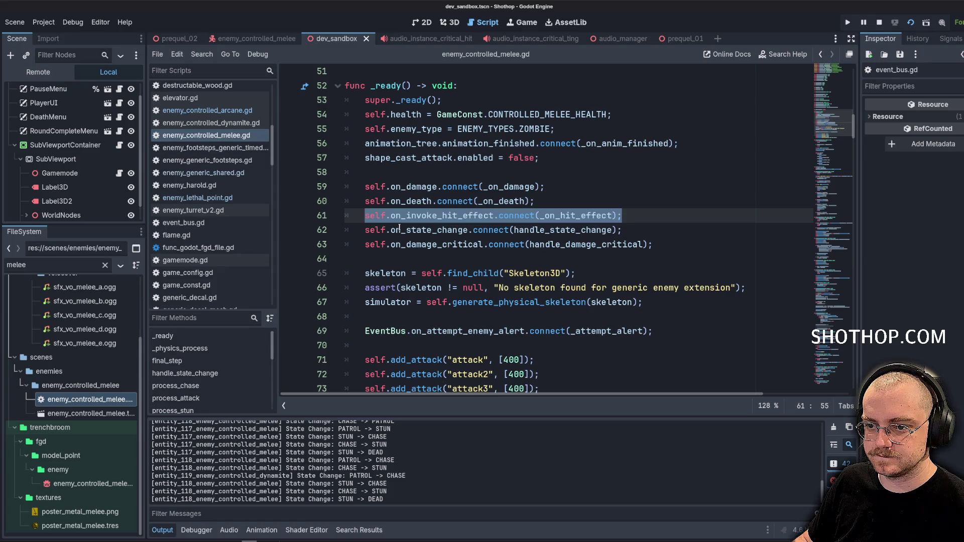
drag(365, 245, 696, 247)
key(ctrl+c)
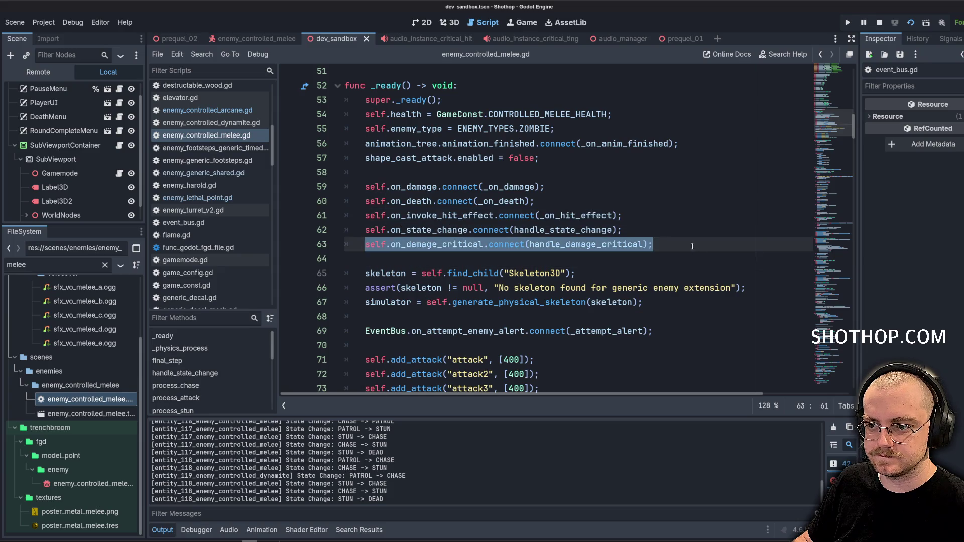
Paste self.on_damage_critical.connect(handle_damage_critical) after the arcane script's signal connections.
click(207, 110)
click(823, 87)
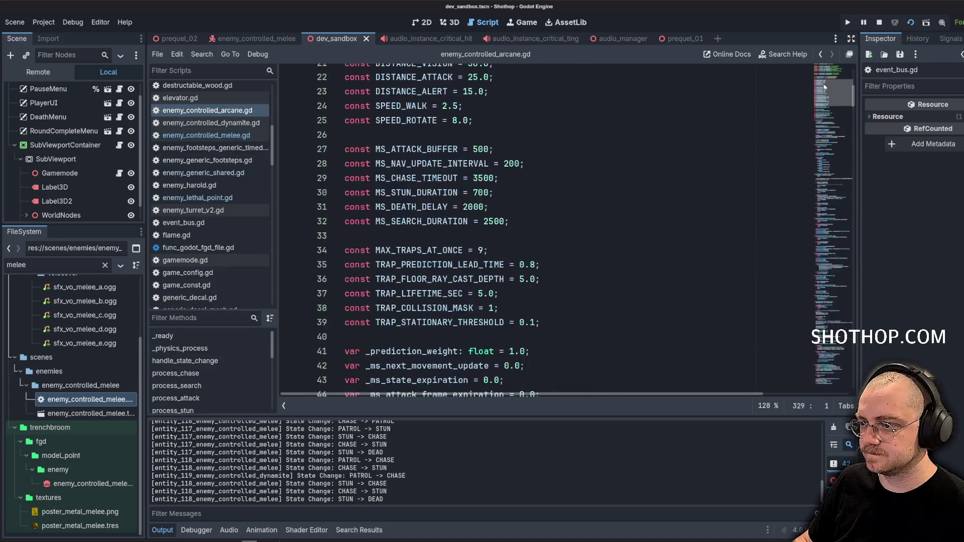
scroll(667, 201, down, 12)
click(667, 201)
key(Return)
key(ctrl+v)
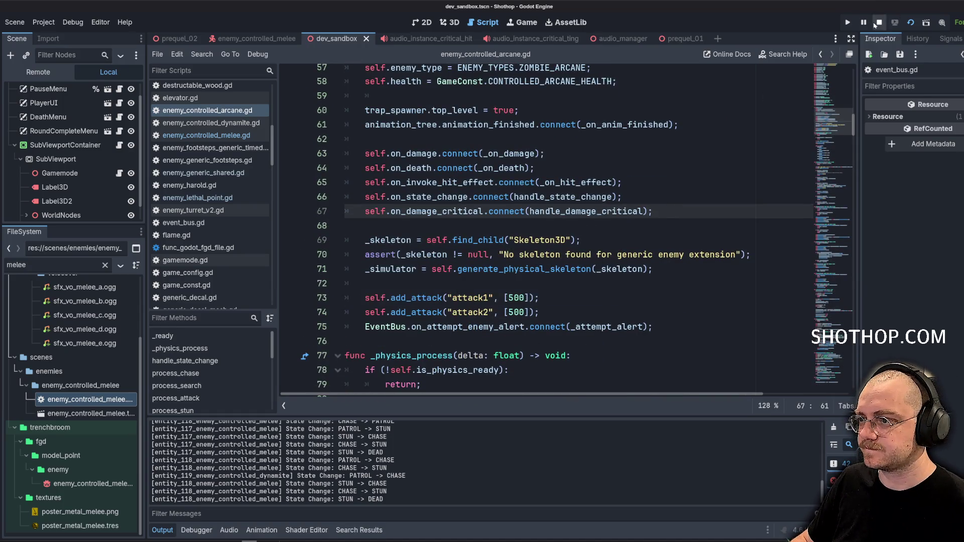
Run the game and walk off the ledge toward an arcane enemy, then pause and stop the game.
click(910, 22)
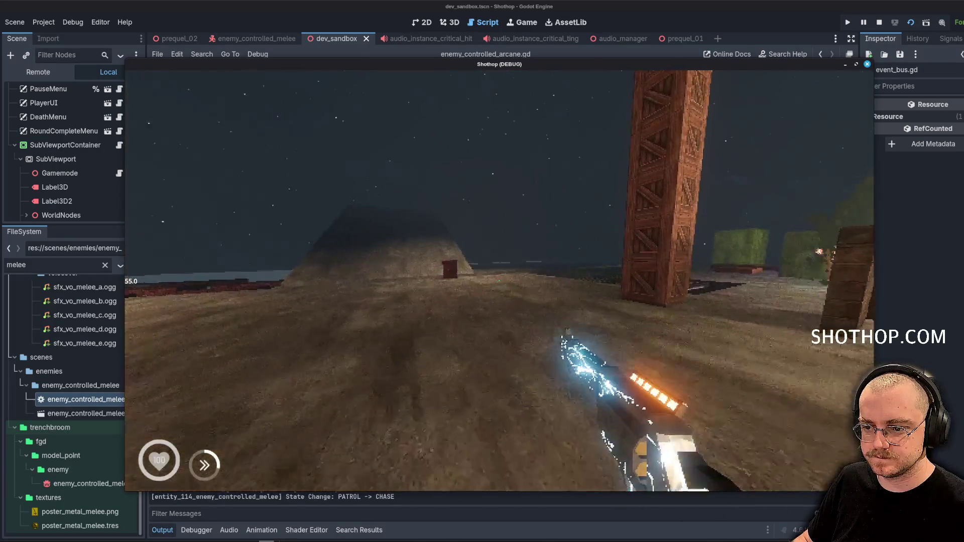
key(w)
key(w)
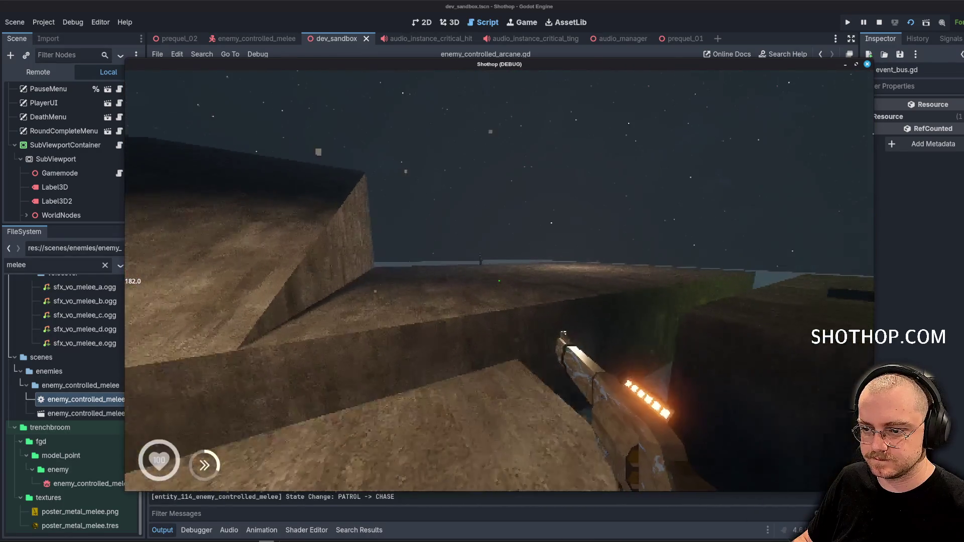
key(w)
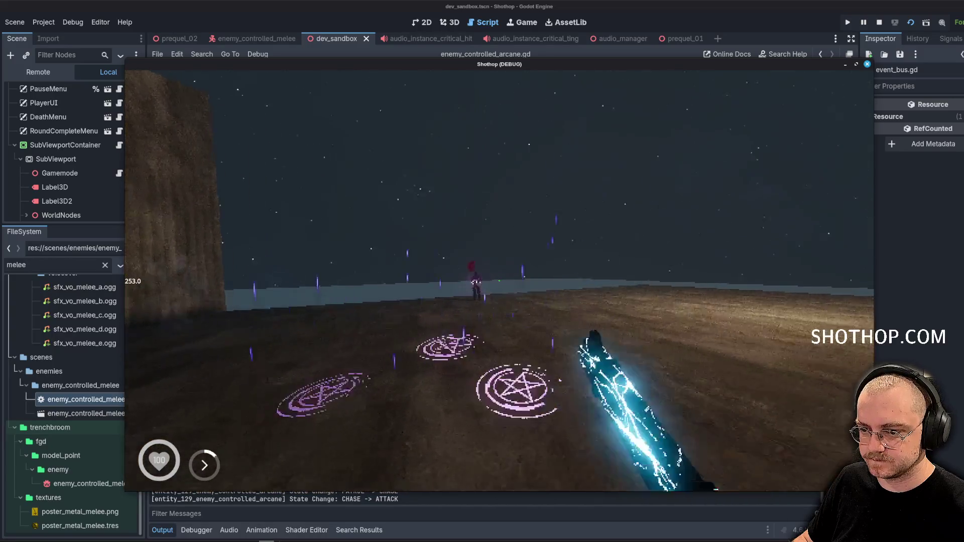
key(Escape)
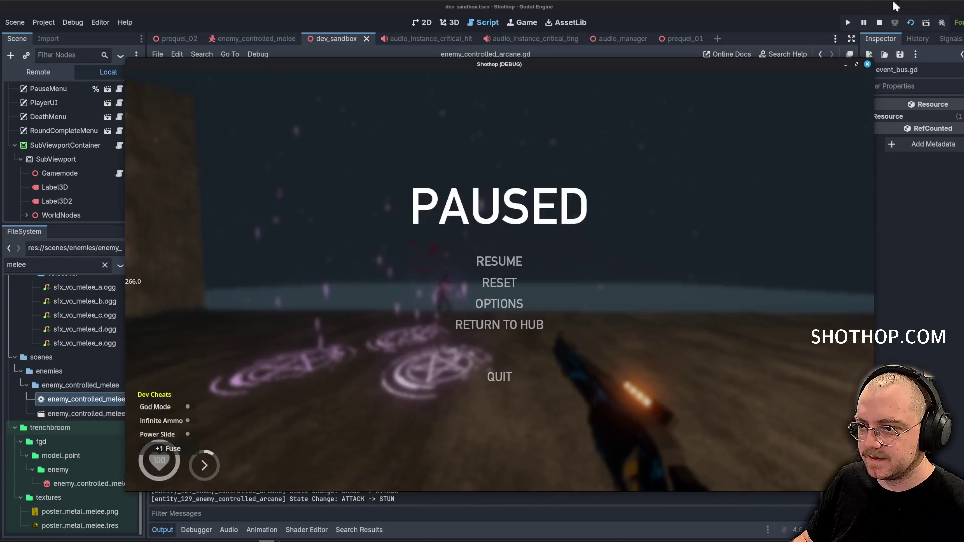
click(879, 22)
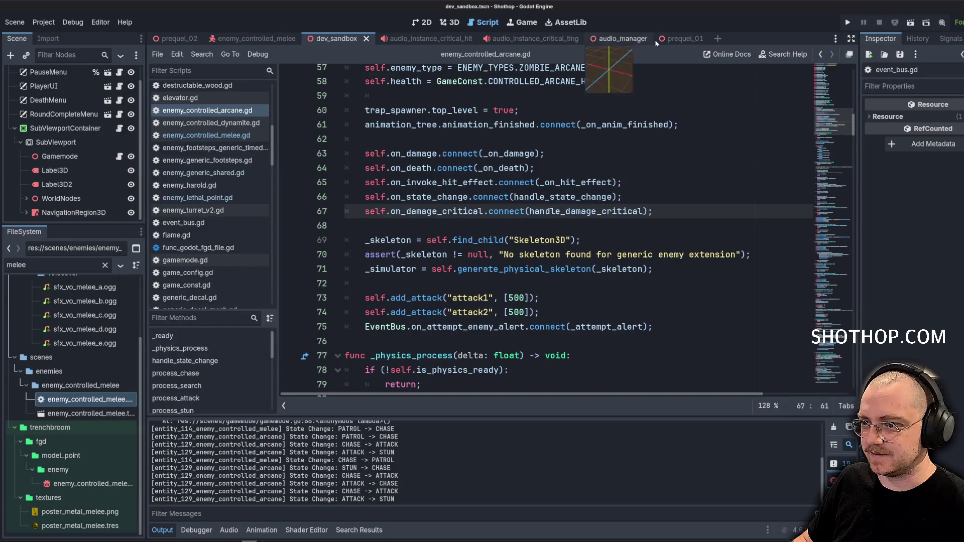
Filter the FileSystem for 'arcane' and open the enemy_controlled_arcane scene.
click(251, 39)
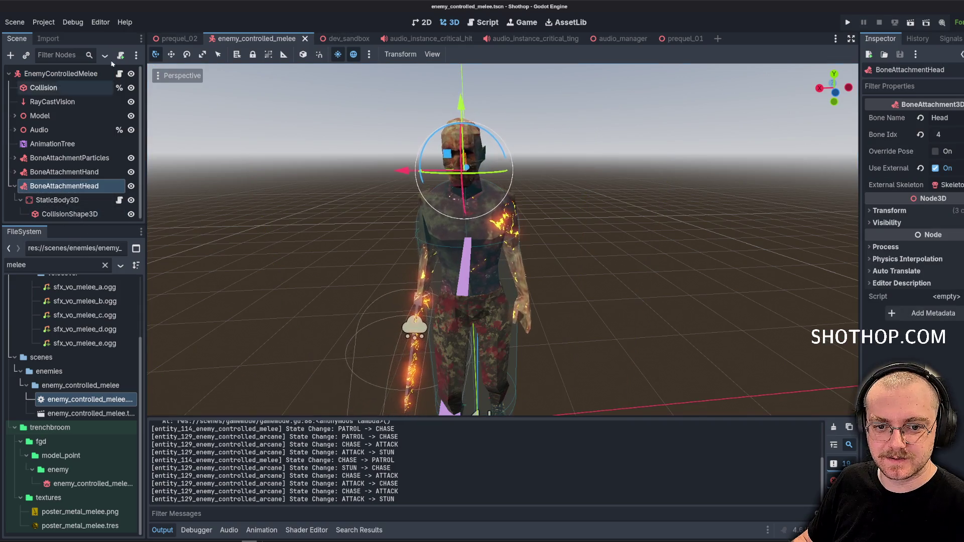
text(arcane)
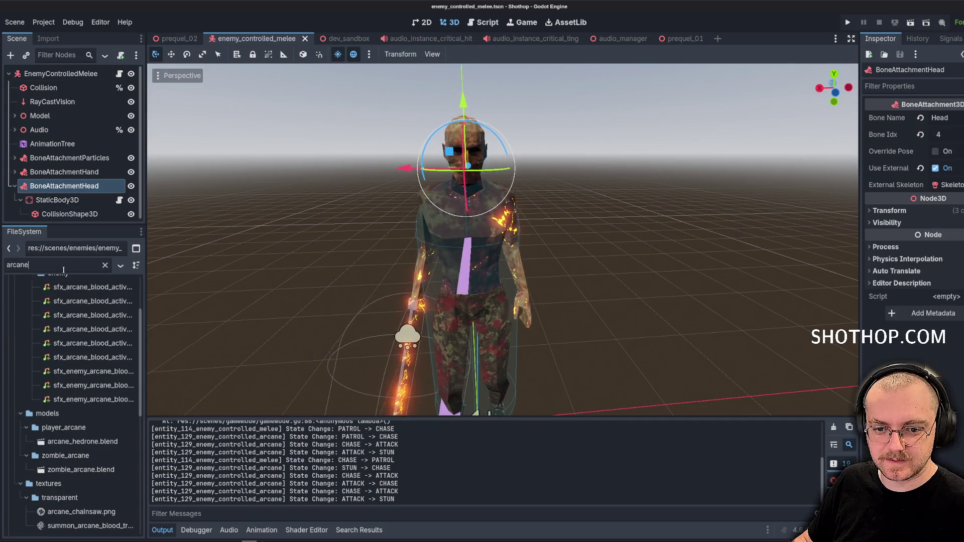
scroll(78, 441, down, 6)
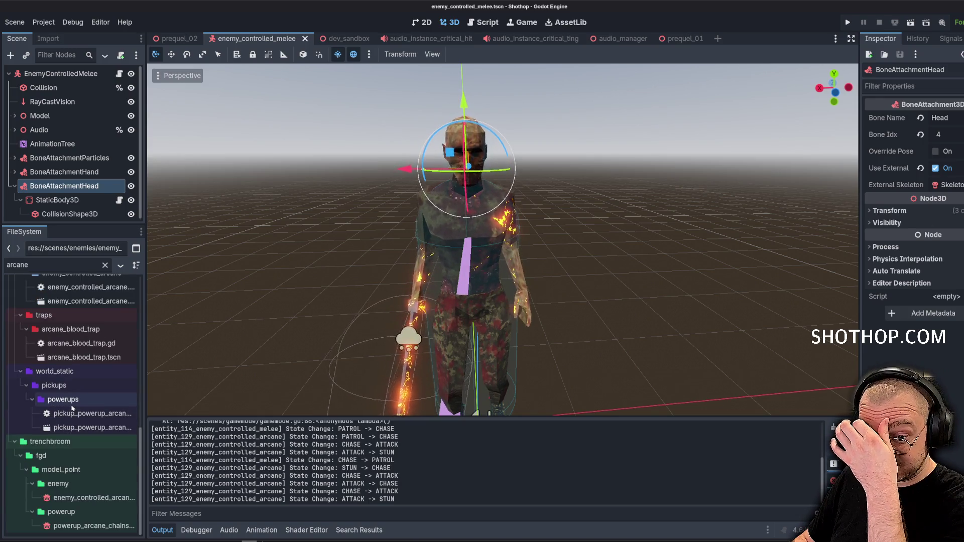
scroll(73, 409, up, 3)
double_click(84, 365)
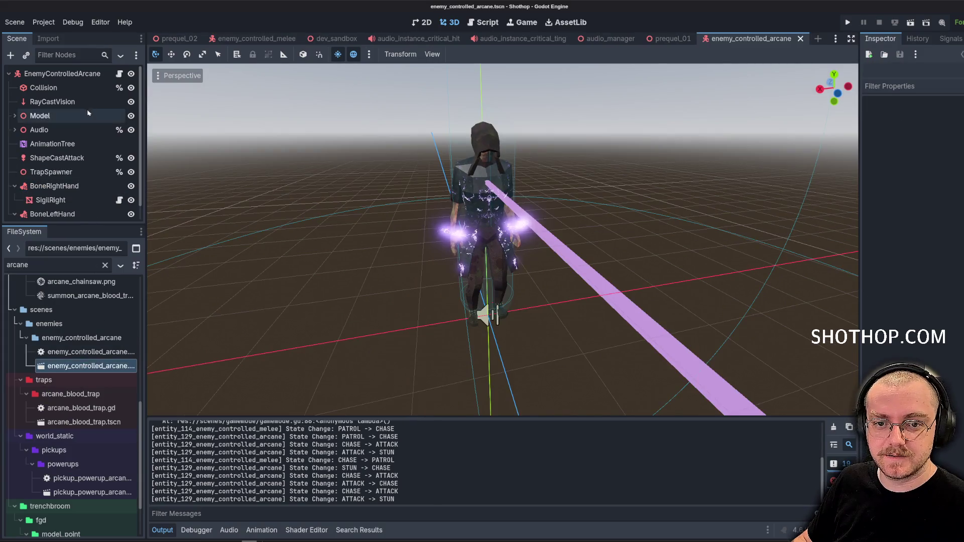
Paste BoneAttachmentHead, point its External Skeleton at the arcane Skeleton3D, and save.
key(ctrl+v)
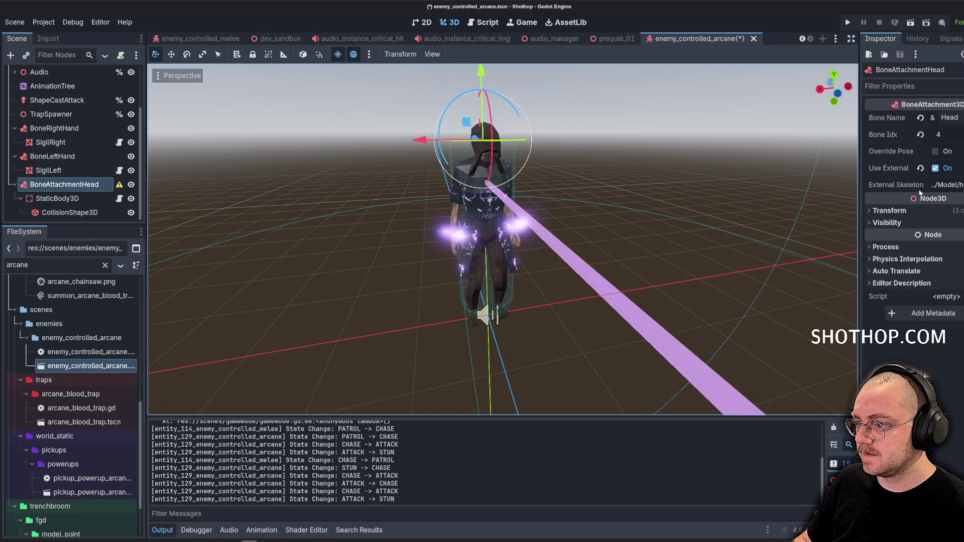
click(955, 185)
click(944, 200)
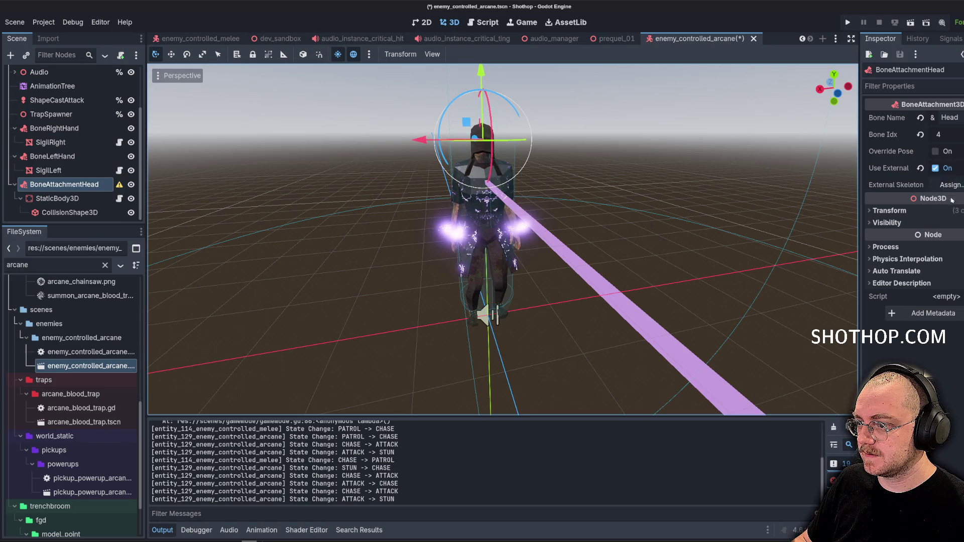
click(949, 185)
click(535, 438)
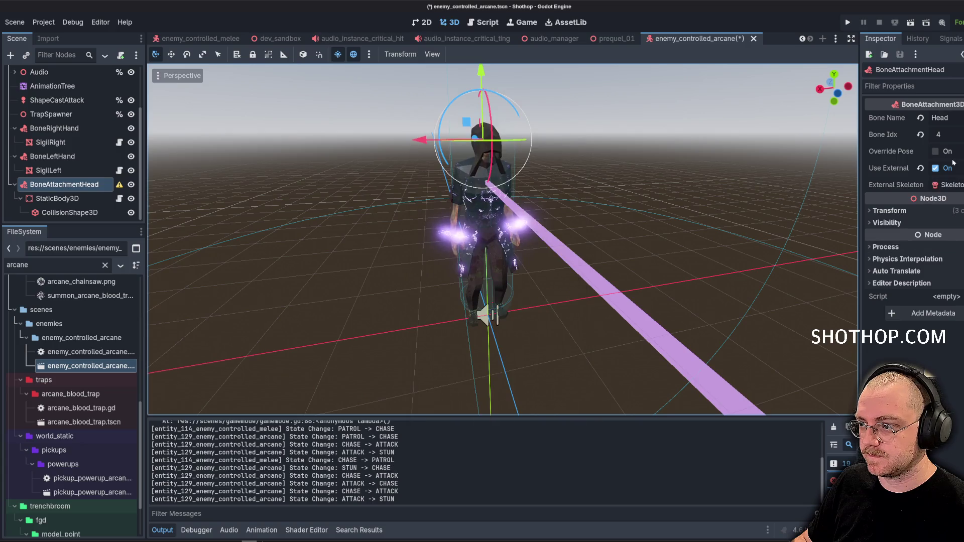
key(ctrl+s)
Inspect the head hitbox's collision shape, keeping it as a sphere.
drag(387, 219, 372, 221)
click(57, 199)
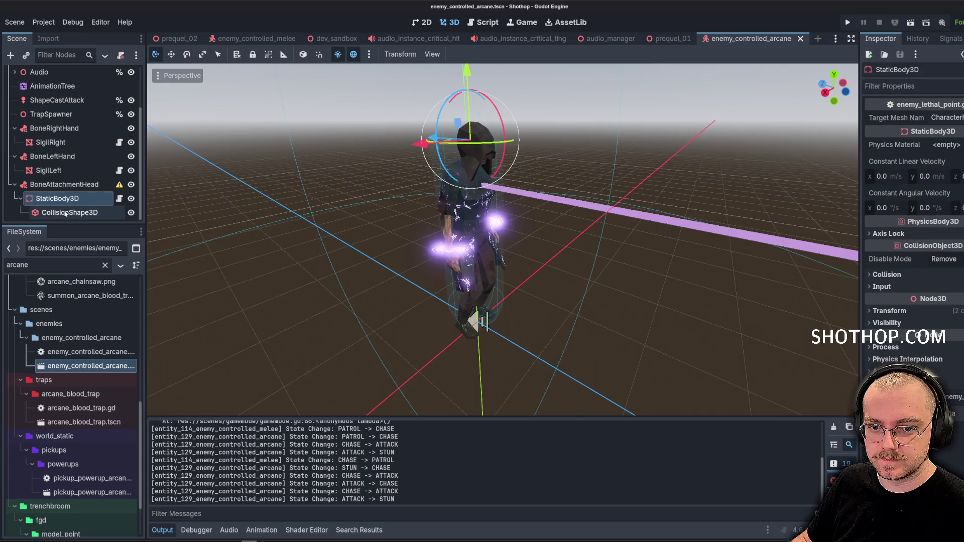
click(69, 213)
drag(670, 196, 611, 209)
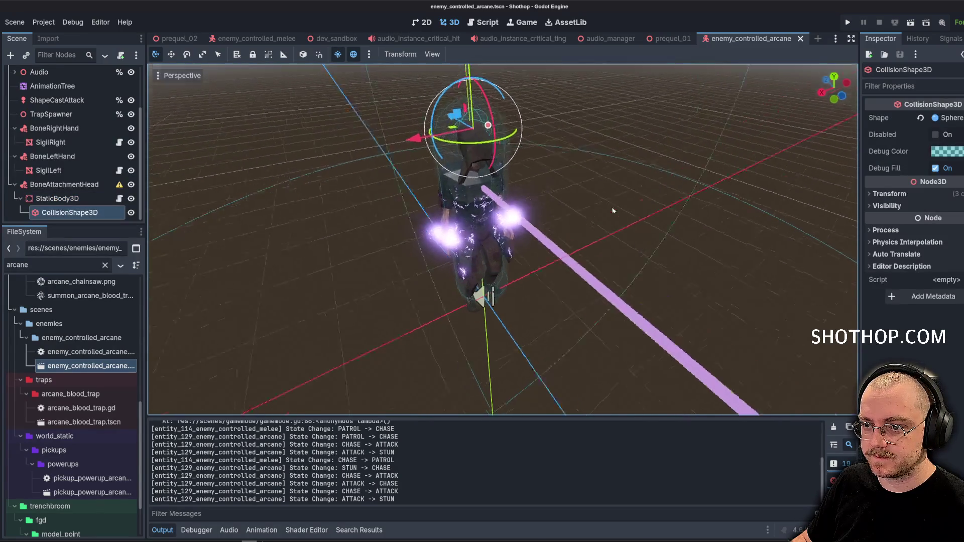
click(948, 118)
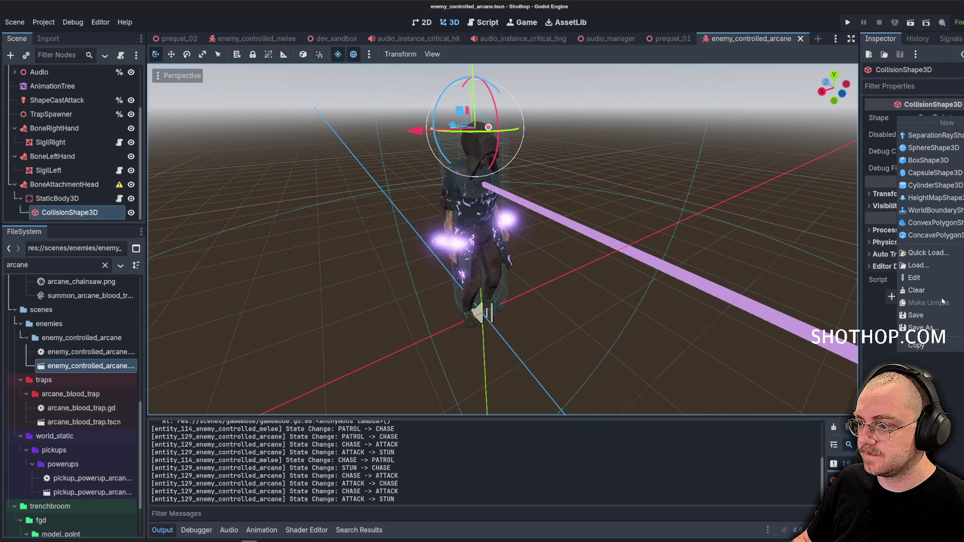
click(46, 212)
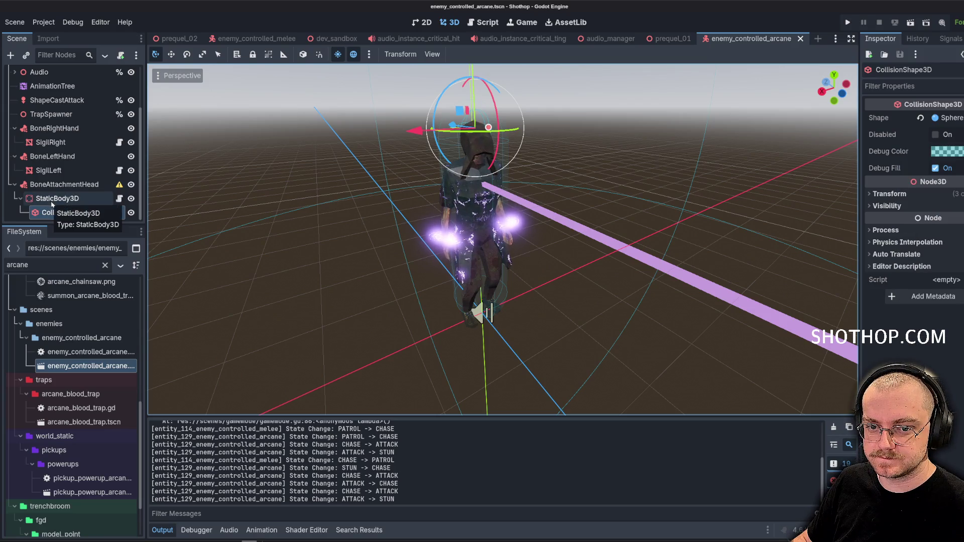
click(55, 199)
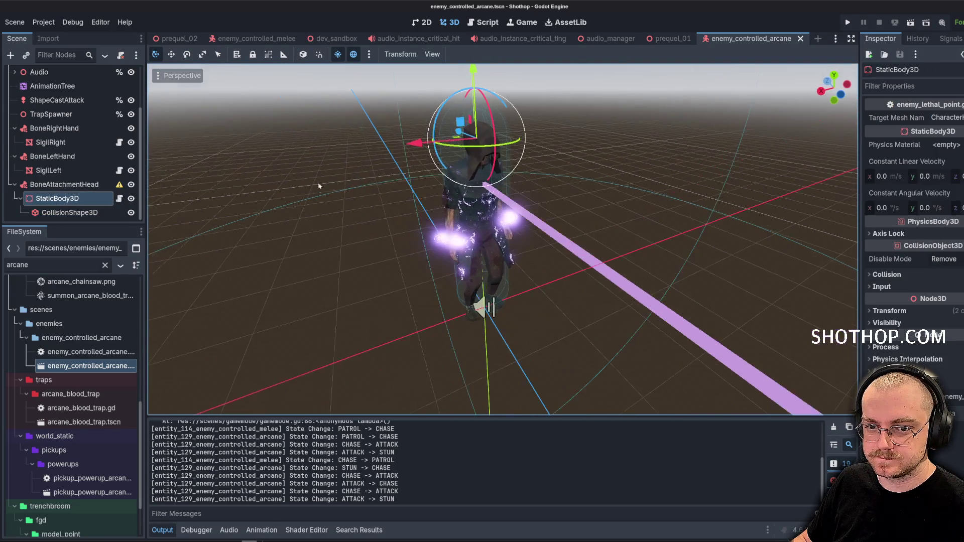
Lower the enemy's body collision capsule slightly and save the scene.
scroll(63, 126, up, 3)
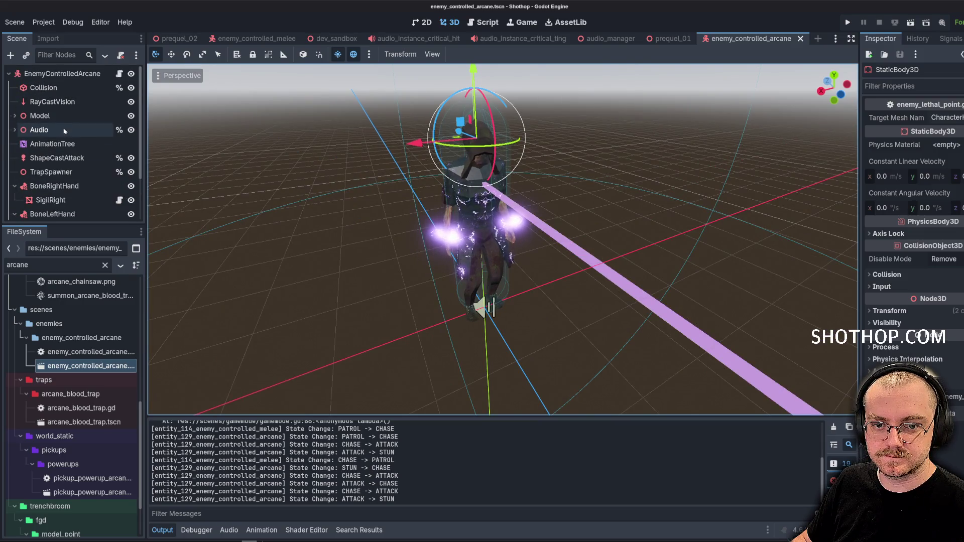
click(45, 87)
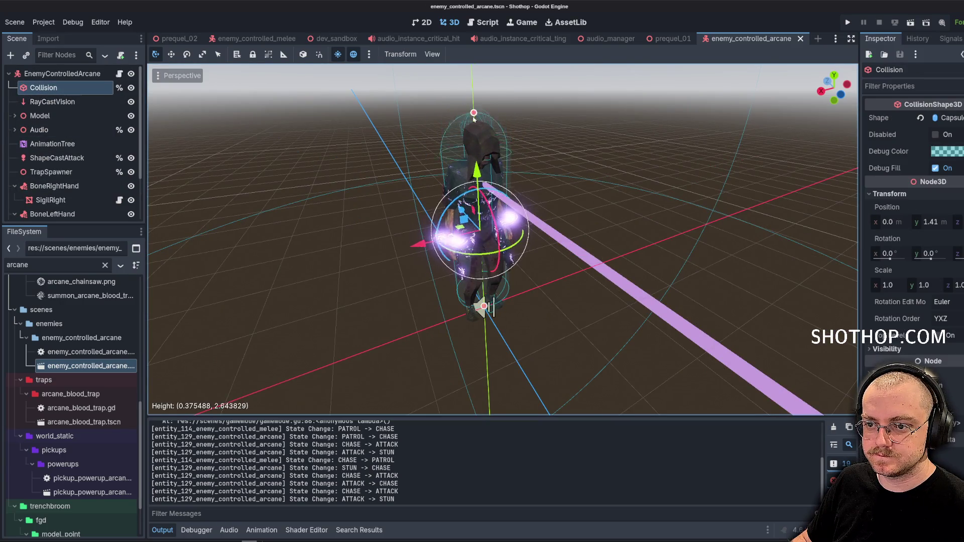
drag(480, 157, 479, 158)
key(ctrl+s)
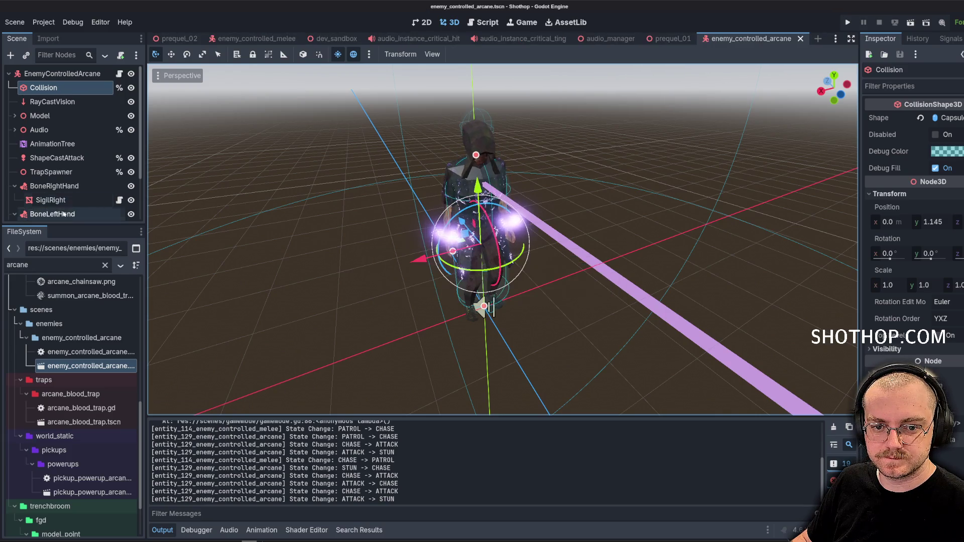
Check the head hitbox against the CharacterHead mesh, save, and run the sandbox with F6.
scroll(72, 181, down, 3)
click(57, 198)
mouse_move(292, 163)
mouse_down()
mouse_move(468, 150)
mouse_move(430, 115)
mouse_move(457, 94)
mouse_move(352, 95)
mouse_up()
key(ctrl+s)
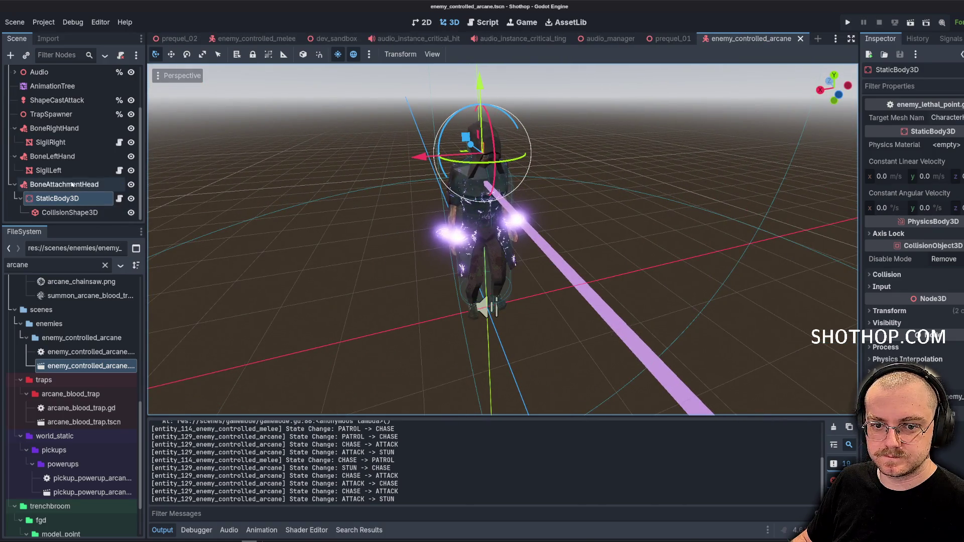
scroll(73, 184, up, 3)
click(12, 115)
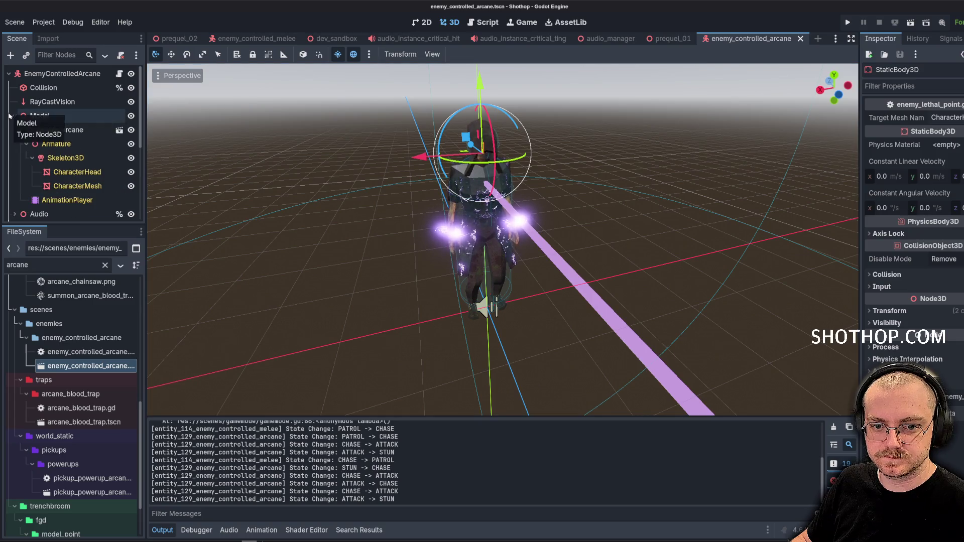
click(131, 172)
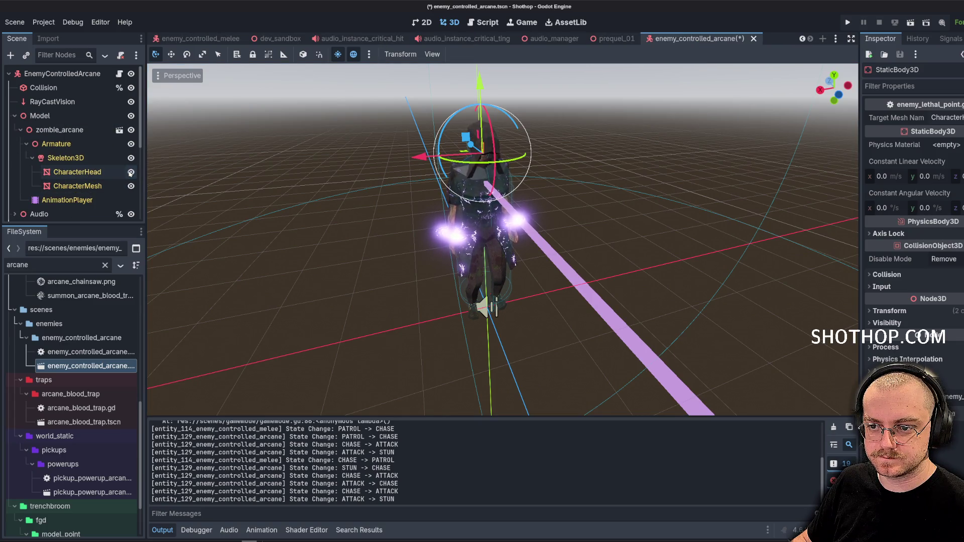
click(131, 172)
key(ctrl+s)
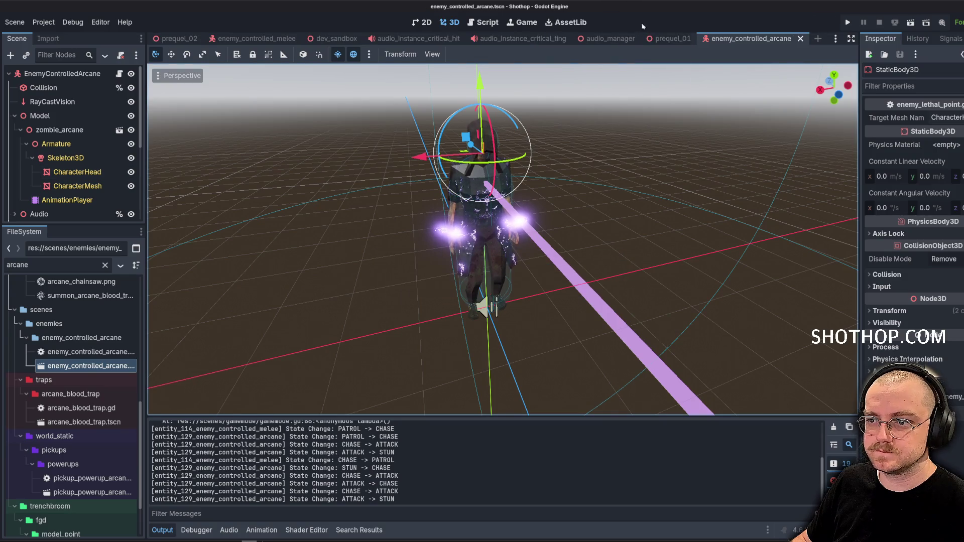
click(336, 38)
key(F6)
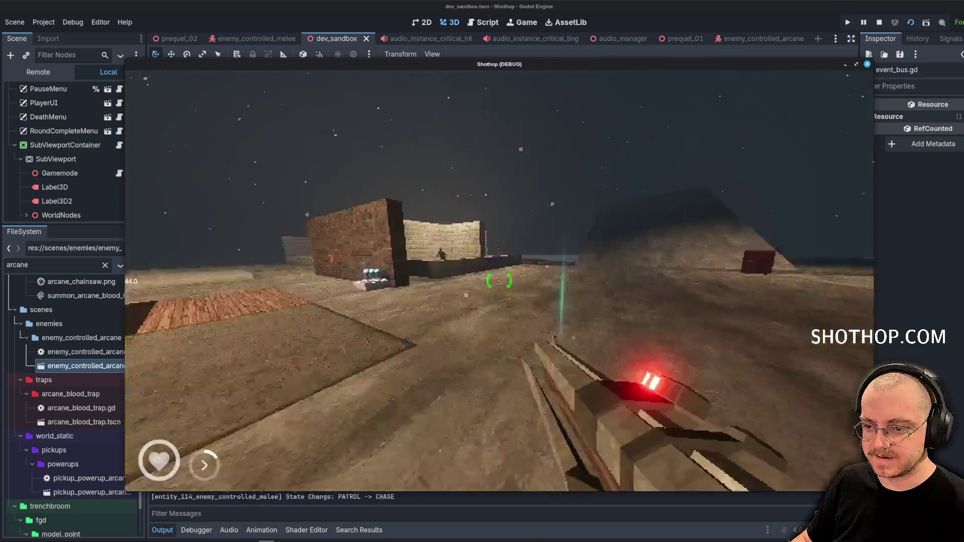
Walk toward the arcane enemy, then pause and close the running game with F8.
key(w)
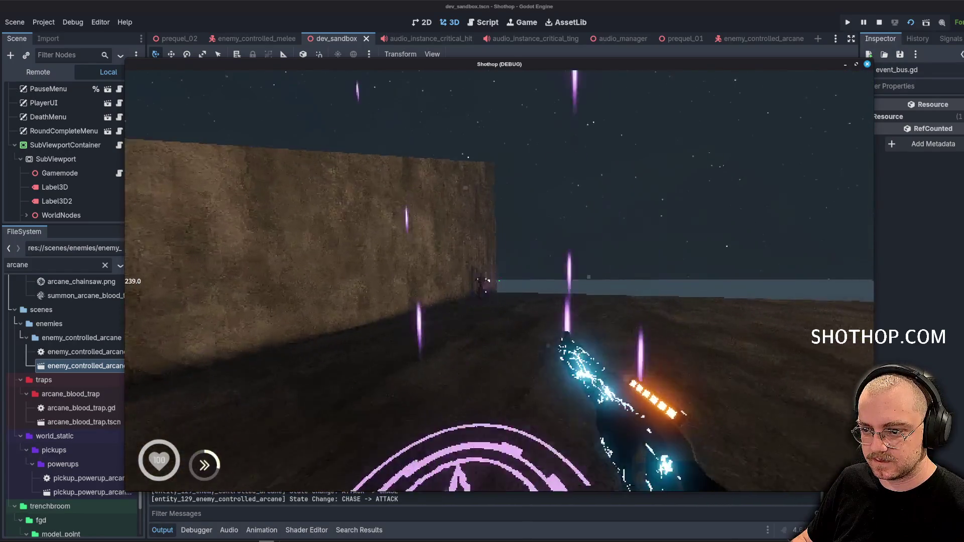
key(Escape)
key(F8)
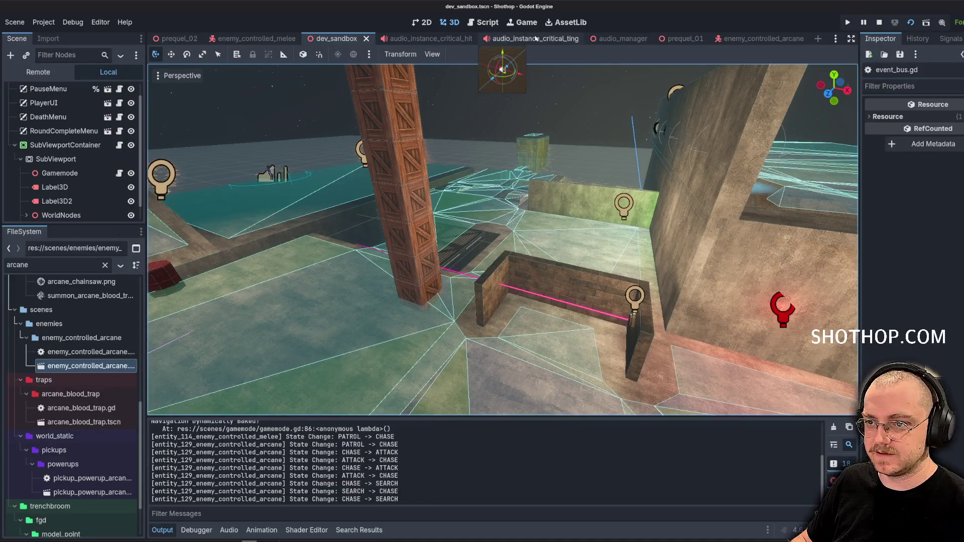
Return to the arcane enemy scene and inspect its body capsule and head hitbox sphere.
click(764, 40)
mouse_move(381, 206)
mouse_down()
mouse_move(467, 201)
mouse_move(451, 170)
mouse_up()
scroll(469, 200, up, 3)
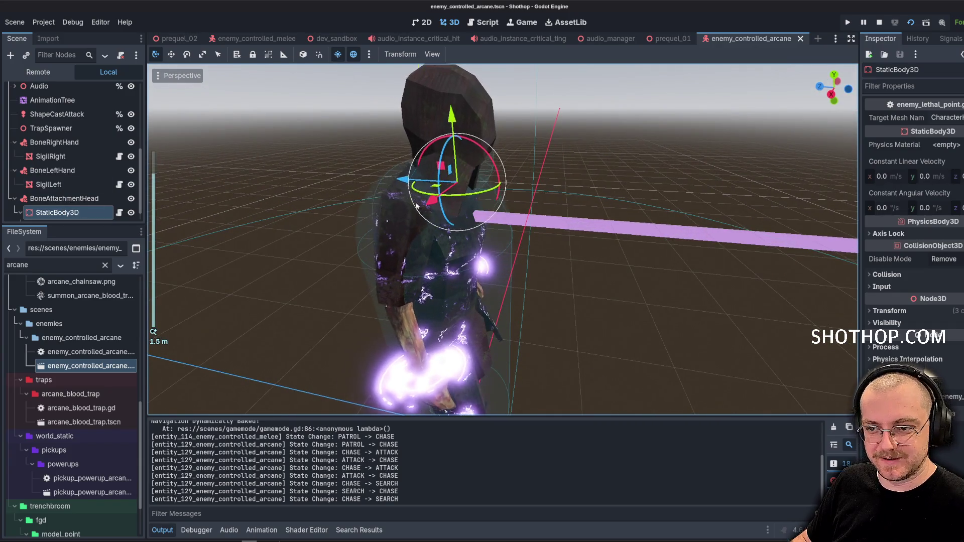
drag(209, 193, 458, 188)
scroll(65, 150, up, 10)
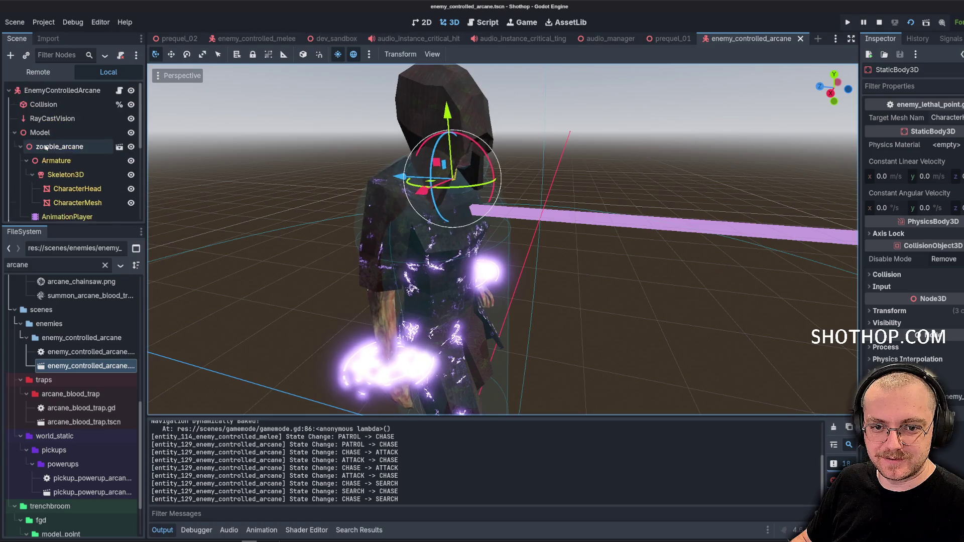
click(48, 105)
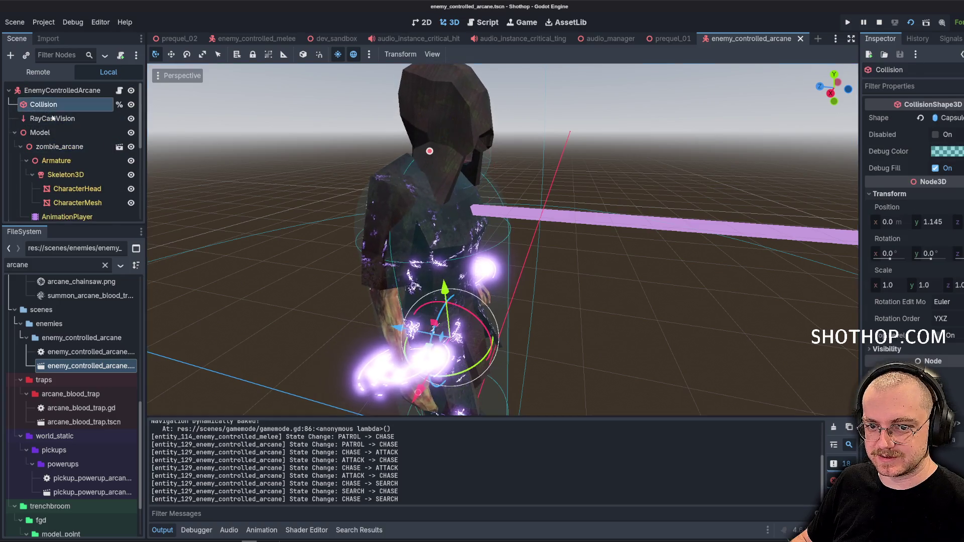
click(431, 163)
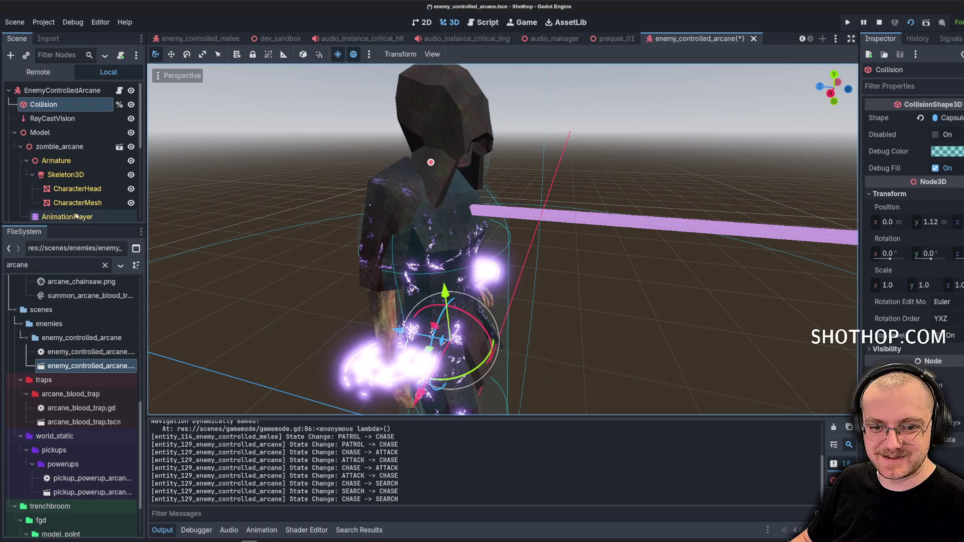
click(66, 214)
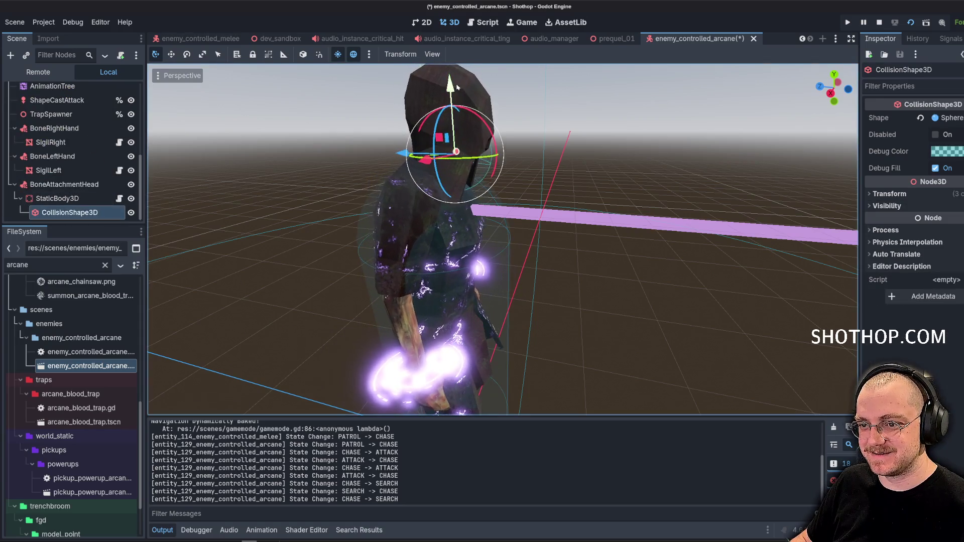
mouse_move(572, 126)
mouse_down()
mouse_move(628, 142)
mouse_move(620, 155)
mouse_up()
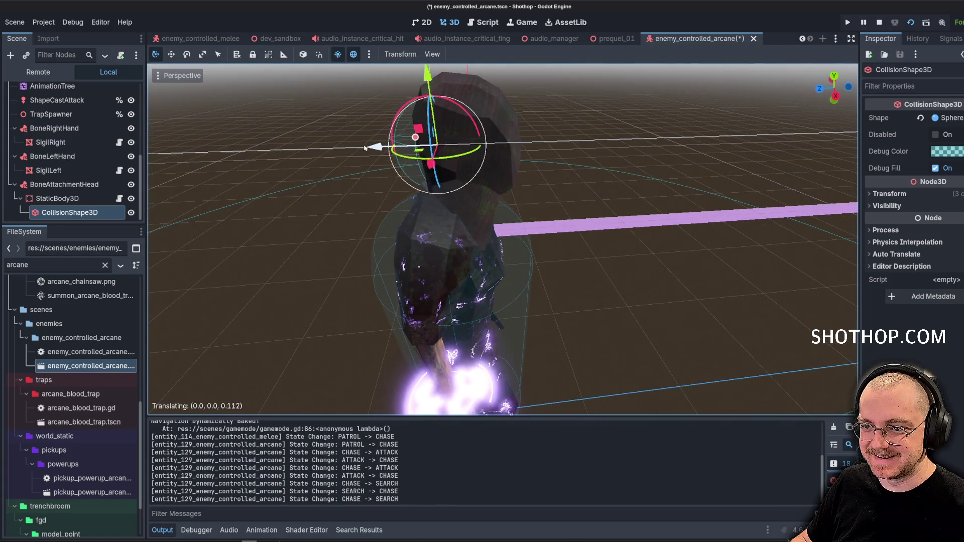
Put the head hitbox body on collision layer 10 and clear its mask 1.
click(77, 203)
click(896, 276)
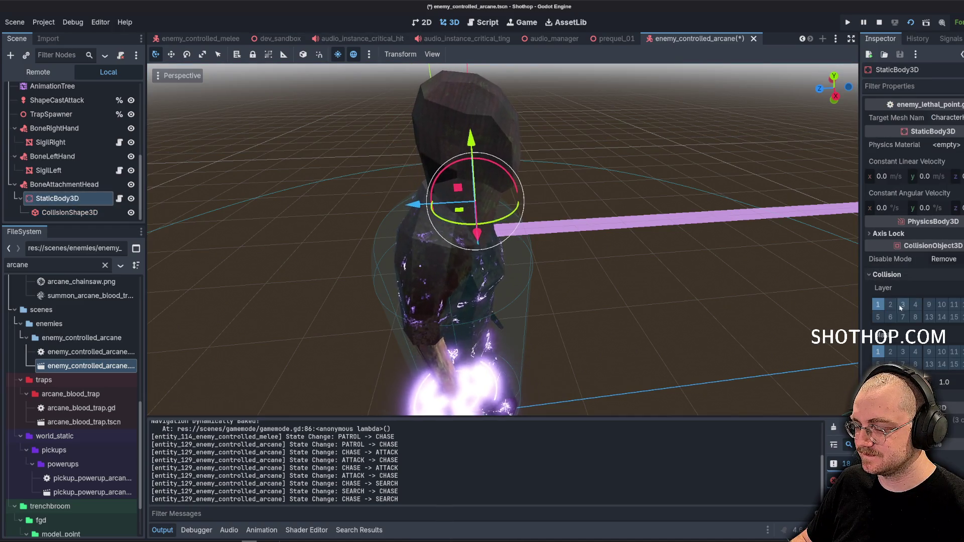
drag(862, 302, 668, 307)
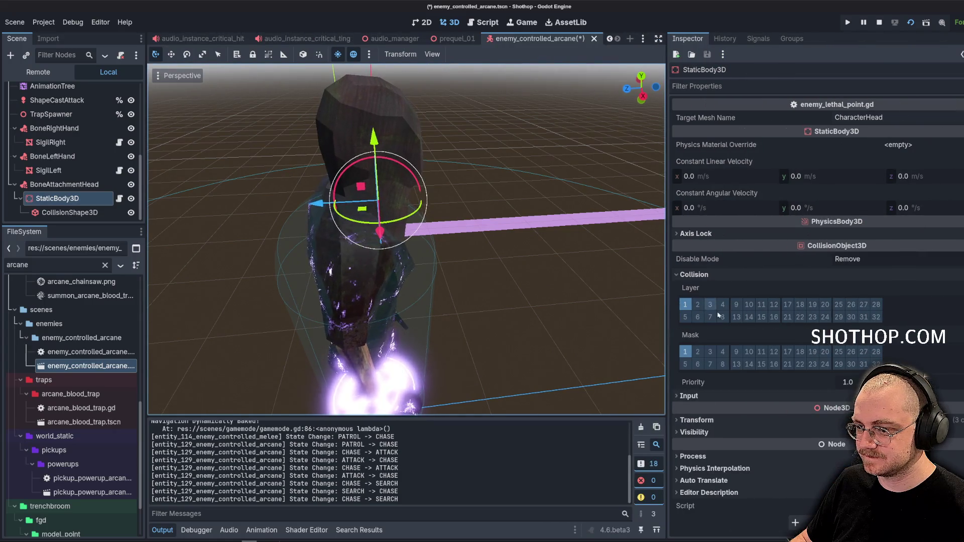
click(749, 305)
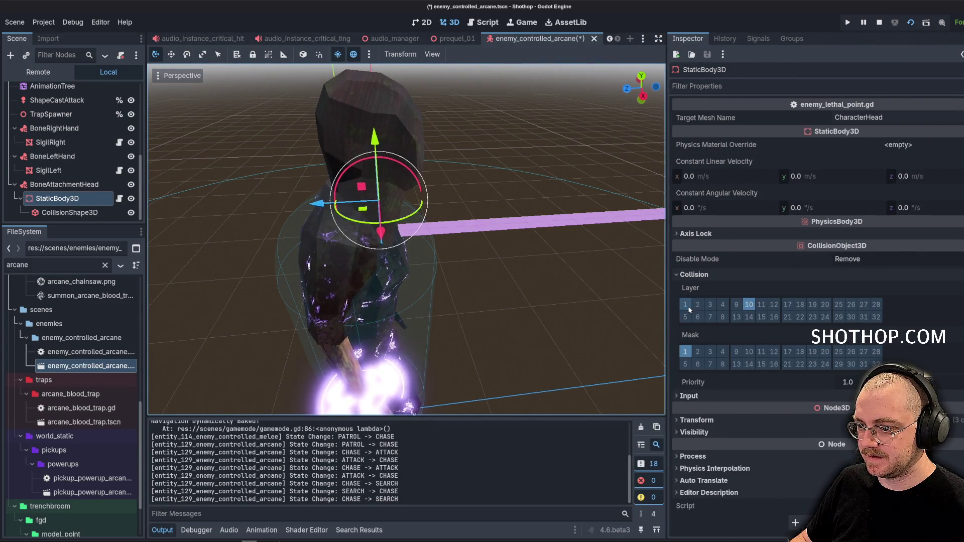
click(684, 352)
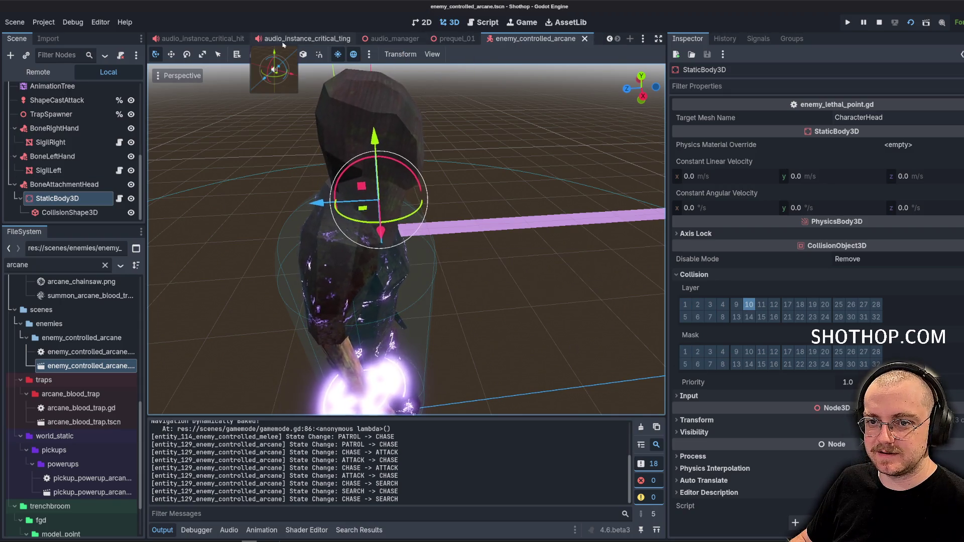
mouse_move(426, 188)
mouse_down()
mouse_move(380, 172)
mouse_move(191, 204)
mouse_move(158, 198)
mouse_up()
In a rear orthographic view, set the head hitbox's x position to 0.
scroll(158, 199, up, 2)
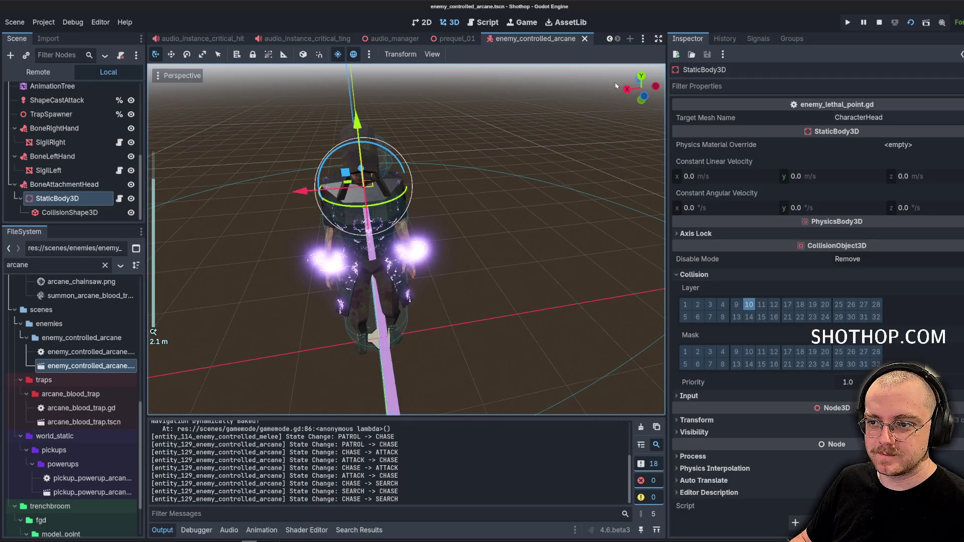
click(646, 100)
scroll(368, 247, up, 5)
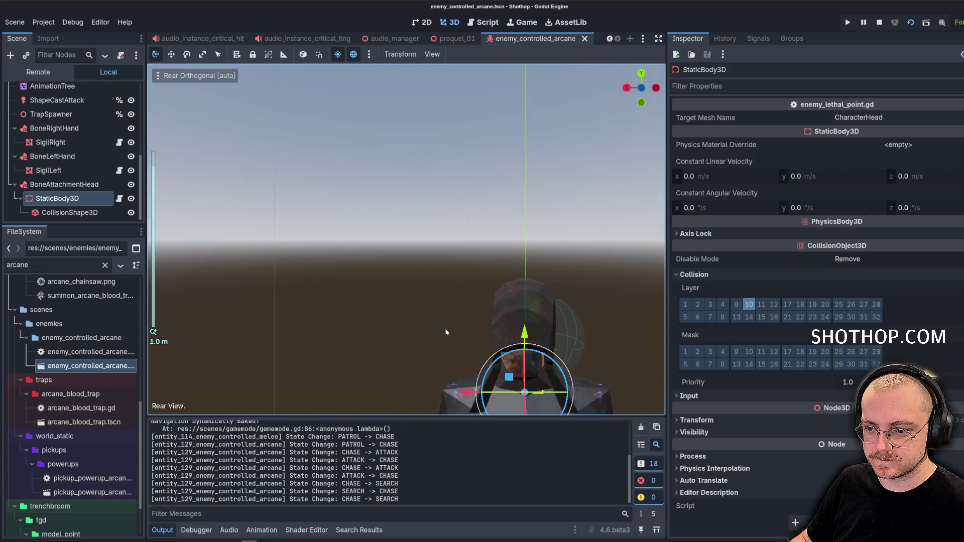
click(697, 420)
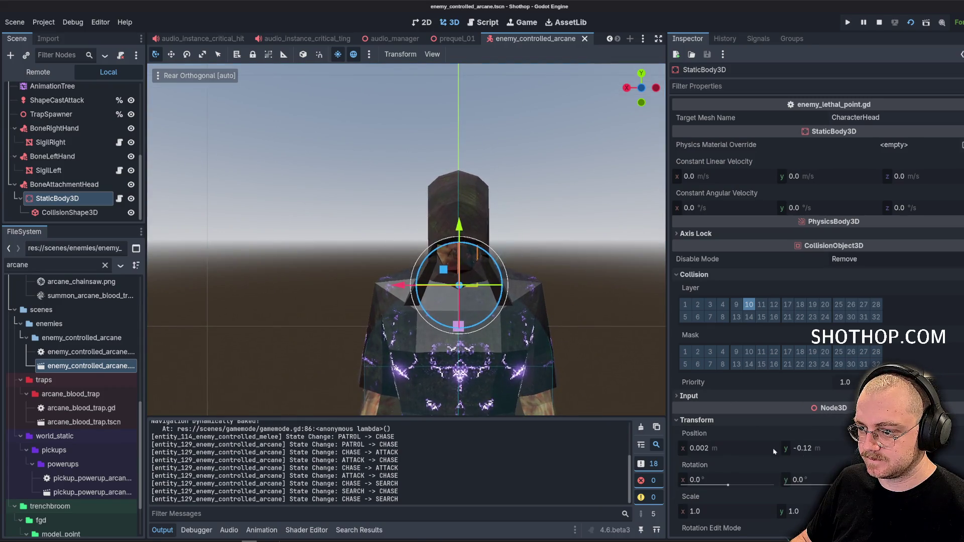
click(743, 448)
text(0)
key(Tab)
text(0)
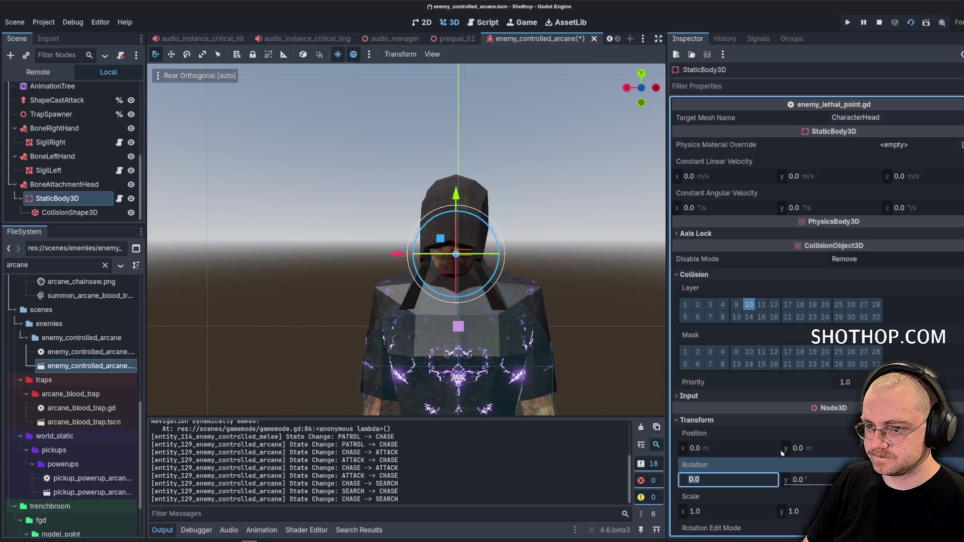
click(803, 455)
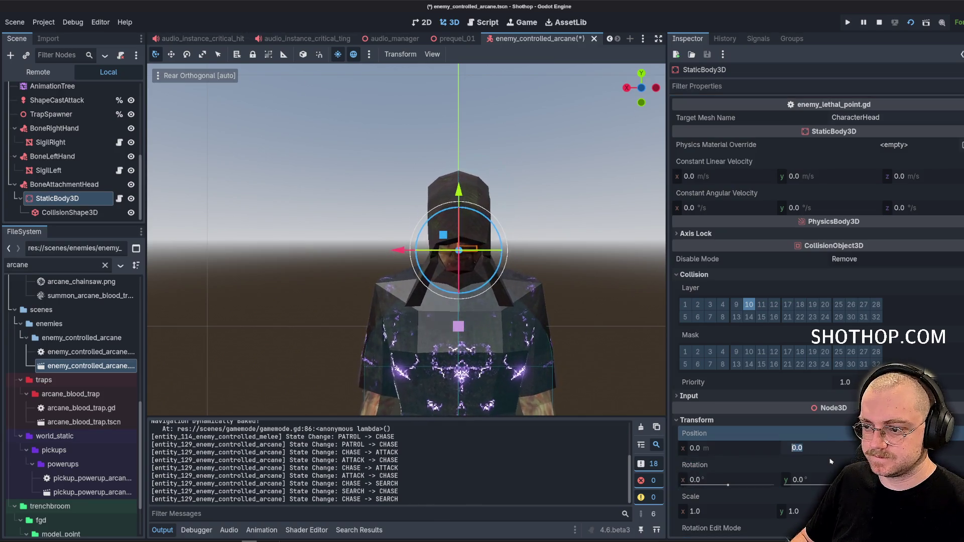
text(0)
Fine-tune the hitbox's y position until it sits on the head, then save the scene.
drag(477, 226, 447, 287)
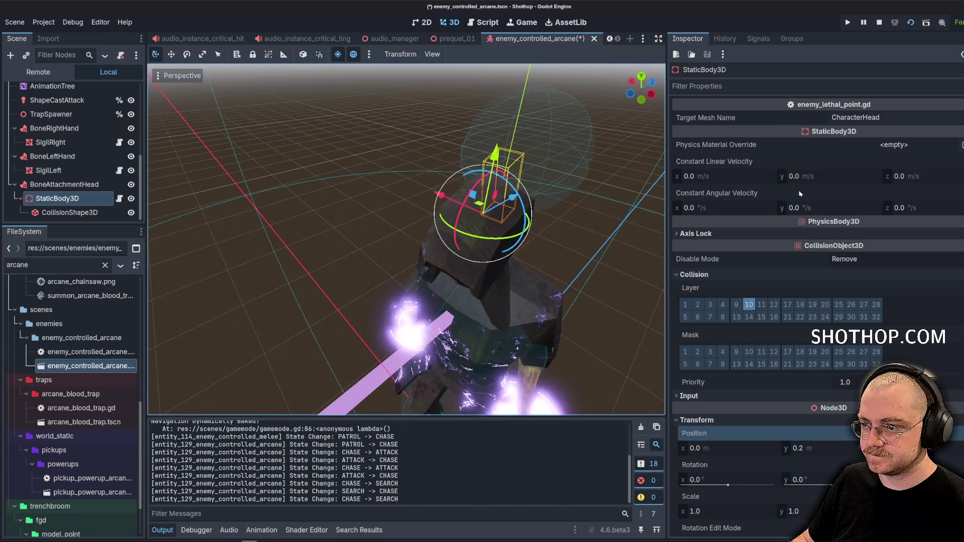
click(70, 212)
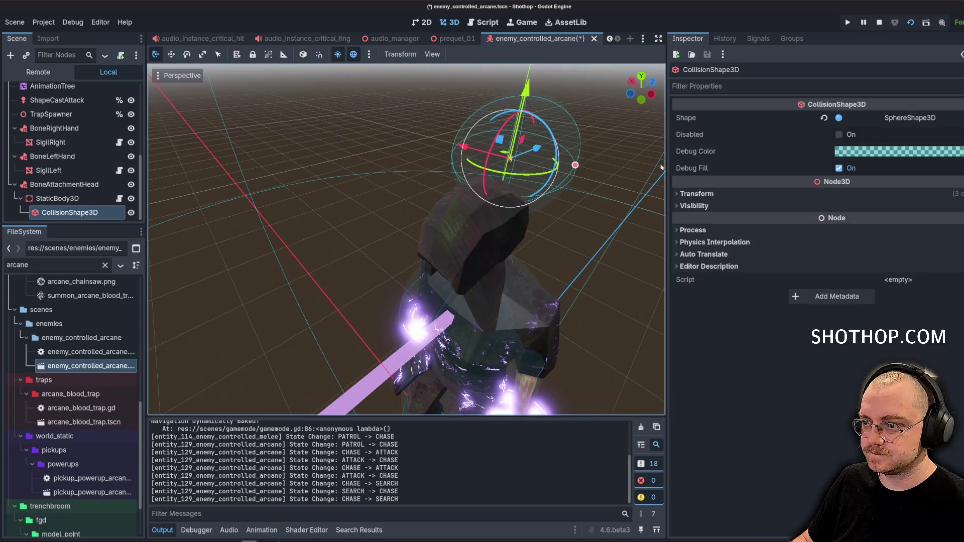
key(Up)
scroll(755, 413, down, 3)
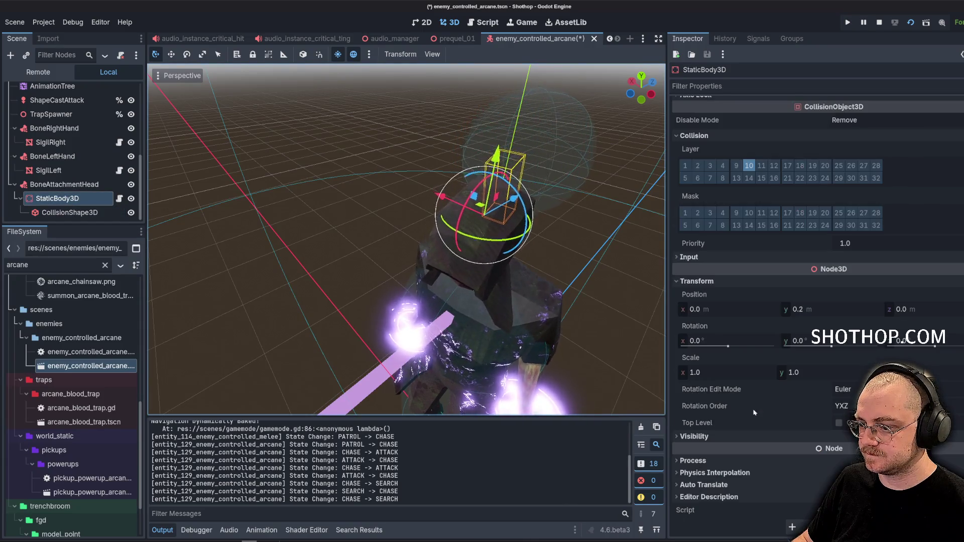
drag(827, 312, 816, 312)
drag(557, 226, 582, 251)
click(818, 309)
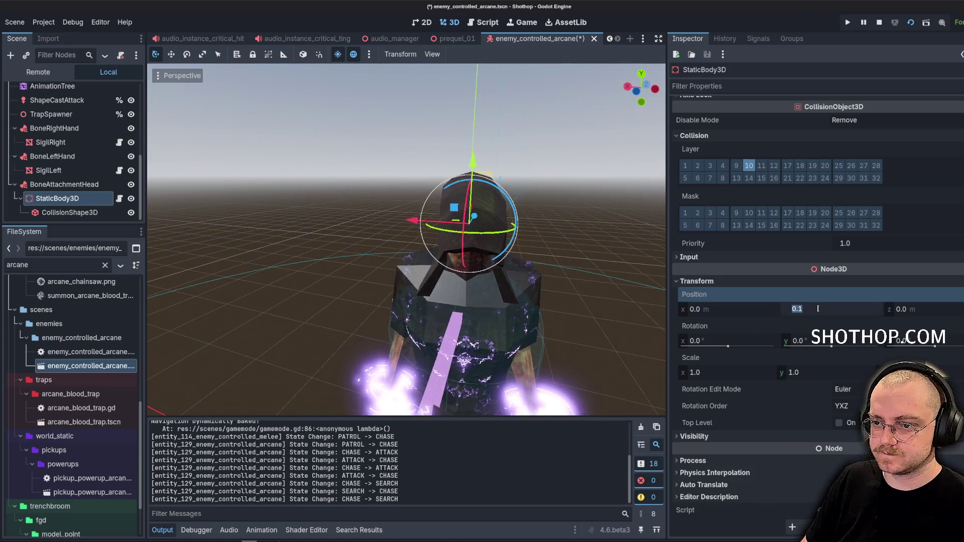
key(BackSpace)
text(0.)
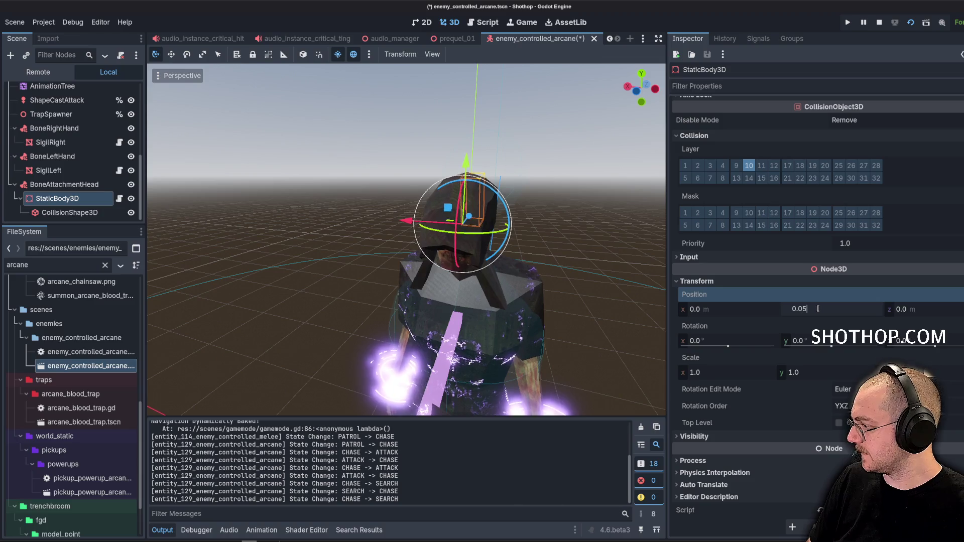
key(Return)
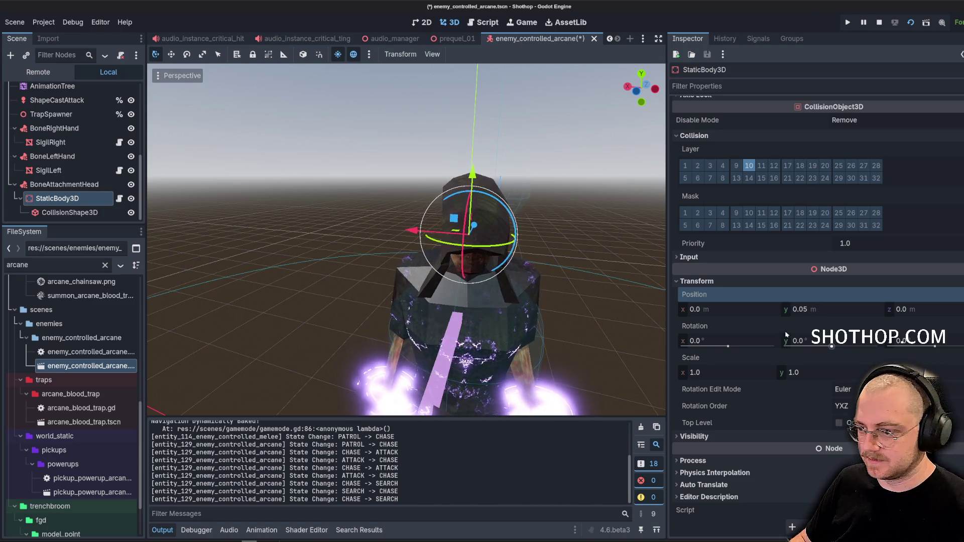
mouse_move(842, 309)
mouse_down()
mouse_move(813, 310)
mouse_move(836, 310)
mouse_up()
click(839, 309)
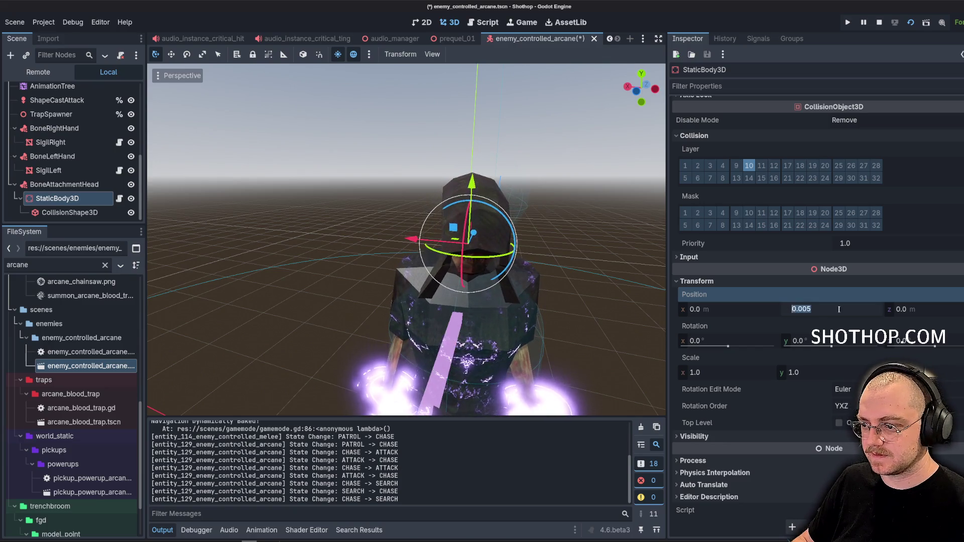
key(Return)
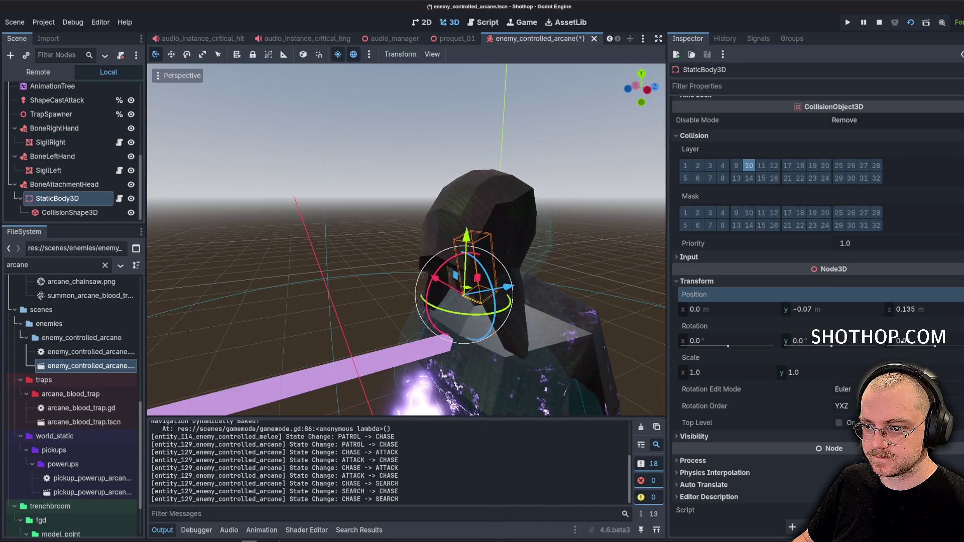
key(ctrl+s)
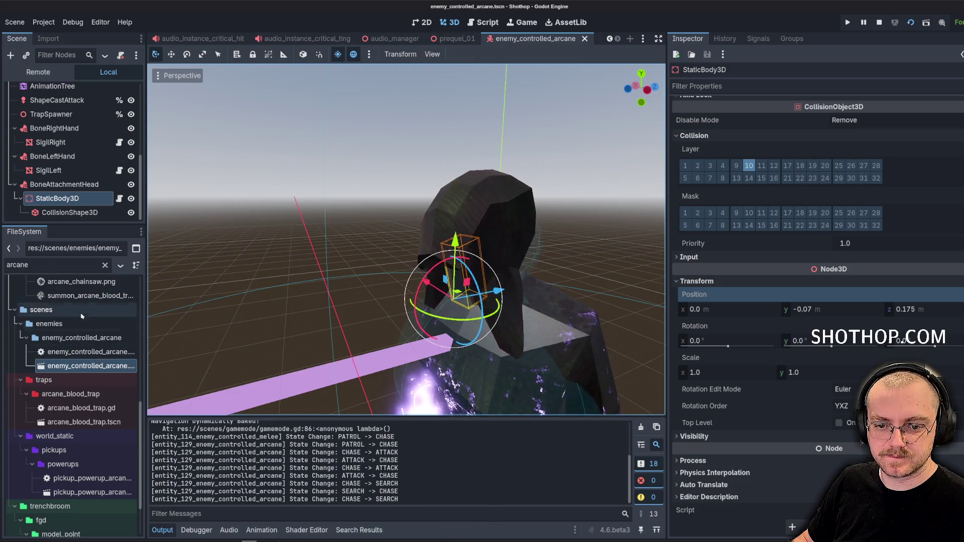
Open enemy_controlled_melee and move its head hitbox body from layer 1 to layer 10, then save.
text(melee)
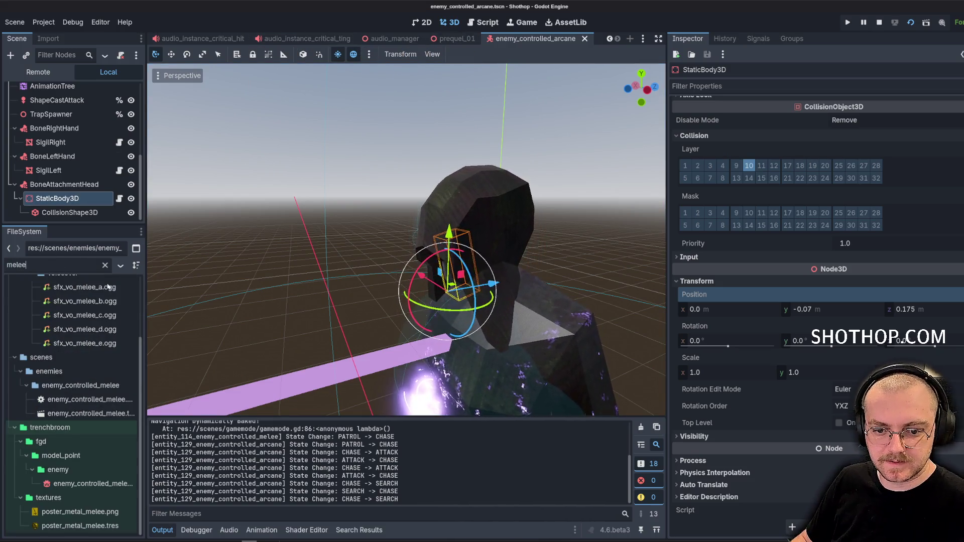
double_click(91, 414)
click(58, 199)
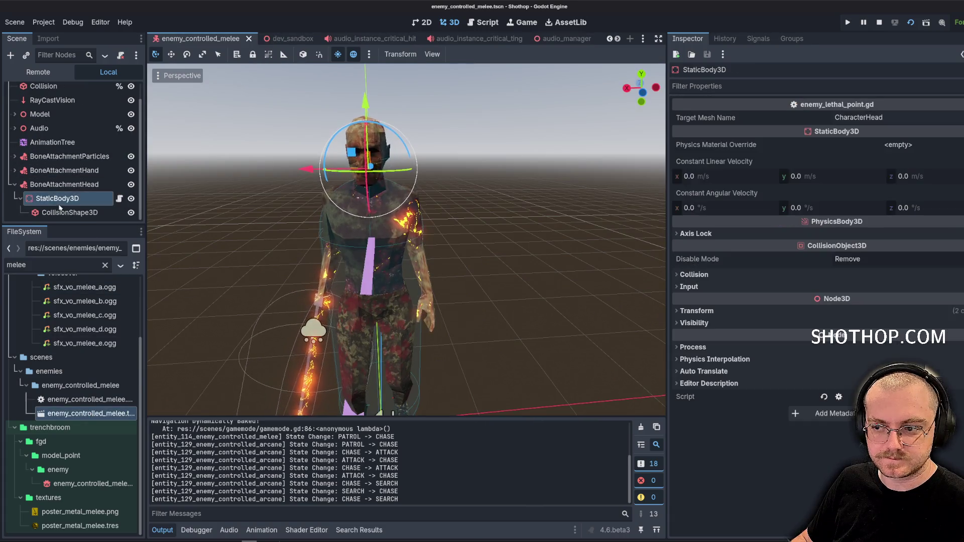
click(694, 274)
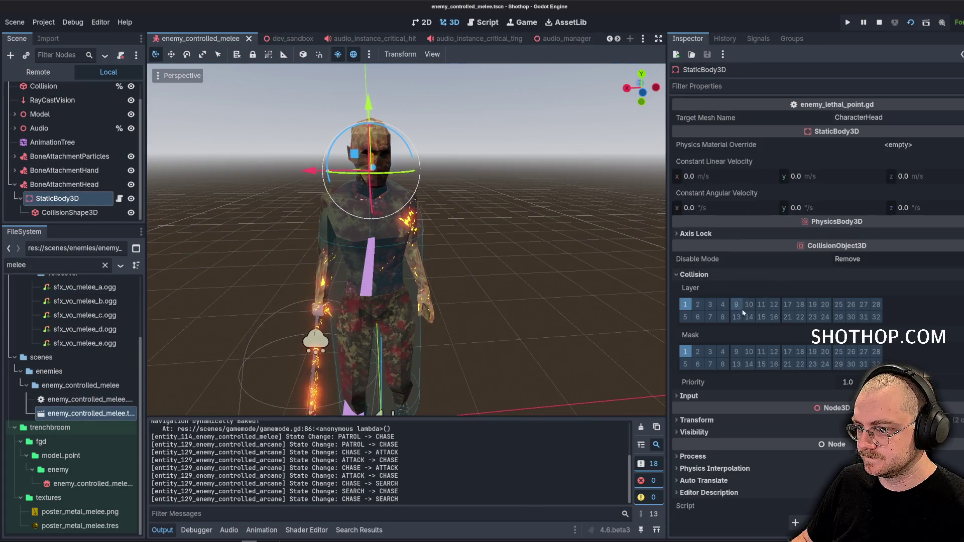
click(685, 304)
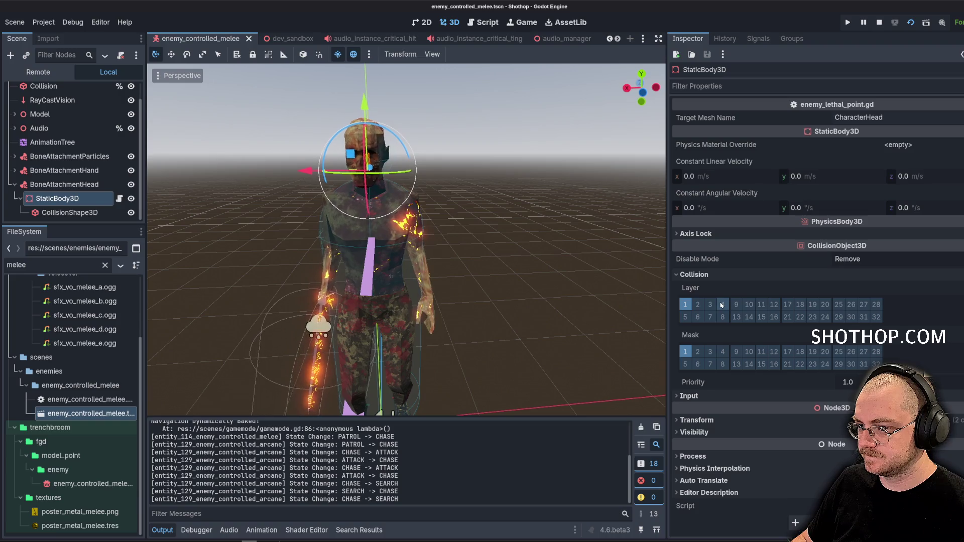
click(749, 304)
key(ctrl+s)
click(168, 39)
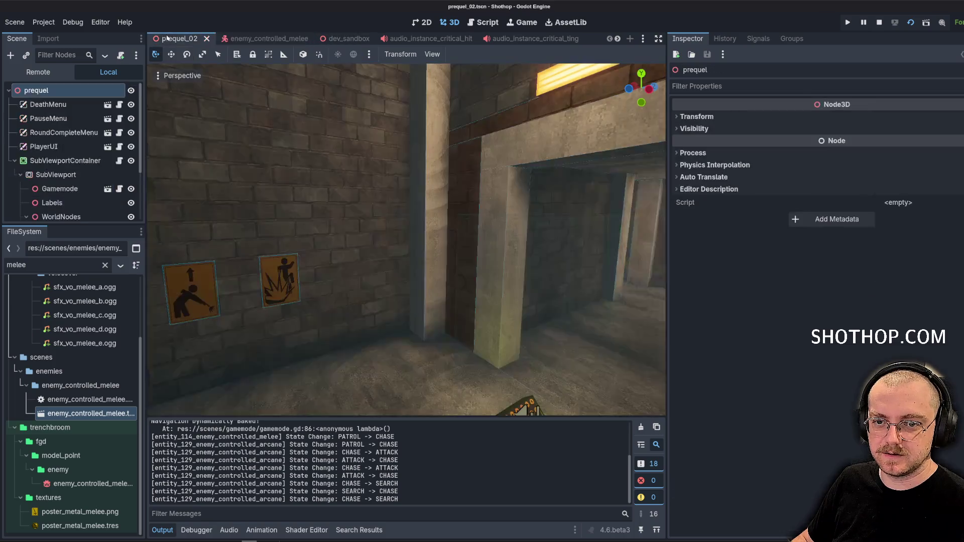
Switch to dev_sandbox in the 3D view and run the game.
click(346, 39)
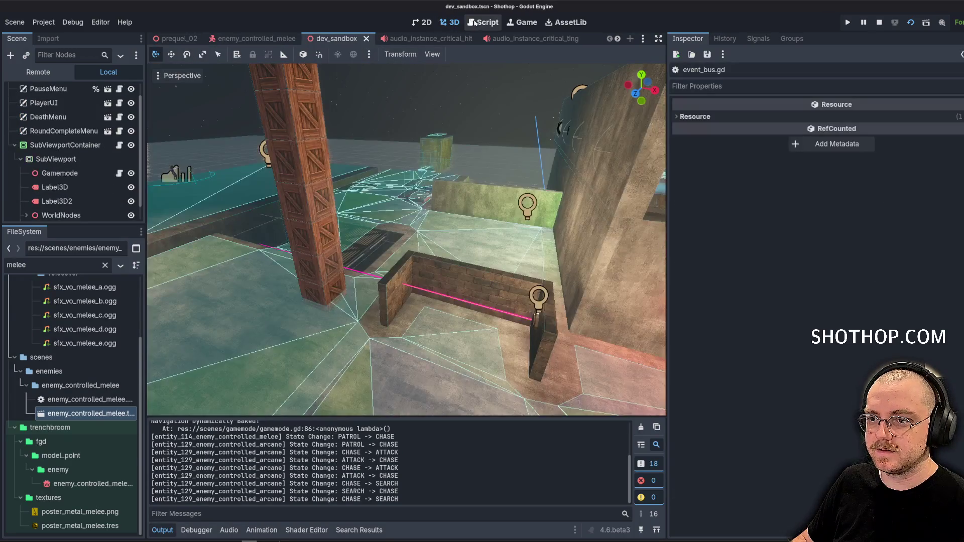
click(485, 26)
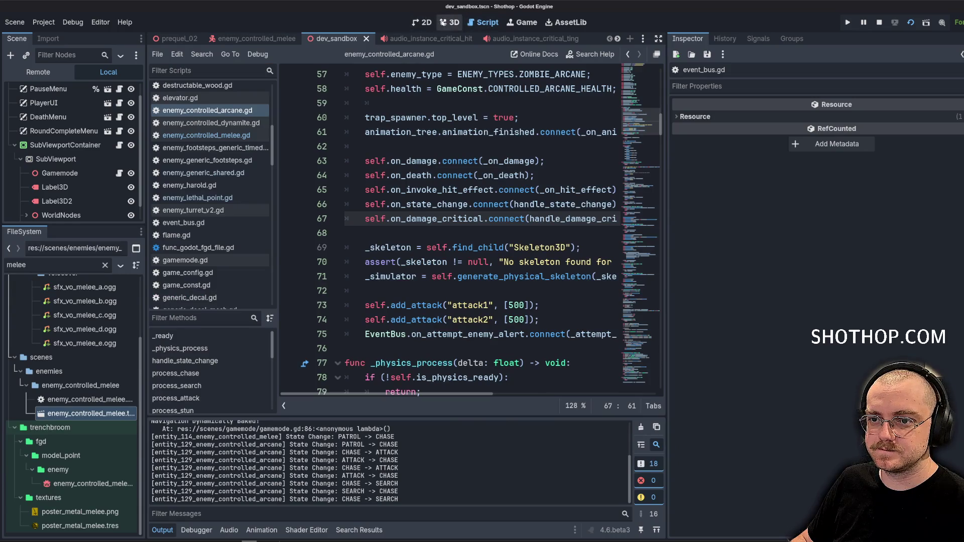
click(445, 23)
click(883, 22)
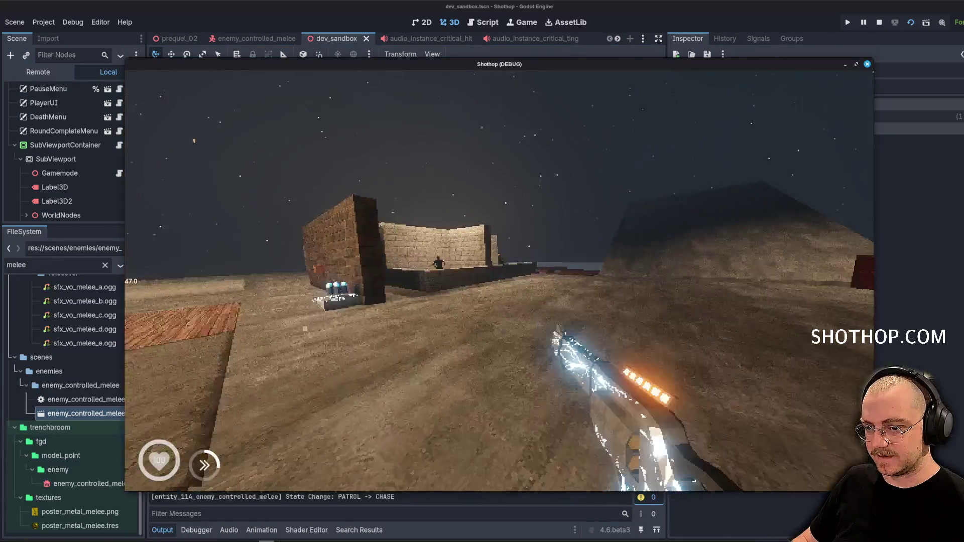
Move across the arena and shoot the enemies, then pause and return to the editor.
key(w)
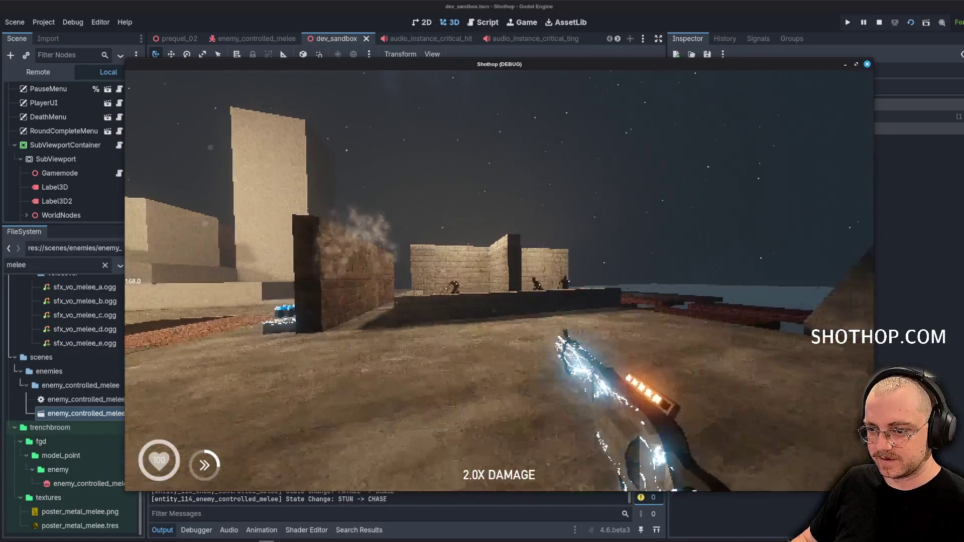
key(w)
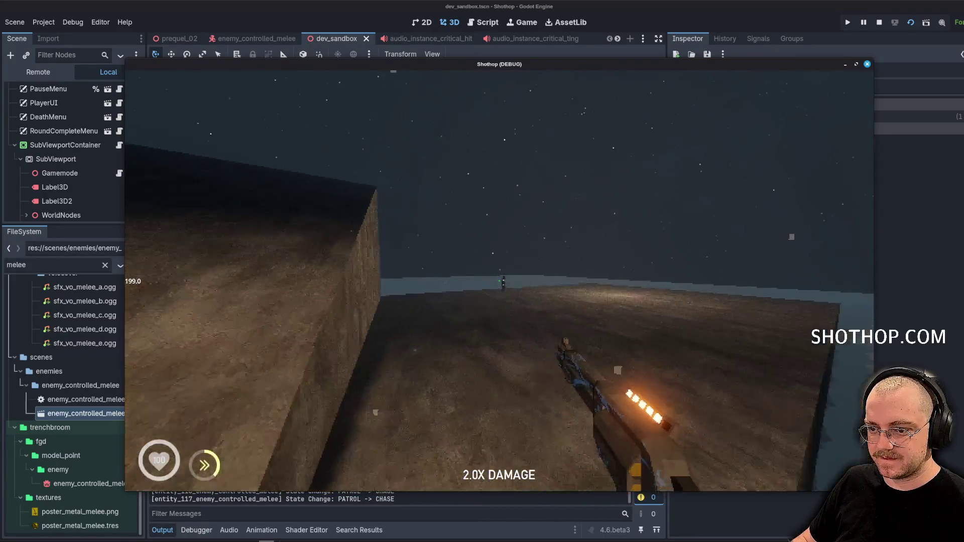
click(499, 280)
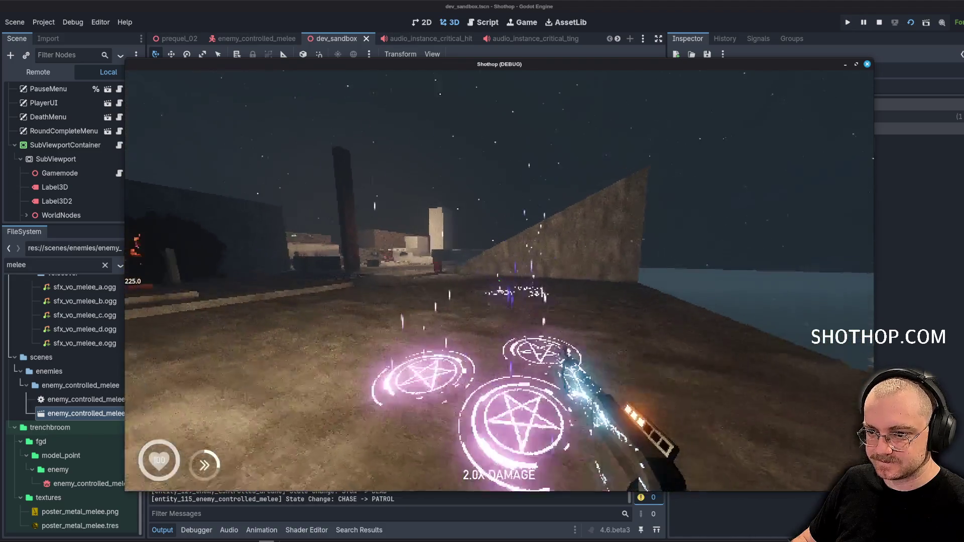
key(Escape)
click(713, 6)
scroll(71, 211, down, 1)
scroll(71, 218, up, 2)
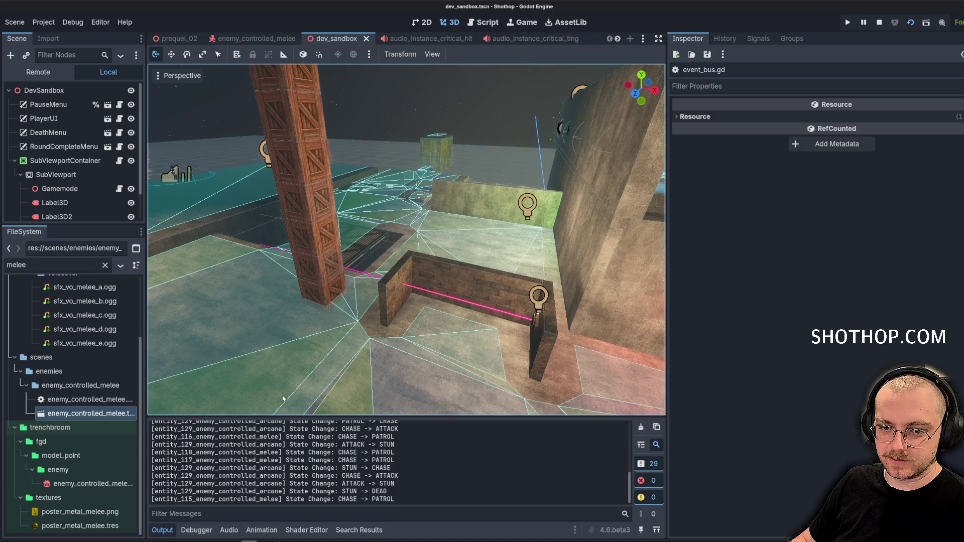
key(alt+Tab)
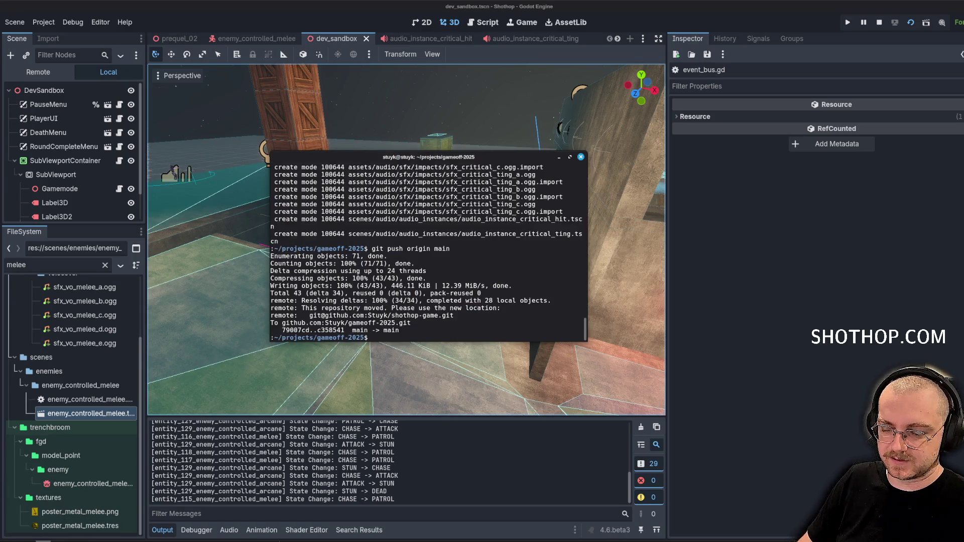
Stage all changes and commit them as "feat: arcane headshot multiplier".
text(d .)
key(Return)
text(g)
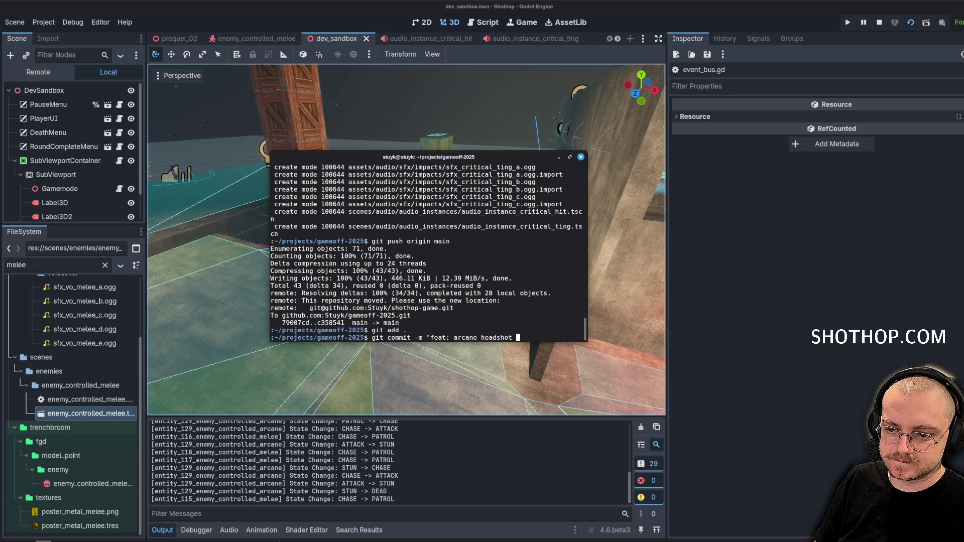
text(er")
key(Return)
Clear the terminal and push the commit to origin main.
text(g it push origin^C)
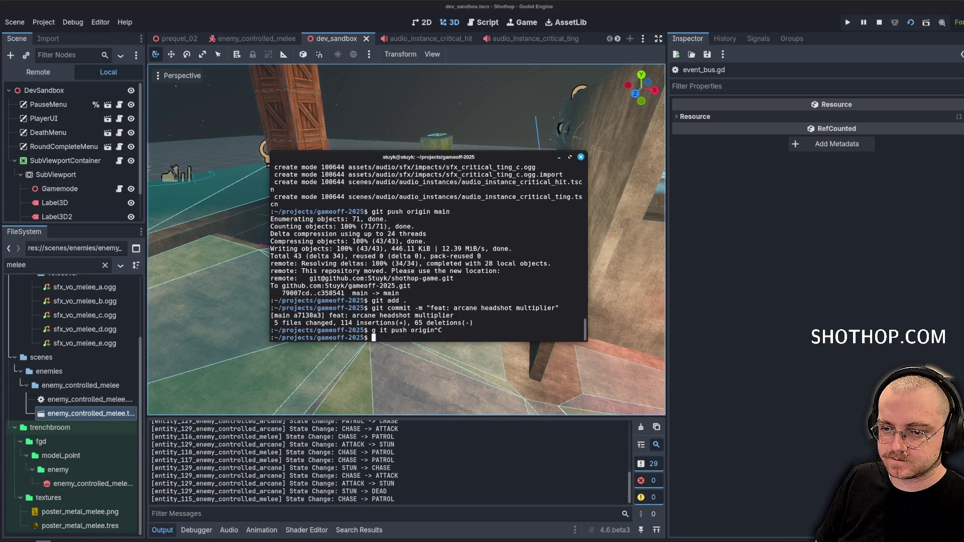
key(ctrl+l)
text(git )
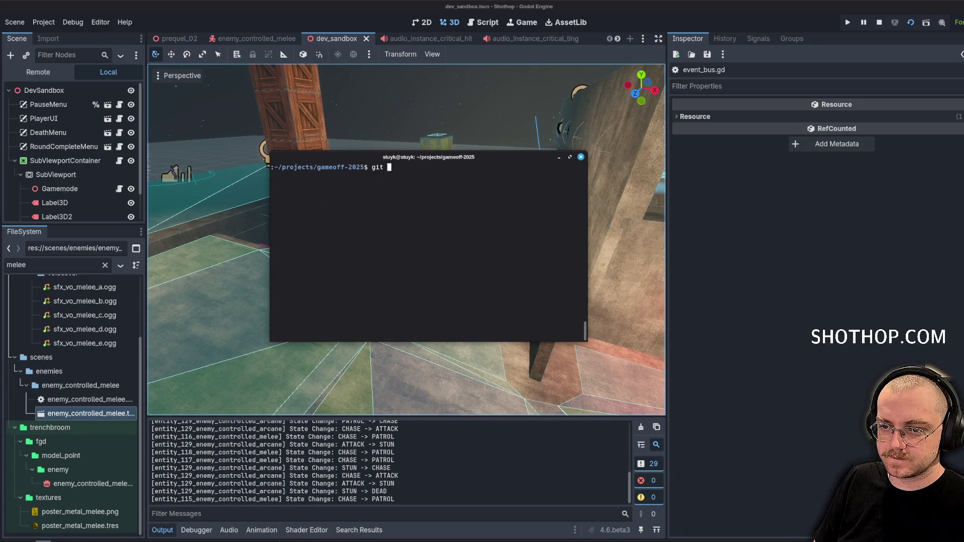
text(n)
key(Return)
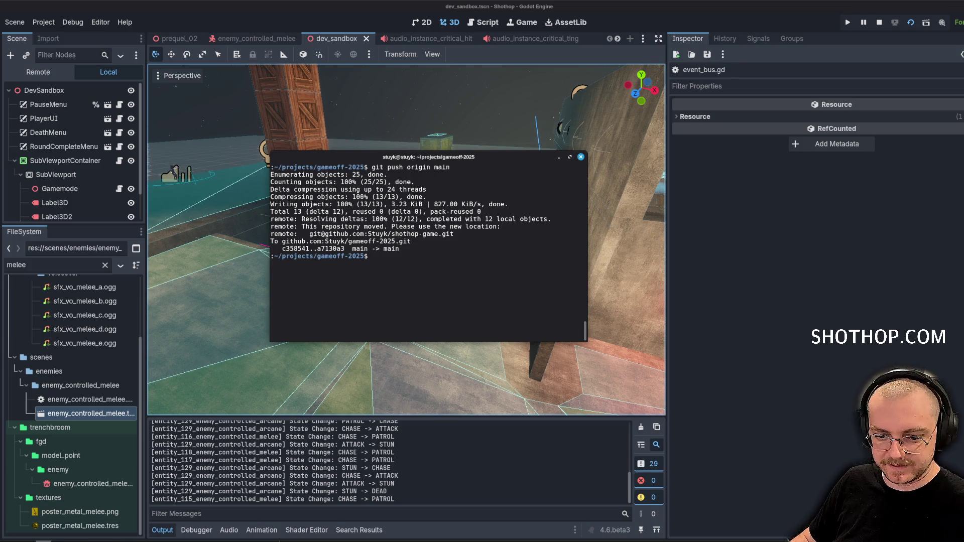
key(alt+Tab)
Close the GitHub tab and drag Enemy Head Criticals and Revolver Headshot Multiplier into Done.
click(211, 8)
right_click(236, 8)
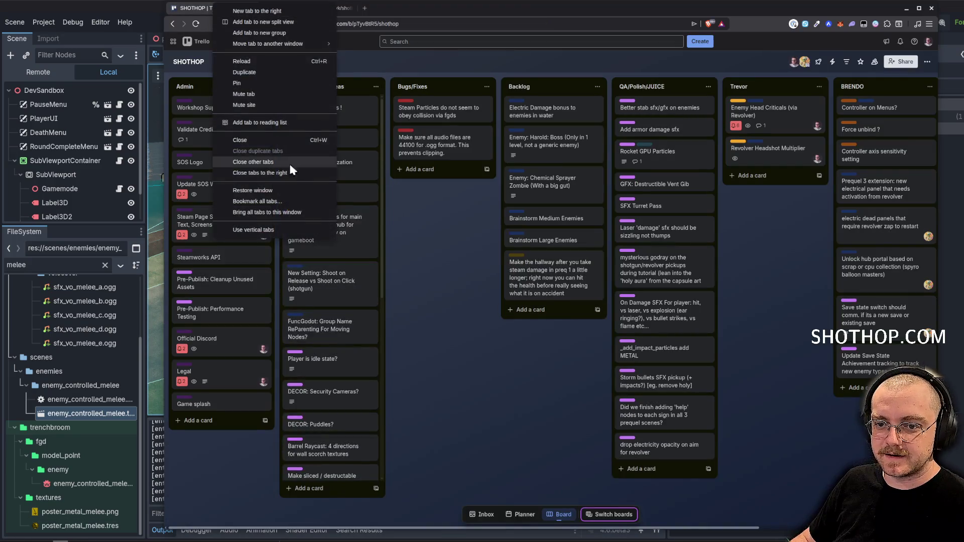
click(289, 162)
scroll(736, 261, right, 3)
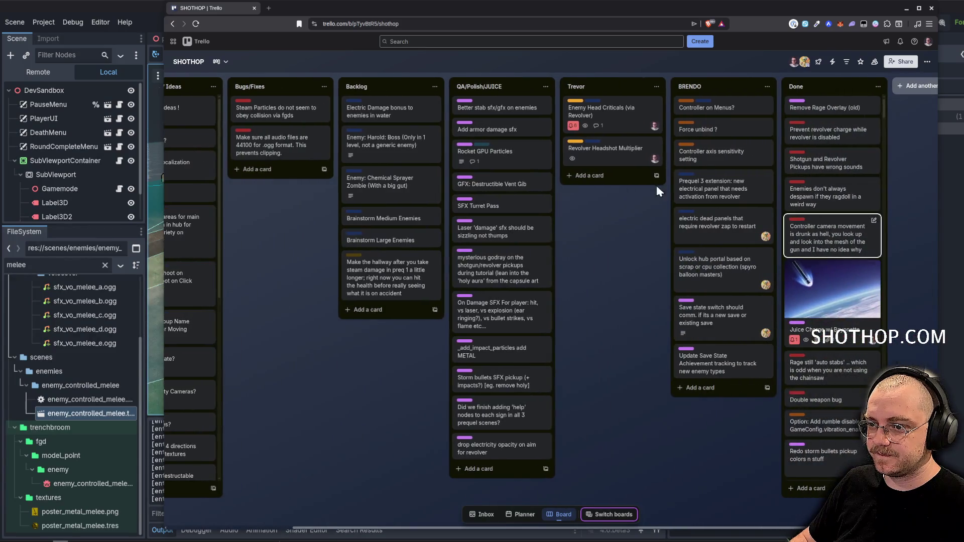
drag(817, 110, 820, 111)
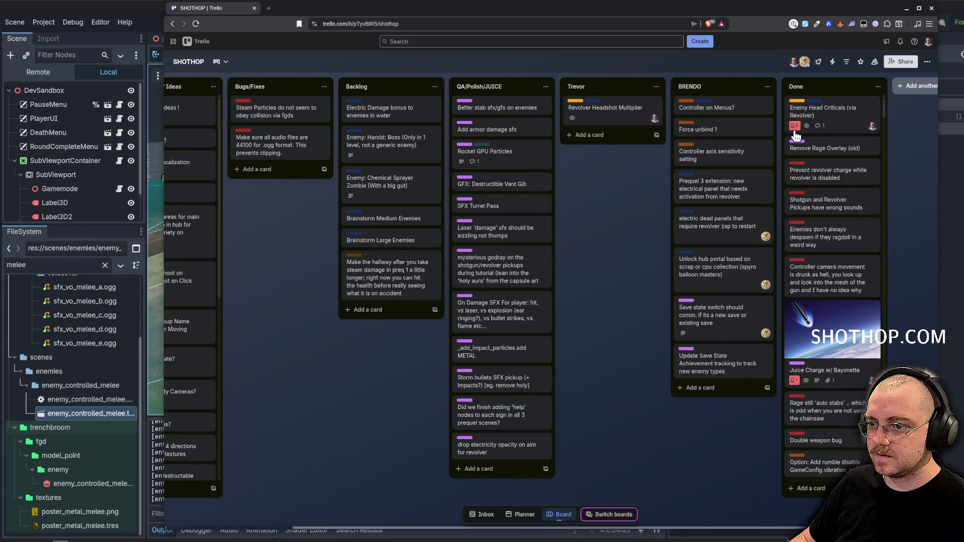
mouse_move(606, 115)
mouse_down()
mouse_move(841, 148)
mouse_move(833, 151)
mouse_up()
scroll(487, 227, left, 3)
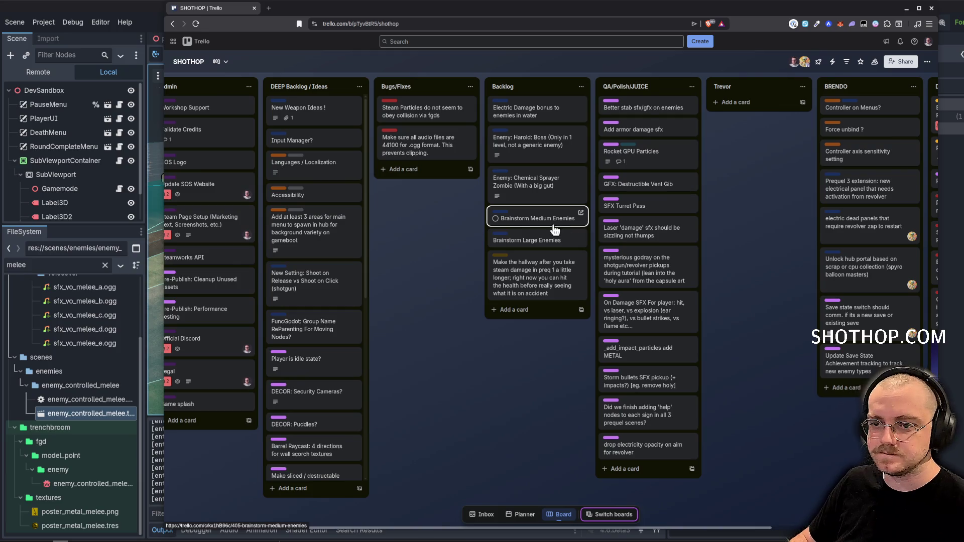
scroll(452, 226, left, 2)
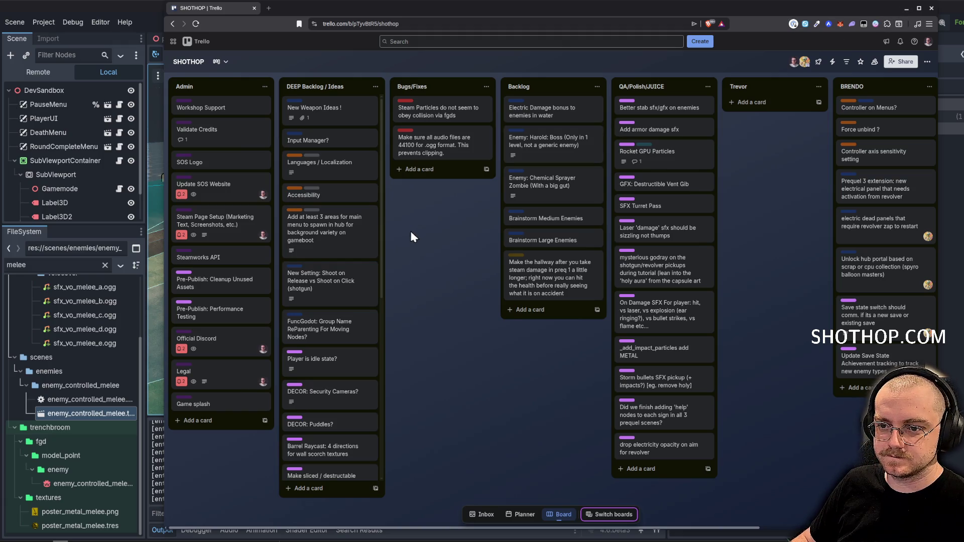
click(906, 9)
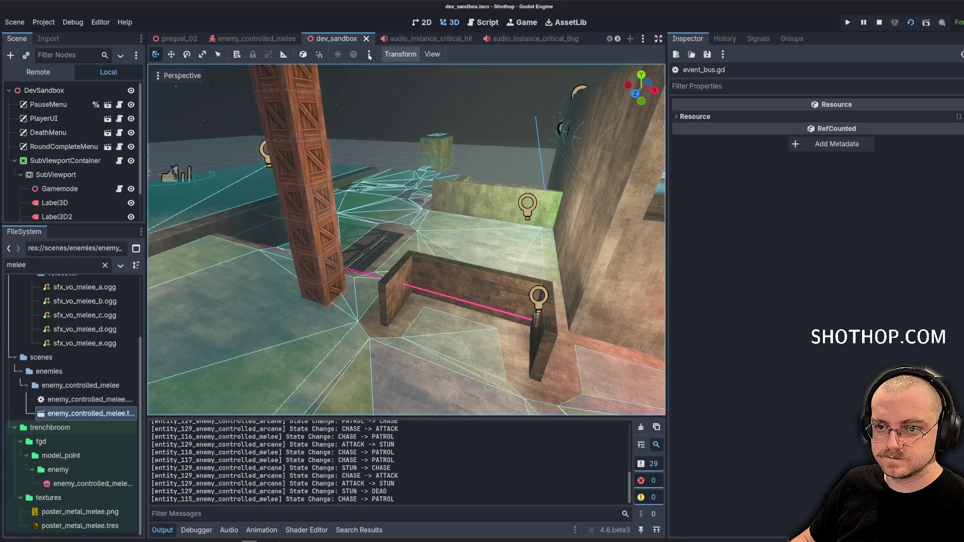
Filter the FileSystem for 'explo' and open the audio_instance_explosions scene.
double_click(41, 264)
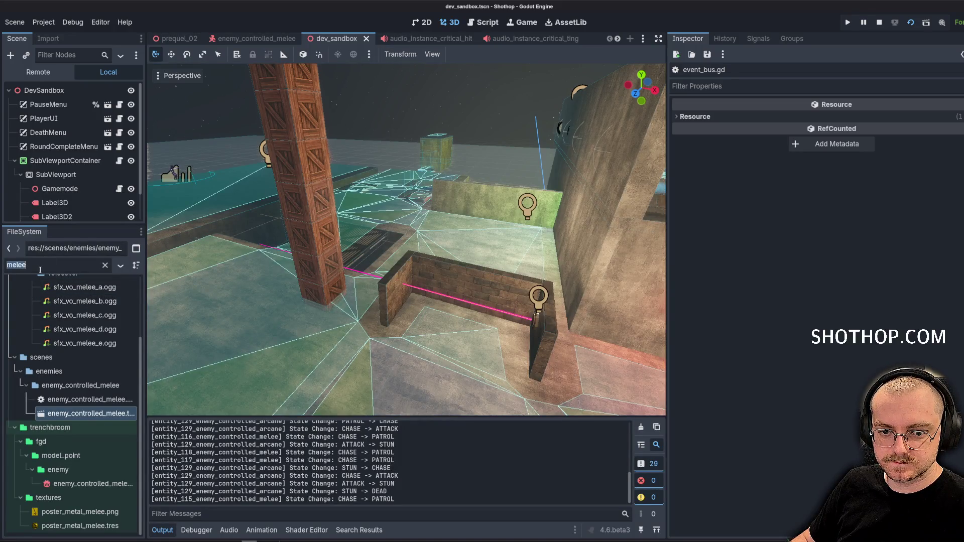
text(explo)
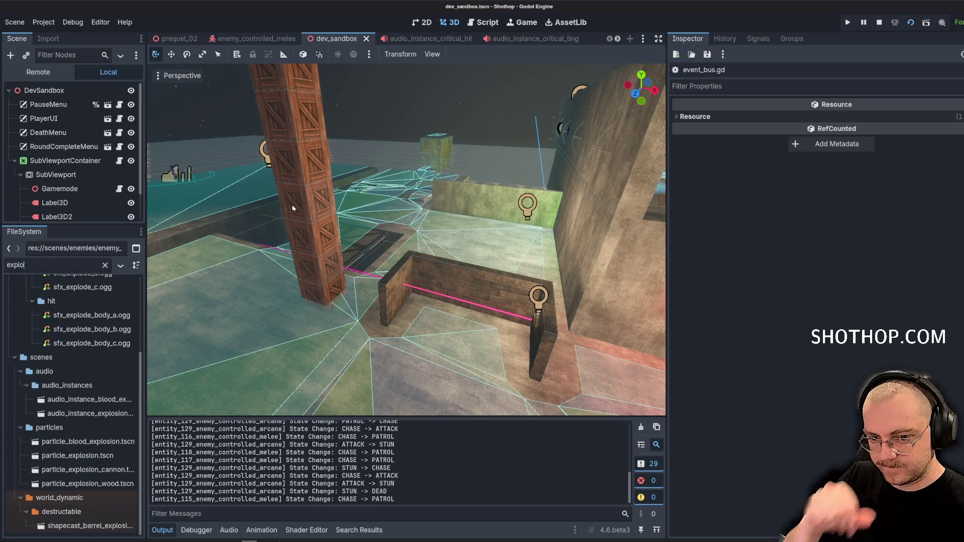
double_click(90, 413)
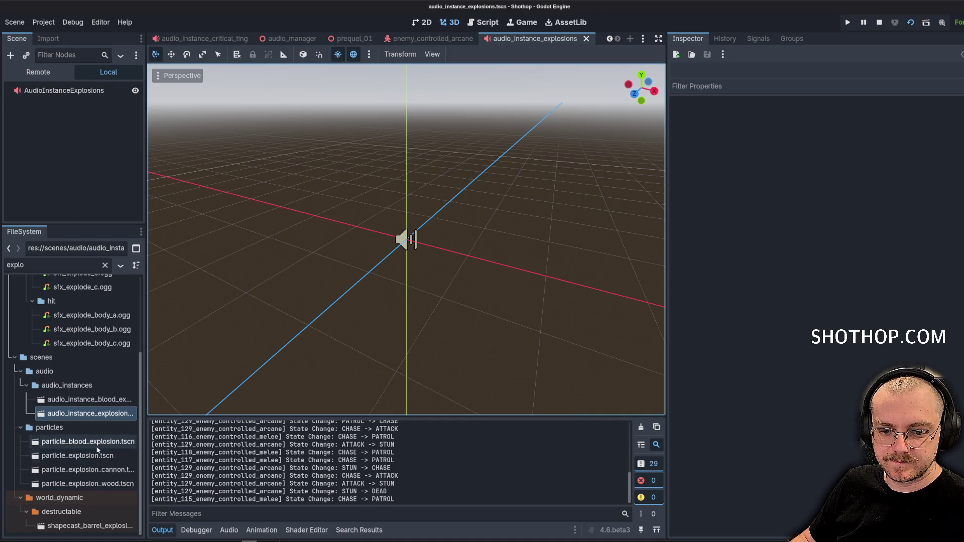
scroll(98, 445, up, 3)
scroll(98, 445, up, 1)
Filter for 'dynamite', review the arcane BoneAttachmentHead, and check zombie_dynamite.blend's import settings.
double_click(48, 266)
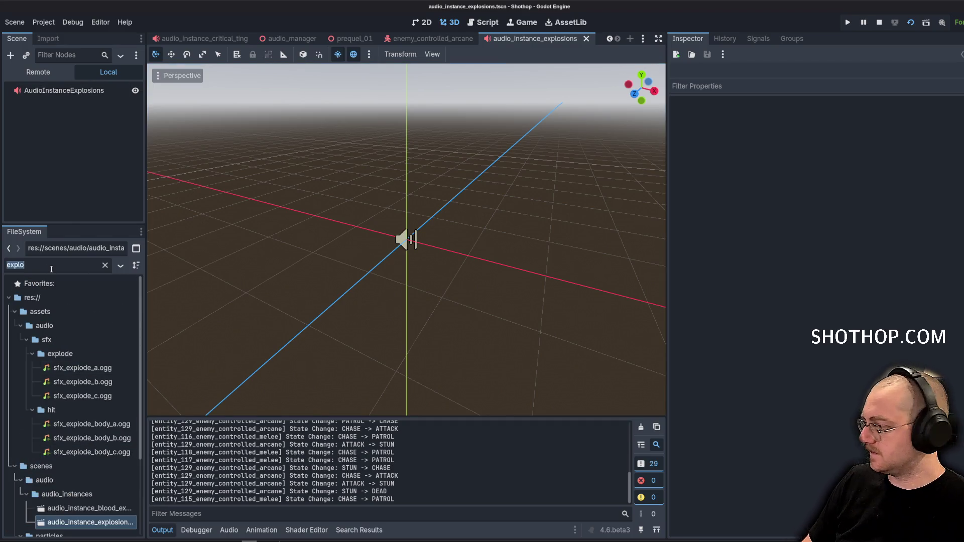
text(dynamite)
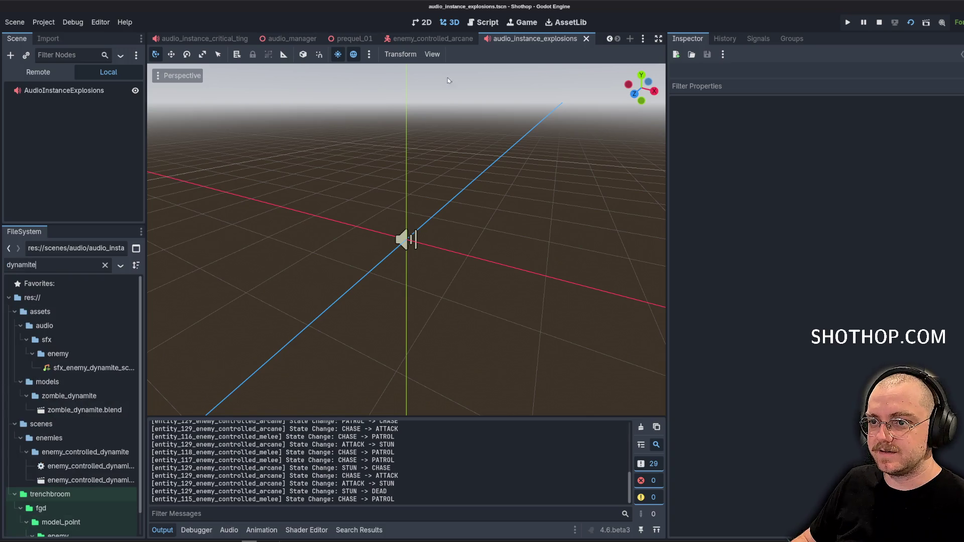
click(433, 39)
click(65, 184)
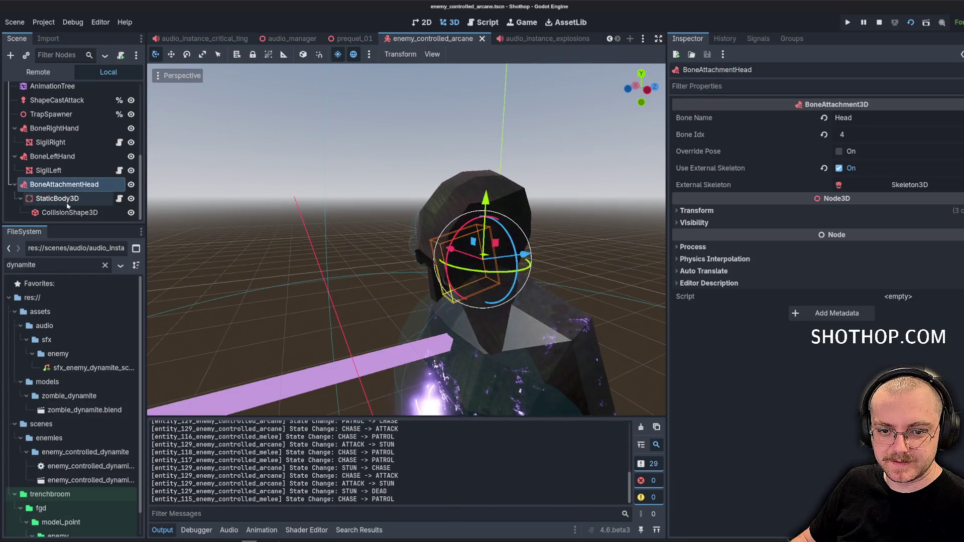
double_click(84, 410)
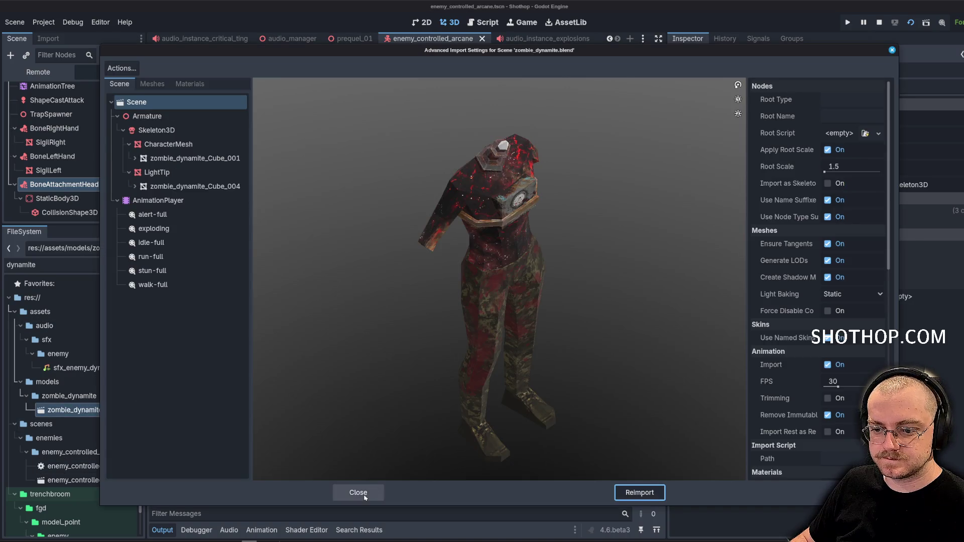
click(358, 492)
Open enemy_controlled_dynamite and collapse its Model and Audio nodes.
double_click(90, 455)
scroll(75, 160, up, 5)
click(14, 133)
click(14, 146)
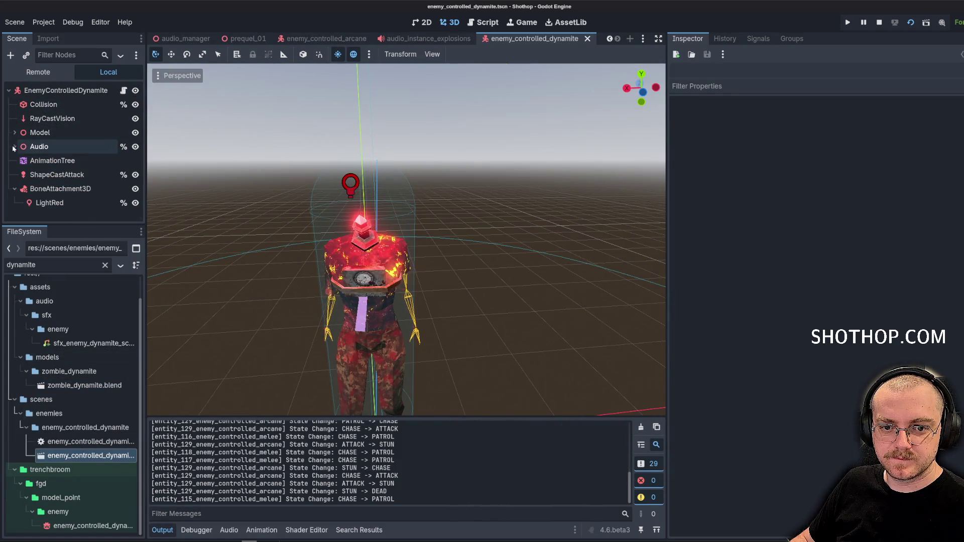
Paste the copied head hitbox under the dynamite enemy's root and rename it BoneAttachmentCritical.
click(66, 90)
key(ctrl+v)
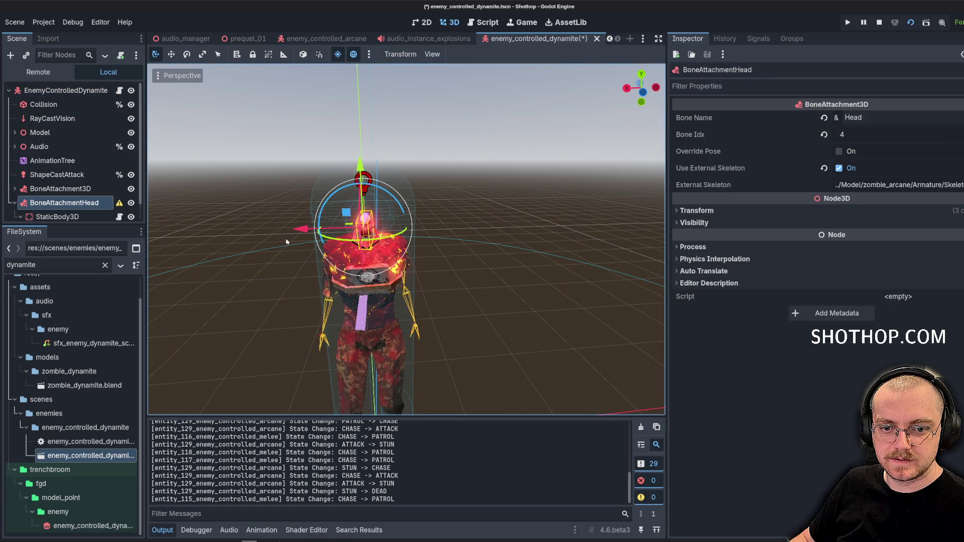
scroll(75, 196, down, 1)
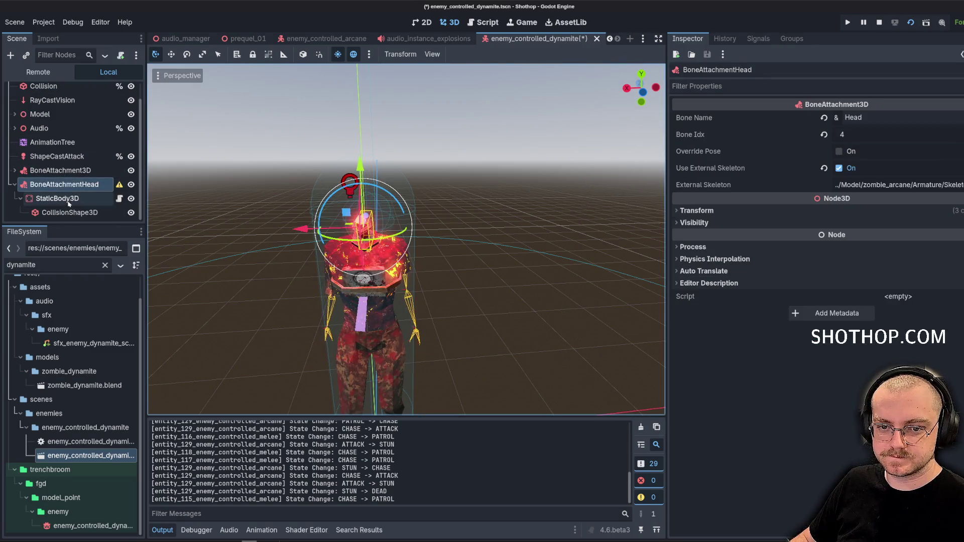
double_click(90, 184)
text(Critical)
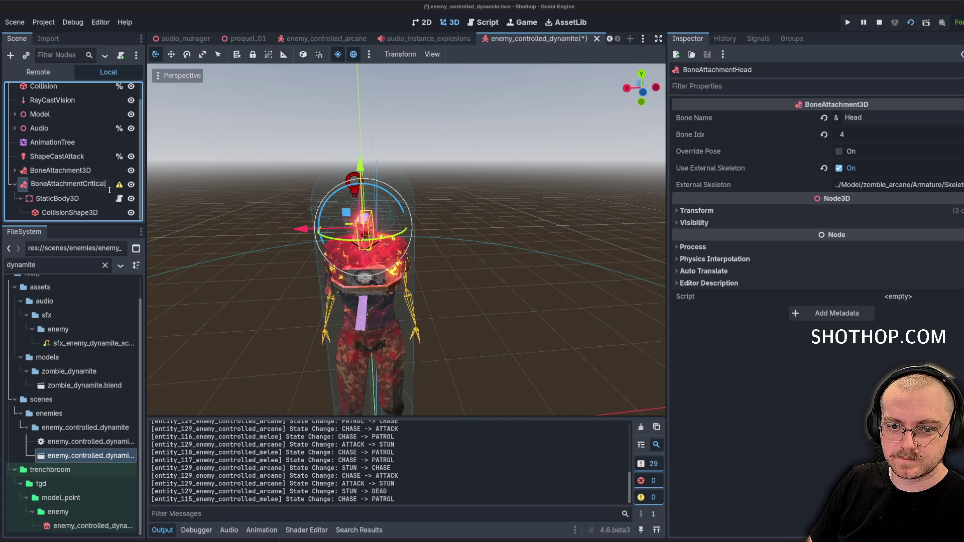
key(Return)
Replace the hitbox CollisionShape3D's shape with a new sphere shape.
click(69, 212)
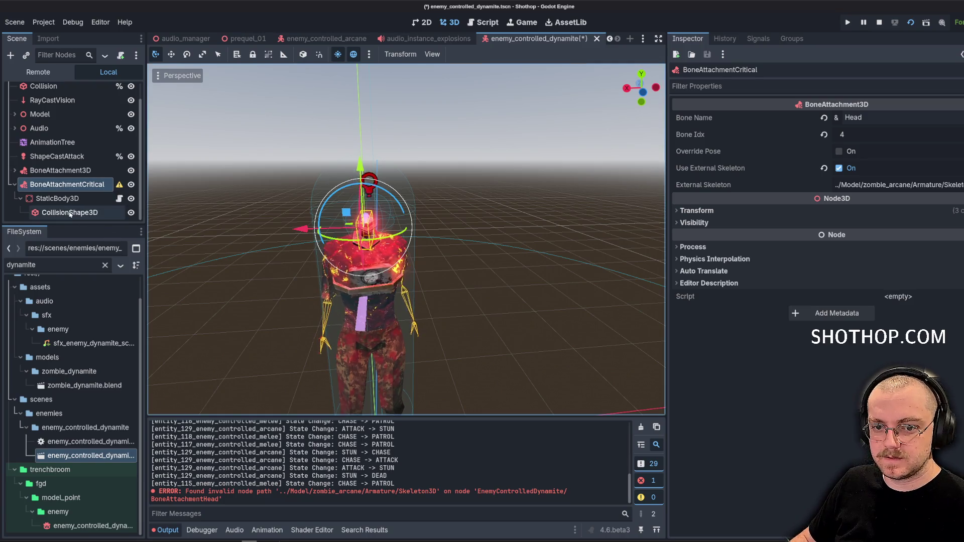
click(824, 118)
click(884, 119)
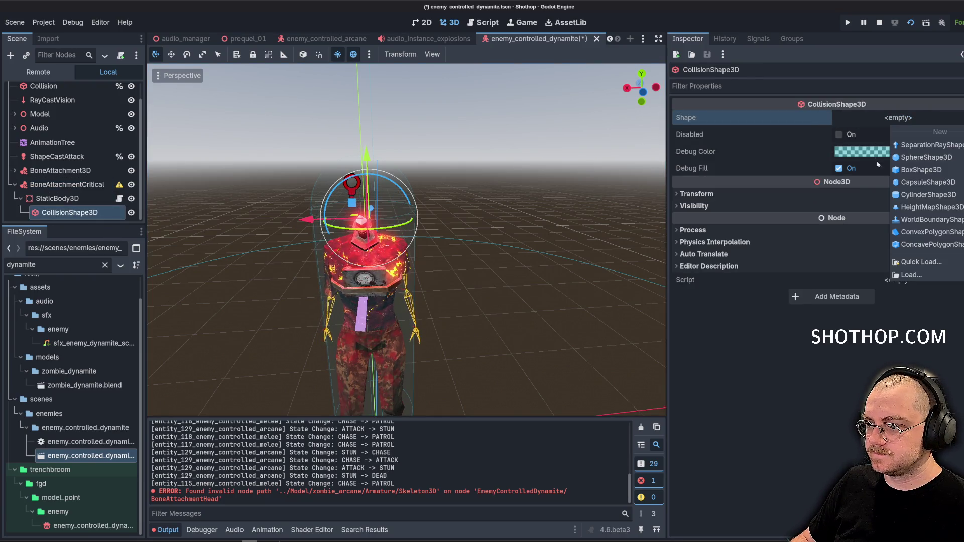
click(927, 157)
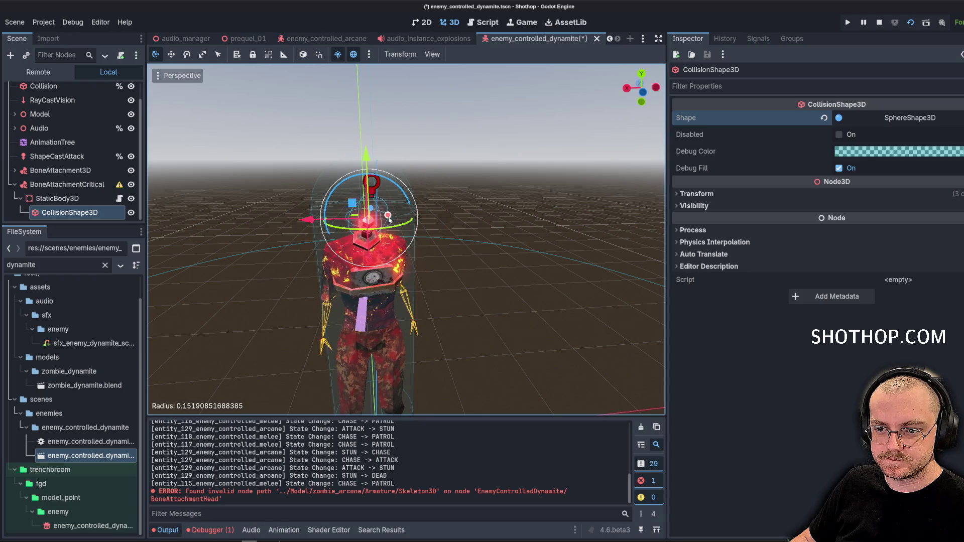
Clear the broken external skeleton, assign Skeleton3D, and attach BoneAttachmentCritical to the Chest bone.
click(67, 184)
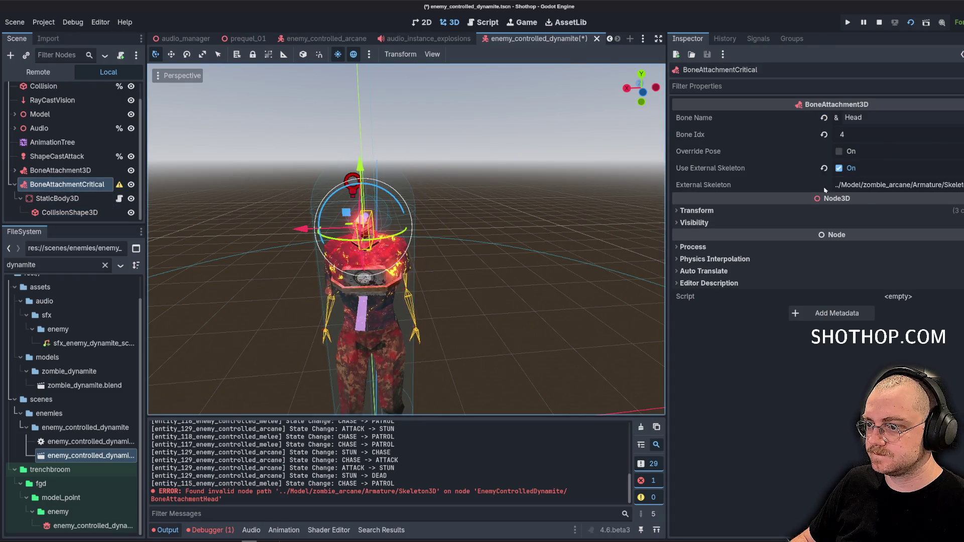
click(954, 185)
click(945, 202)
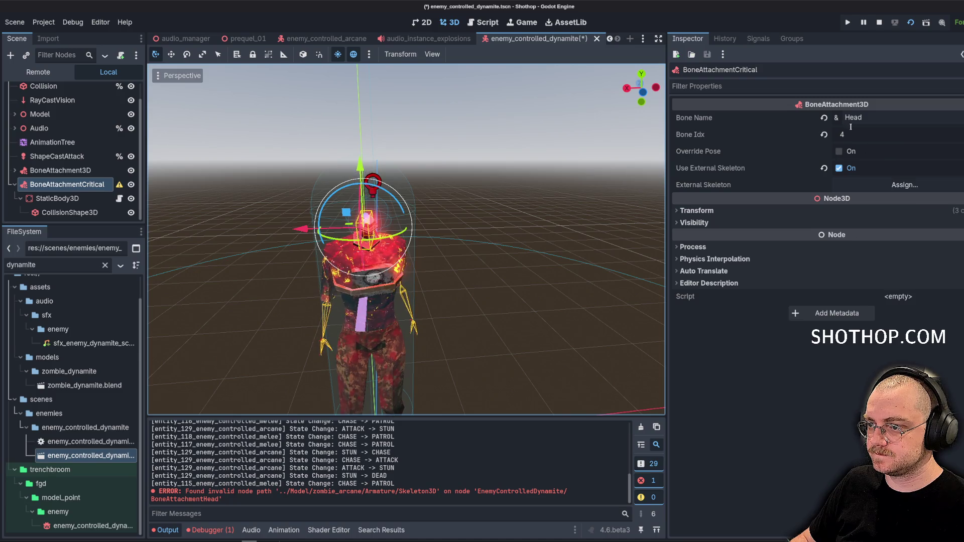
click(904, 184)
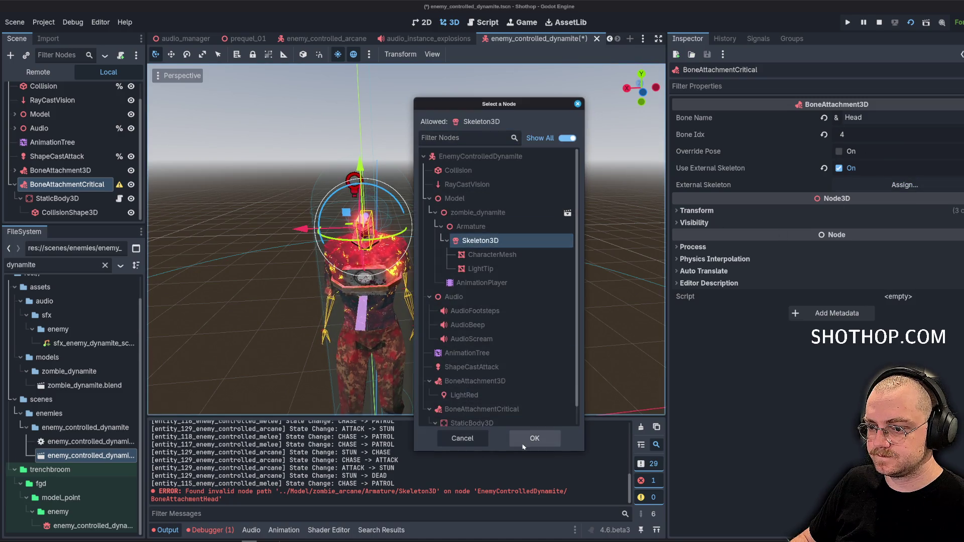
click(534, 438)
click(879, 119)
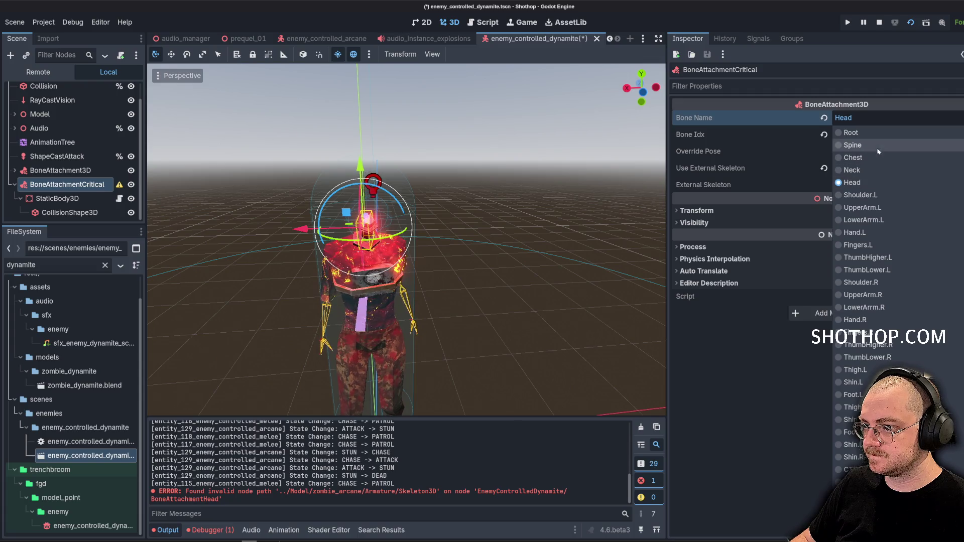
click(873, 157)
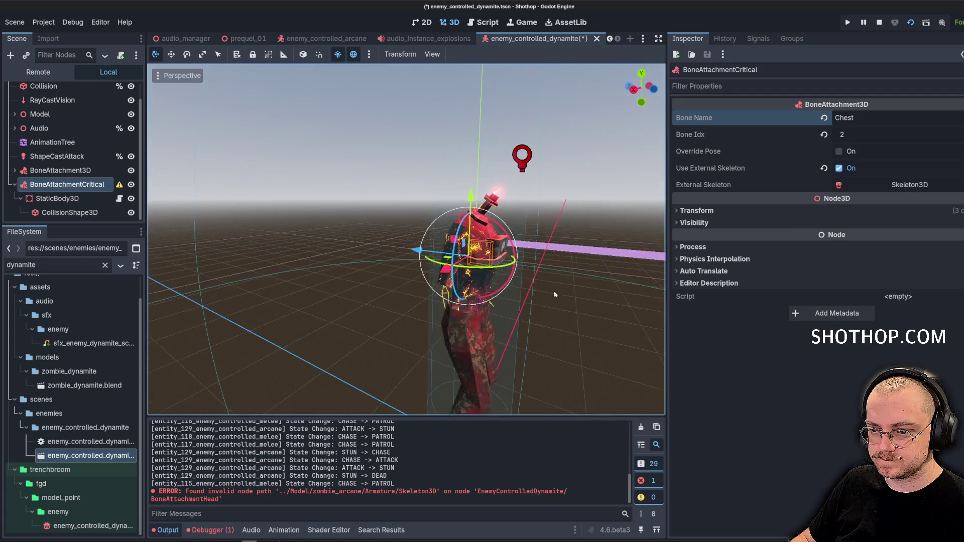
Select the critical hitbox's StaticBody3D and expand its collision settings.
scroll(365, 278, up, 5)
click(73, 199)
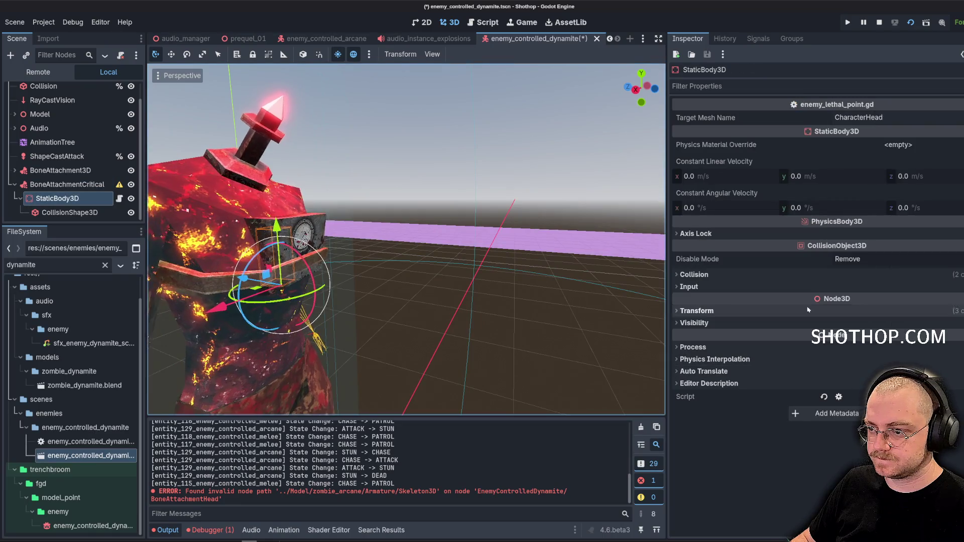
click(748, 274)
Check the hitbox's Enemy collision layer, adjust the body capsule's height, and save the scene.
click(749, 304)
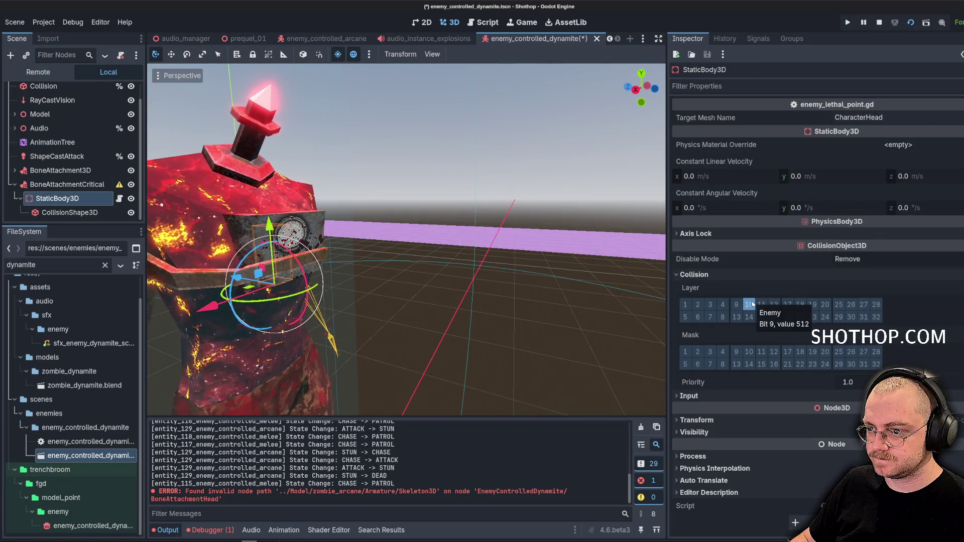
click(694, 275)
drag(201, 241, 390, 232)
scroll(389, 231, down, 5)
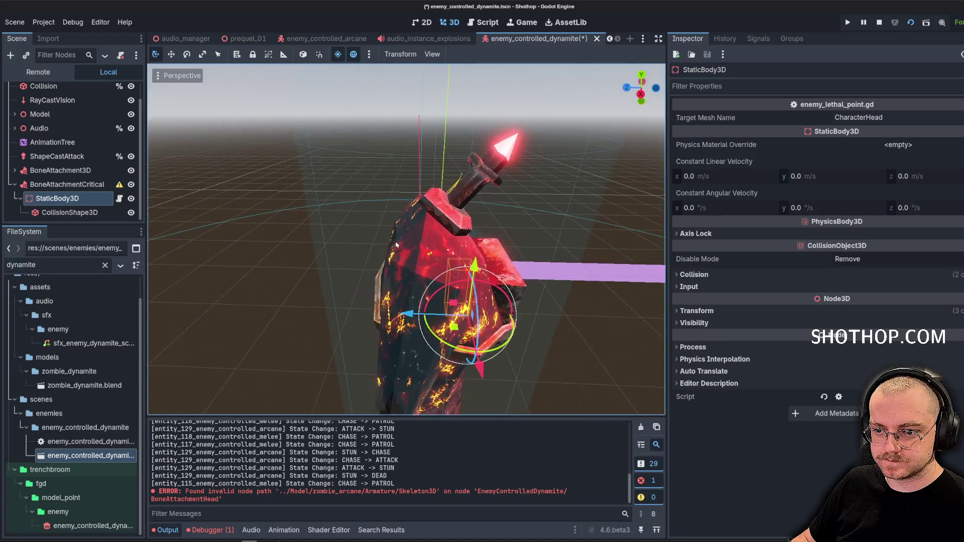
scroll(97, 163, up, 1)
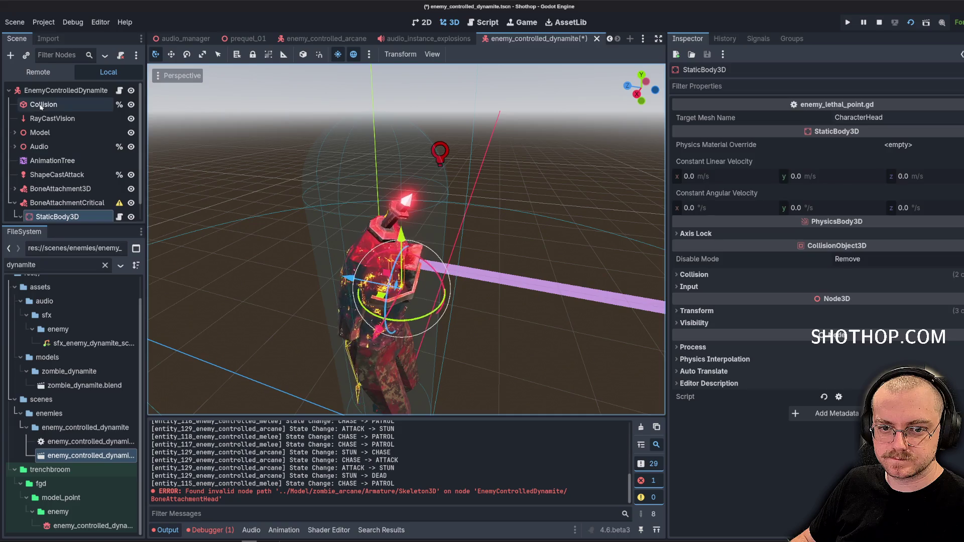
click(43, 104)
mouse_move(377, 140)
mouse_down()
mouse_move(377, 197)
mouse_move(359, 216)
mouse_up()
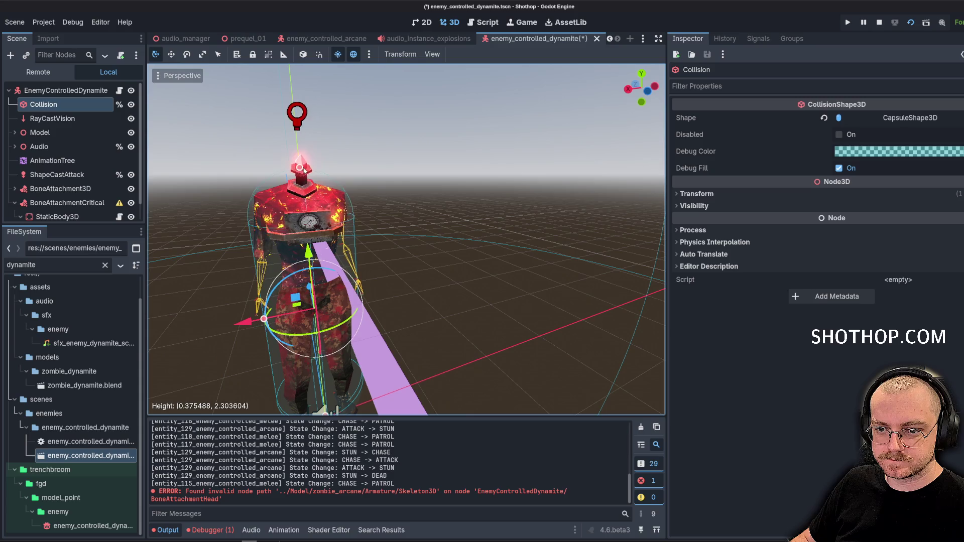
click(359, 205)
key(ctrl+s)
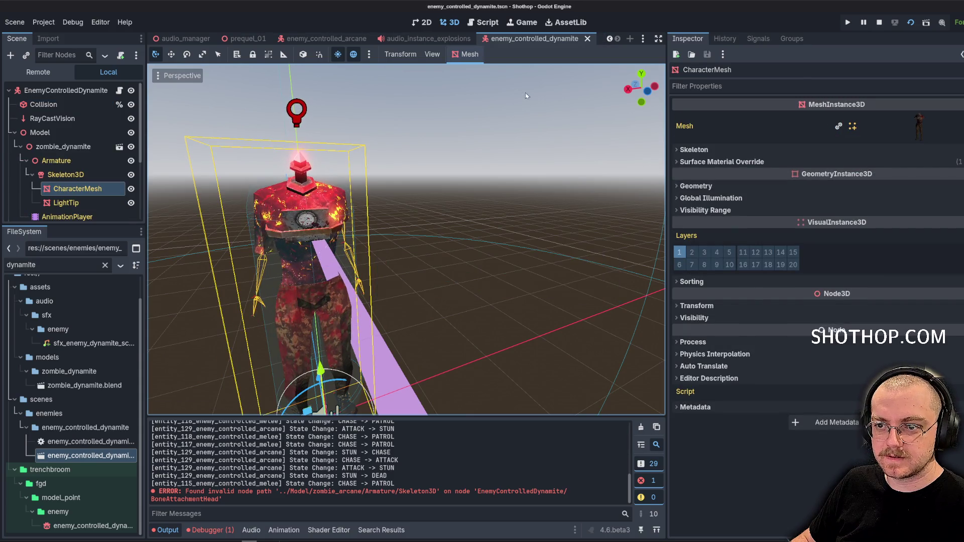
Set the dynamite enemy's body CapsuleShape3D radius to 0.35 m and save.
click(326, 38)
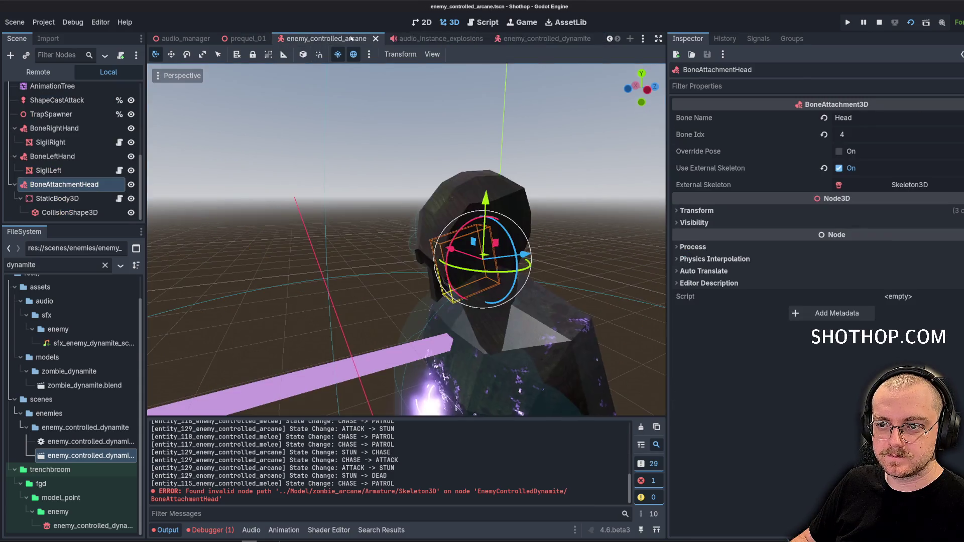
click(523, 39)
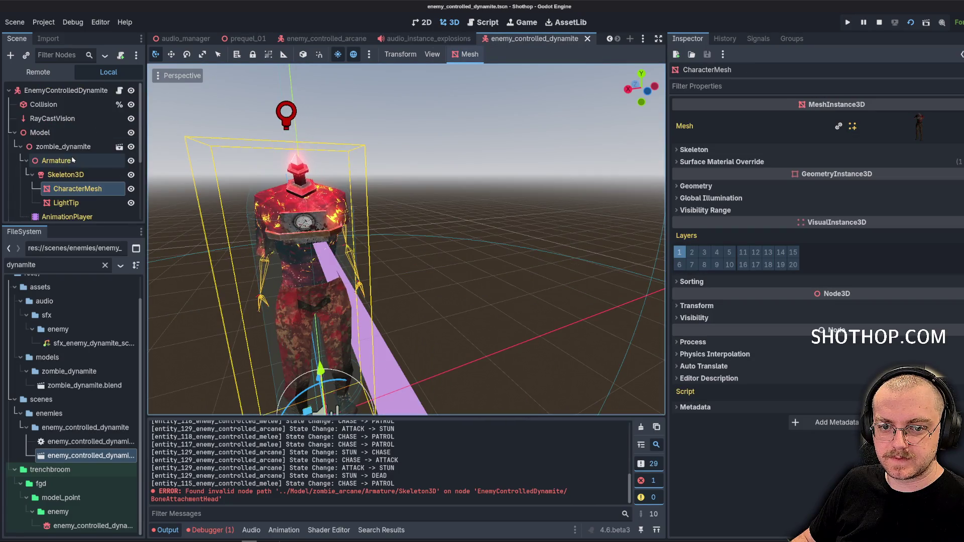
click(41, 105)
click(14, 133)
scroll(65, 150, down, 1)
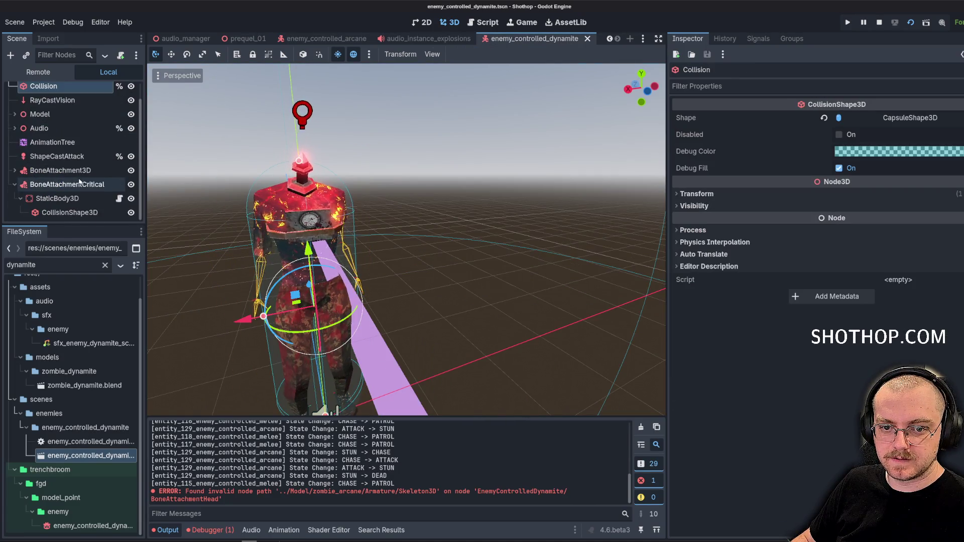
drag(287, 248, 557, 147)
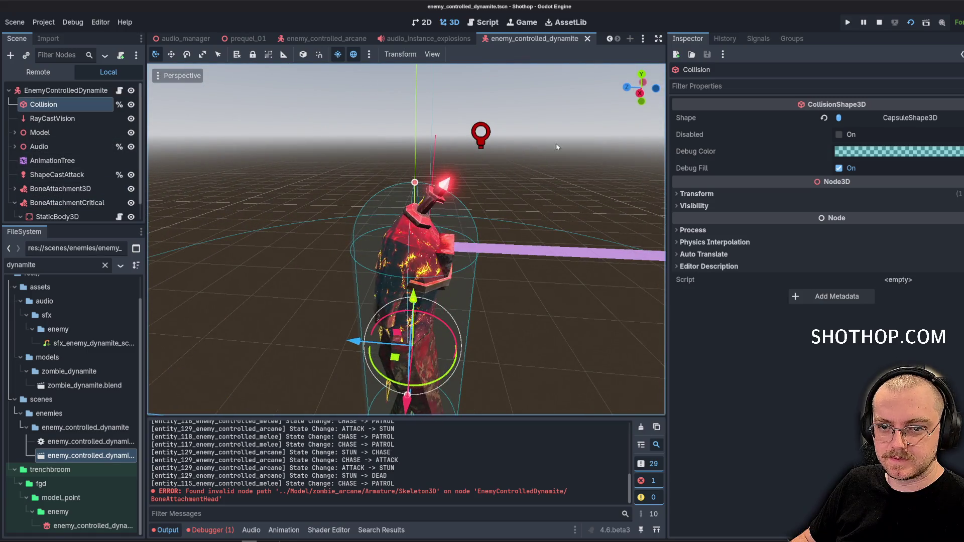
click(857, 119)
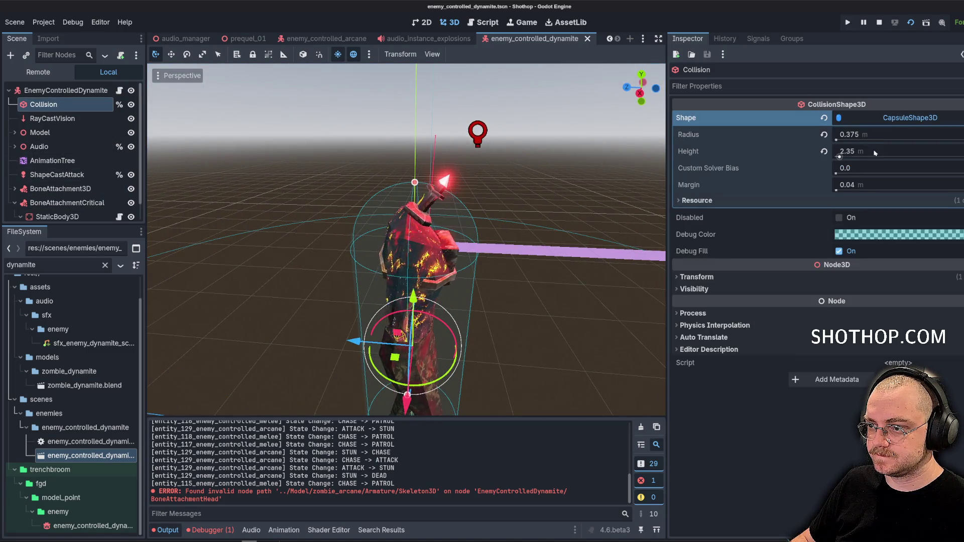
click(891, 136)
text(0.35)
key(Return)
mouse_move(502, 211)
mouse_down()
mouse_move(462, 242)
mouse_move(390, 217)
mouse_up()
key(ctrl+s)
Move the critical hitbox's StaticBody3D onto the character's chest and save the scene.
scroll(63, 201, down, 1)
click(64, 200)
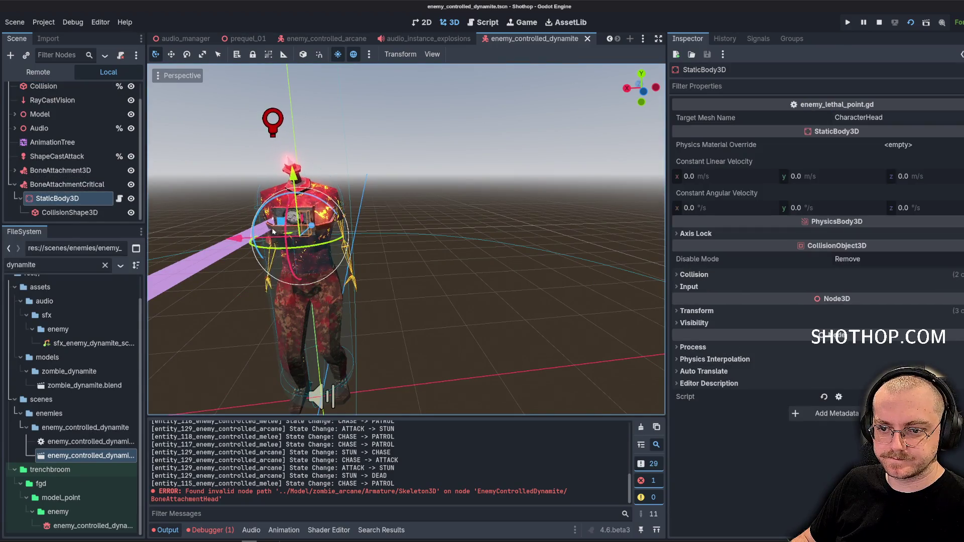
drag(401, 252, 326, 246)
click(170, 55)
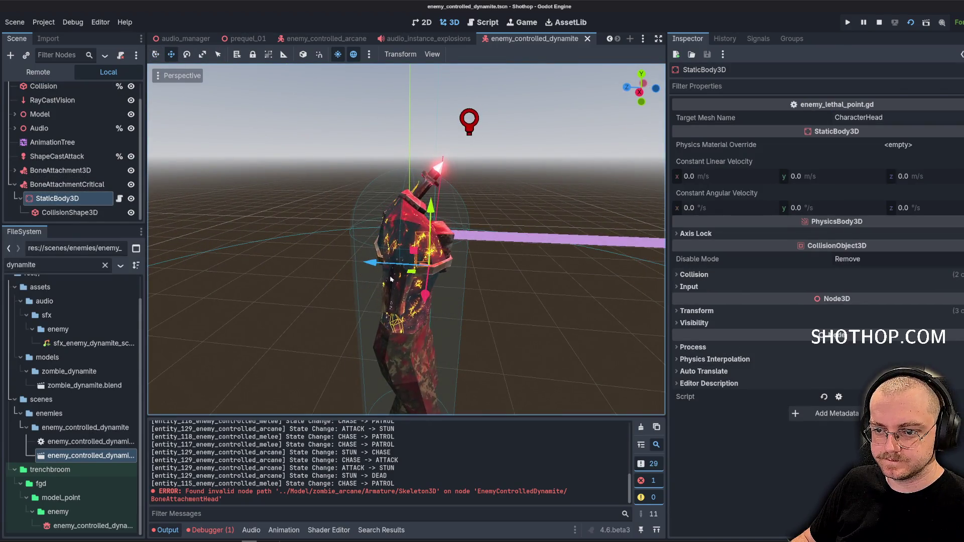
drag(414, 273, 418, 272)
drag(418, 272, 507, 268)
mouse_move(439, 243)
mouse_down()
mouse_move(368, 251)
mouse_move(441, 237)
mouse_move(470, 214)
mouse_move(486, 254)
mouse_move(432, 246)
mouse_move(312, 258)
mouse_move(388, 244)
mouse_move(363, 248)
mouse_up()
click(372, 252)
key(ctrl+s)
Edit the hitbox body's Transform Position x so it sits centred on the chest at -0.02.
click(68, 197)
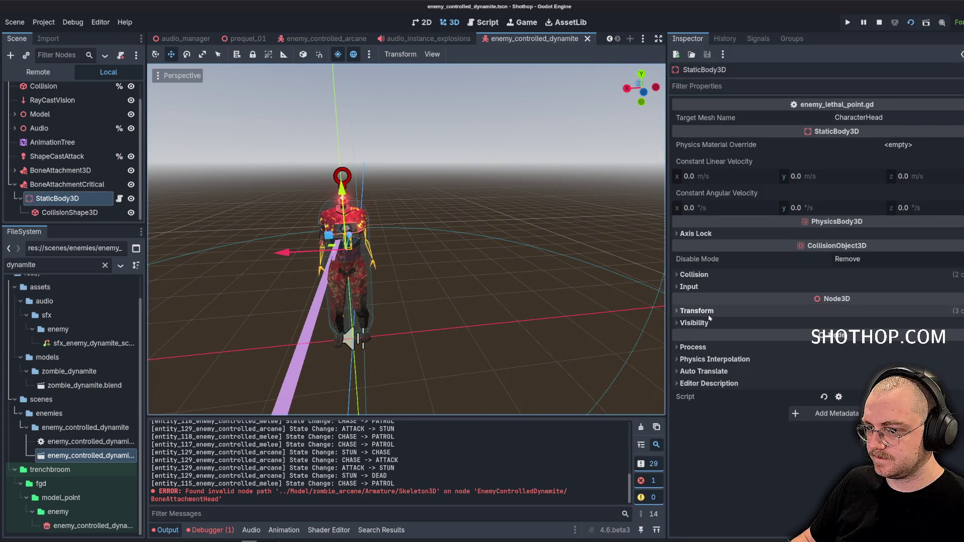
click(784, 311)
click(736, 340)
text(0)
key(Return)
scroll(490, 223, up, 5)
scroll(444, 240, up, 3)
drag(444, 240, 429, 258)
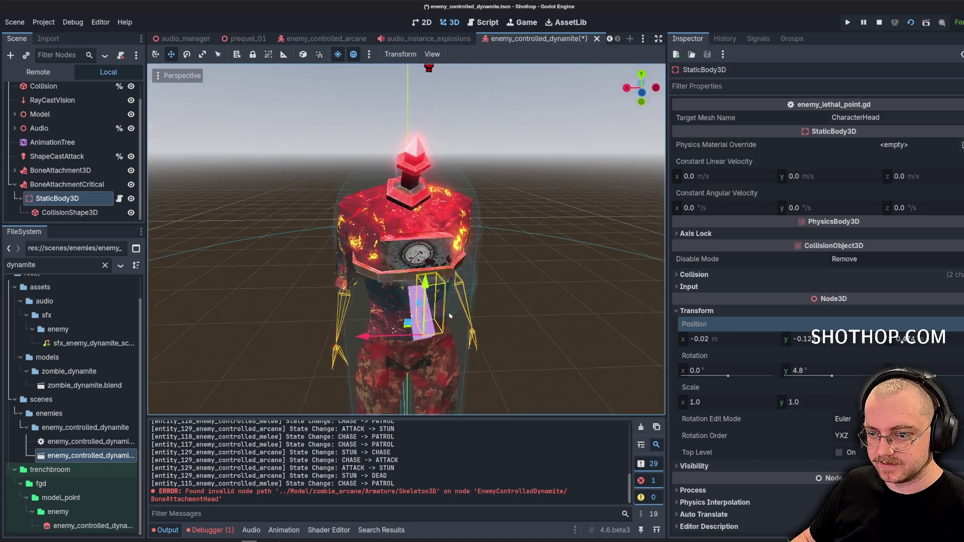
Set the critical hitbox body's Position x to -0.05 m, save, and collapse BoneAttachmentCritical.
click(727, 343)
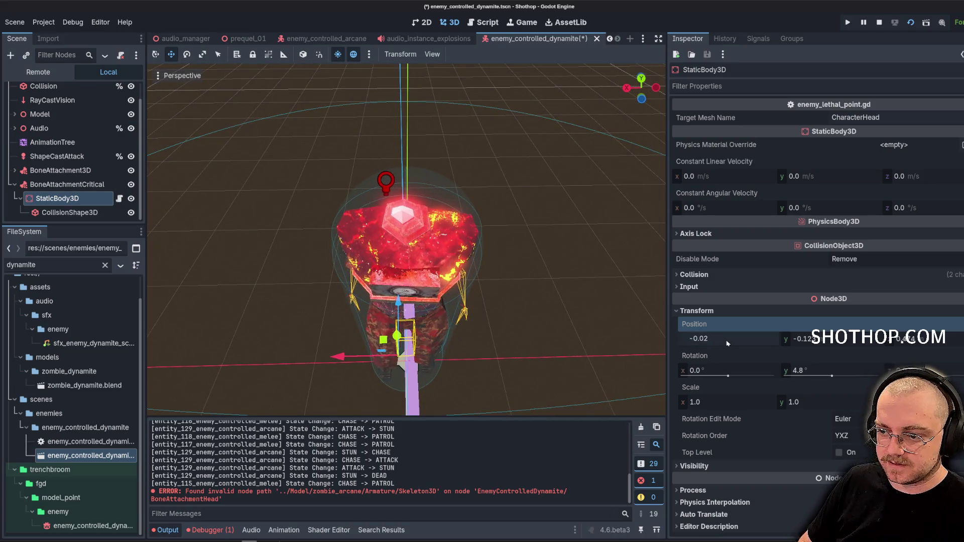
mouse_move(478, 362)
mouse_down()
mouse_move(434, 337)
mouse_move(472, 308)
mouse_up()
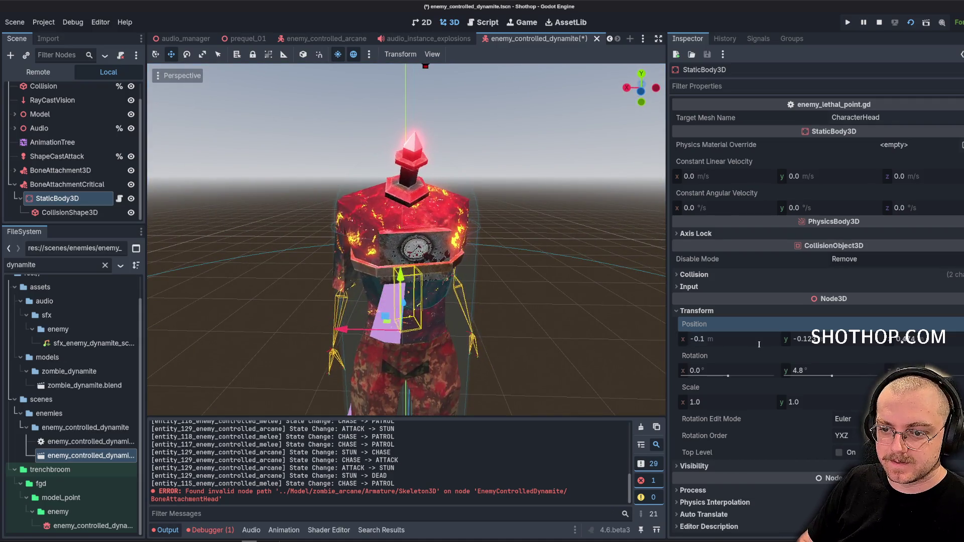
drag(759, 345, 766, 345)
drag(482, 327, 382, 306)
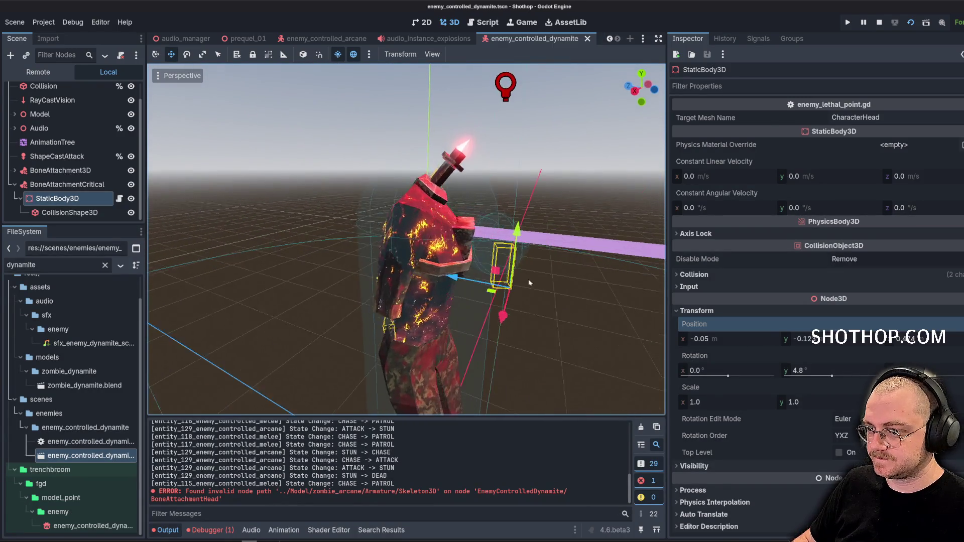
key(ctrl+s)
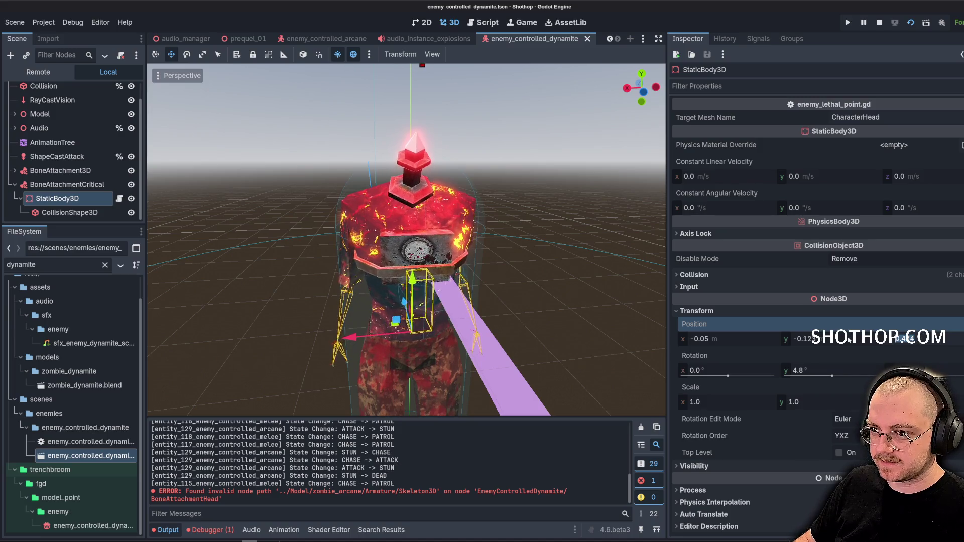
drag(563, 271, 507, 312)
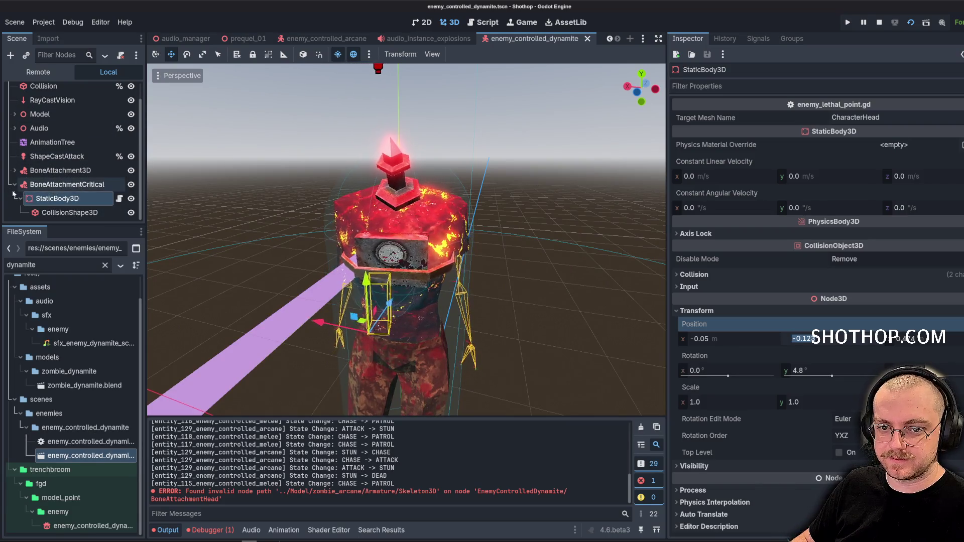
click(14, 185)
drag(666, 108, 773, 108)
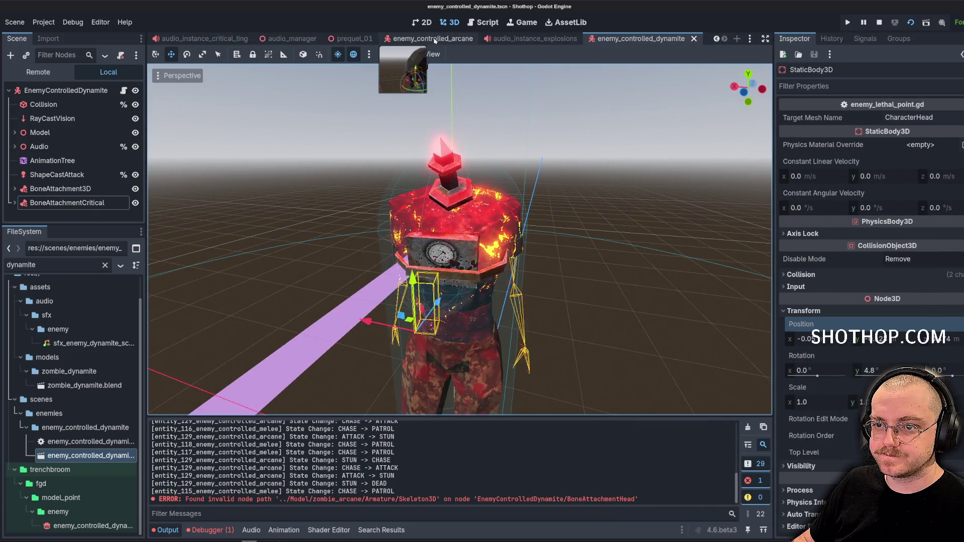
In enemy_controlled_dynamite.gd, connect on_damage_critical to handle_damage_critical alongside the other signal connections.
click(404, 40)
scroll(119, 153, up, 5)
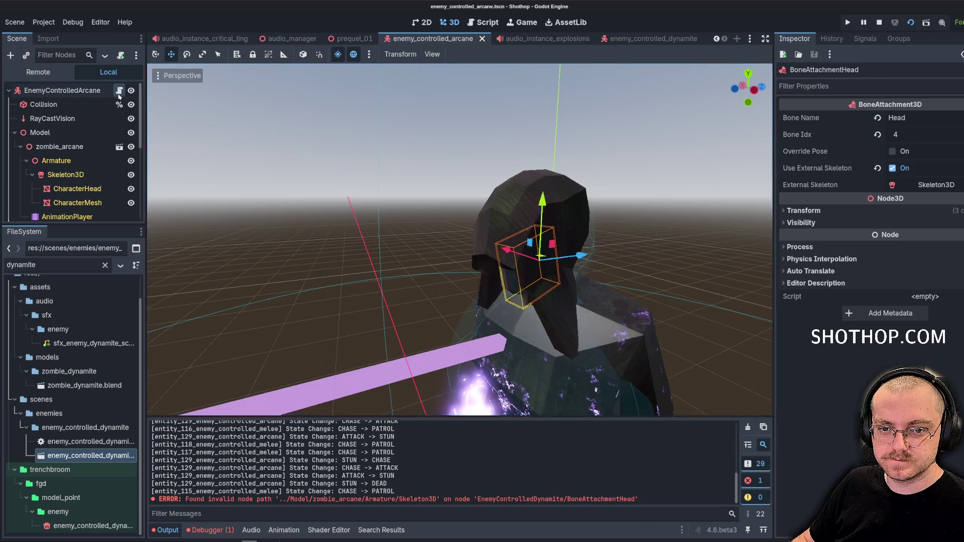
key(ctrl+F3)
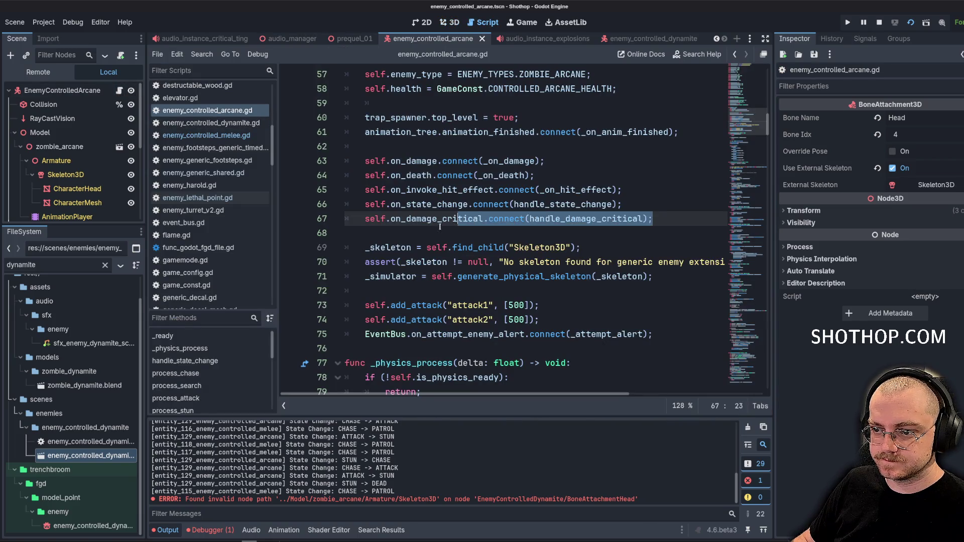
click(224, 126)
drag(747, 269, 744, 118)
click(590, 158)
text(self.on_damage_critical.connect(handle_damage_critical);)
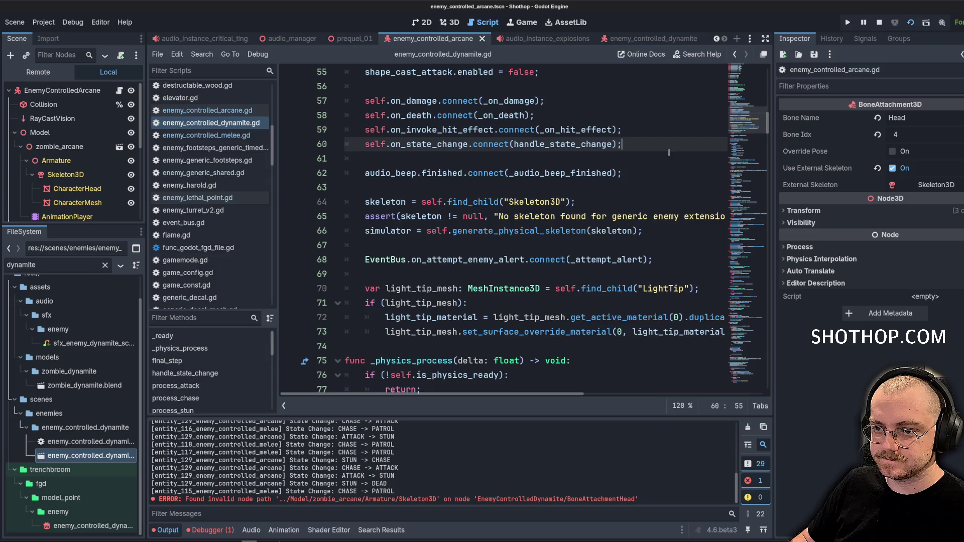
key(Return)
click(646, 122)
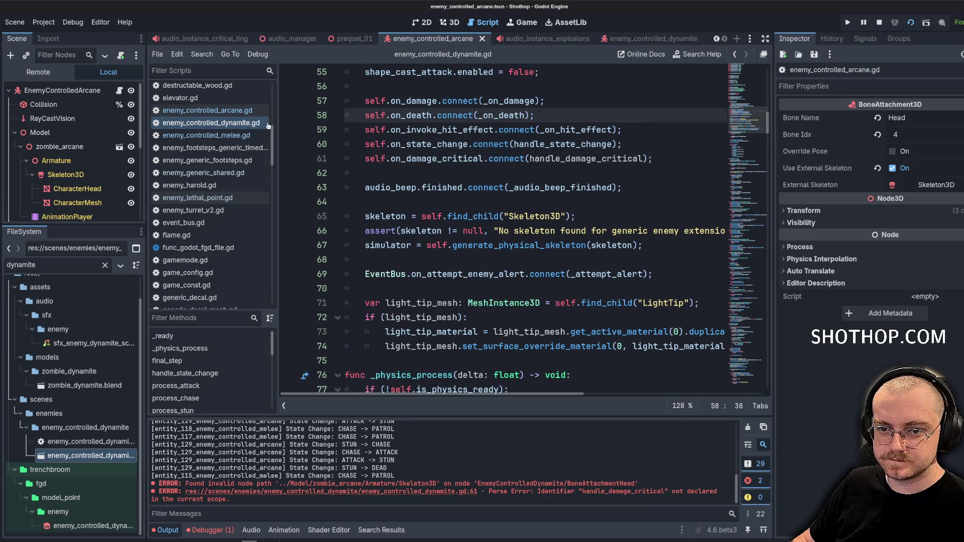
Find and select the handle_damage_critical function in the arcane enemy script.
click(207, 110)
key(ctrl+f)
text(critical)
key(Return)
key(Return)
mouse_move(376, 305)
mouse_down()
mouse_move(352, 291)
mouse_move(344, 131)
mouse_up()
key(ctrl+c)
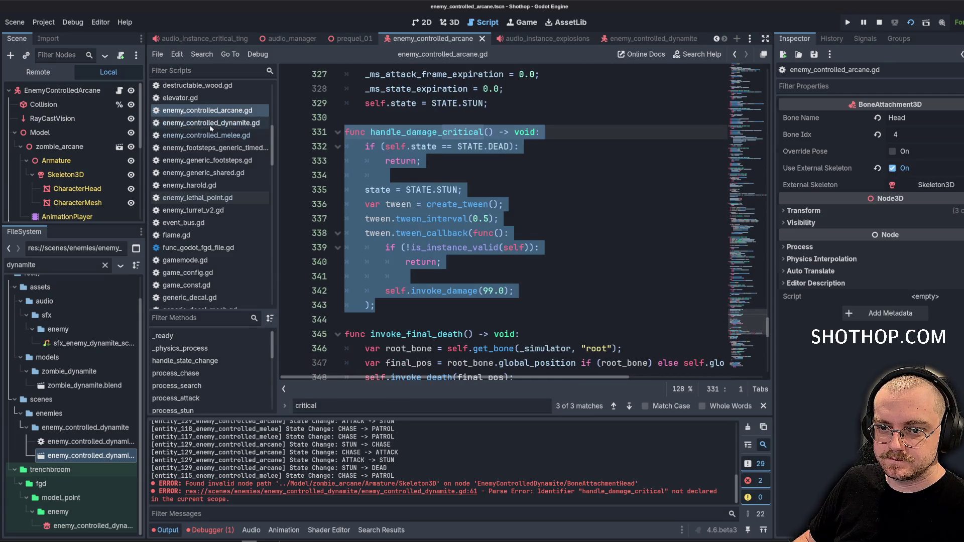
Paste handle_damage_critical into the dynamite enemy script after _on_damage.
click(210, 126)
click(508, 161)
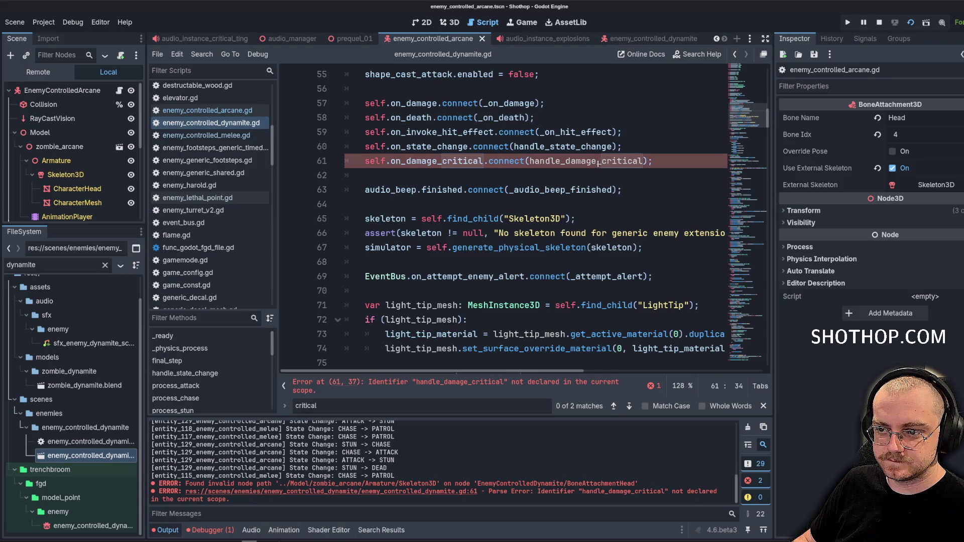
scroll(598, 163, down, 5)
scroll(406, 171, down, 8)
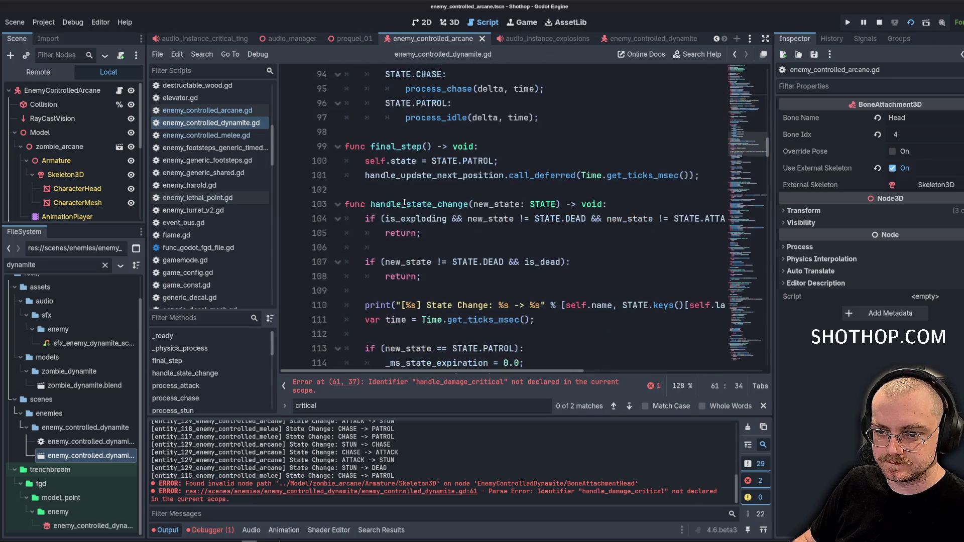
scroll(388, 149, down, 12)
scroll(395, 152, down, 10)
scroll(441, 203, up, 3)
scroll(440, 204, down, 5)
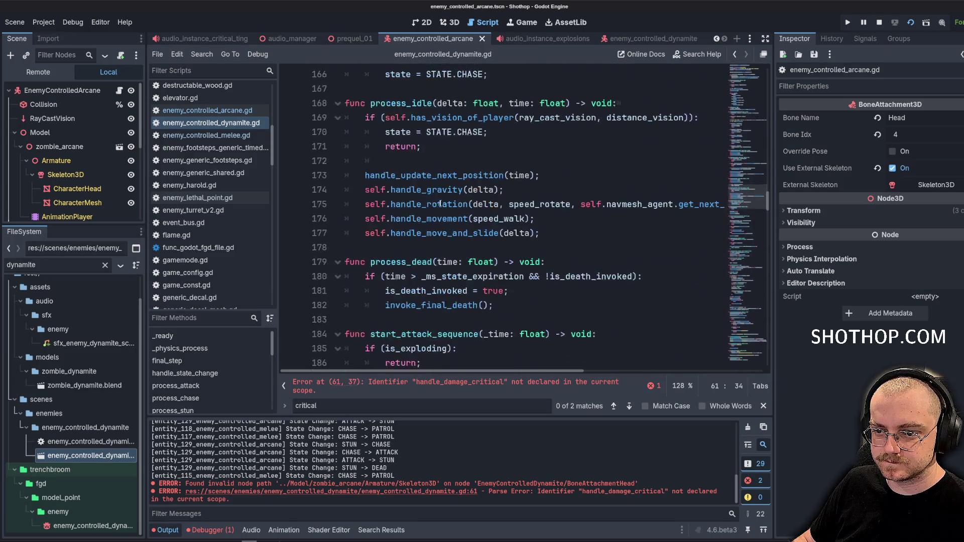
scroll(441, 204, down, 18)
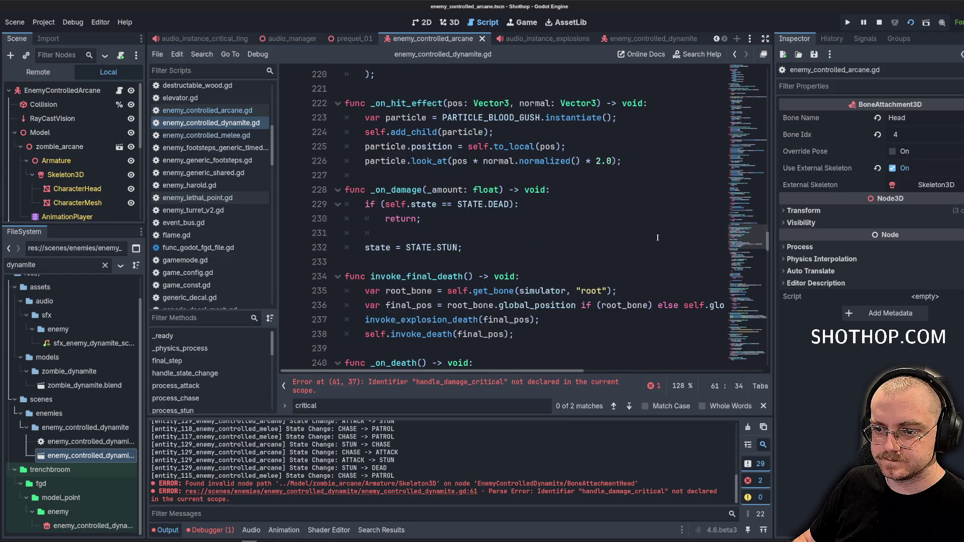
click(376, 264)
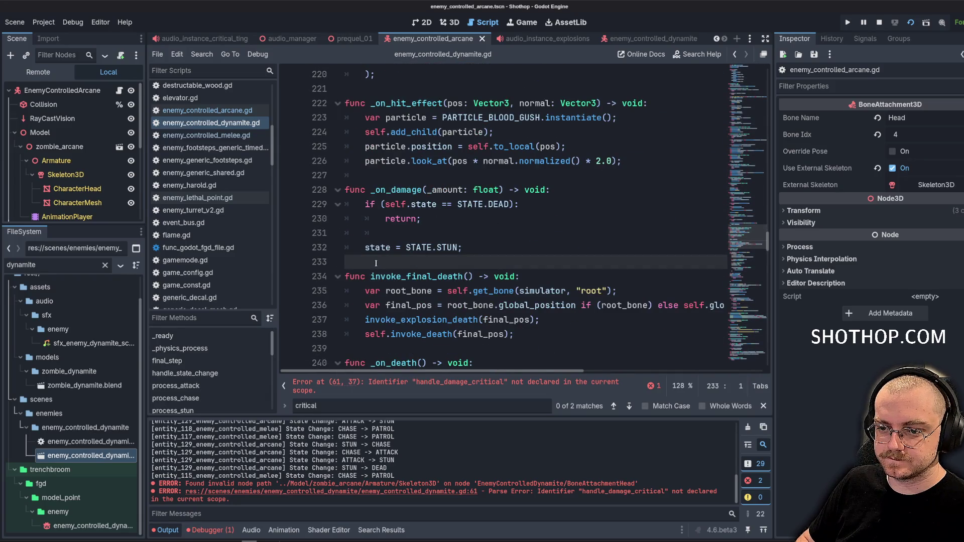
click(364, 348)
key(Return)
key(Return)
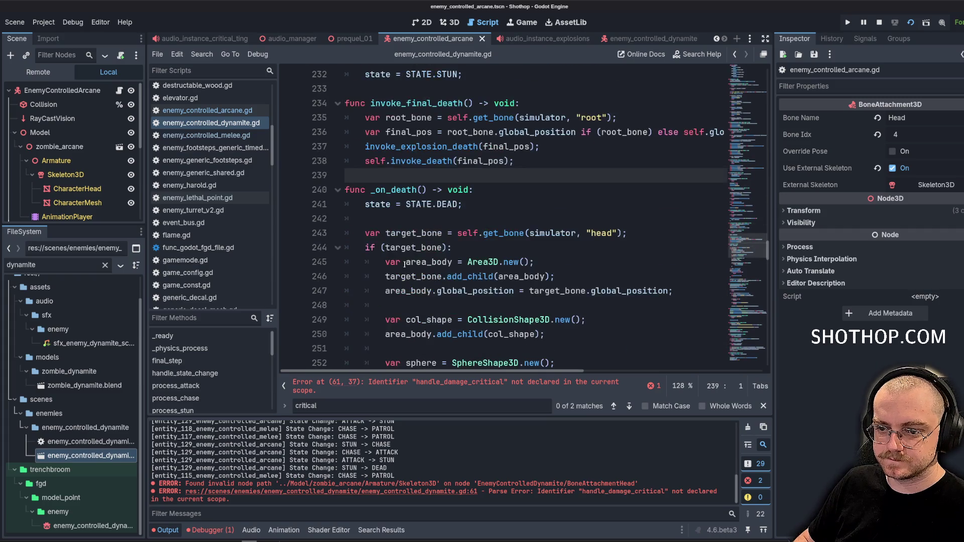
key(ctrl+v)
Change the pasted tween interval from 0.5 to 0.2 and save the script.
click(421, 218)
click(434, 261)
click(484, 276)
key(Delete)
text(2)
scroll(502, 226, down, 2)
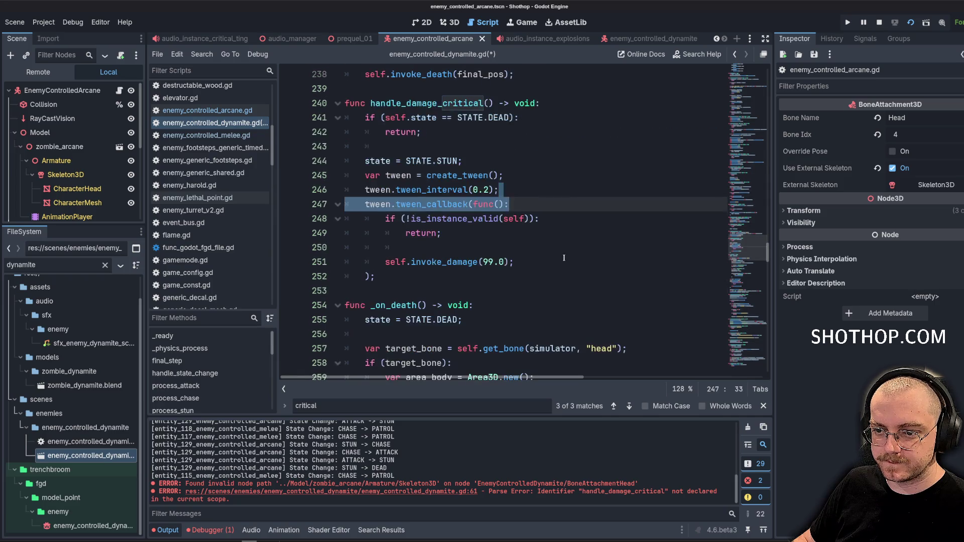
click(552, 262)
key(ctrl+s)
Replace the tween block with a direct invoke_damage(99.0) call, then switch to prequel_01.
click(559, 159)
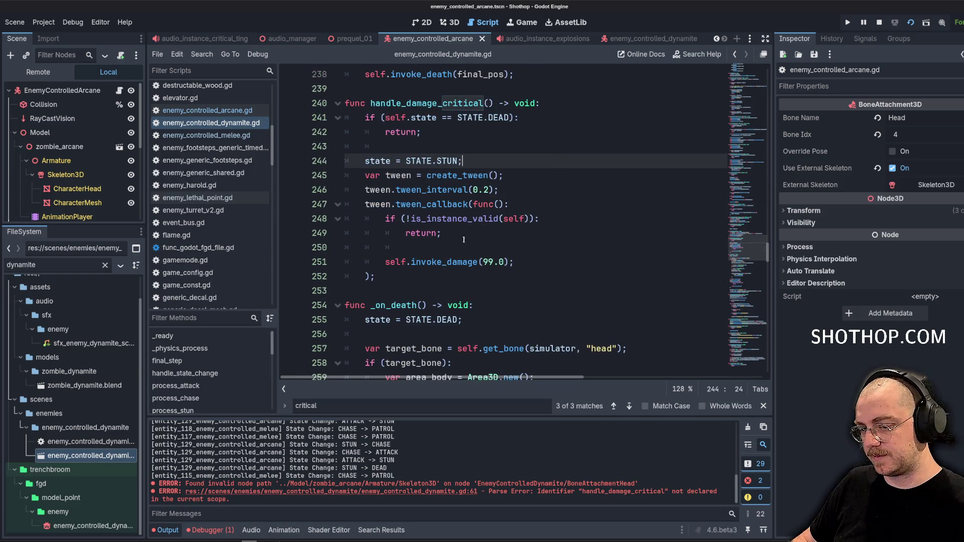
click(526, 248)
mouse_move(513, 262)
mouse_down()
mouse_move(387, 262)
mouse_move(365, 175)
mouse_up()
key(ctrl+x)
key(ctrl+v)
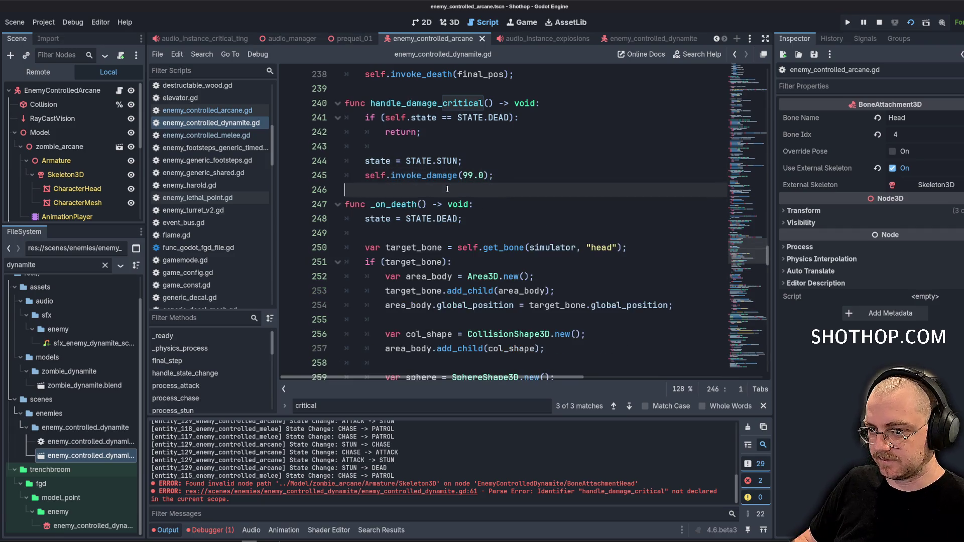
click(503, 133)
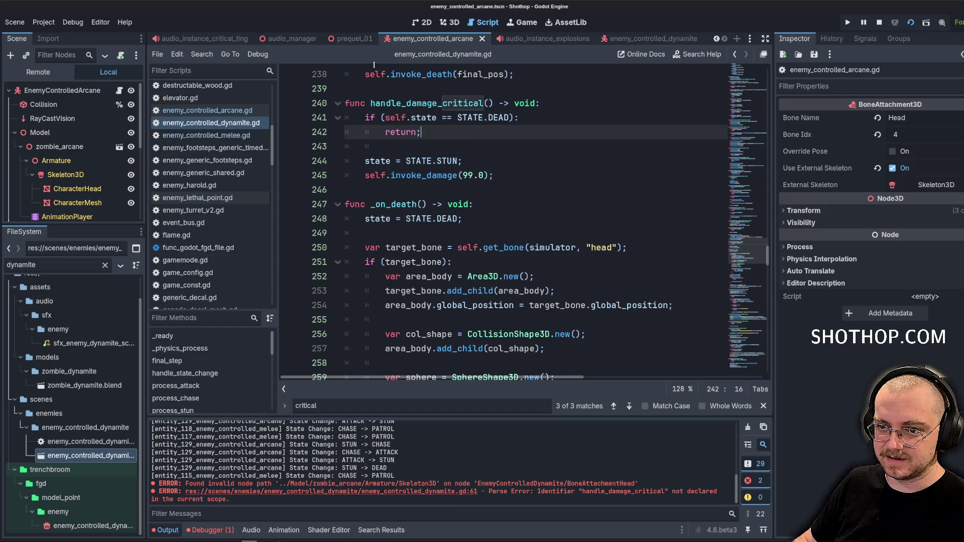
click(355, 39)
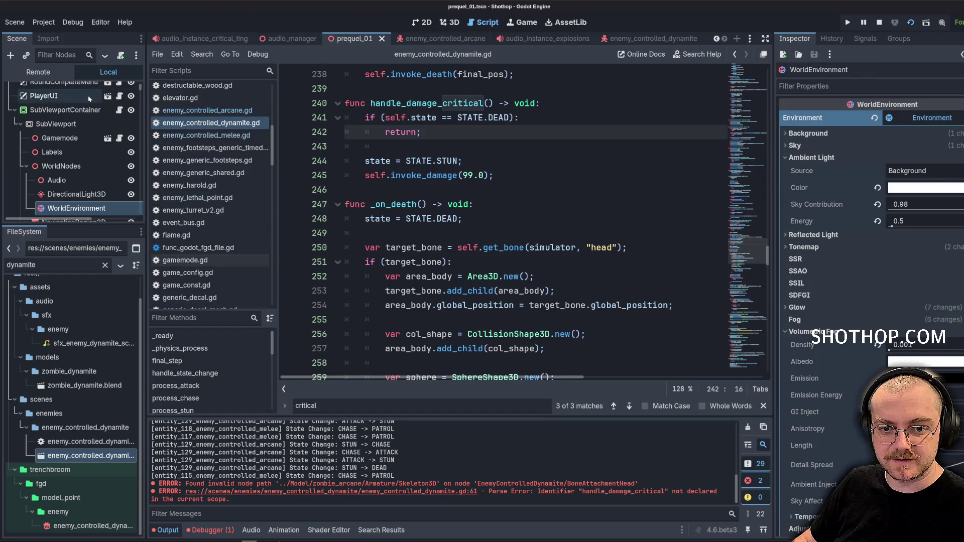
Show the 3D view and close all scene tabs to the right of dev_sandbox.
click(450, 23)
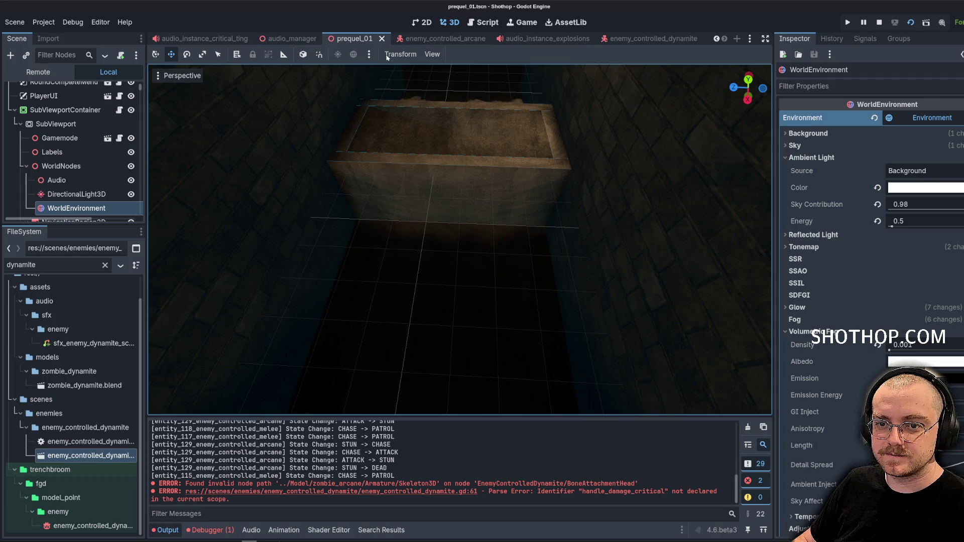
scroll(636, 45, up, 4)
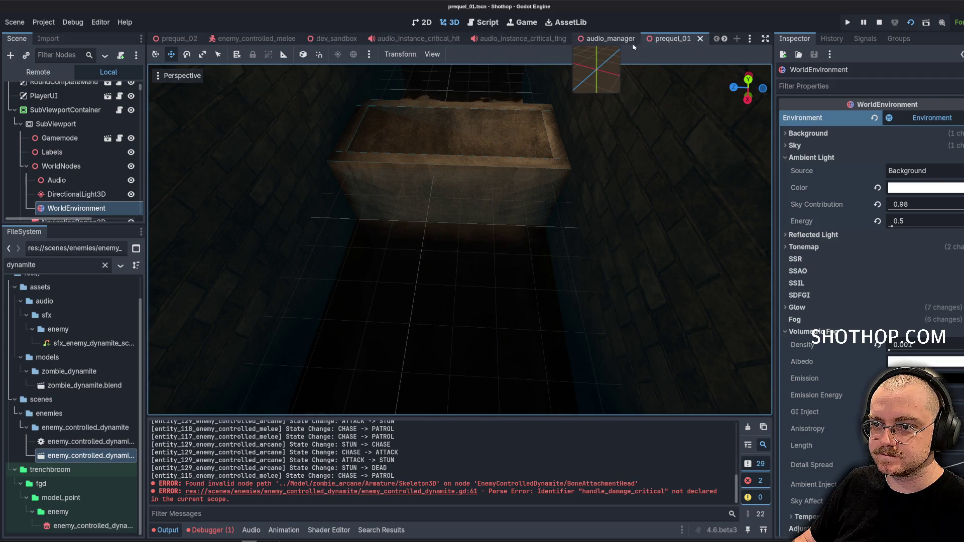
scroll(229, 42, down, 4)
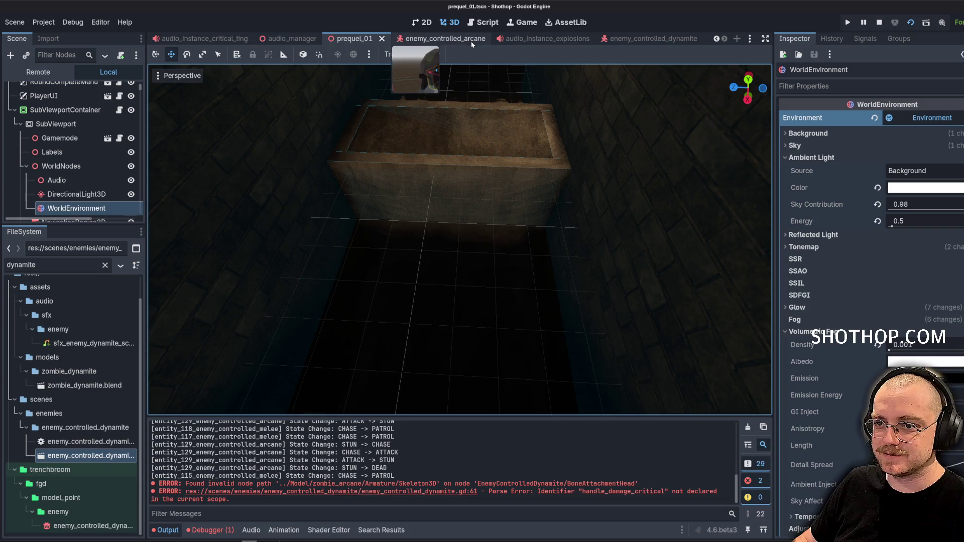
scroll(415, 45, up, 4)
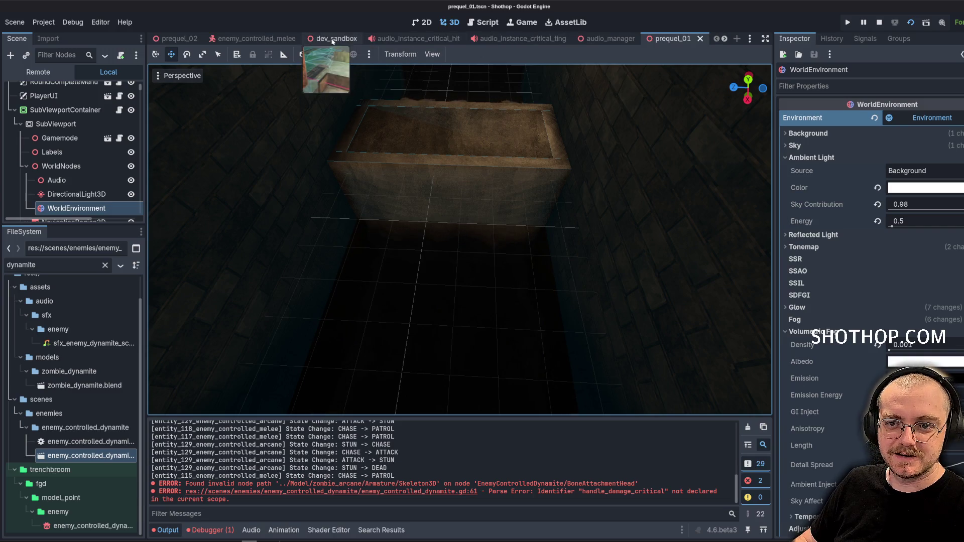
click(334, 39)
right_click(335, 43)
click(412, 187)
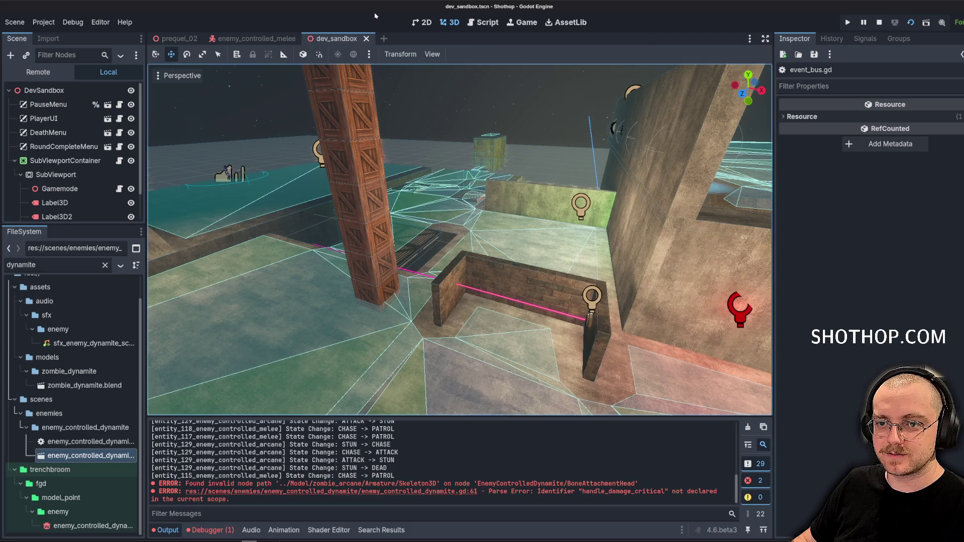
Playtest dev_sandbox by walking toward the brick walls, then open enemy_controlled_dynamite.tscn.
click(879, 25)
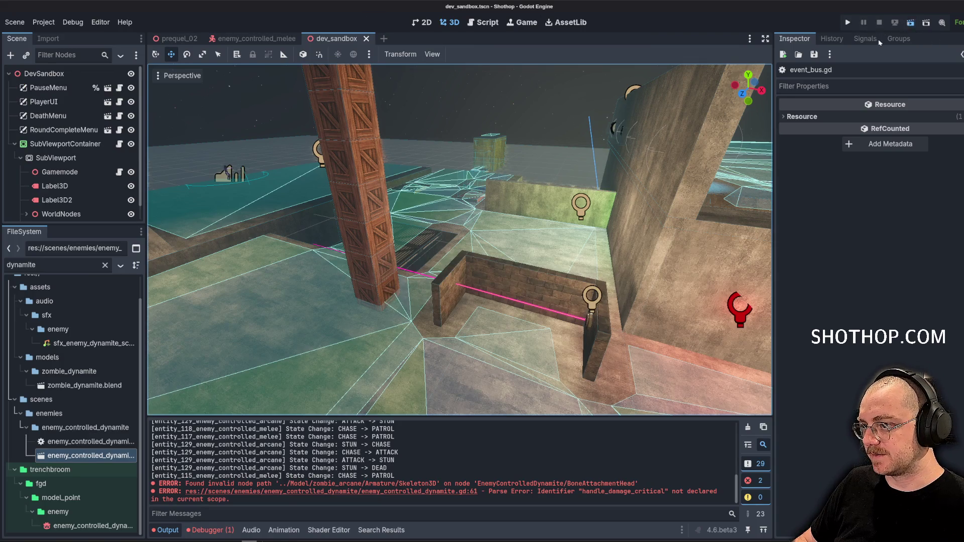
click(908, 23)
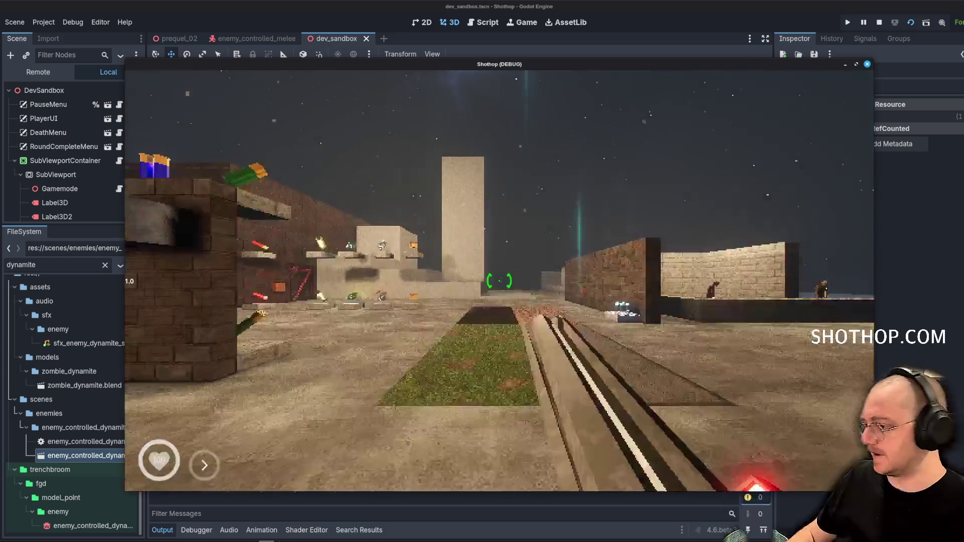
key(w)
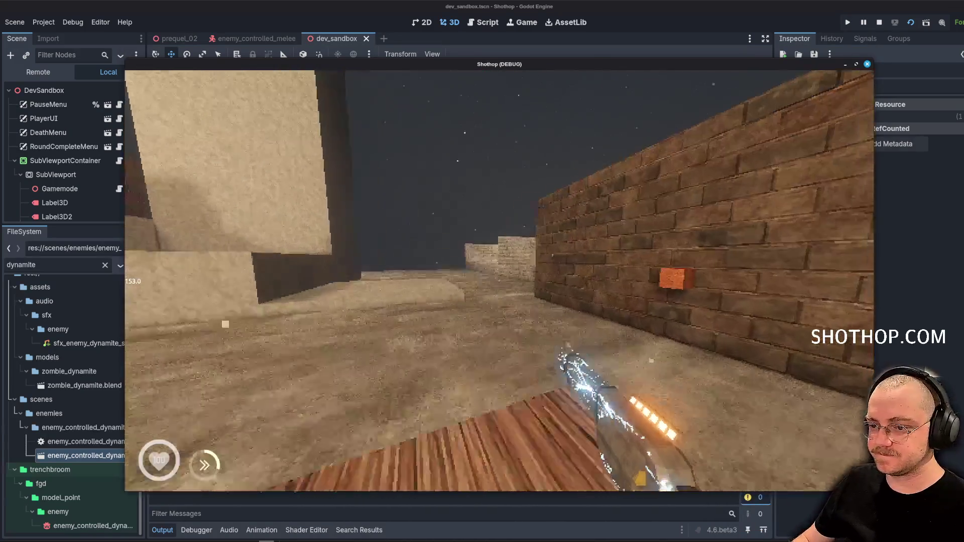
key(w)
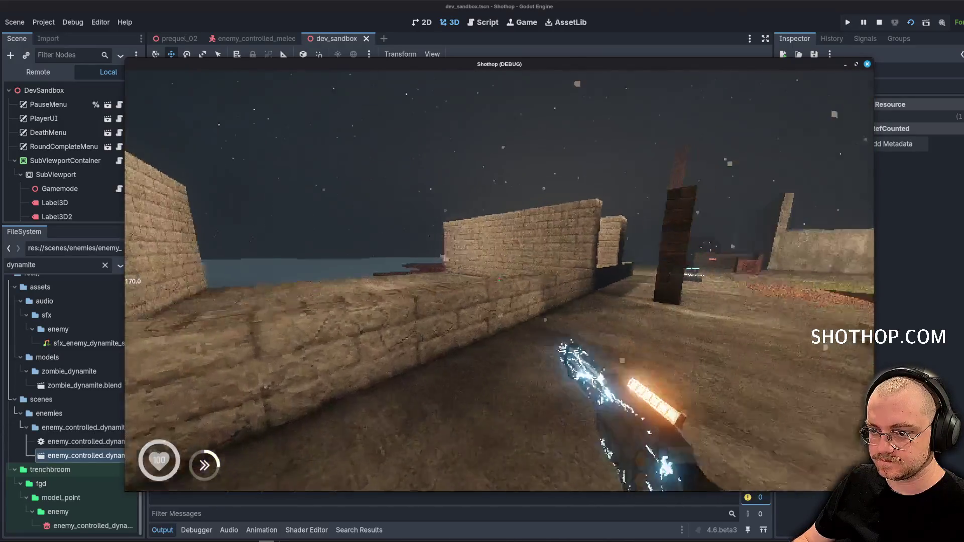
key(w)
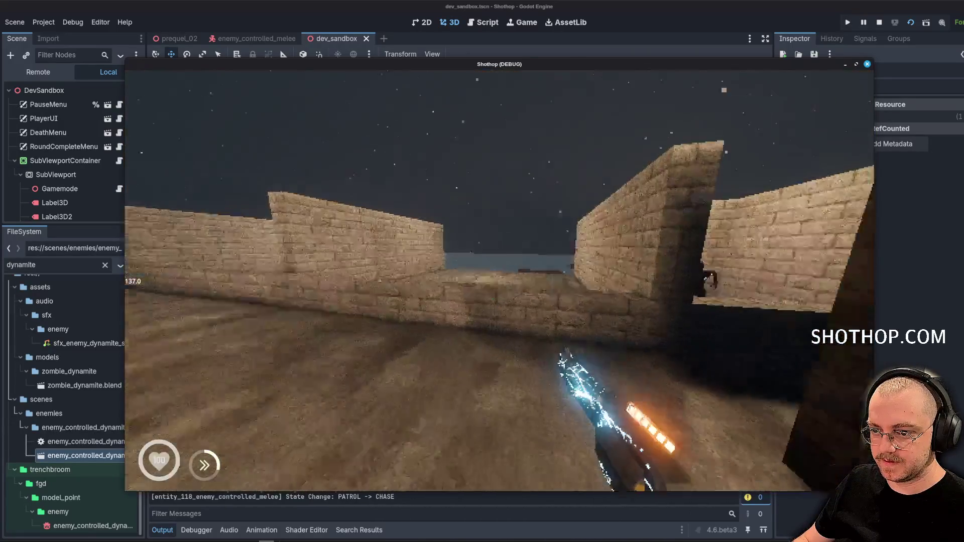
key(F8)
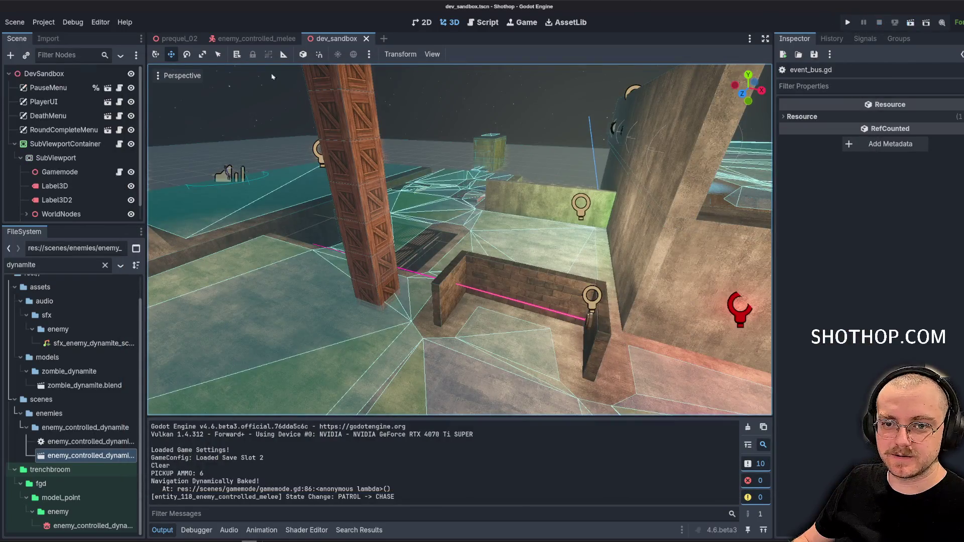
click(254, 38)
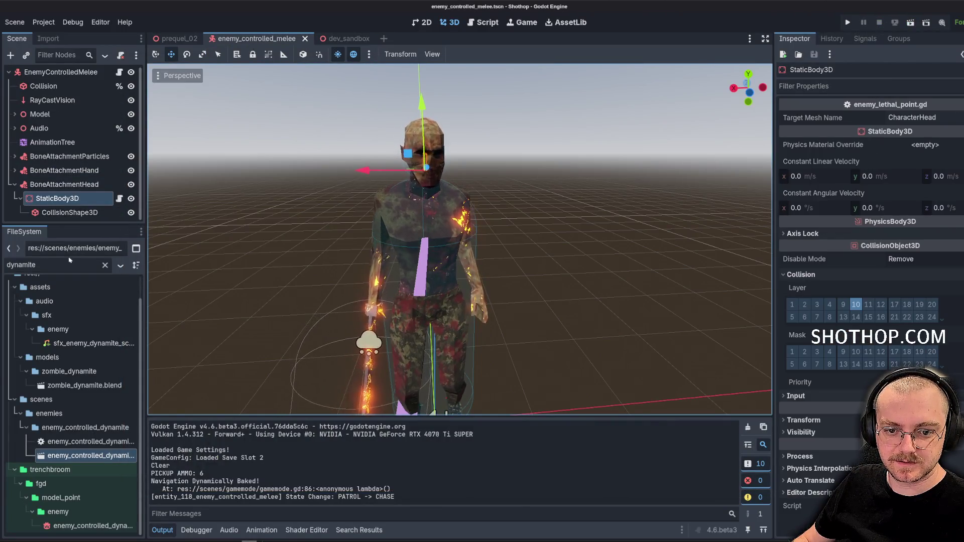
double_click(96, 457)
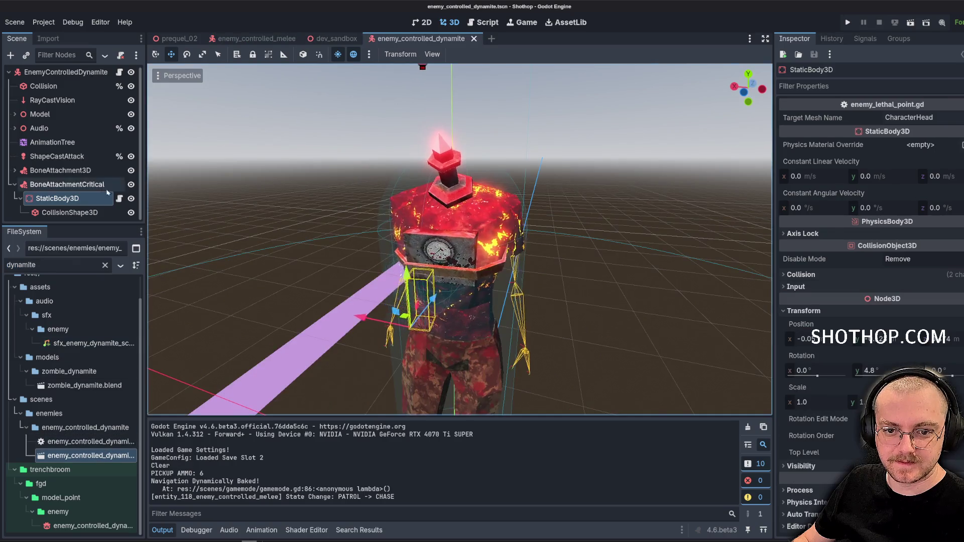